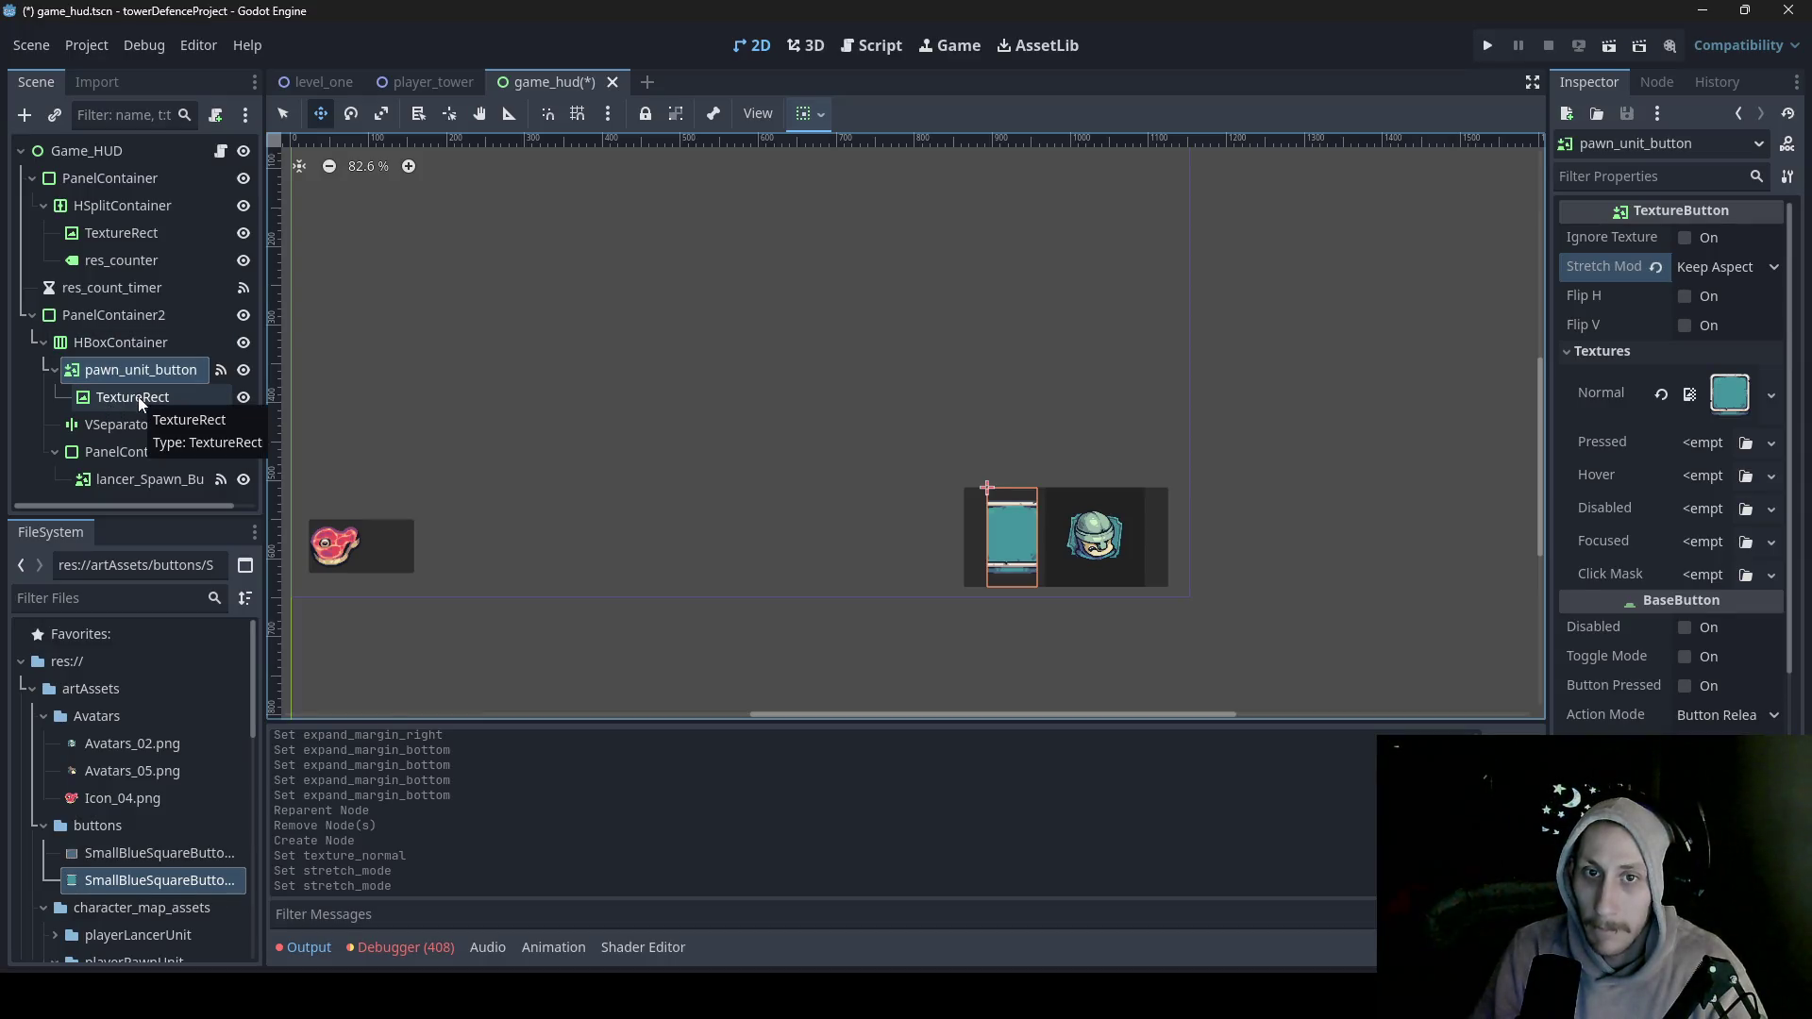
- Move the pawn button's TextureRect down and right, then assign it the Avatars_05.png texture
{"action": "left_click", "coordinate": [132, 396]}
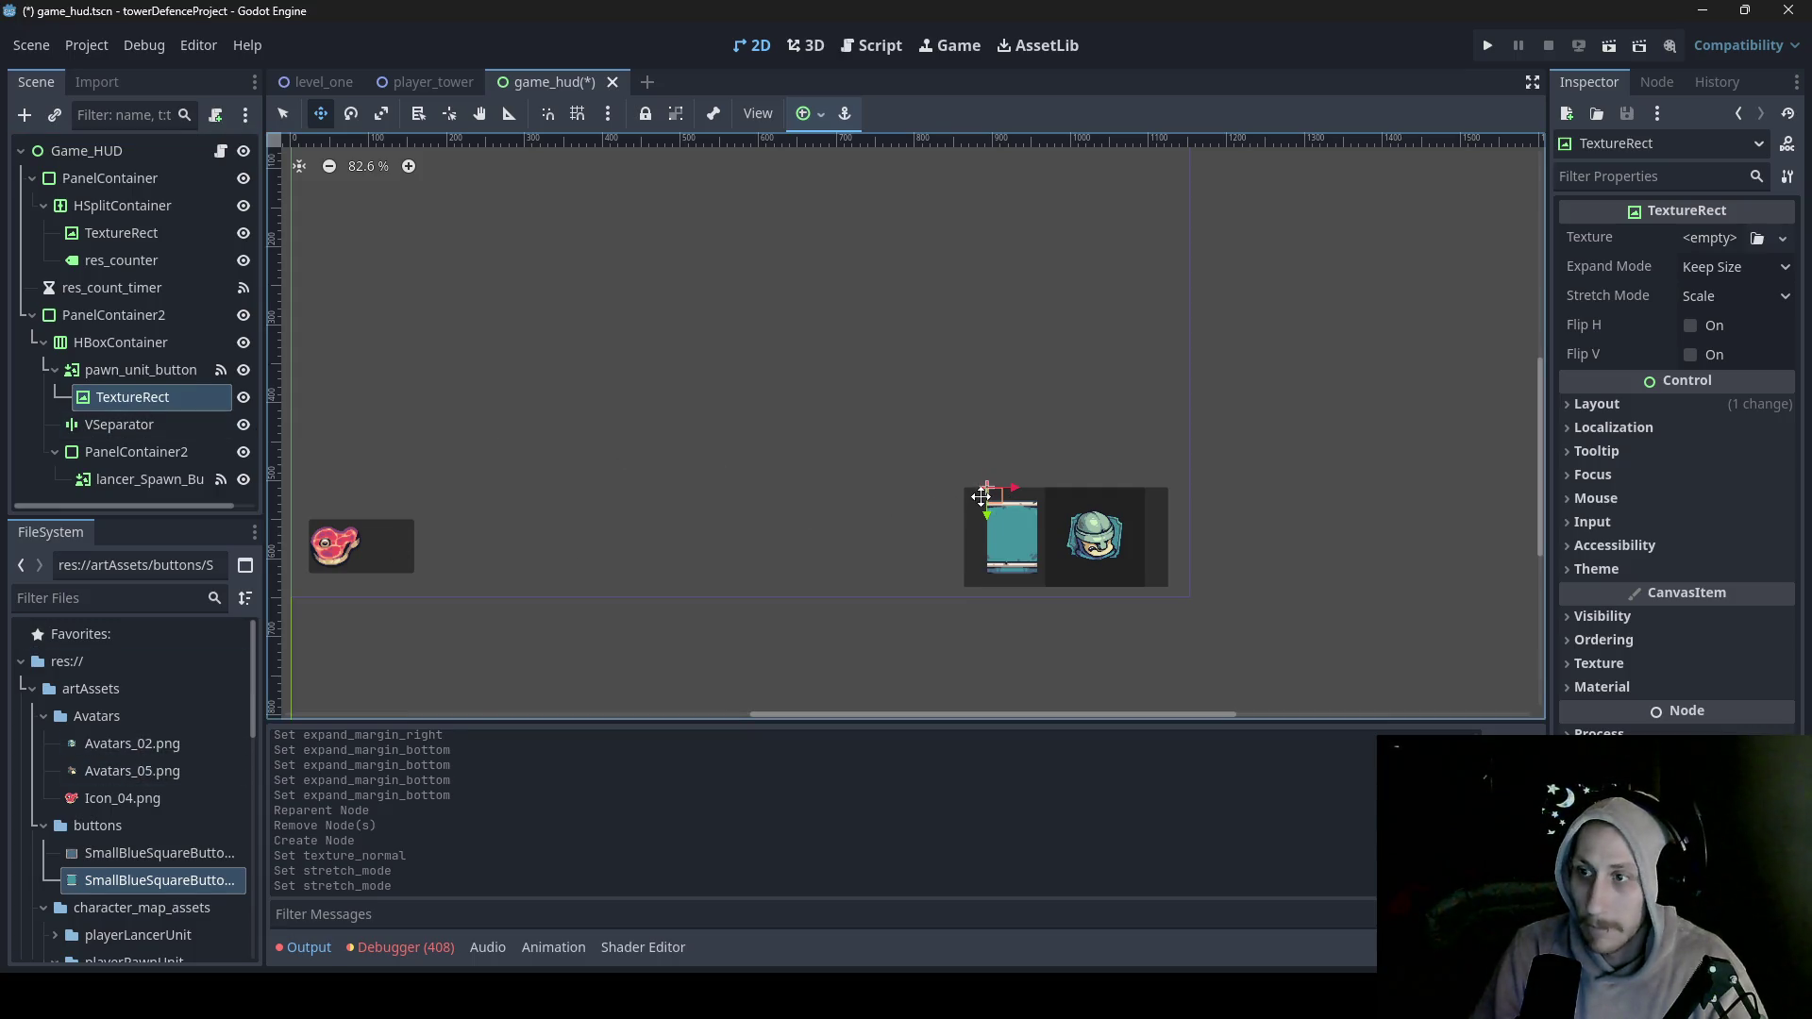
{"action": "left_click_drag", "start_coordinate": [958, 496], "coordinate": [975, 532]}
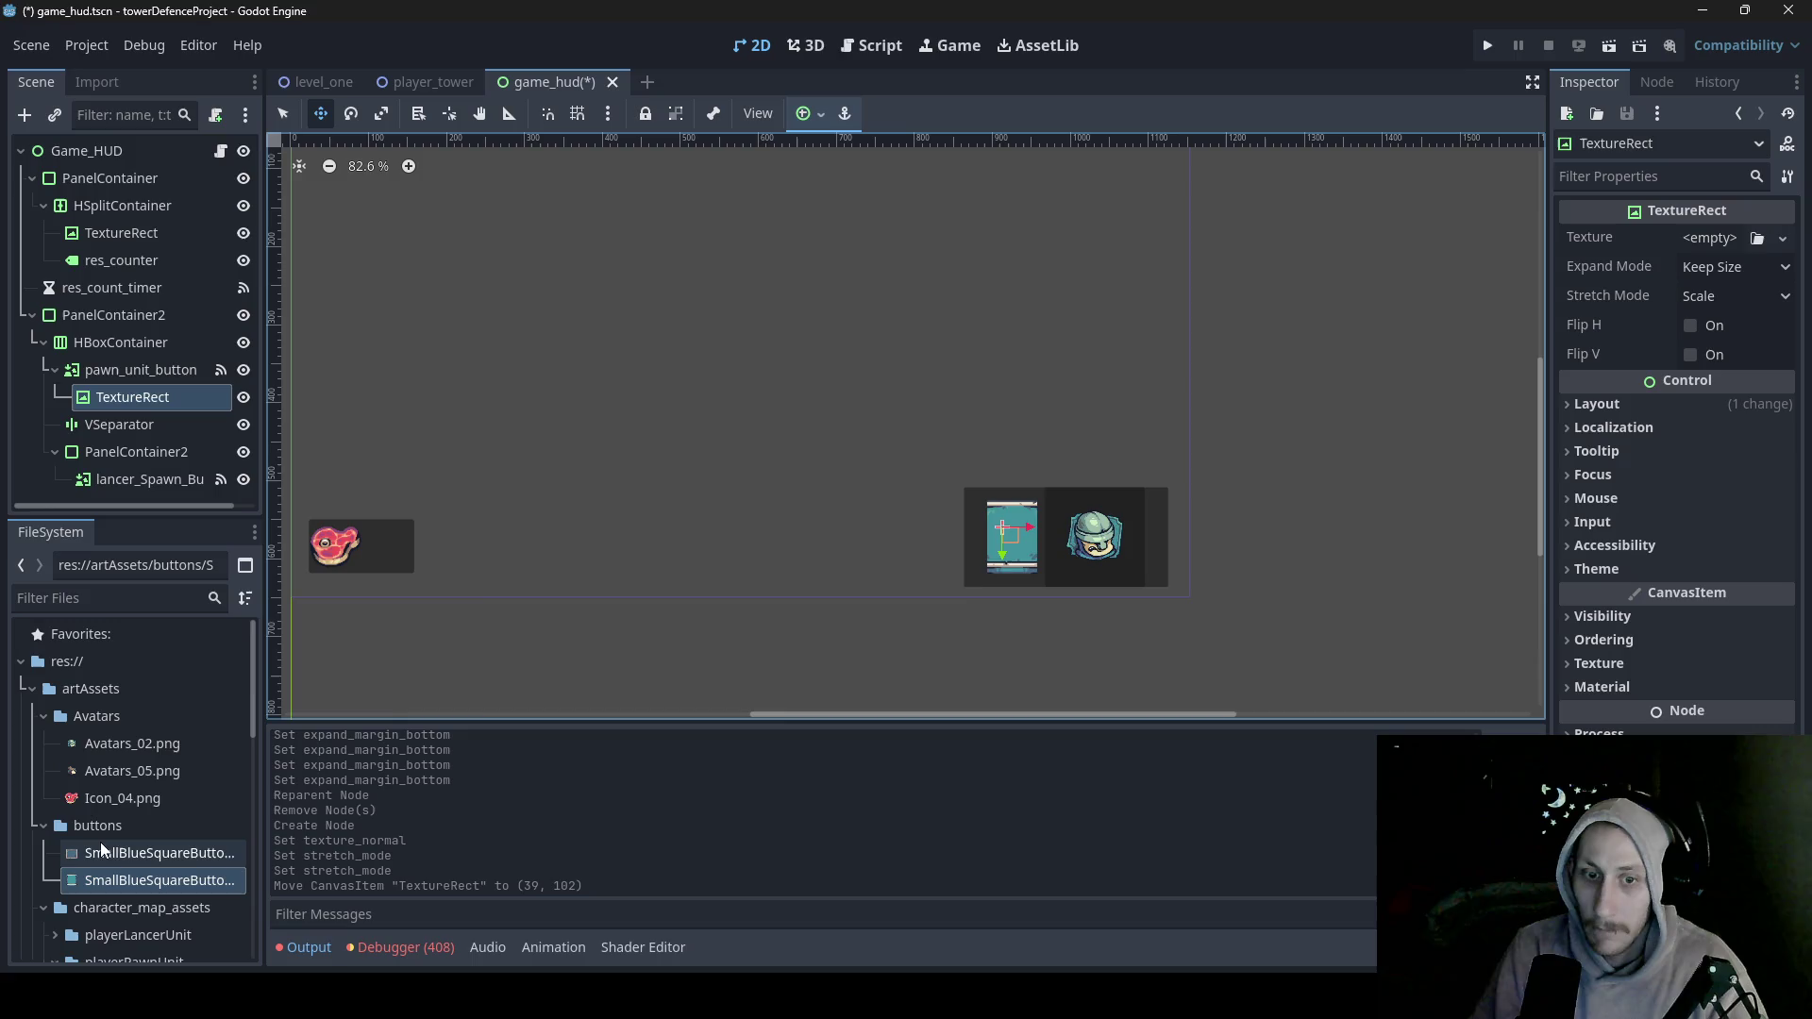
{"action": "mouse_move", "coordinate": [124, 772]}
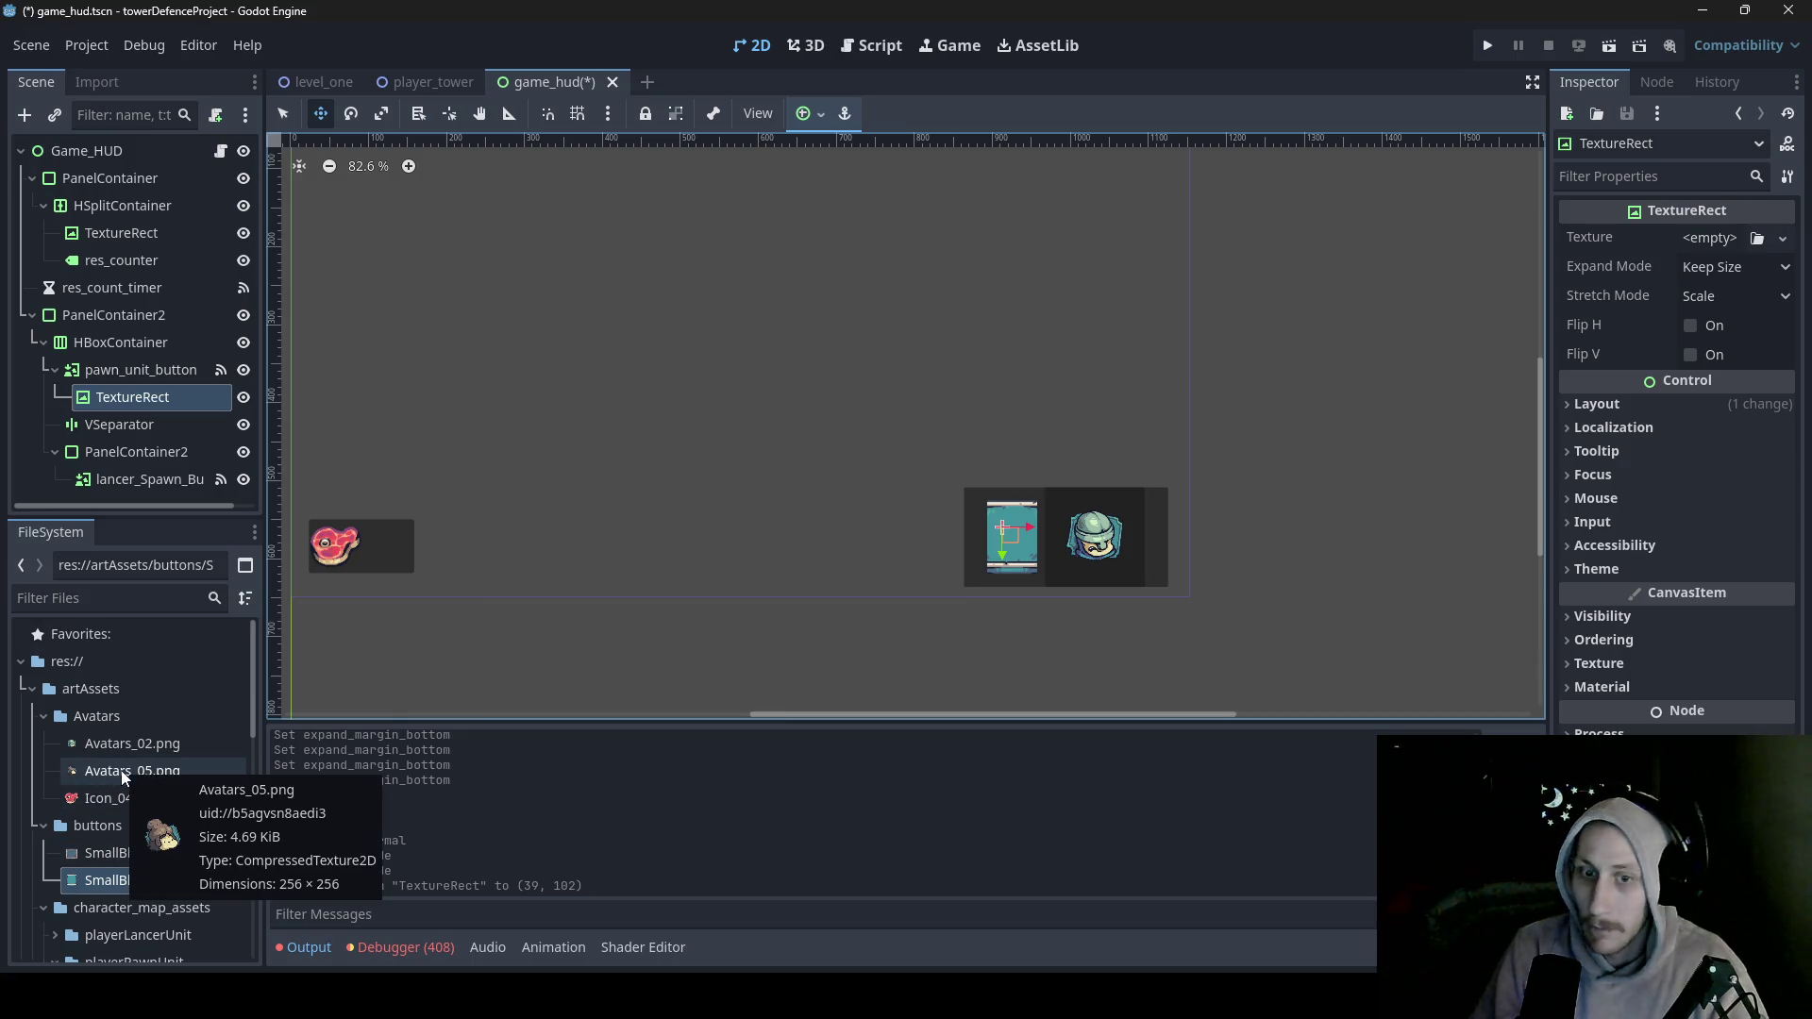
{"action": "mouse_move", "coordinate": [124, 772]}
{"action": "left_mouse_down"}
{"action": "mouse_move", "coordinate": [1647, 243]}
{"action": "mouse_move", "coordinate": [1691, 248]}
{"action": "left_mouse_up"}
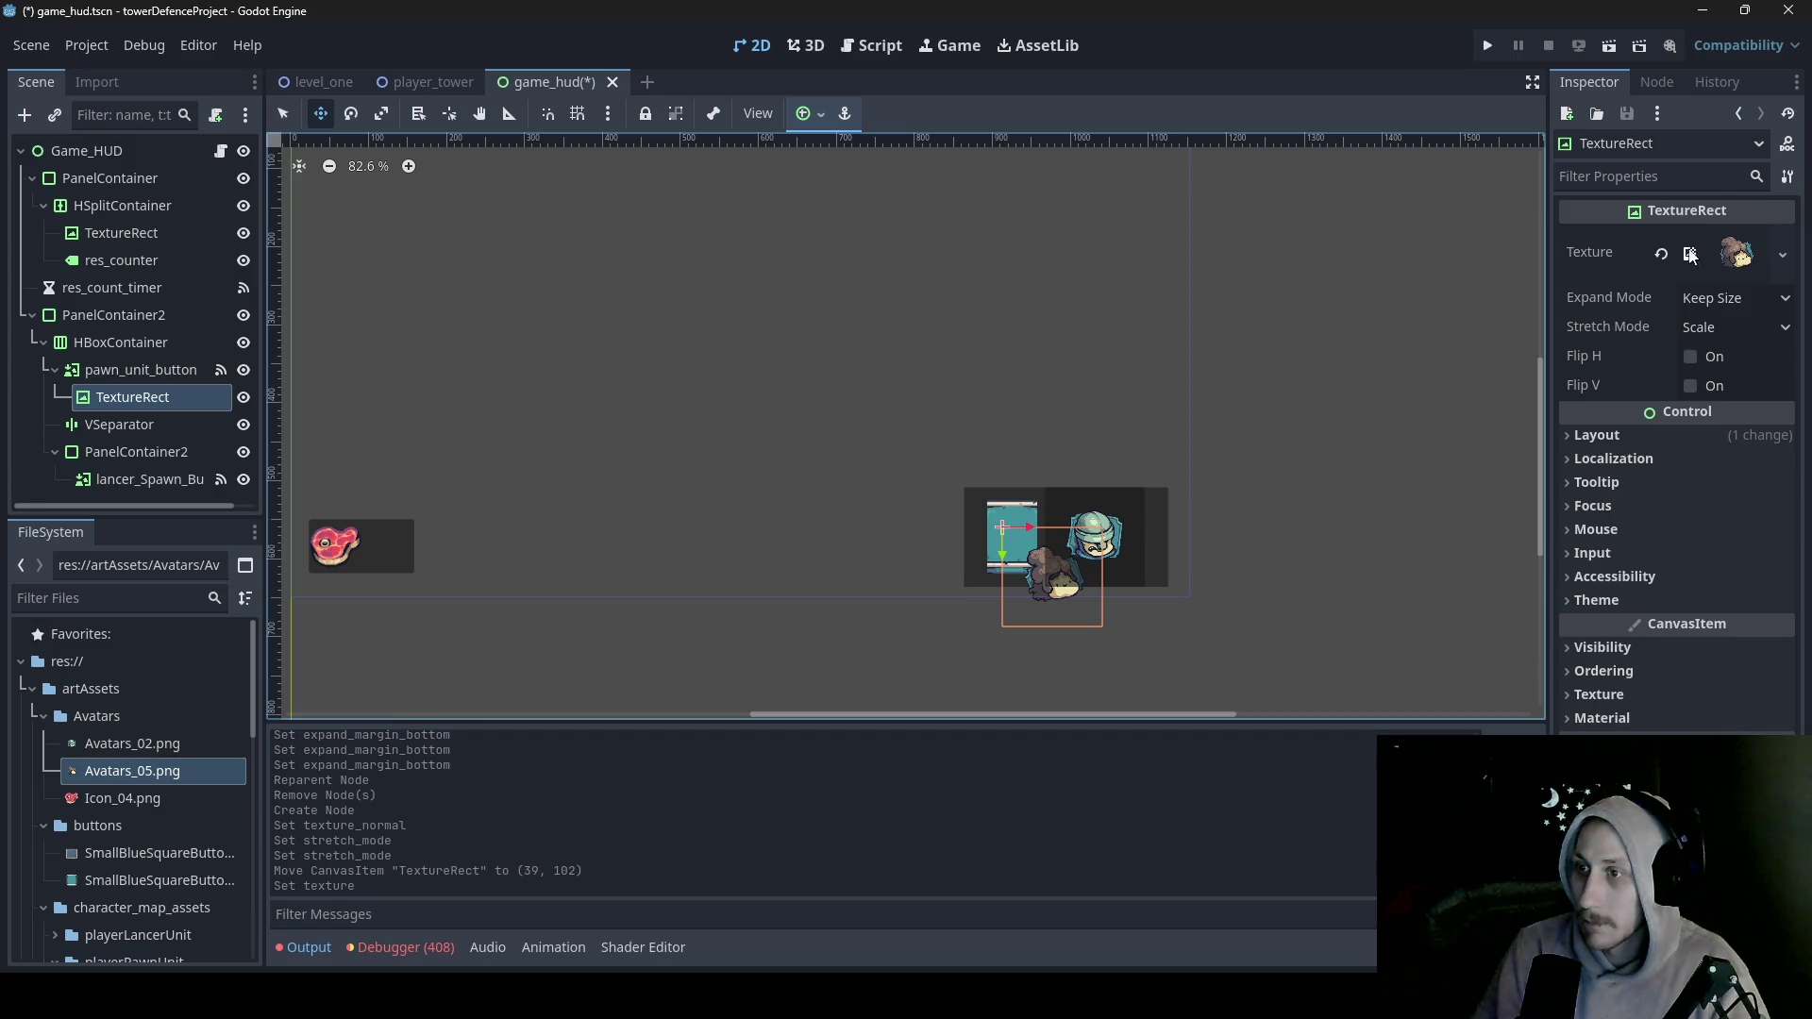
- Set the avatar's Expand Mode to Fit Width Proportional and try Keep Aspect Centered and Keep Aspect stretching
{"action": "left_click", "coordinate": [1774, 300]}
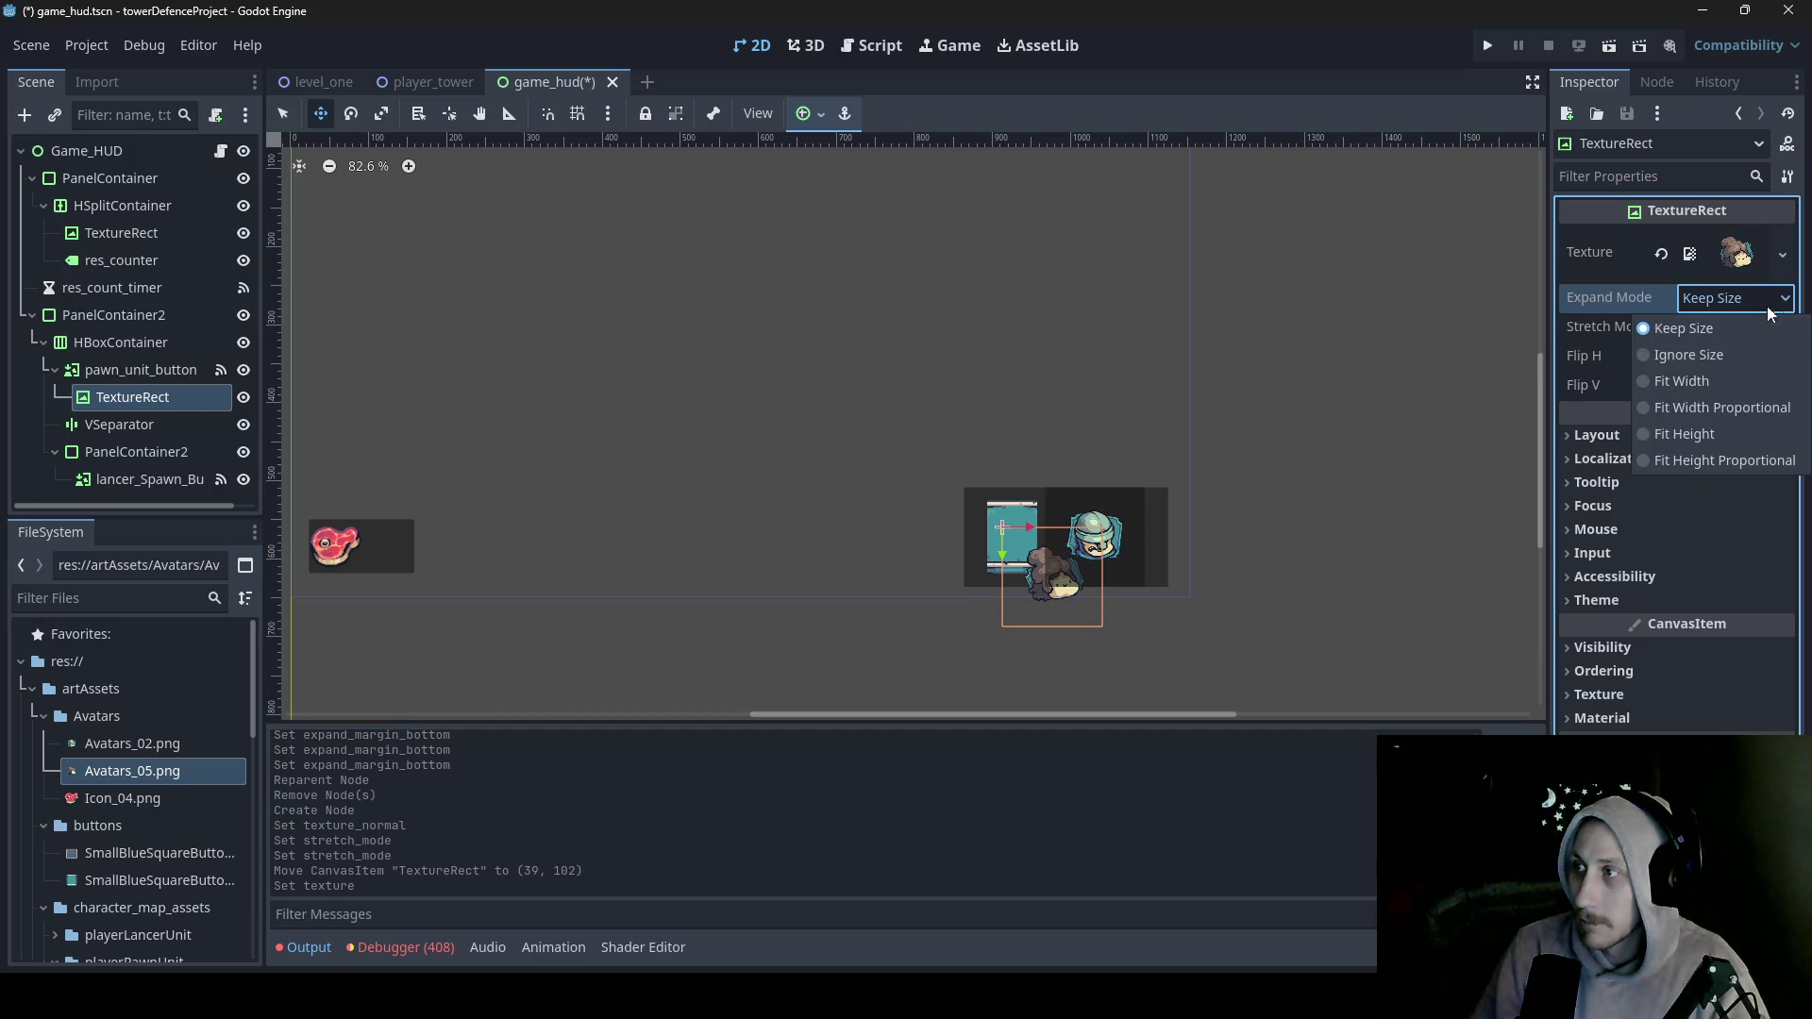
{"action": "left_click", "coordinate": [1706, 410]}
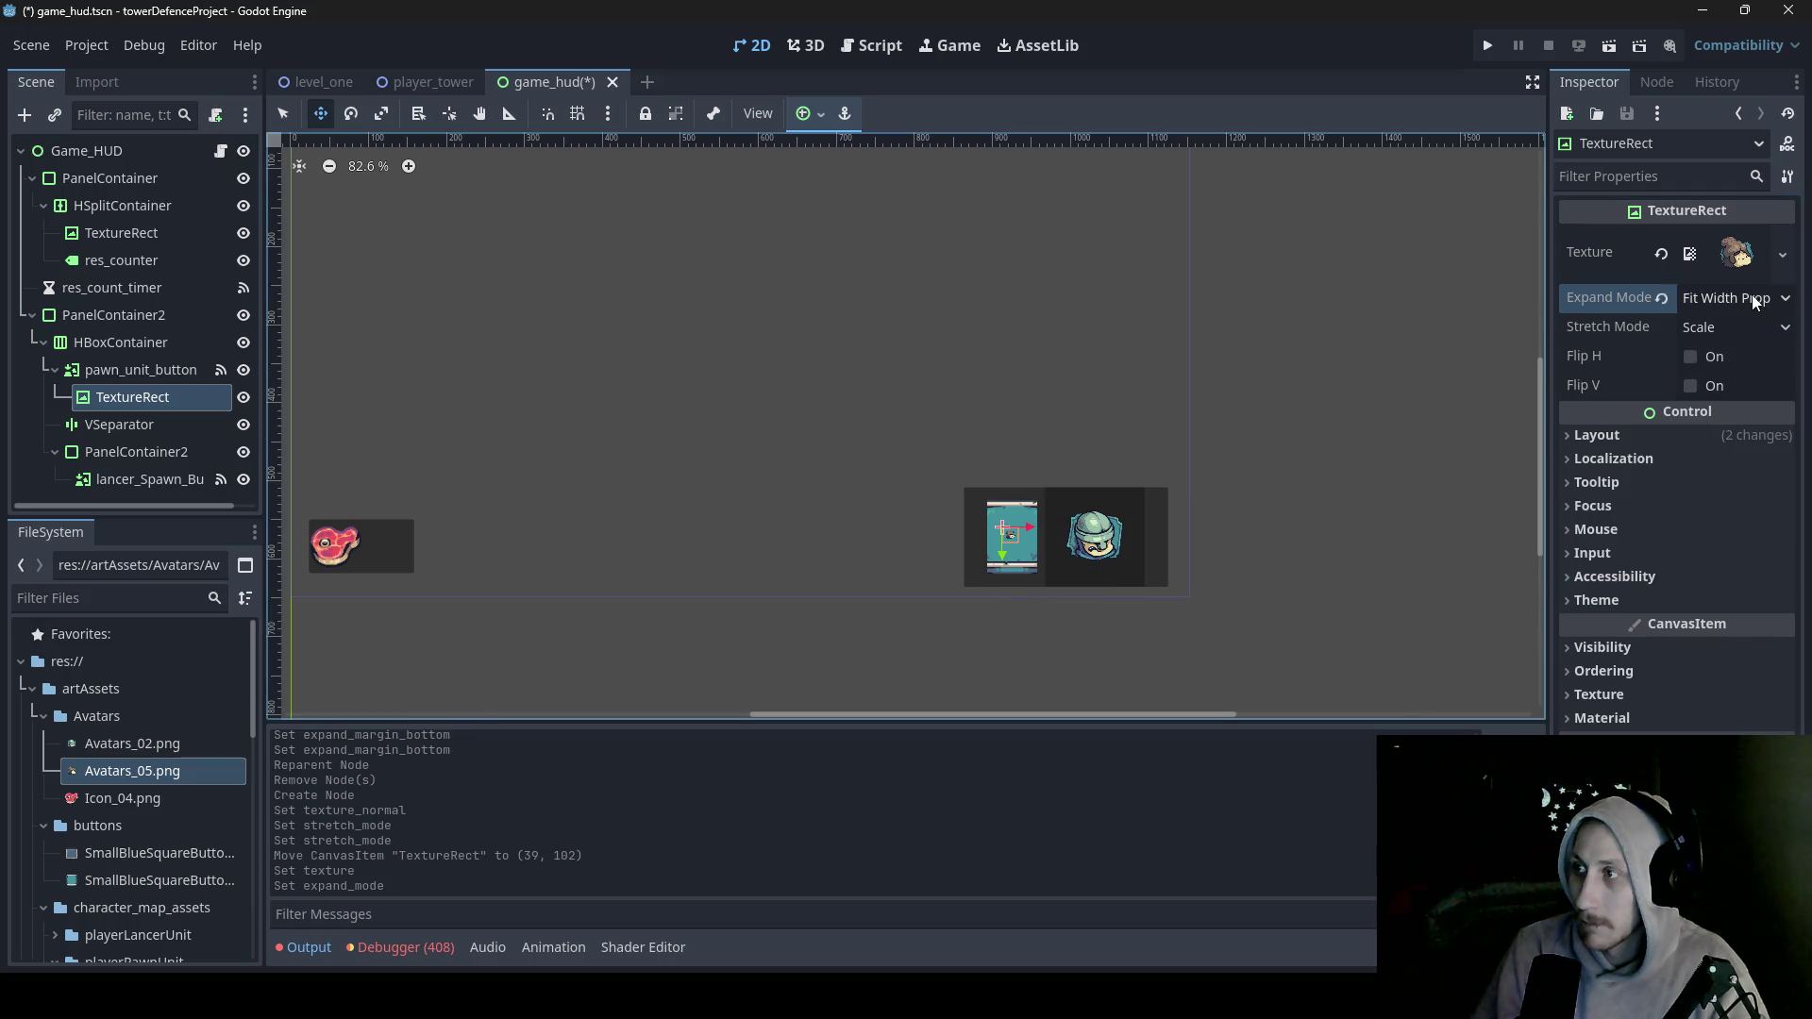
{"action": "left_click", "coordinate": [1741, 328]}
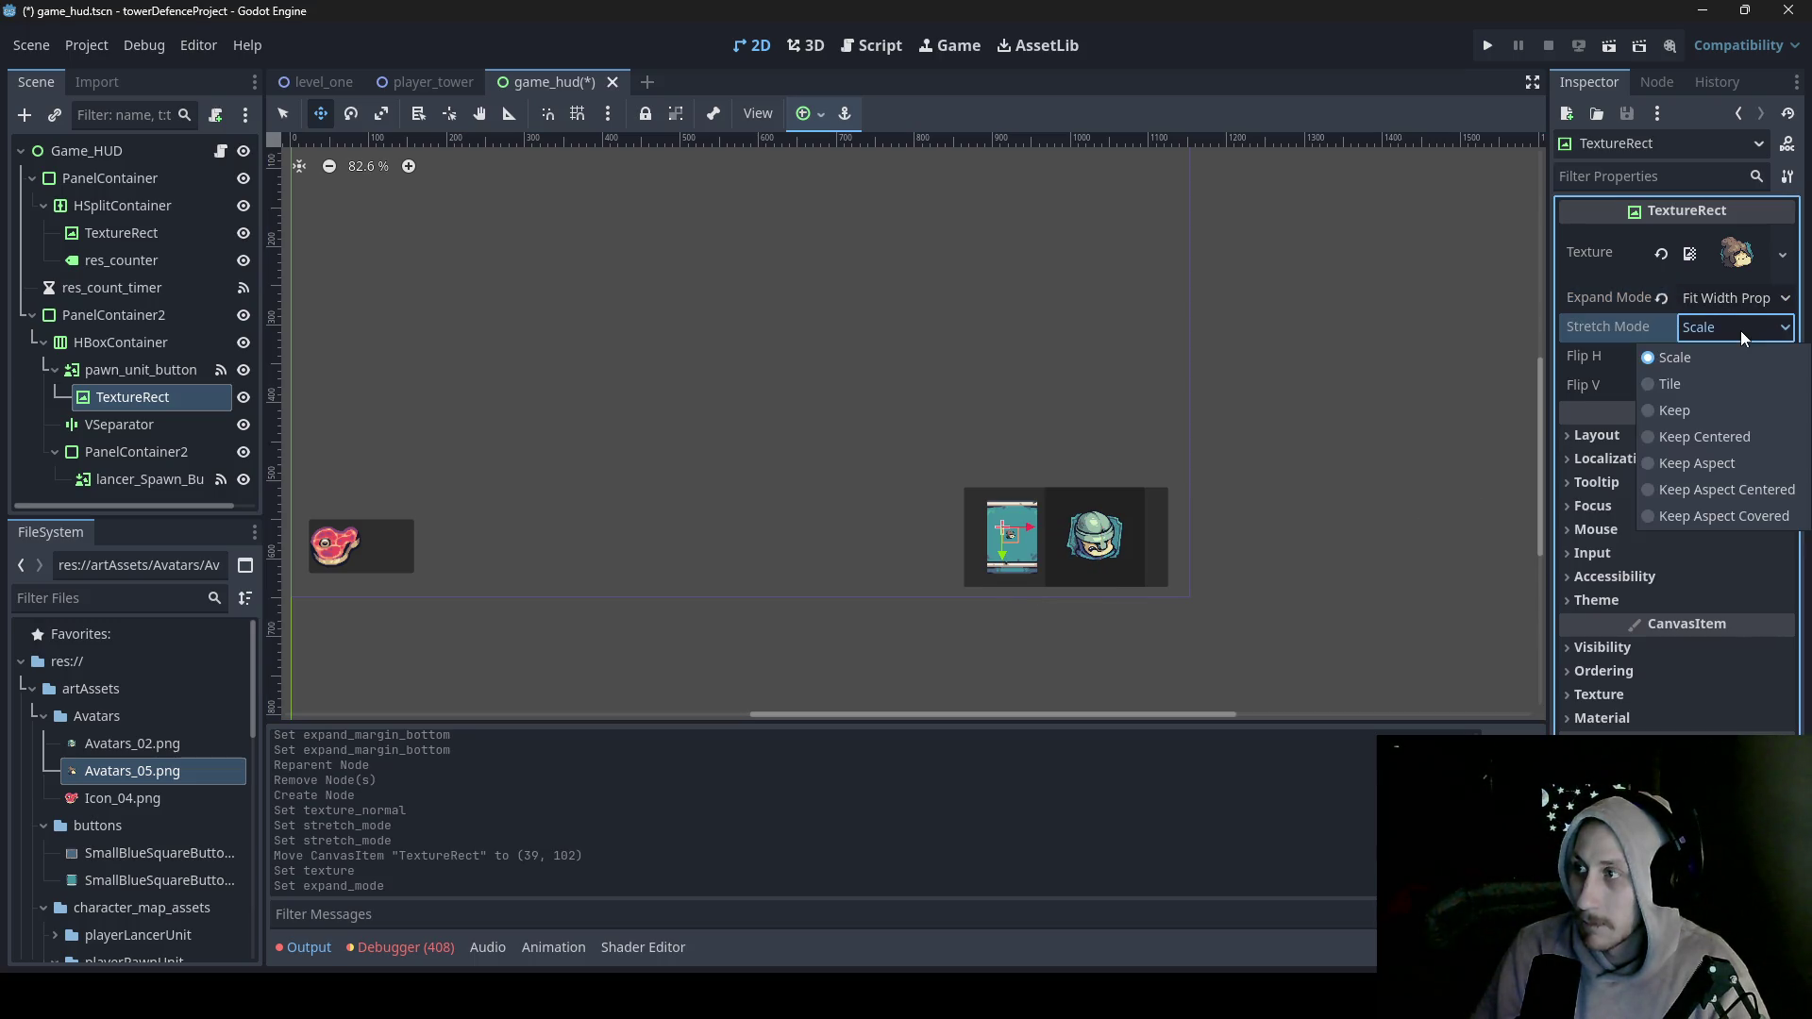
{"action": "left_click", "coordinate": [1723, 491]}
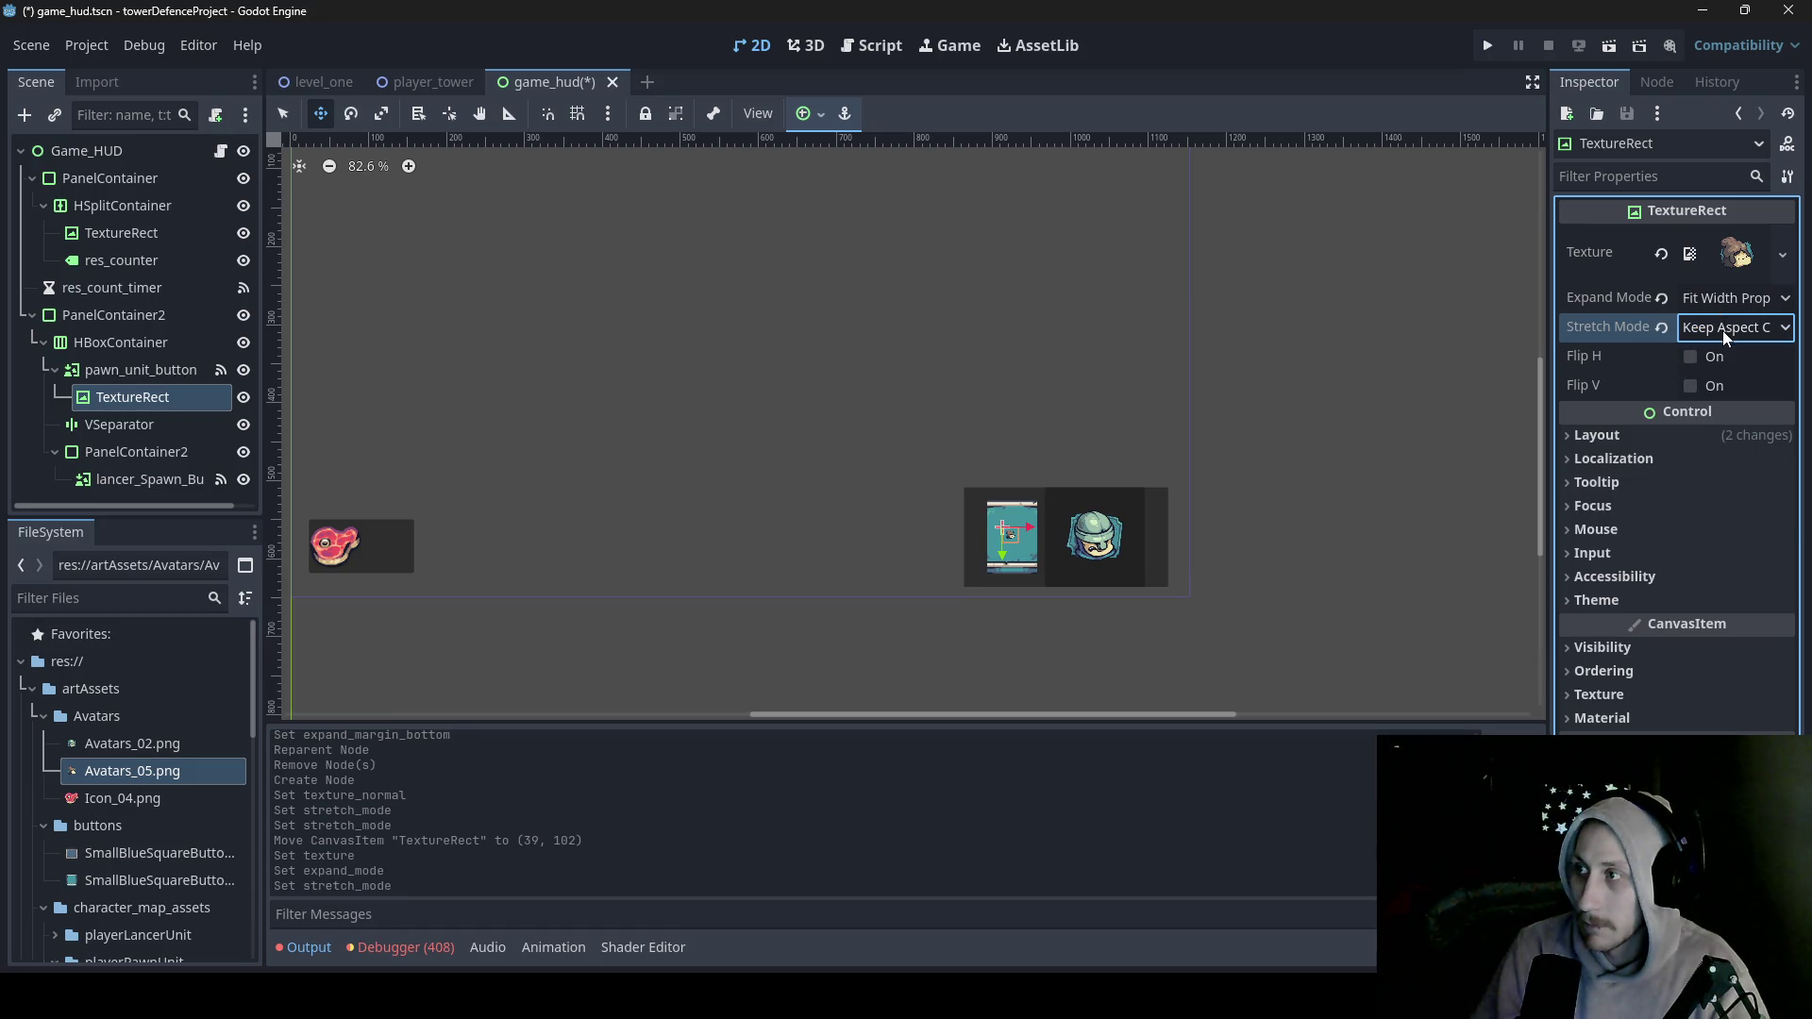
{"action": "left_click", "coordinate": [1723, 328]}
{"action": "left_click", "coordinate": [1701, 461]}
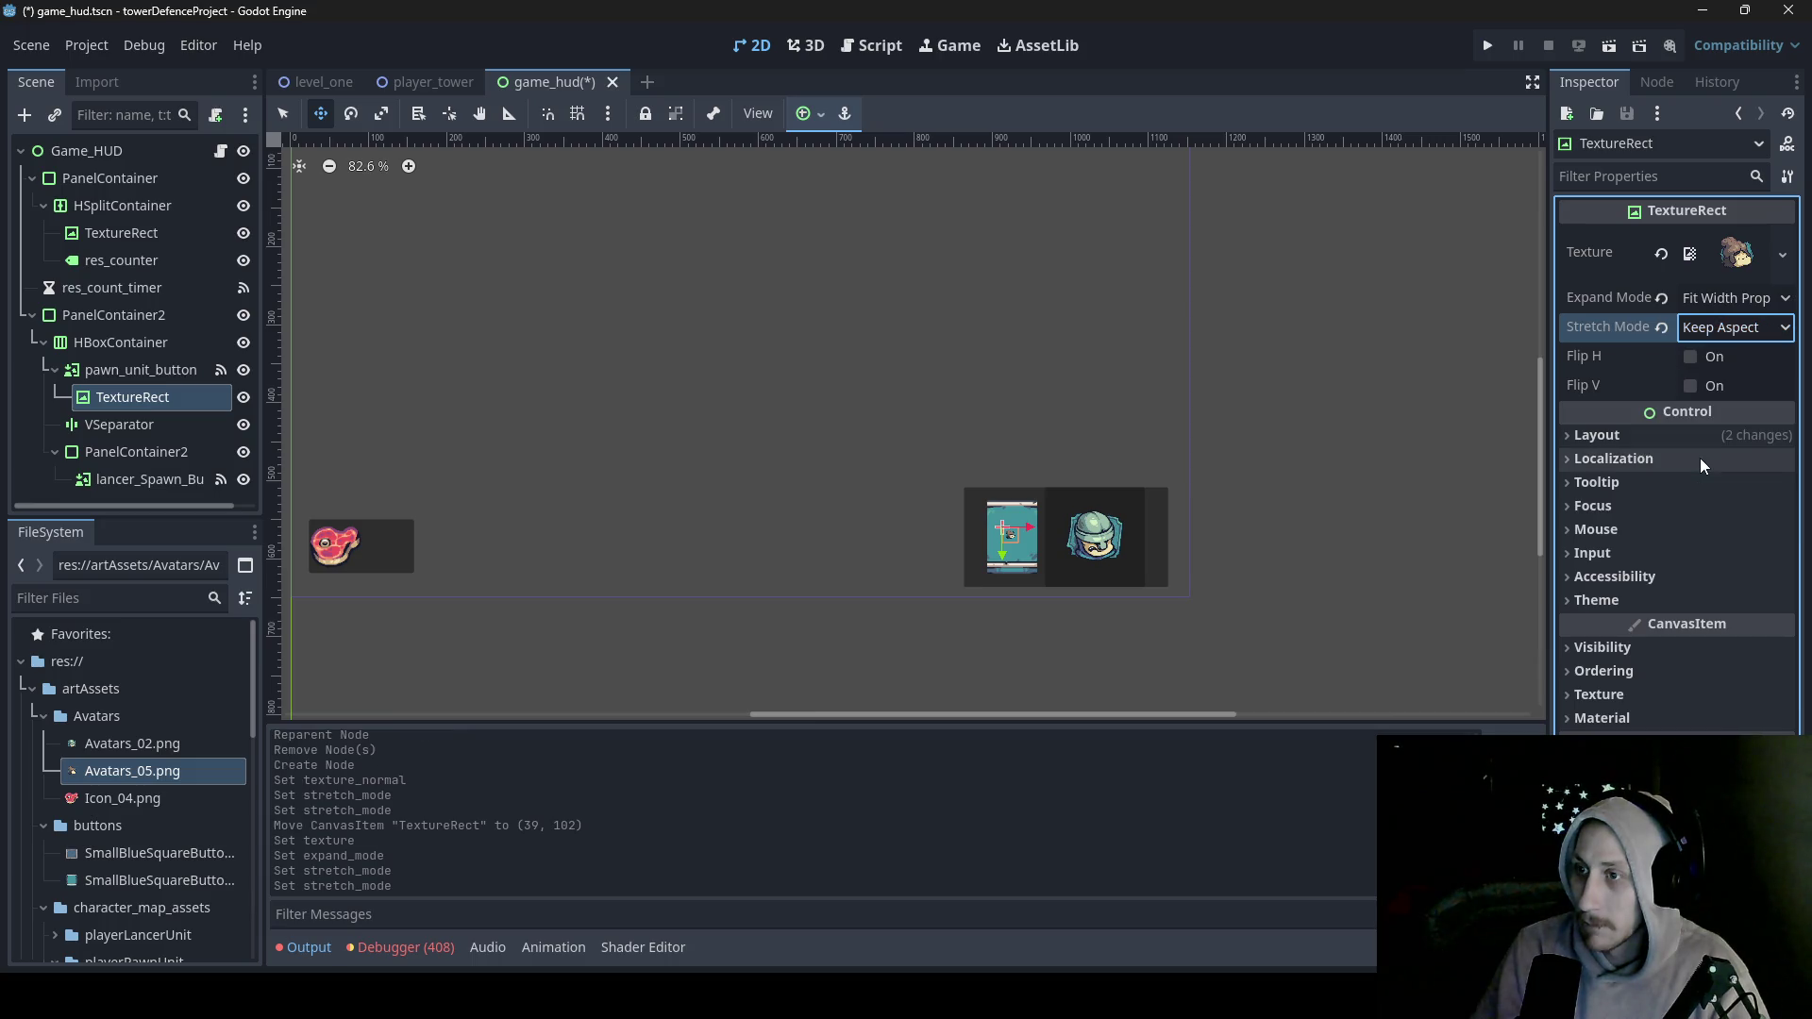
- Try Keep, then settle the avatar's Stretch Mode on Scale and select pawn_unit_button
{"action": "left_click", "coordinate": [1734, 329]}
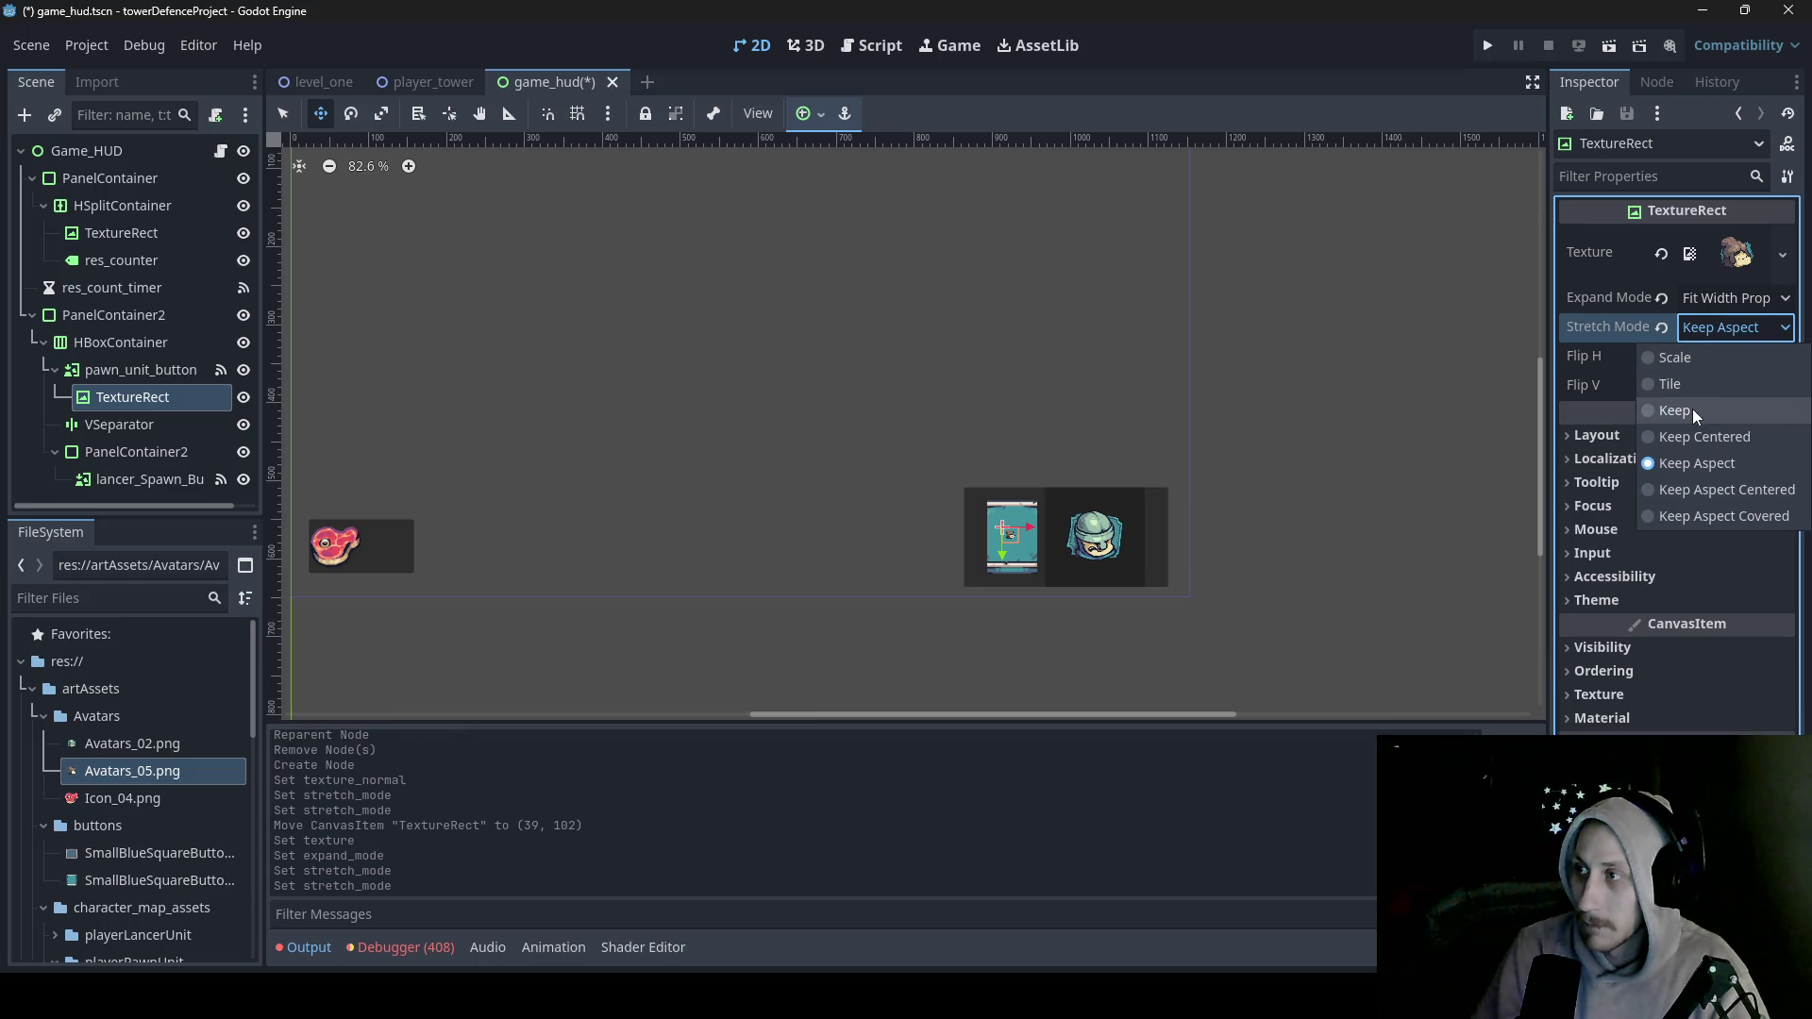
{"action": "left_click", "coordinate": [1691, 410]}
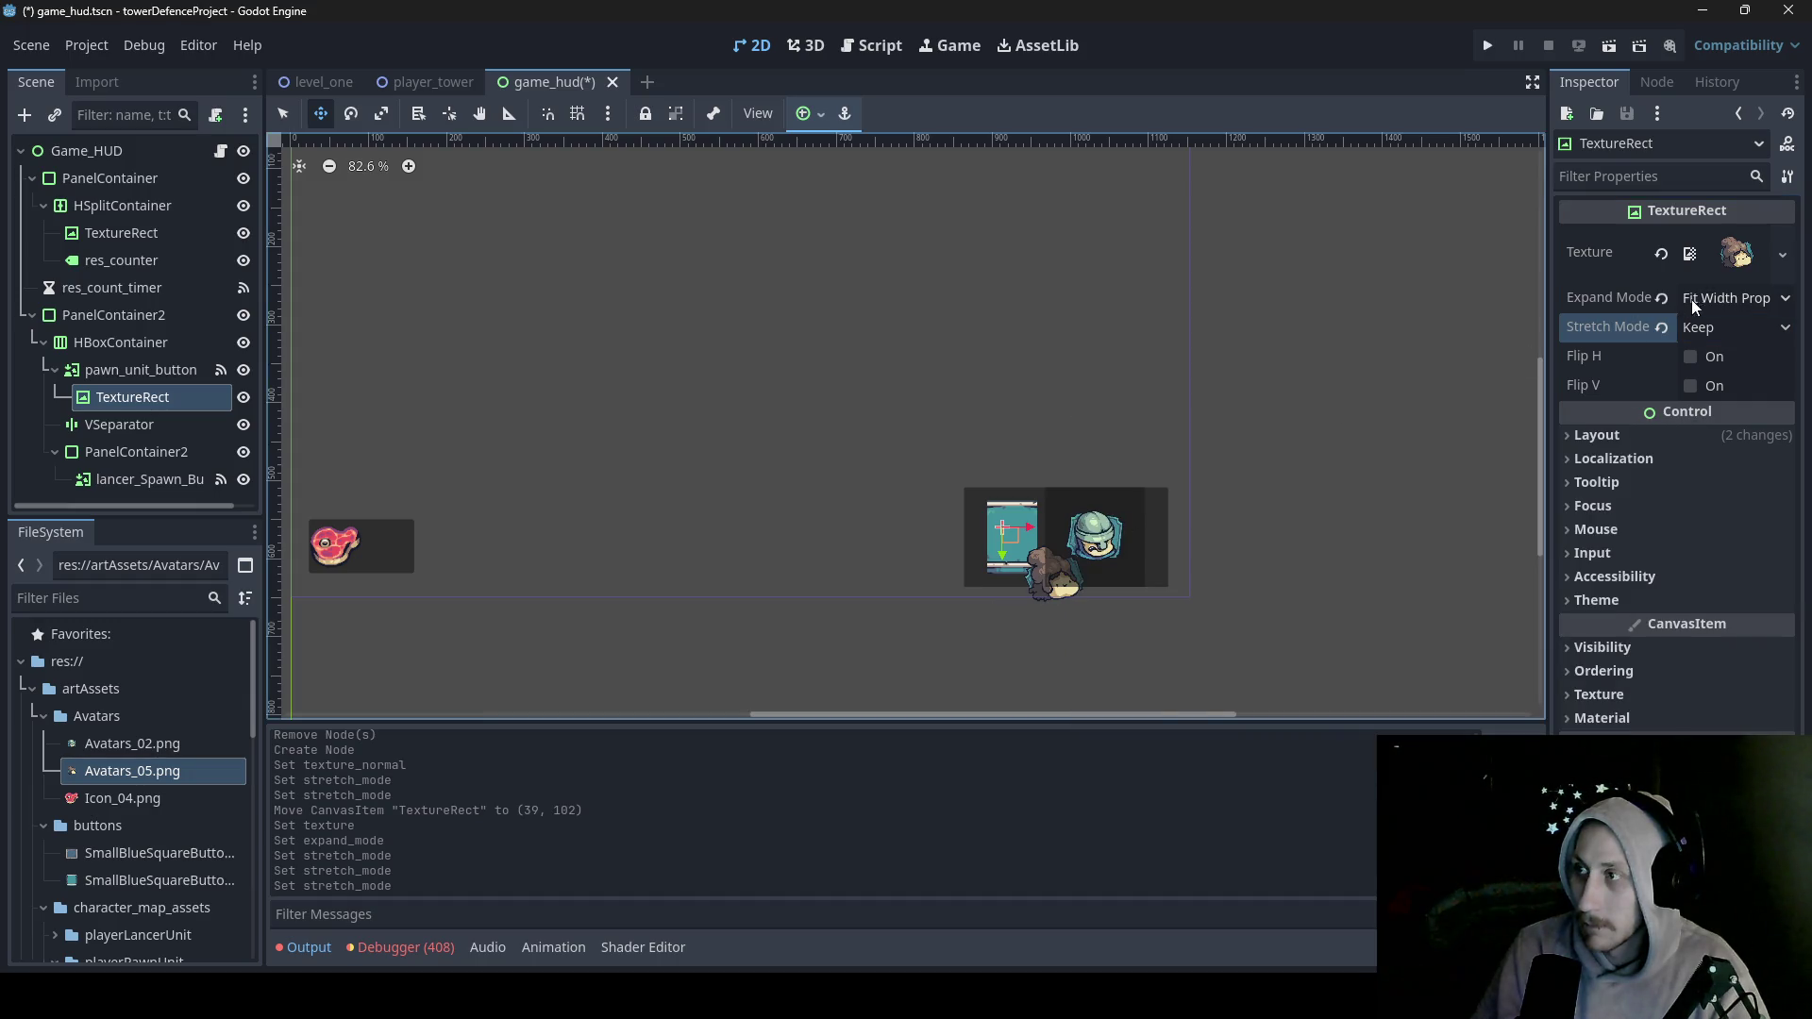
{"action": "left_click", "coordinate": [1735, 327]}
{"action": "left_click", "coordinate": [1719, 362]}
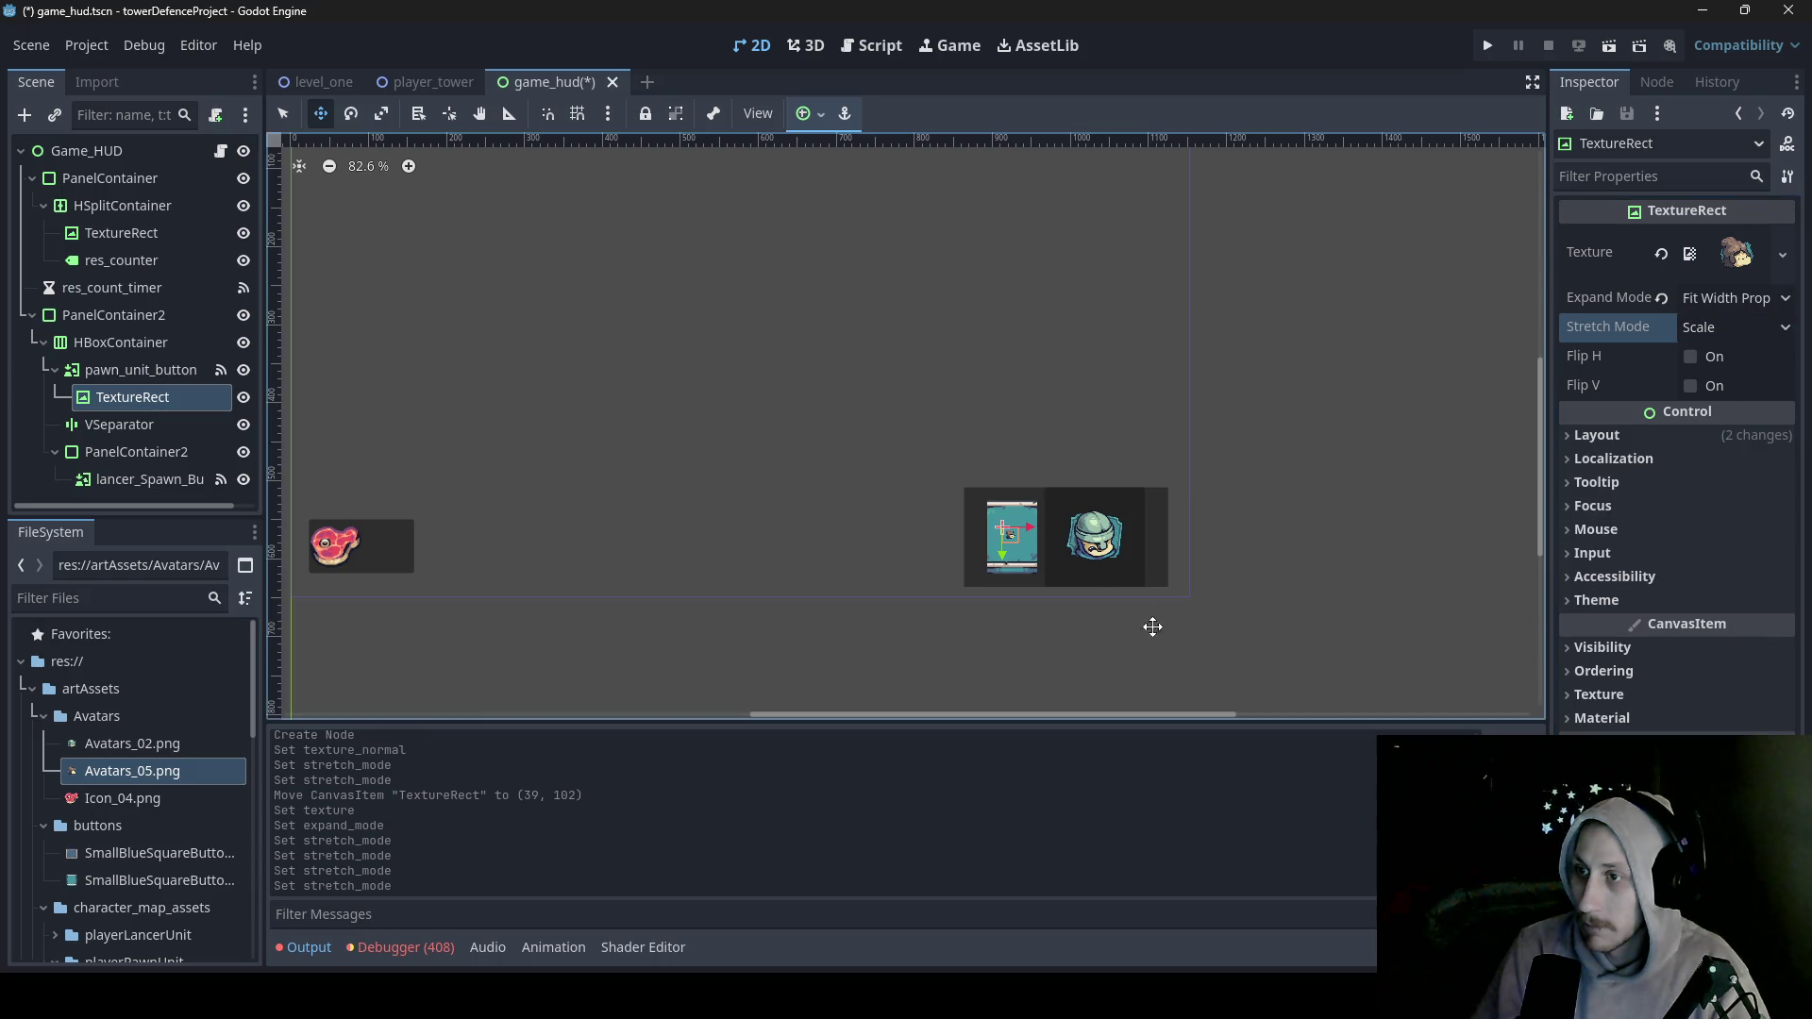
{"action": "left_click", "coordinate": [279, 118]}
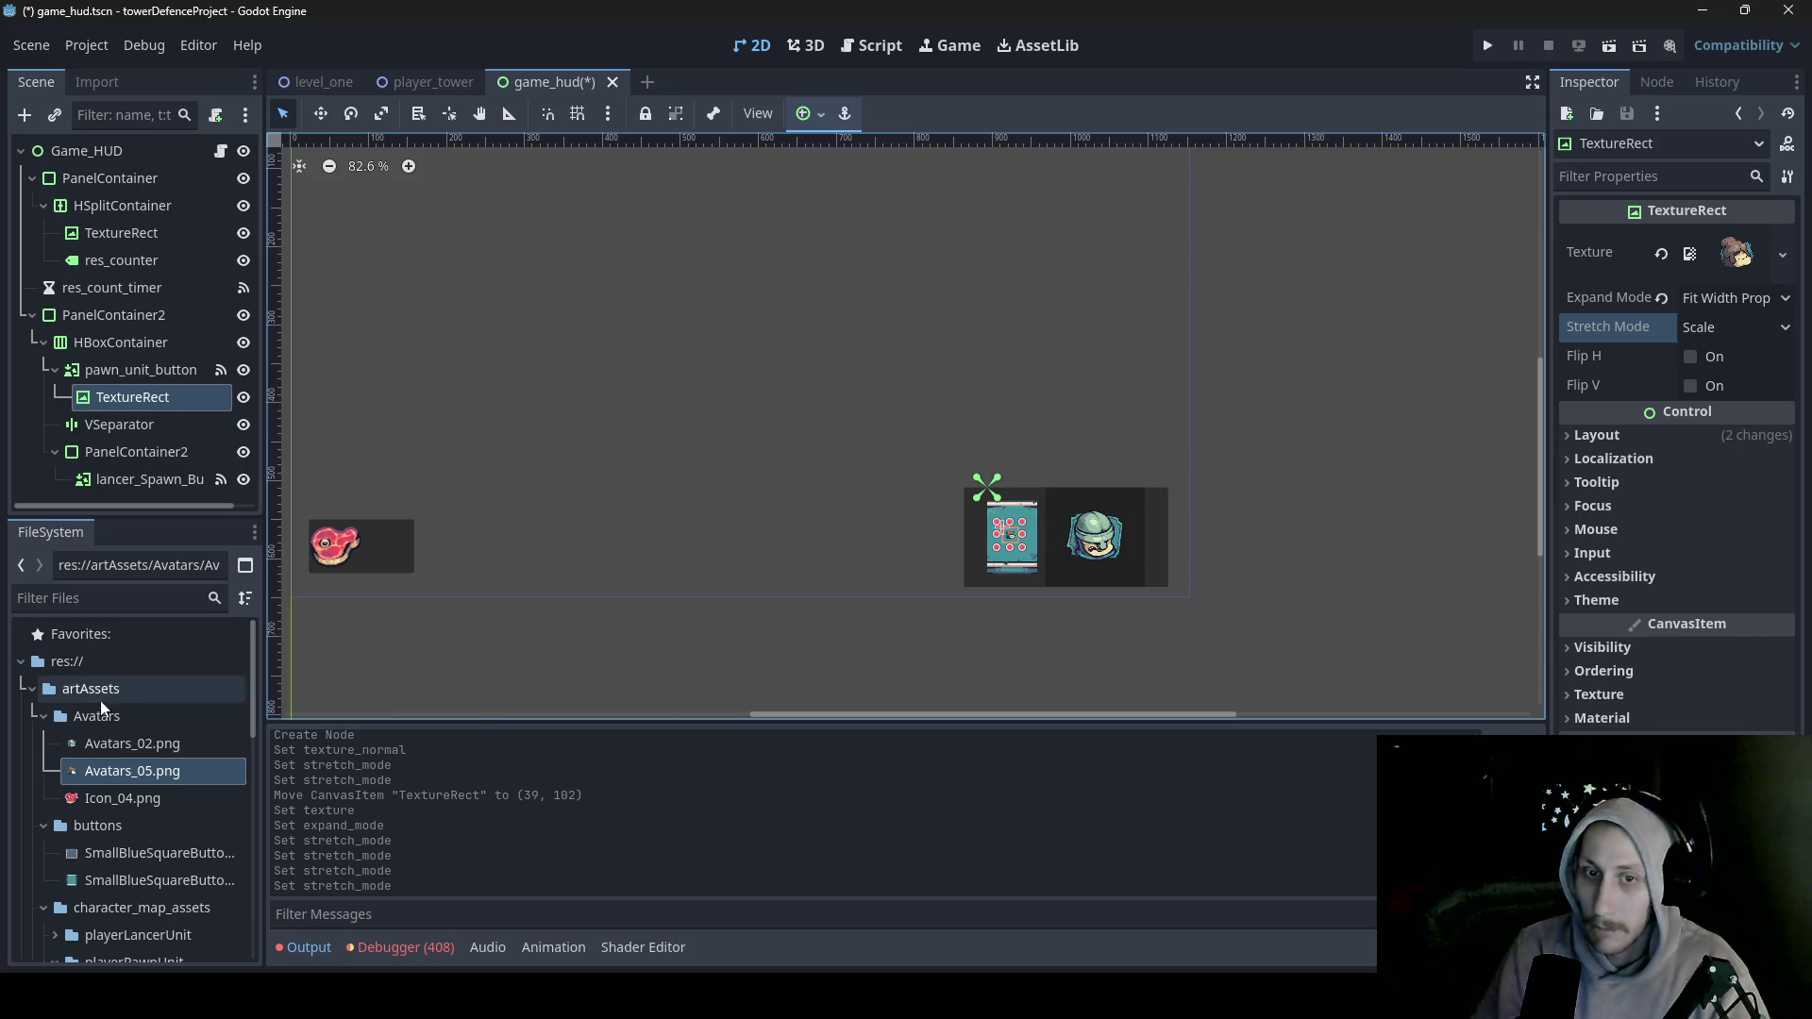
{"action": "left_click", "coordinate": [149, 370]}
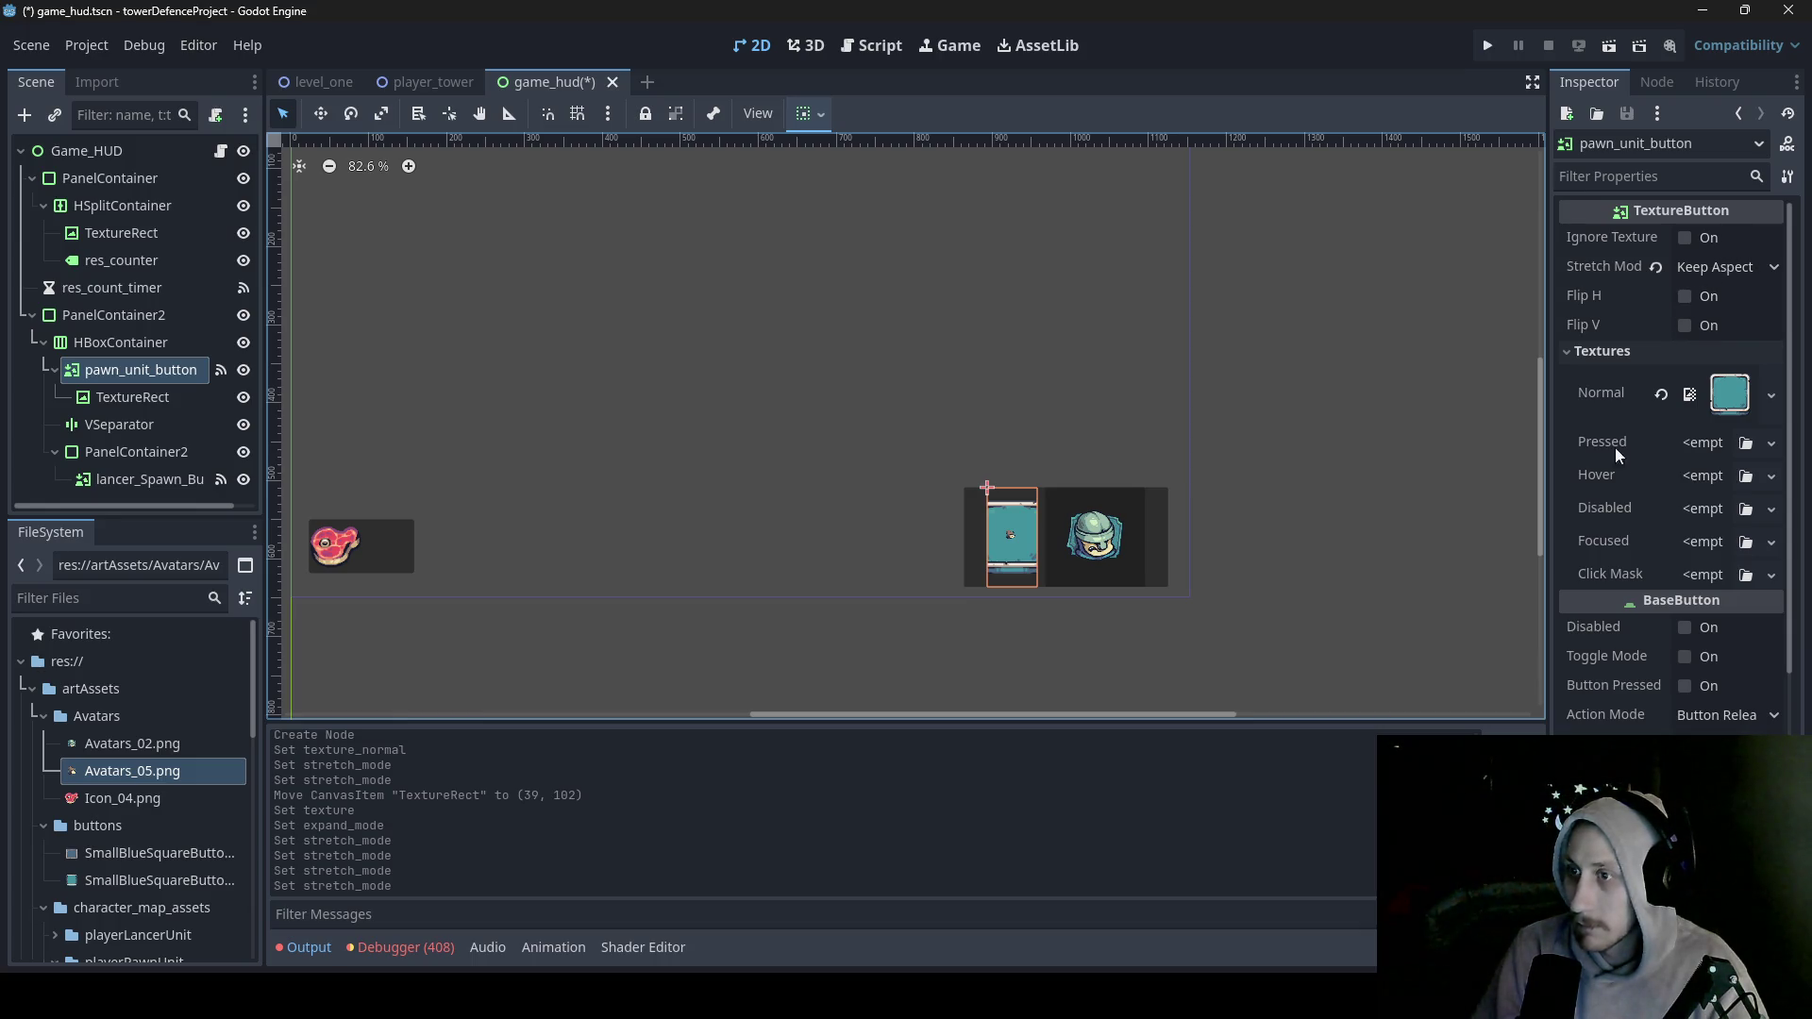
- Try Keep, Keep Aspect Centered, Keep Aspect and Keep Centered as pawn_unit_button's texture stretch mode
{"action": "left_click", "coordinate": [1754, 264]}
{"action": "left_click", "coordinate": [1719, 351]}
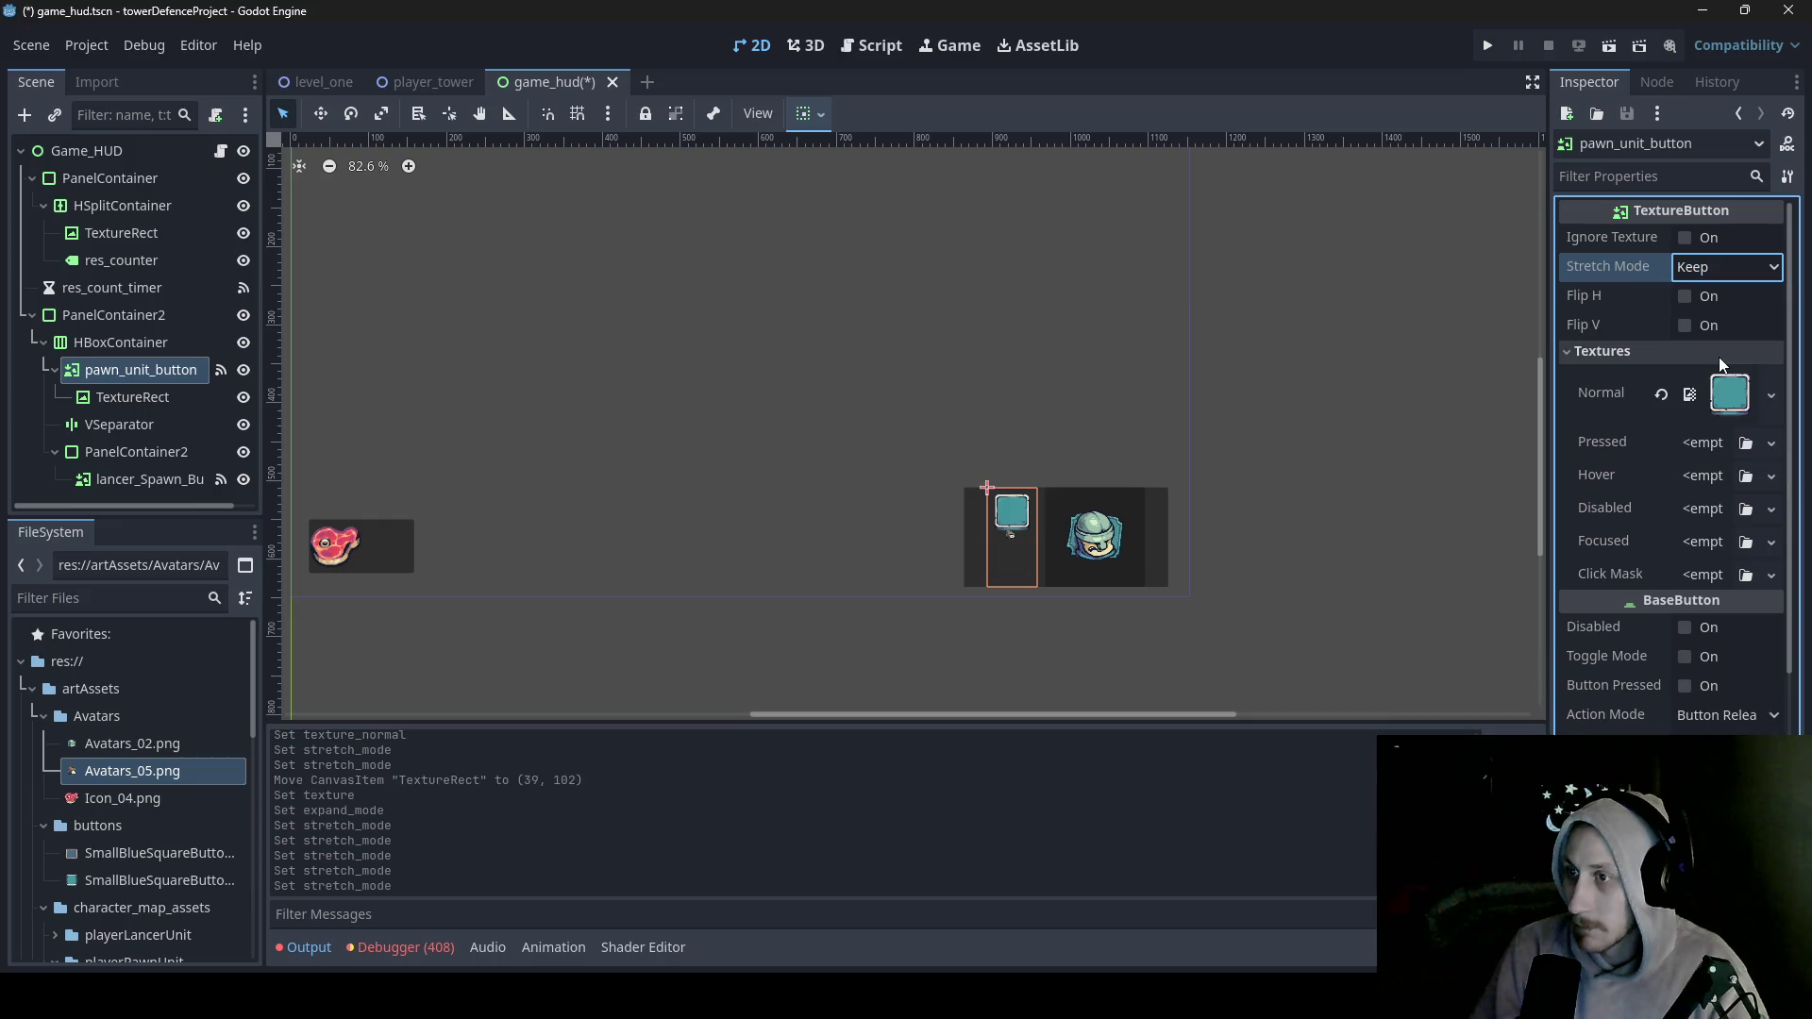
{"action": "left_click", "coordinate": [1746, 268]}
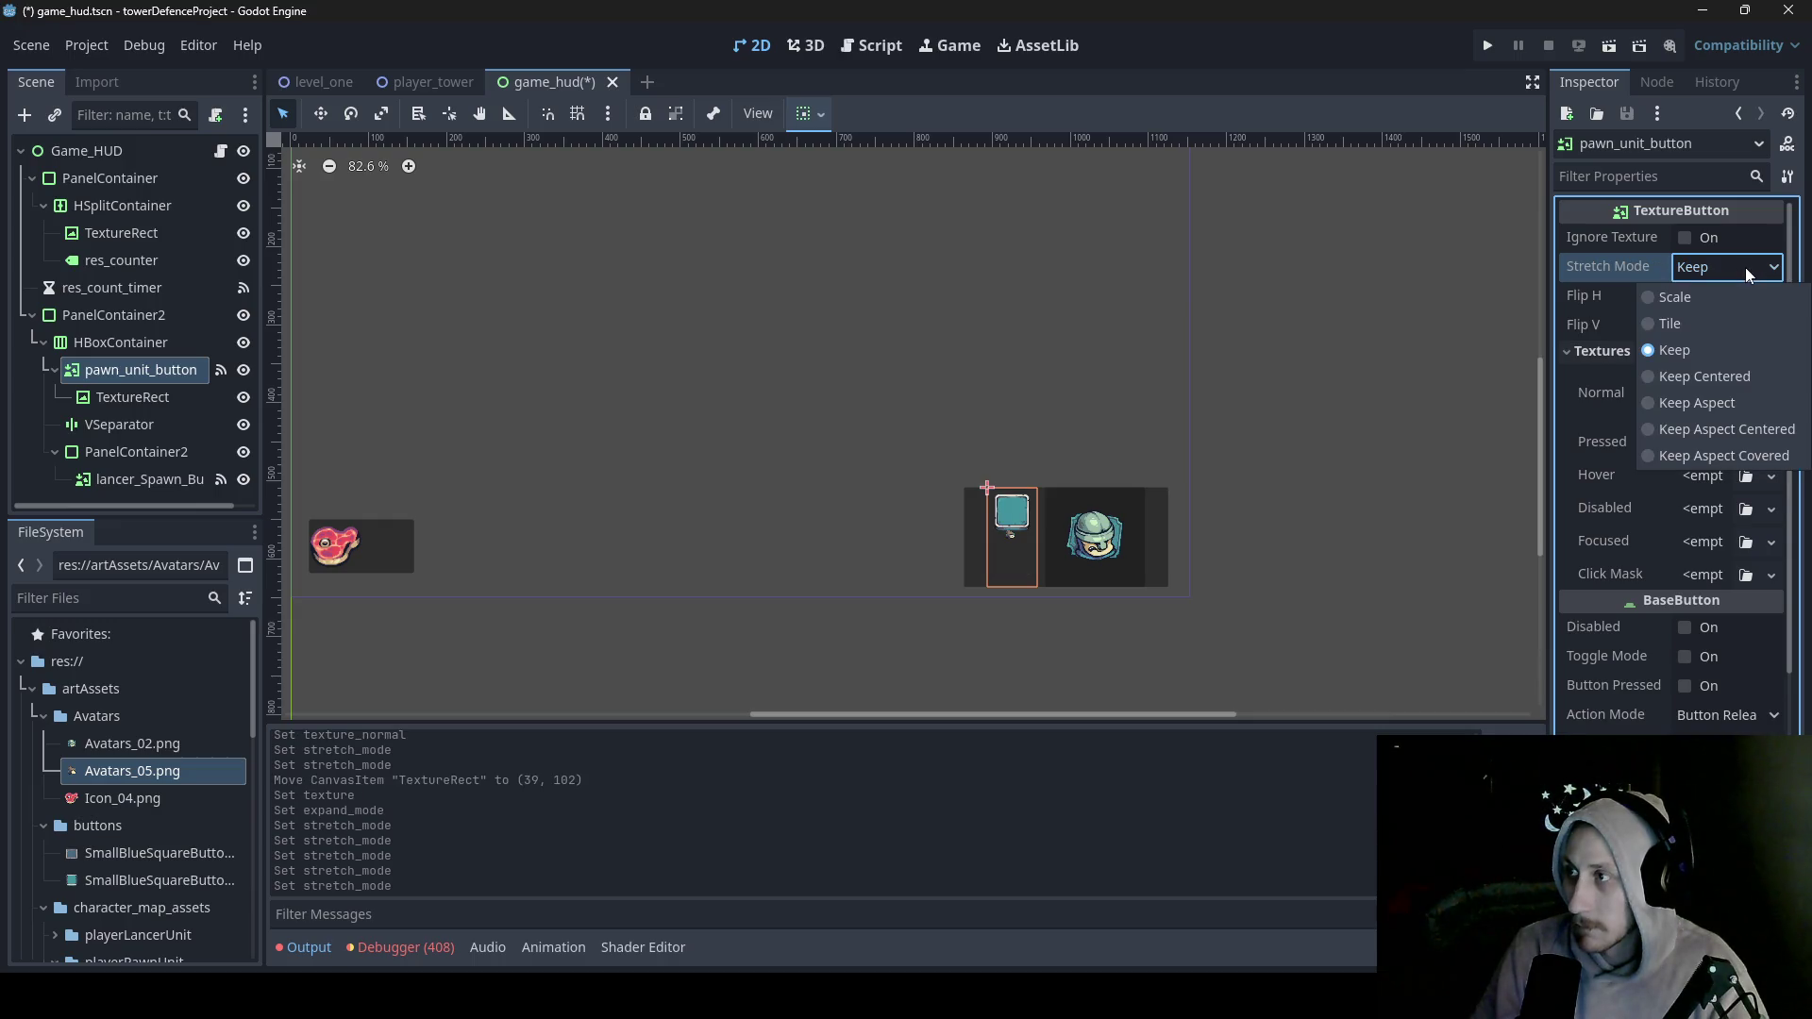
{"action": "left_click", "coordinate": [1735, 432]}
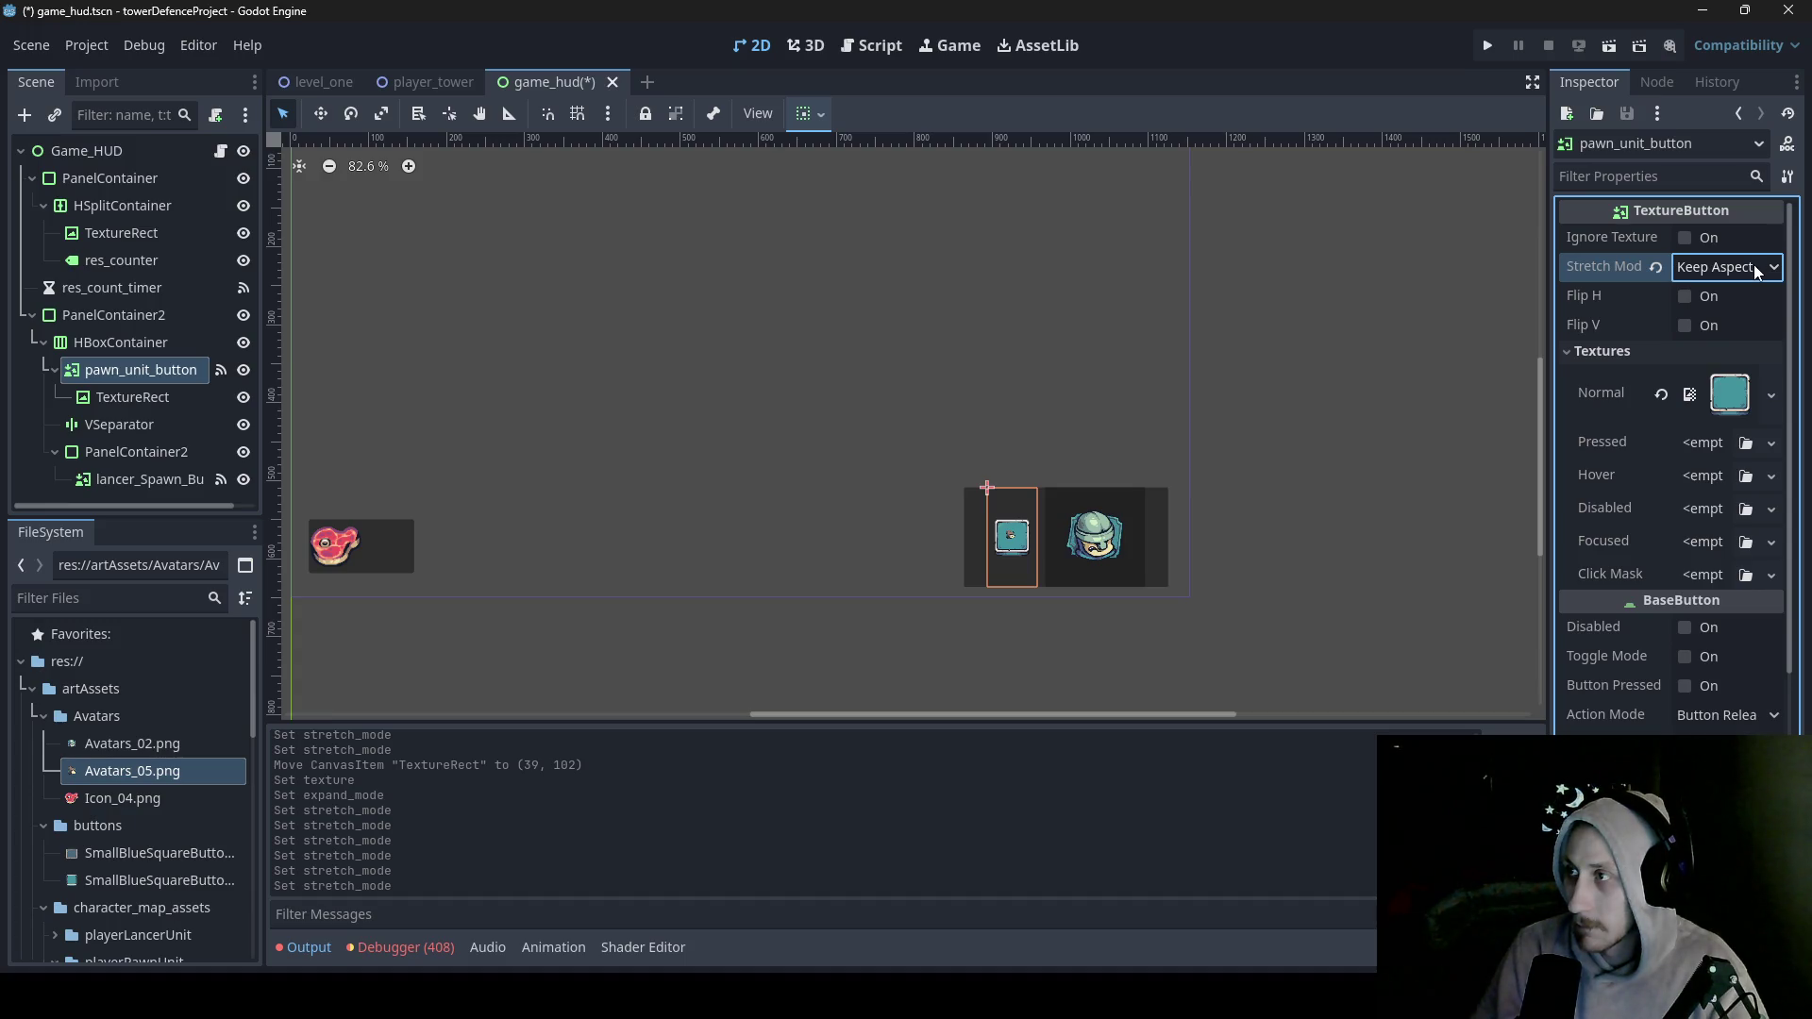
{"action": "left_click", "coordinate": [1753, 267]}
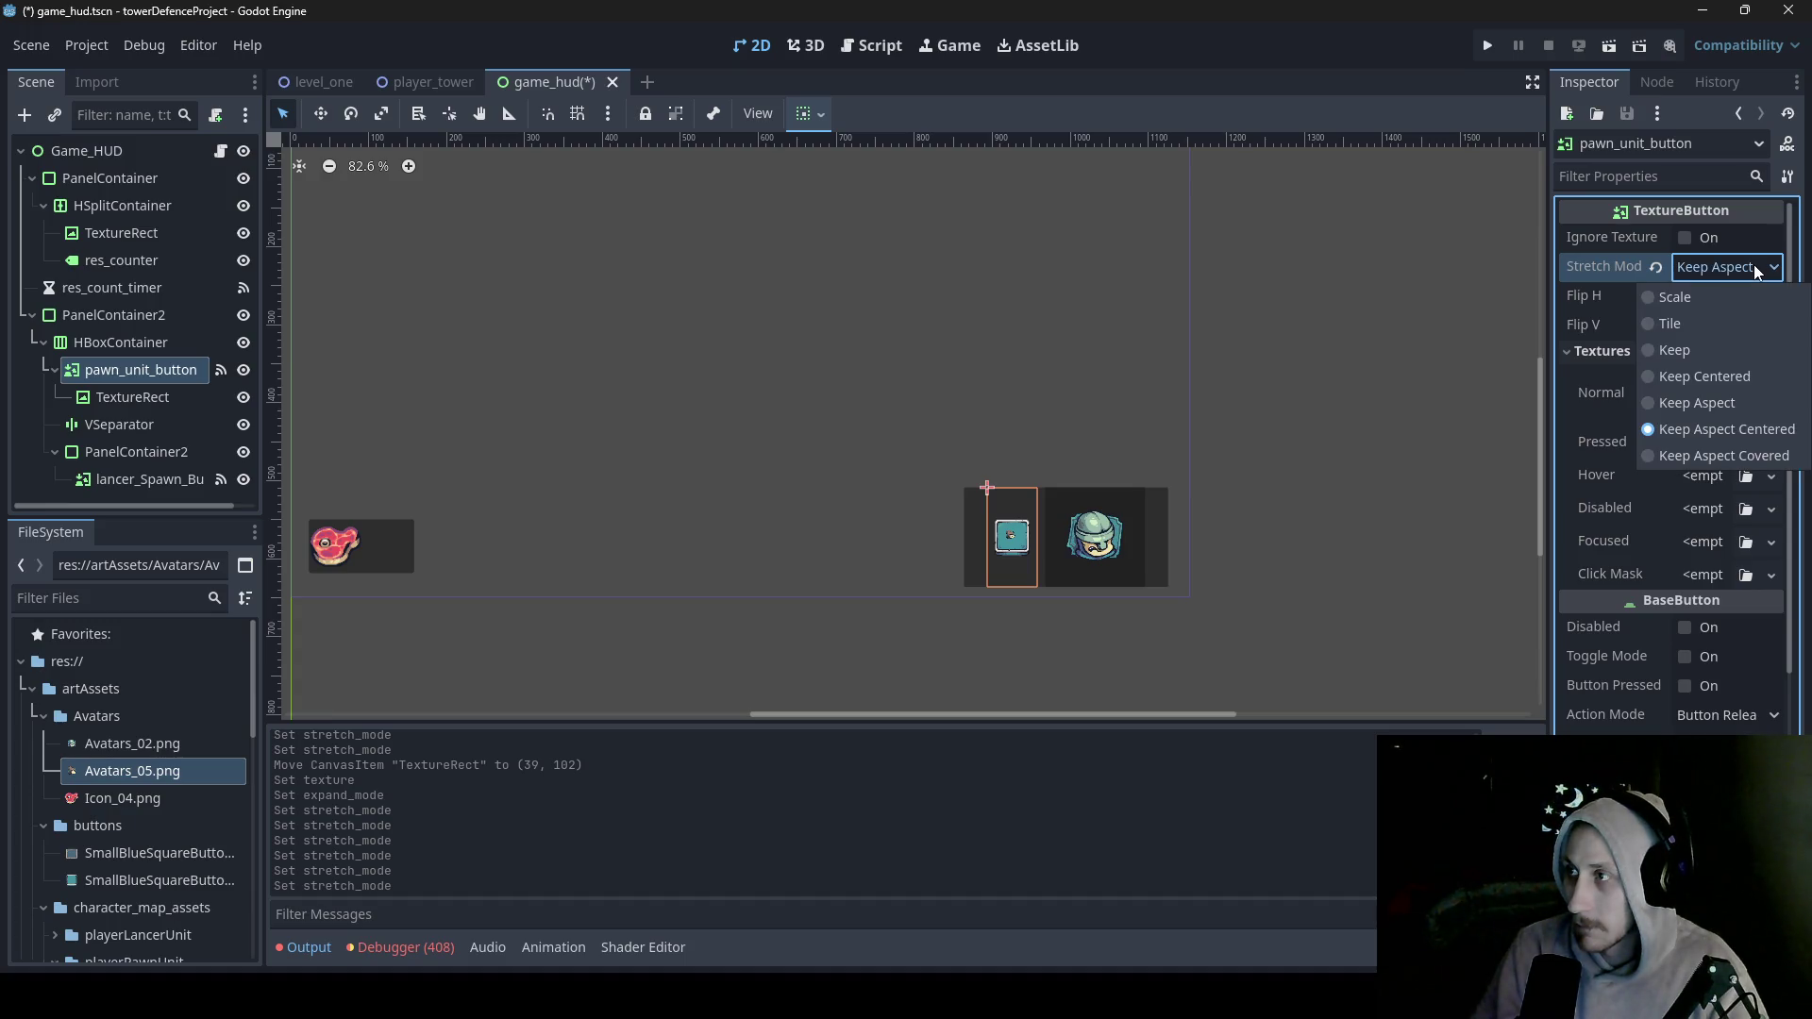
{"action": "left_click", "coordinate": [1718, 406]}
{"action": "left_click", "coordinate": [1758, 272]}
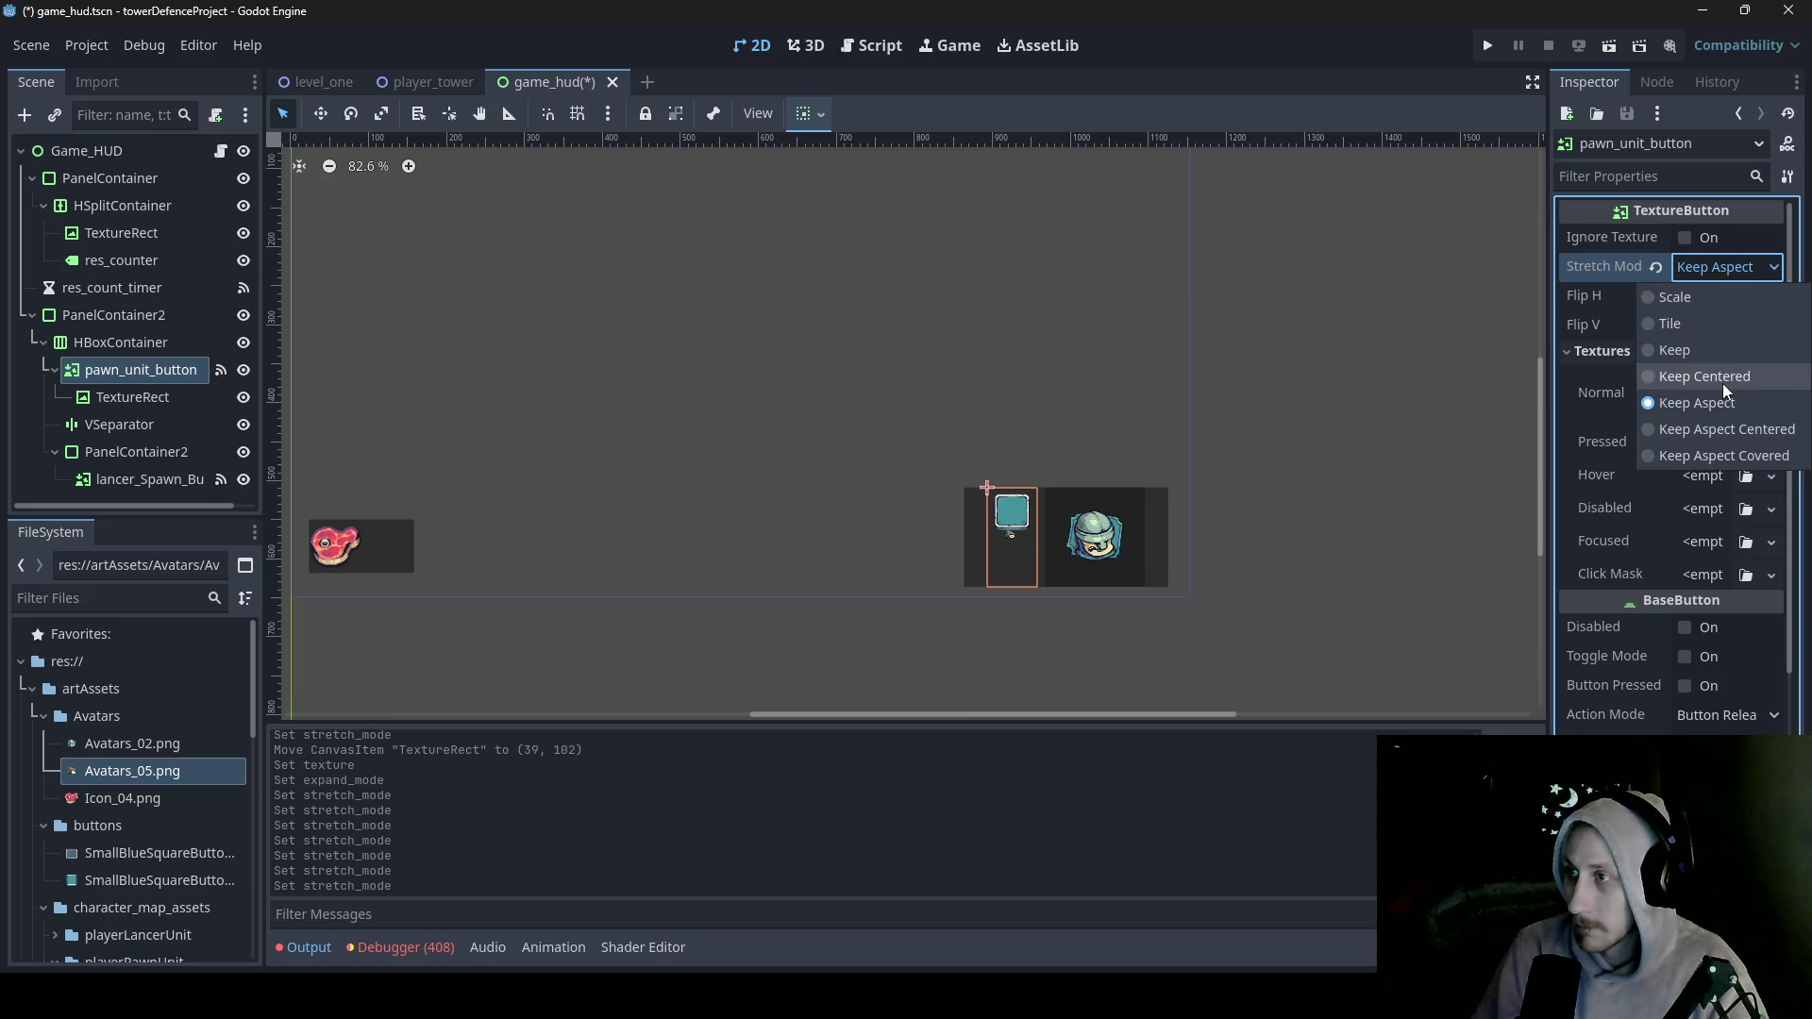
{"action": "left_click", "coordinate": [1723, 383]}
- Set pawn_unit_button's Stretch Mode to Scale after retrying other modes, then select PanelContainer2
{"action": "left_click", "coordinate": [1742, 270]}
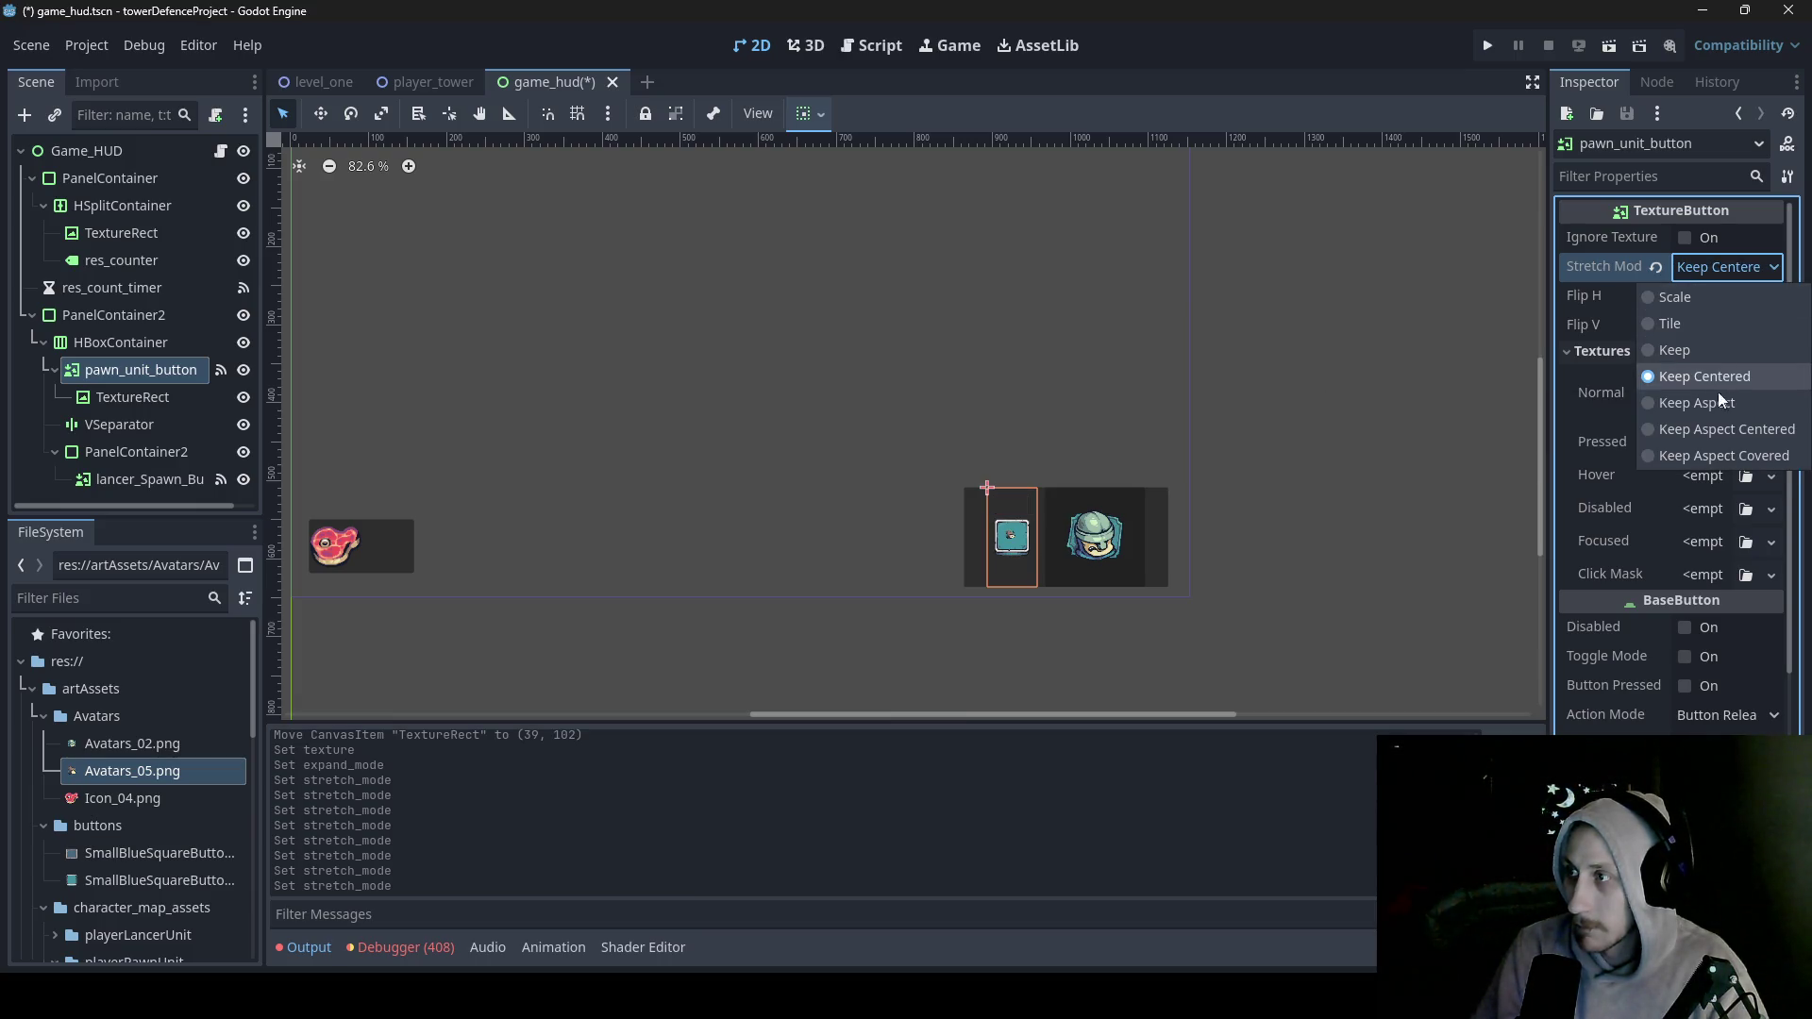
{"action": "left_click", "coordinate": [1717, 425]}
{"action": "left_click", "coordinate": [1739, 272]}
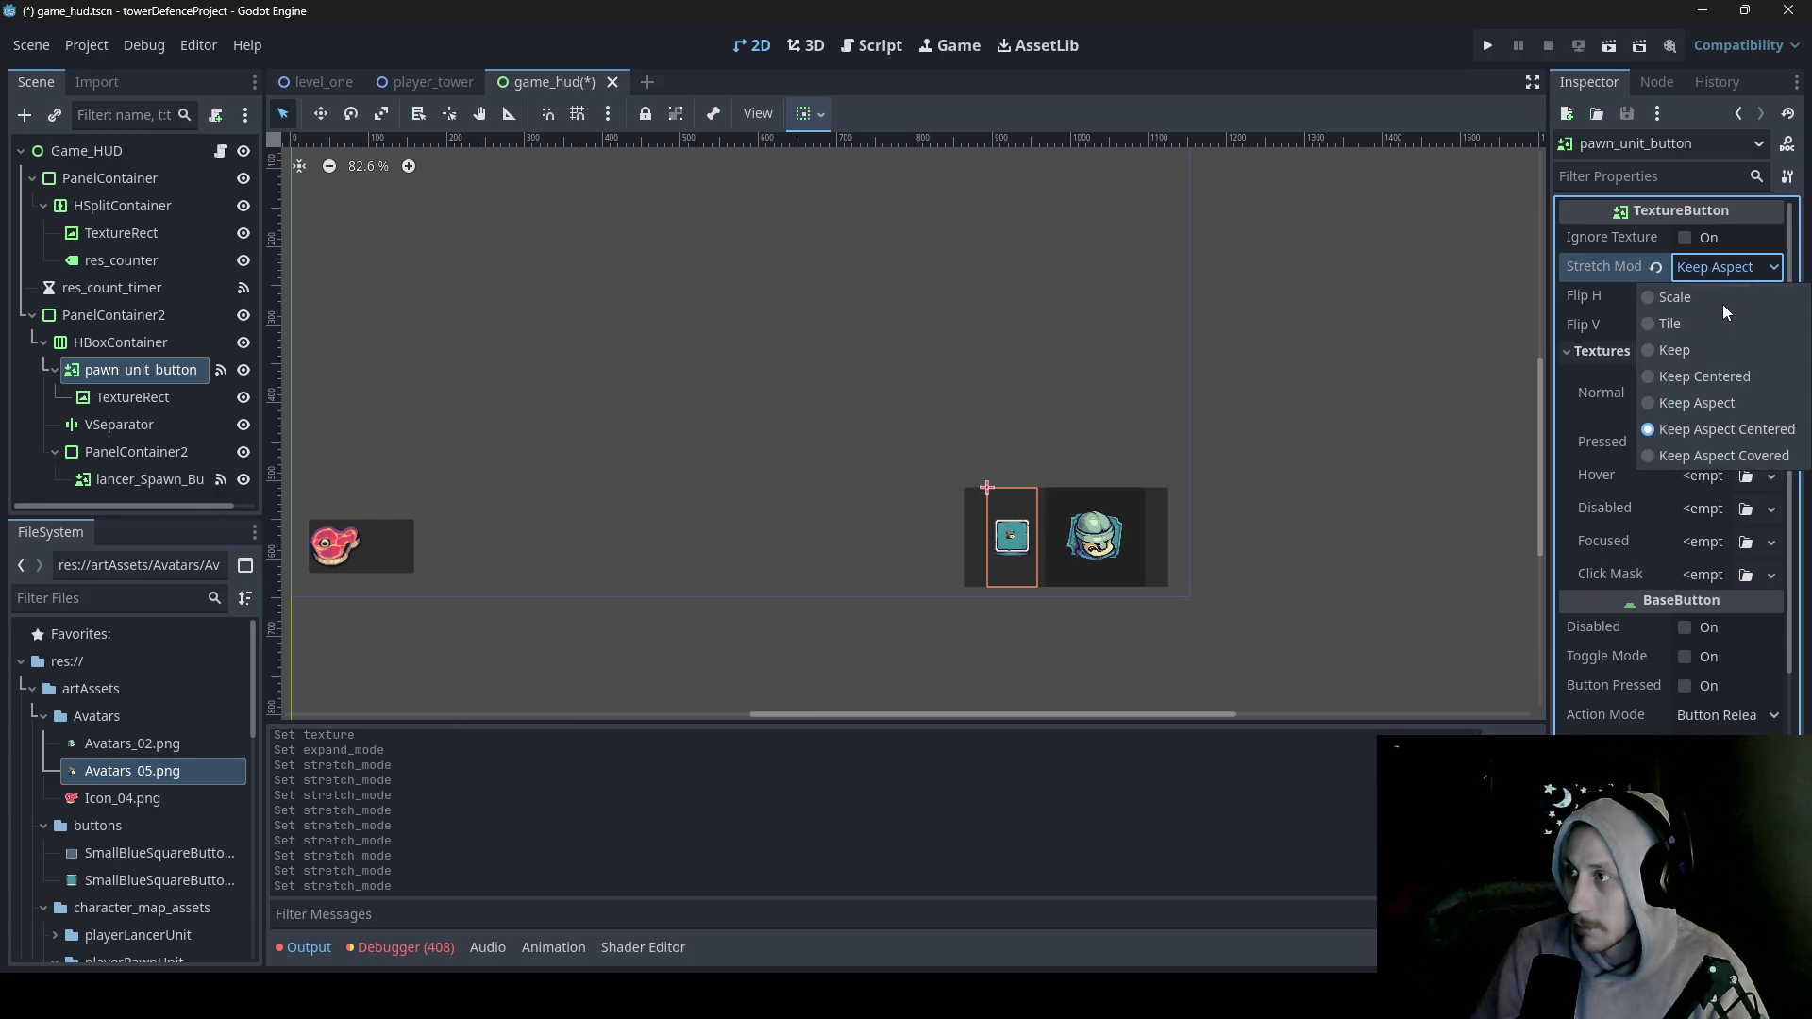
{"action": "left_click", "coordinate": [1710, 347]}
{"action": "left_click", "coordinate": [1723, 264]}
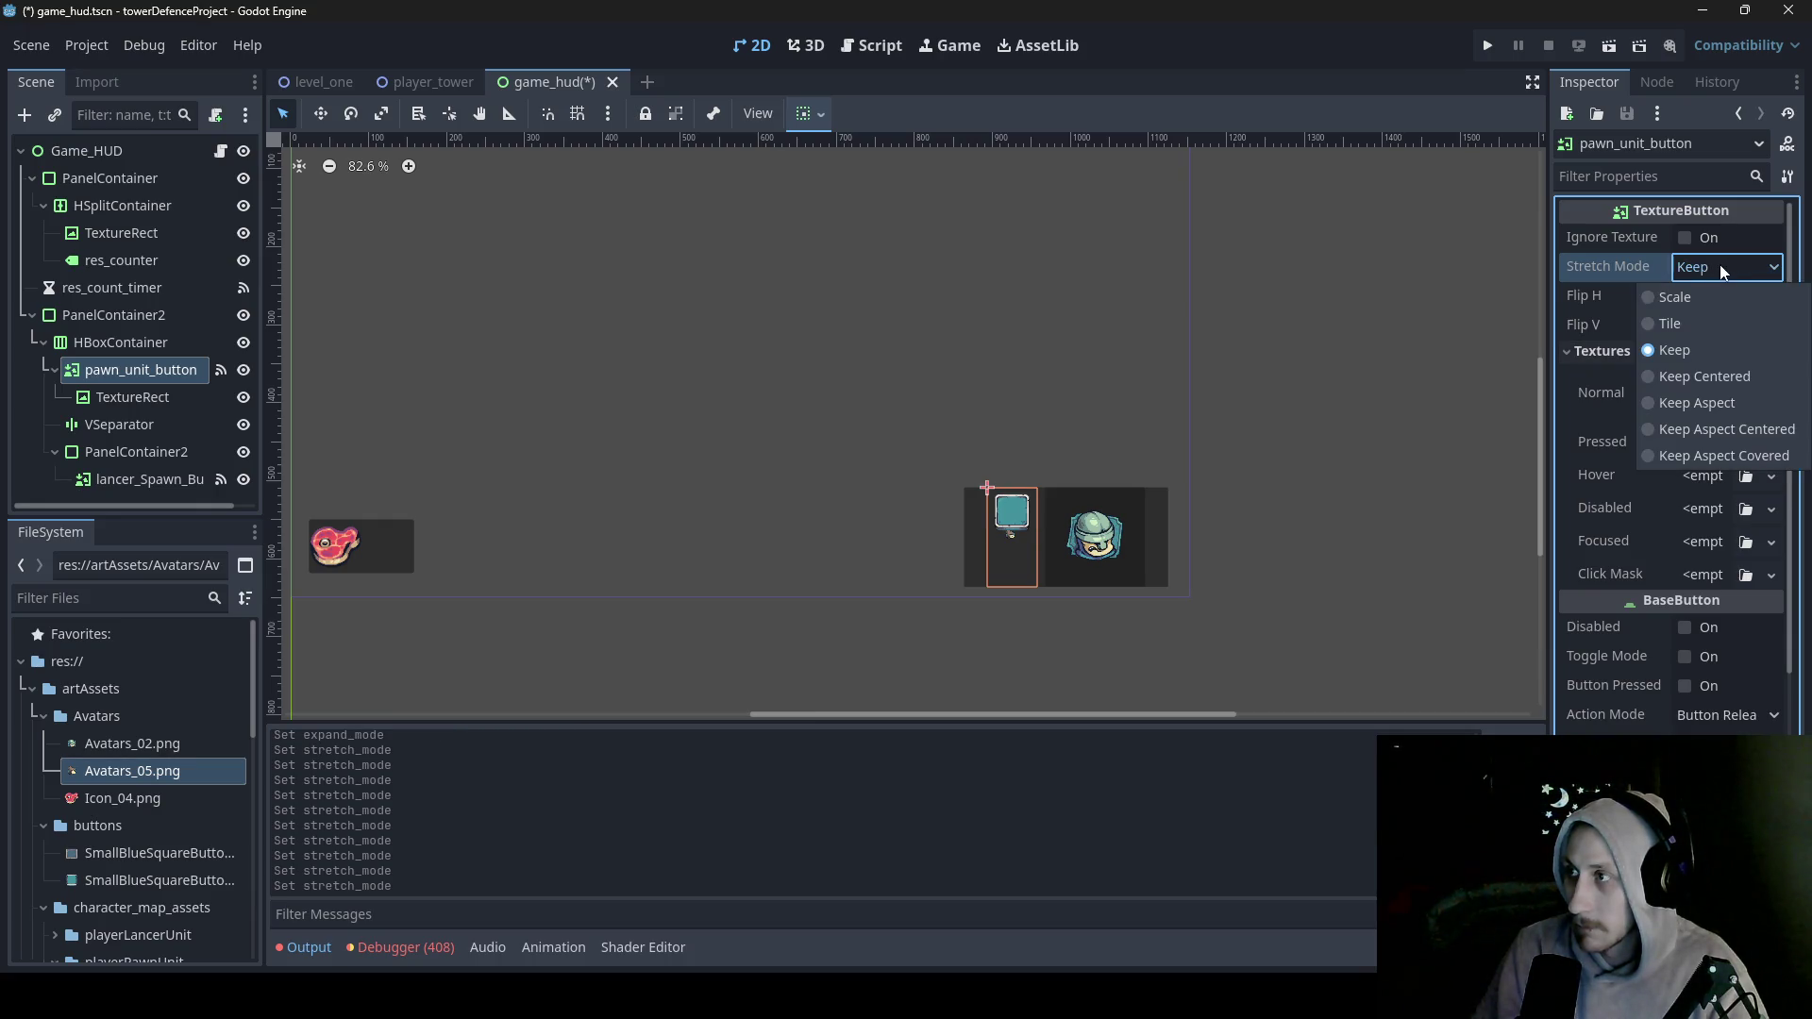
{"action": "left_click", "coordinate": [1695, 296]}
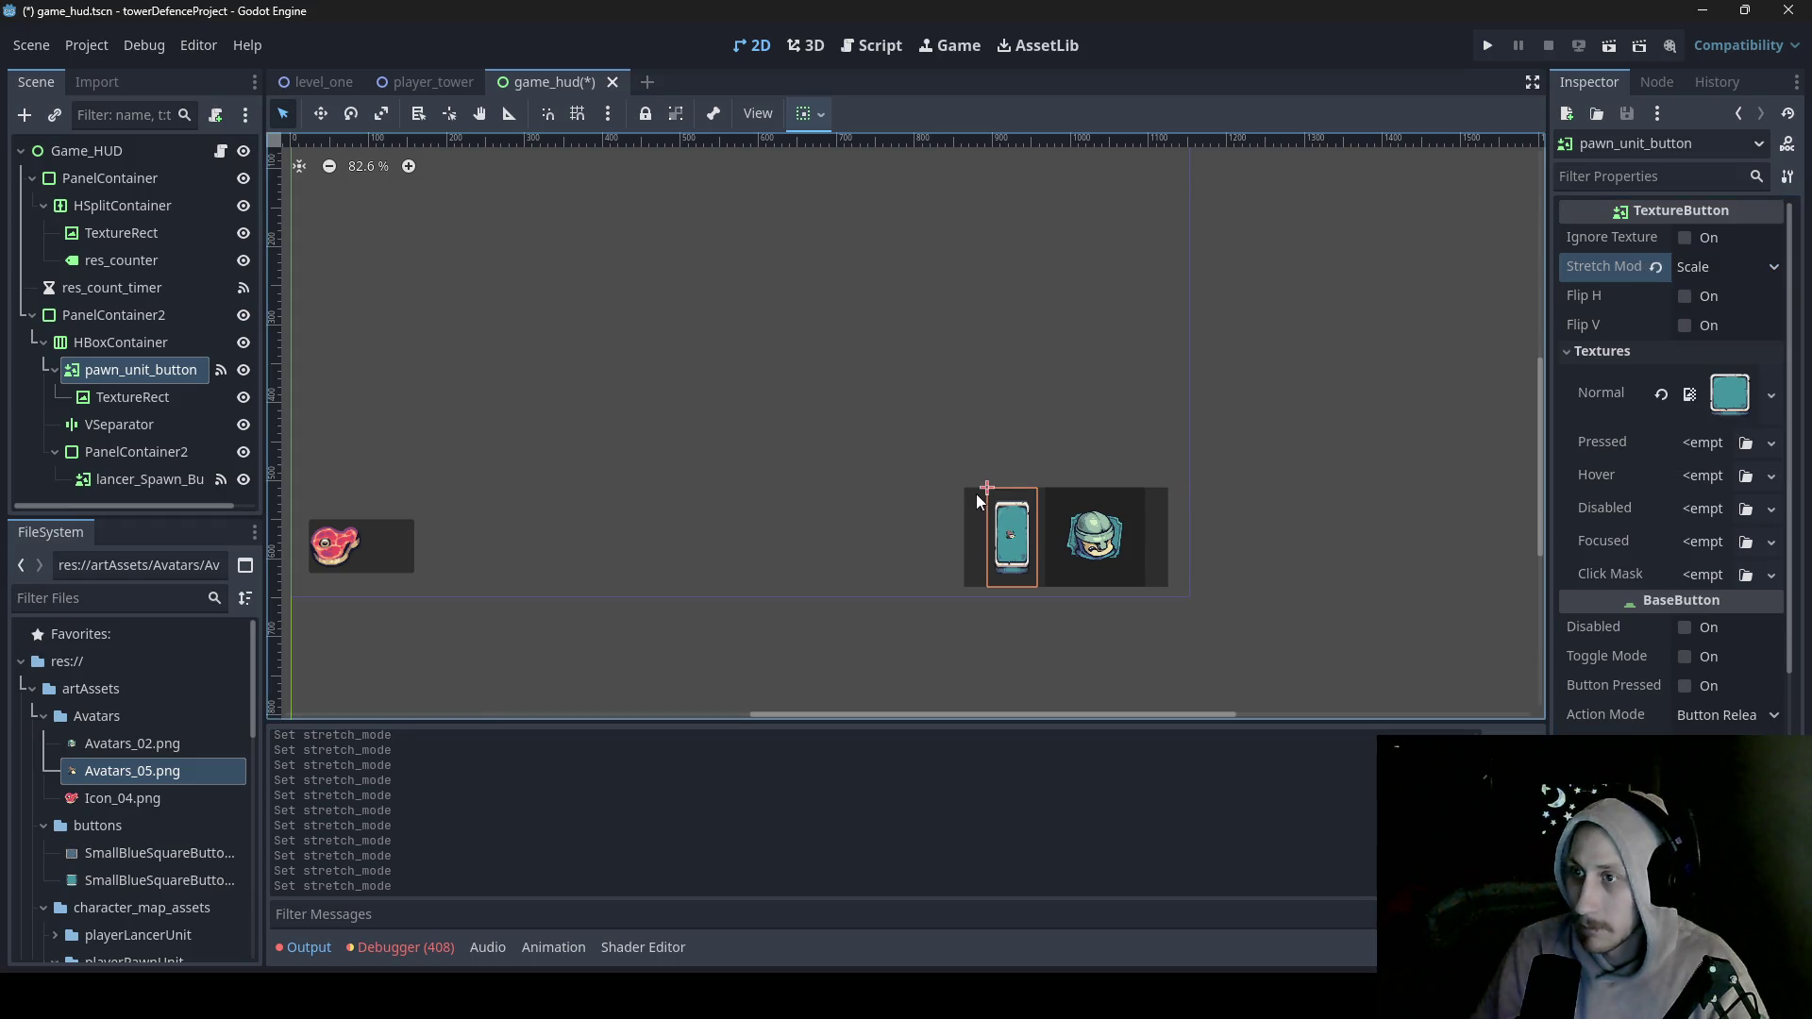
{"action": "left_click", "coordinate": [976, 531]}
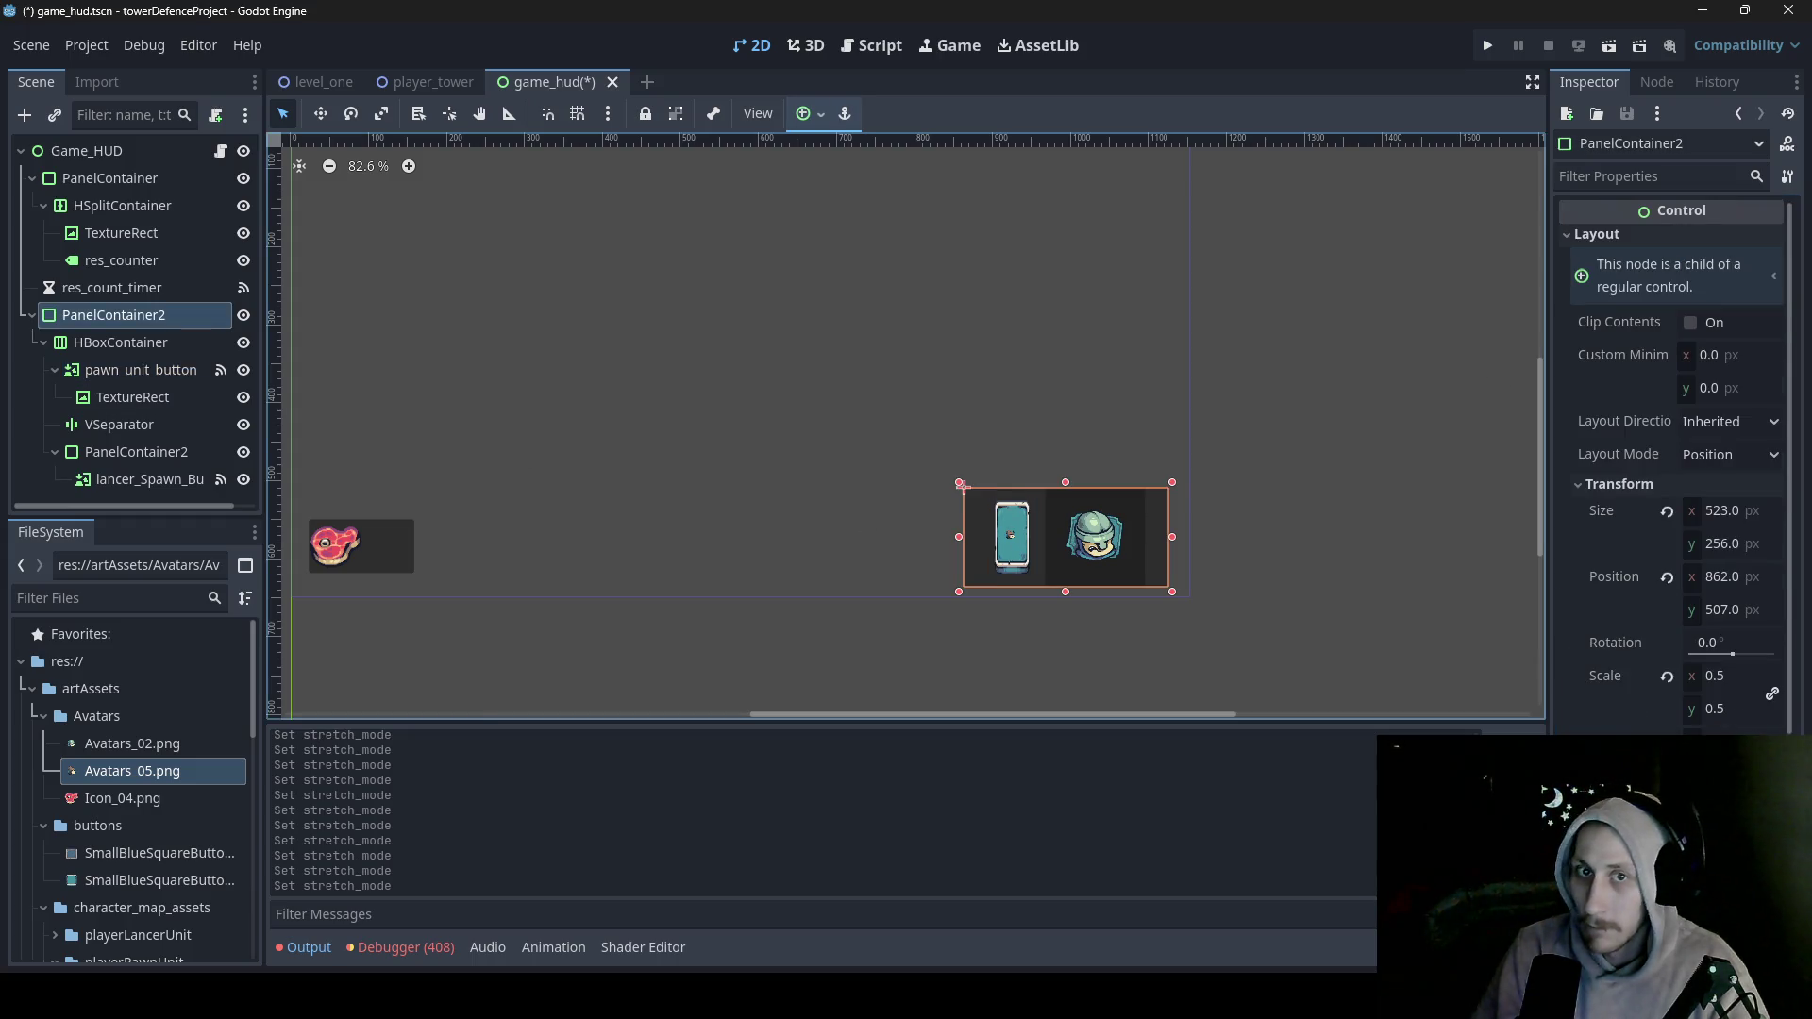
- Increase the HBoxContainer's separation and set its horizontal sizing to Fill, then select pawn_unit_button
{"action": "left_click", "coordinate": [129, 343]}
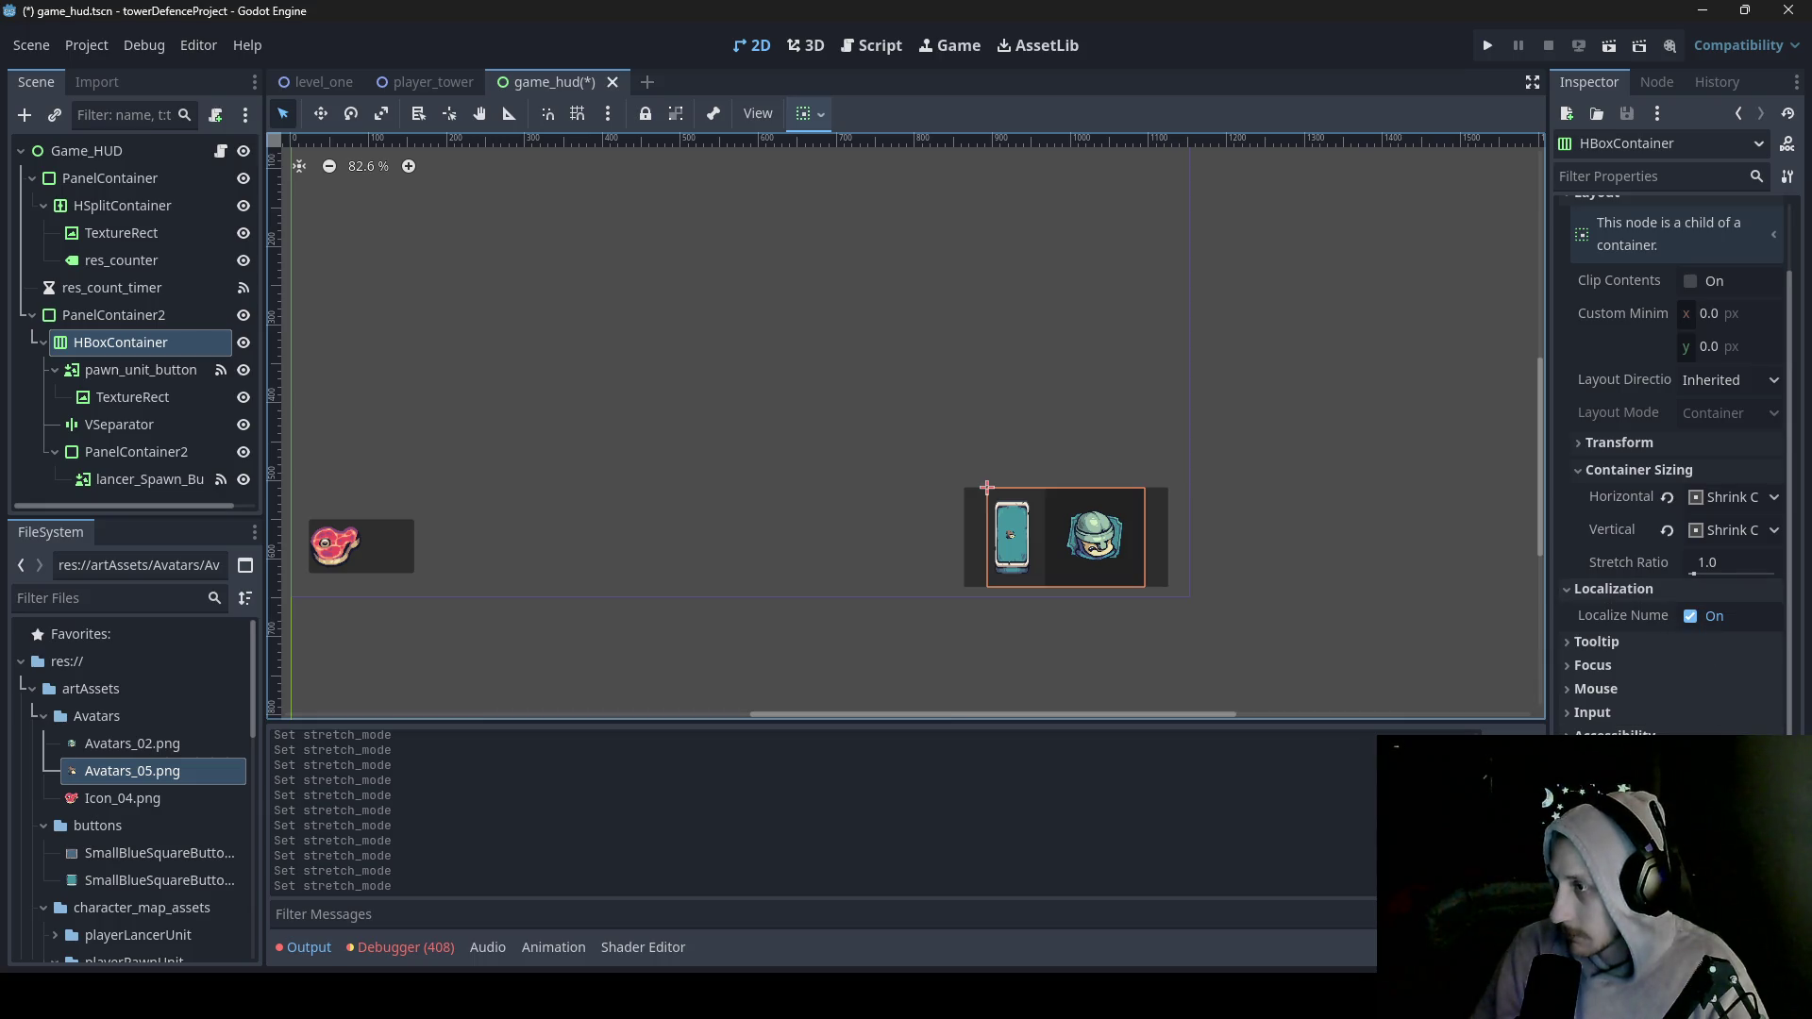
{"action": "left_click_drag", "start_coordinate": [1727, 830], "coordinate": [1741, 830]}
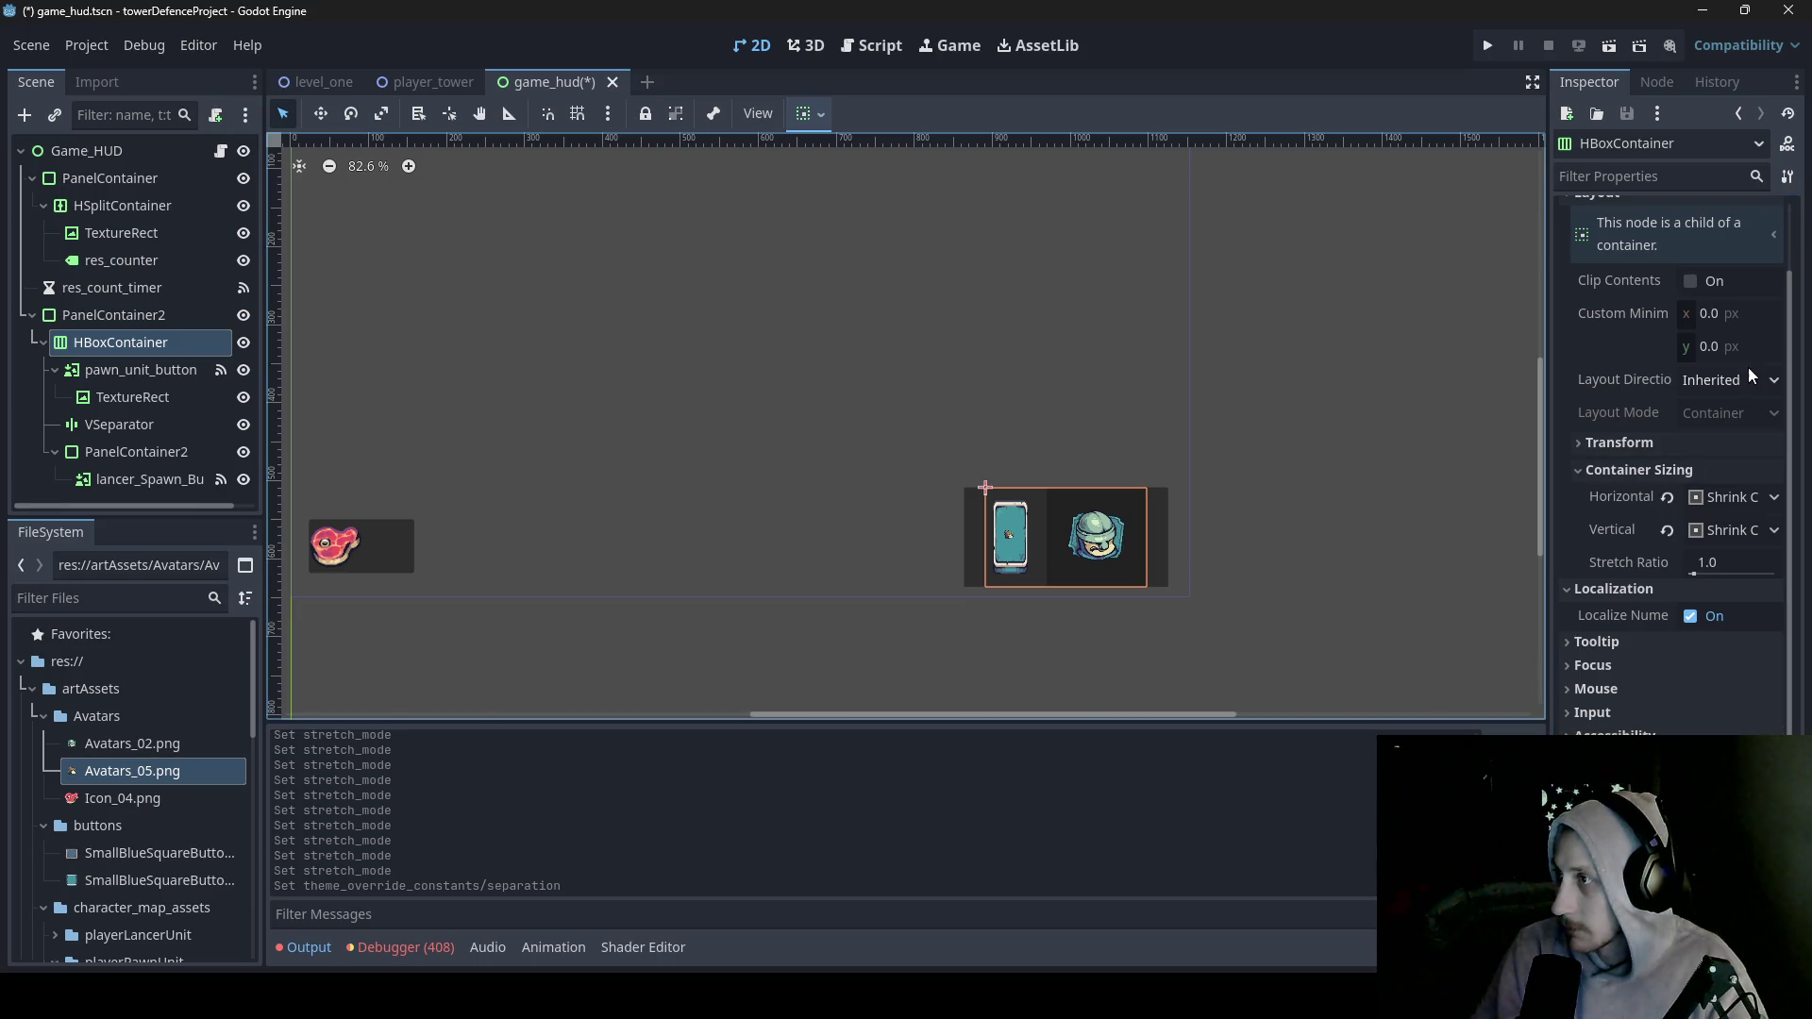
{"action": "left_click", "coordinate": [1754, 506]}
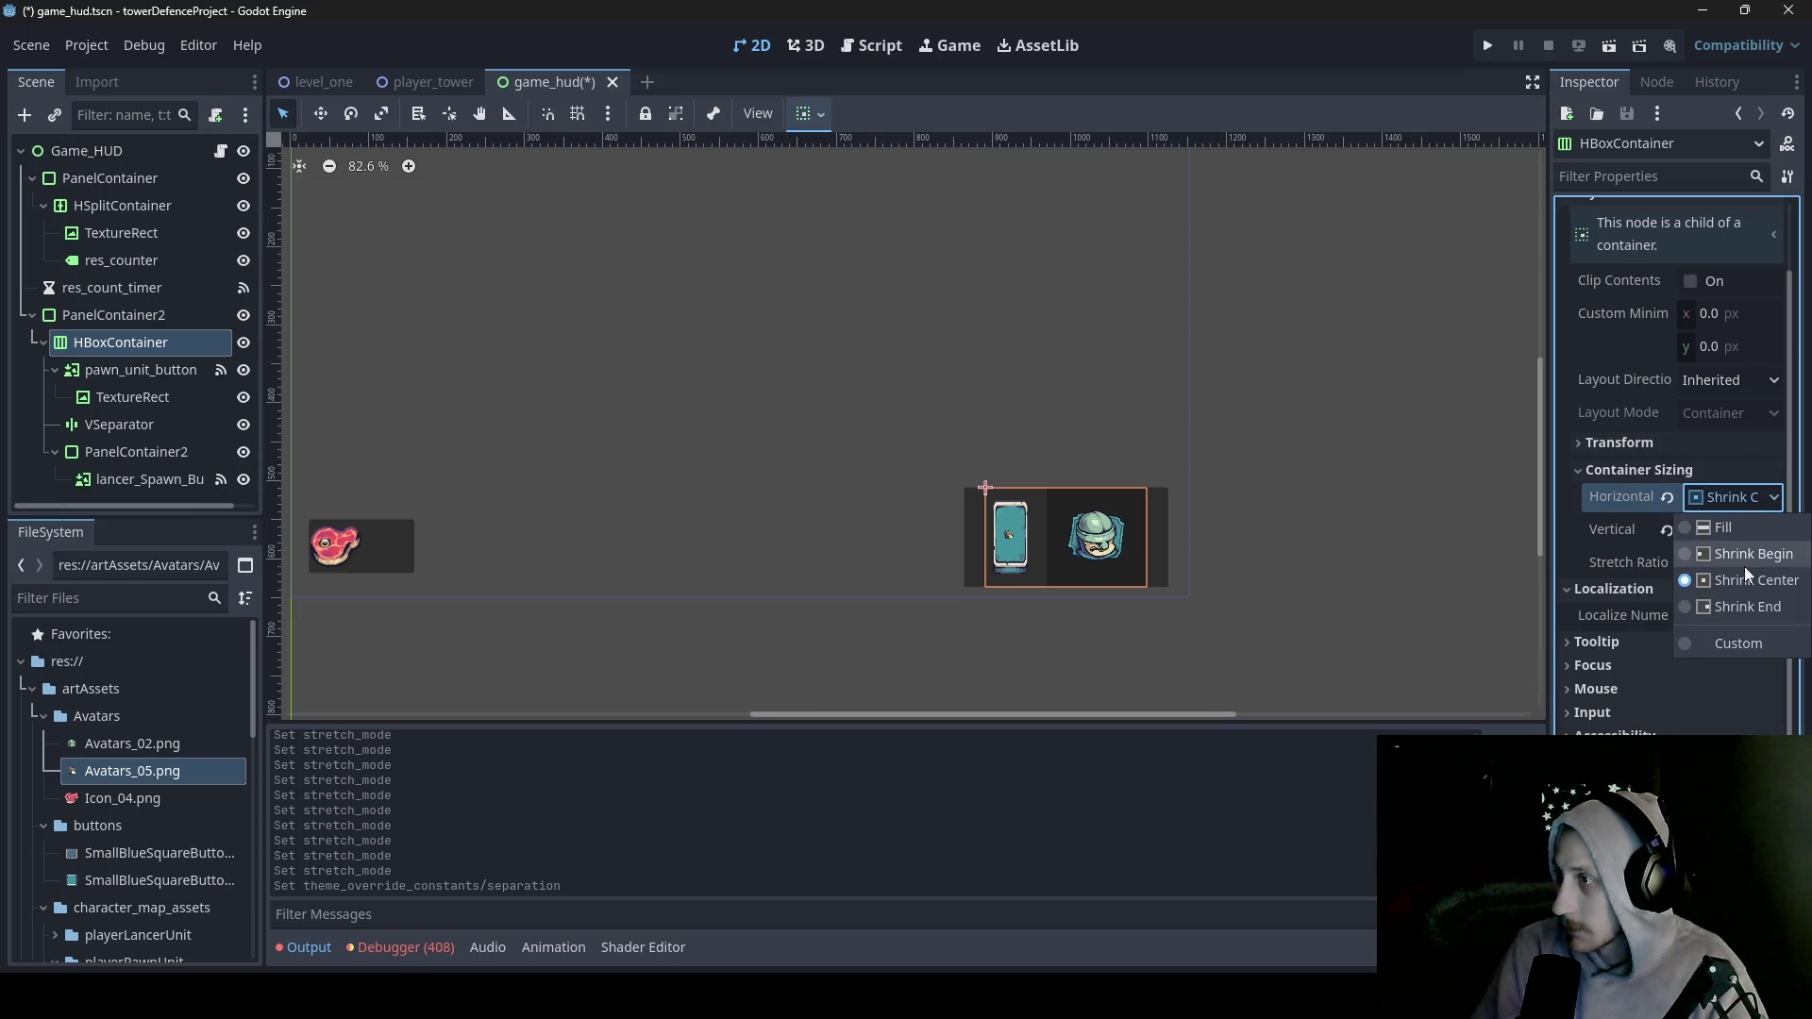
{"action": "left_click", "coordinate": [1752, 524]}
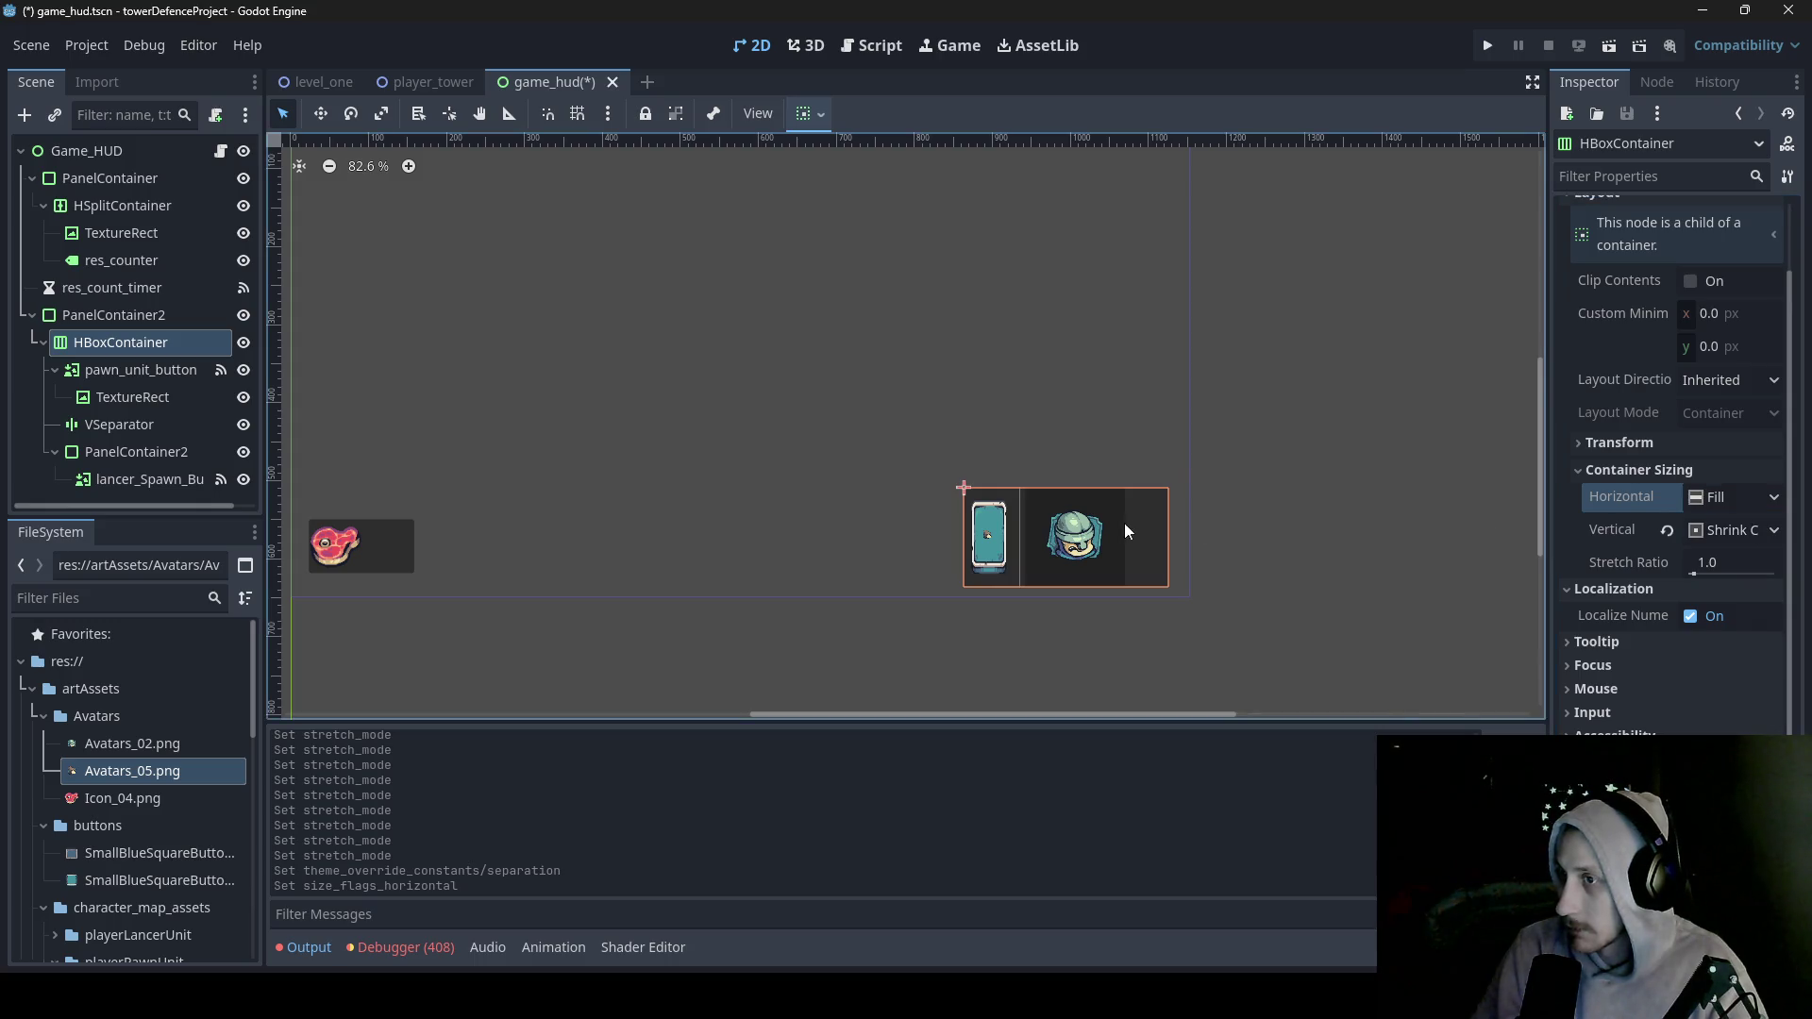
{"action": "left_click", "coordinate": [995, 542]}
{"action": "left_click", "coordinate": [103, 369]}
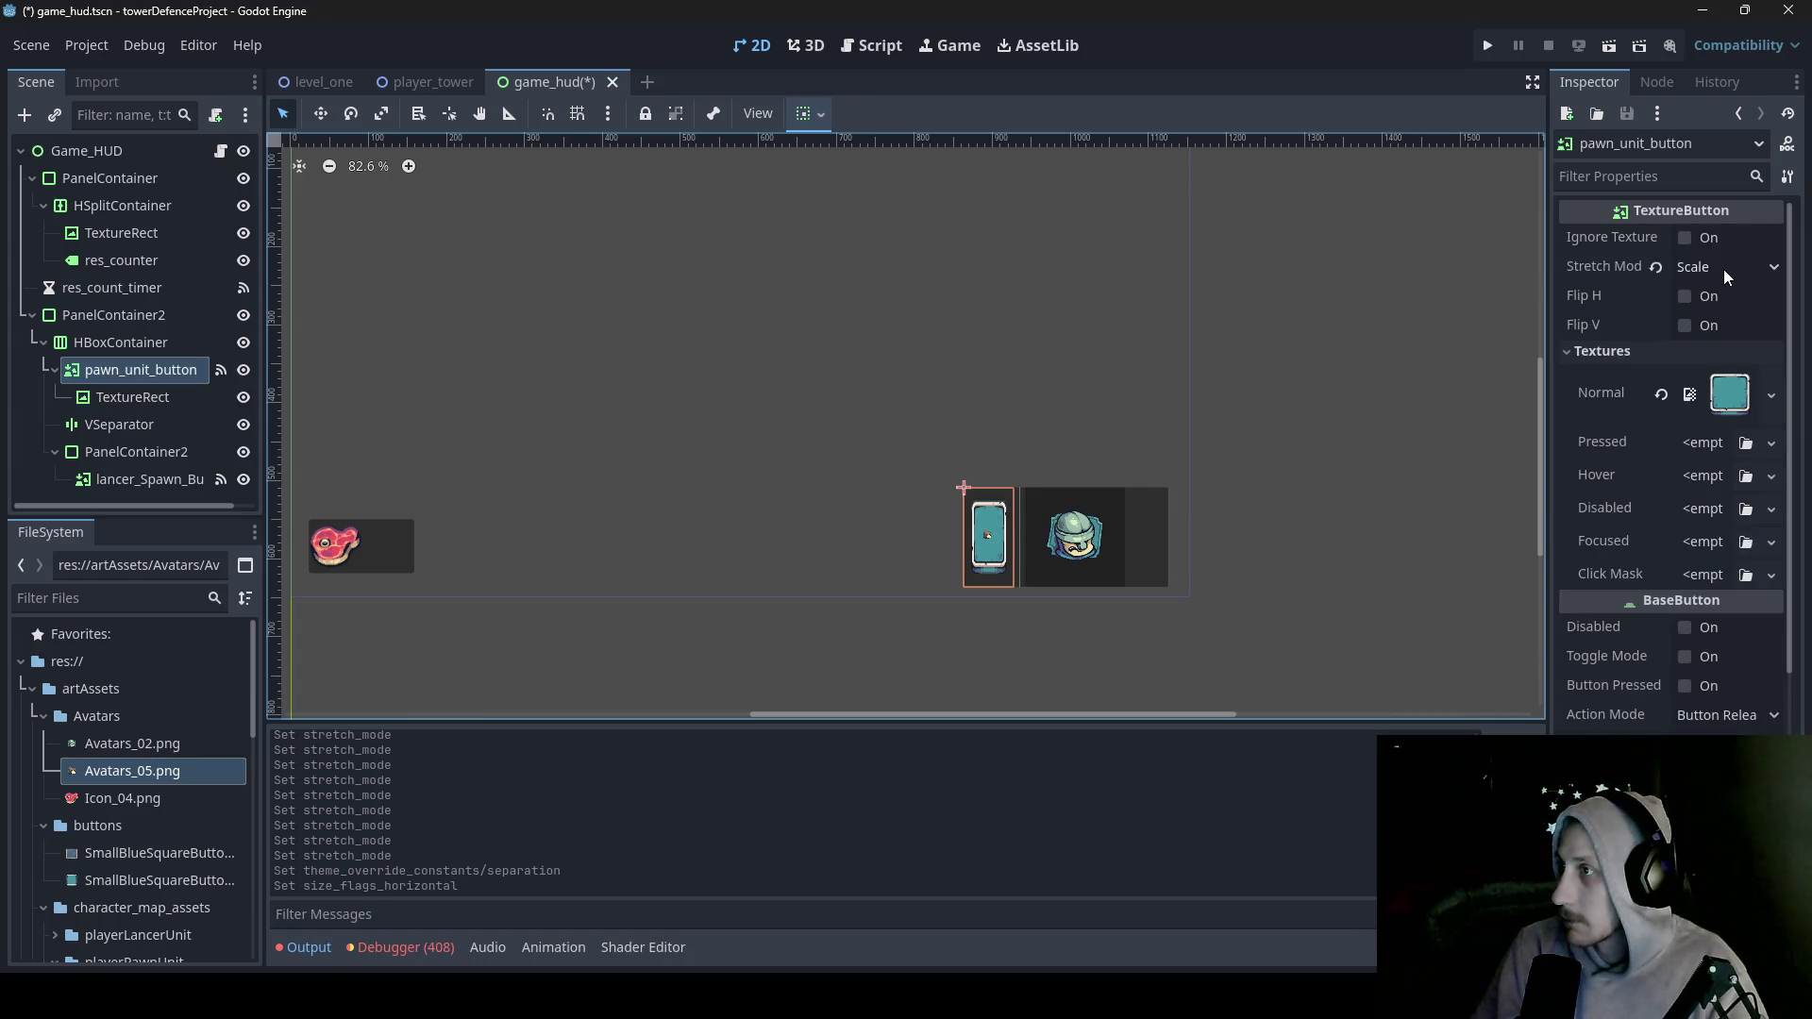
- Change pawn_unit_button's texture Stretch Mode from Keep Aspect to Keep Centered, then select HBoxContainer
{"action": "left_click", "coordinate": [1753, 266]}
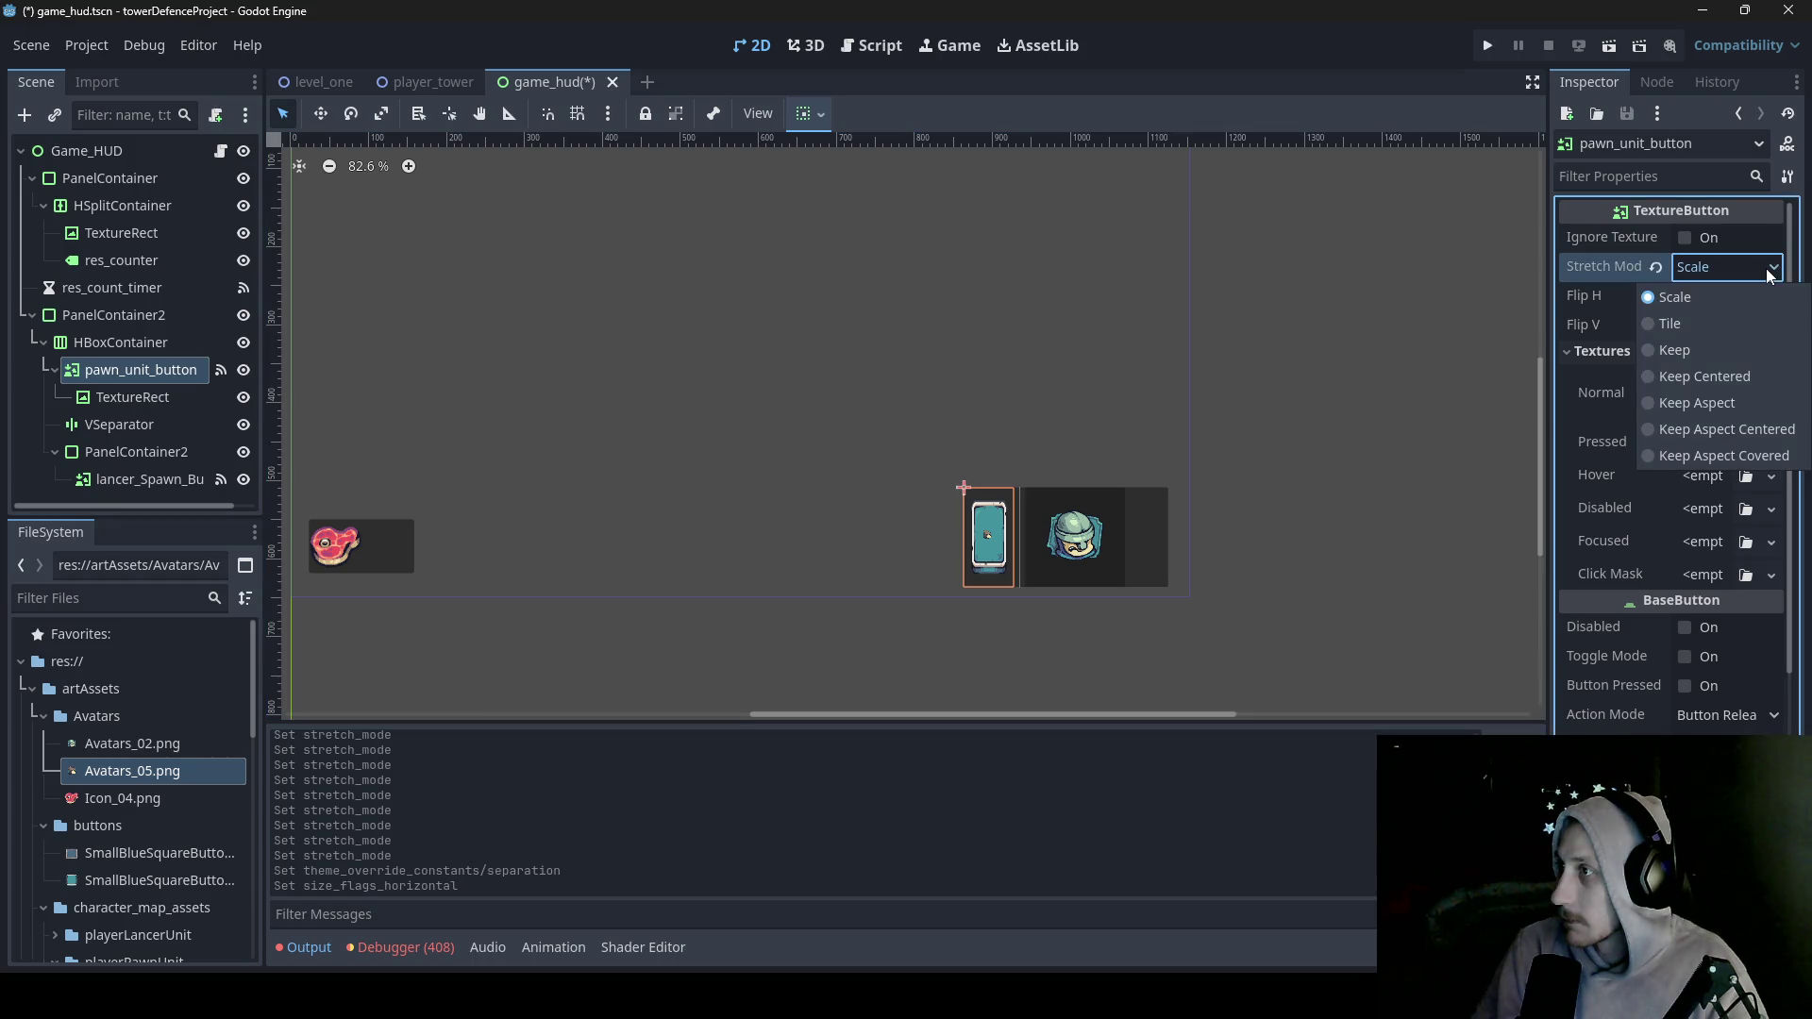
{"action": "left_click", "coordinate": [1746, 403]}
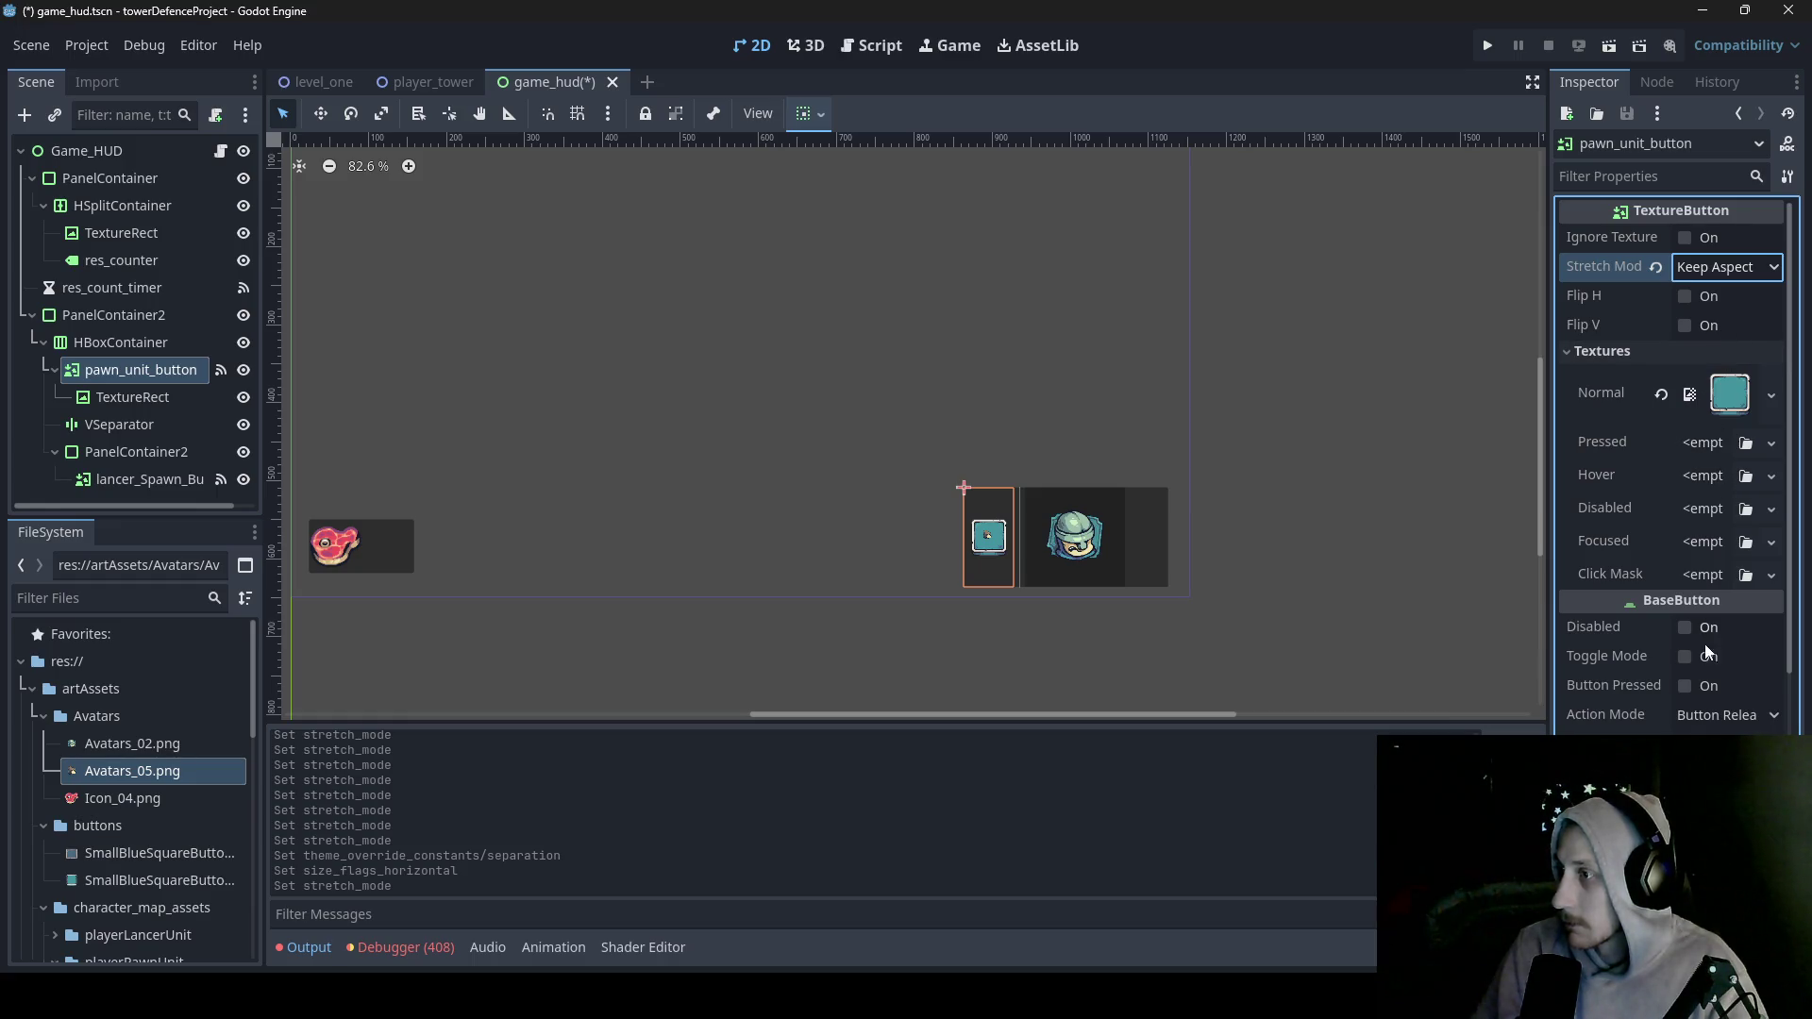
{"action": "scroll", "coordinate": [1708, 649], "scroll_direction": "down", "scroll_amount": 3}
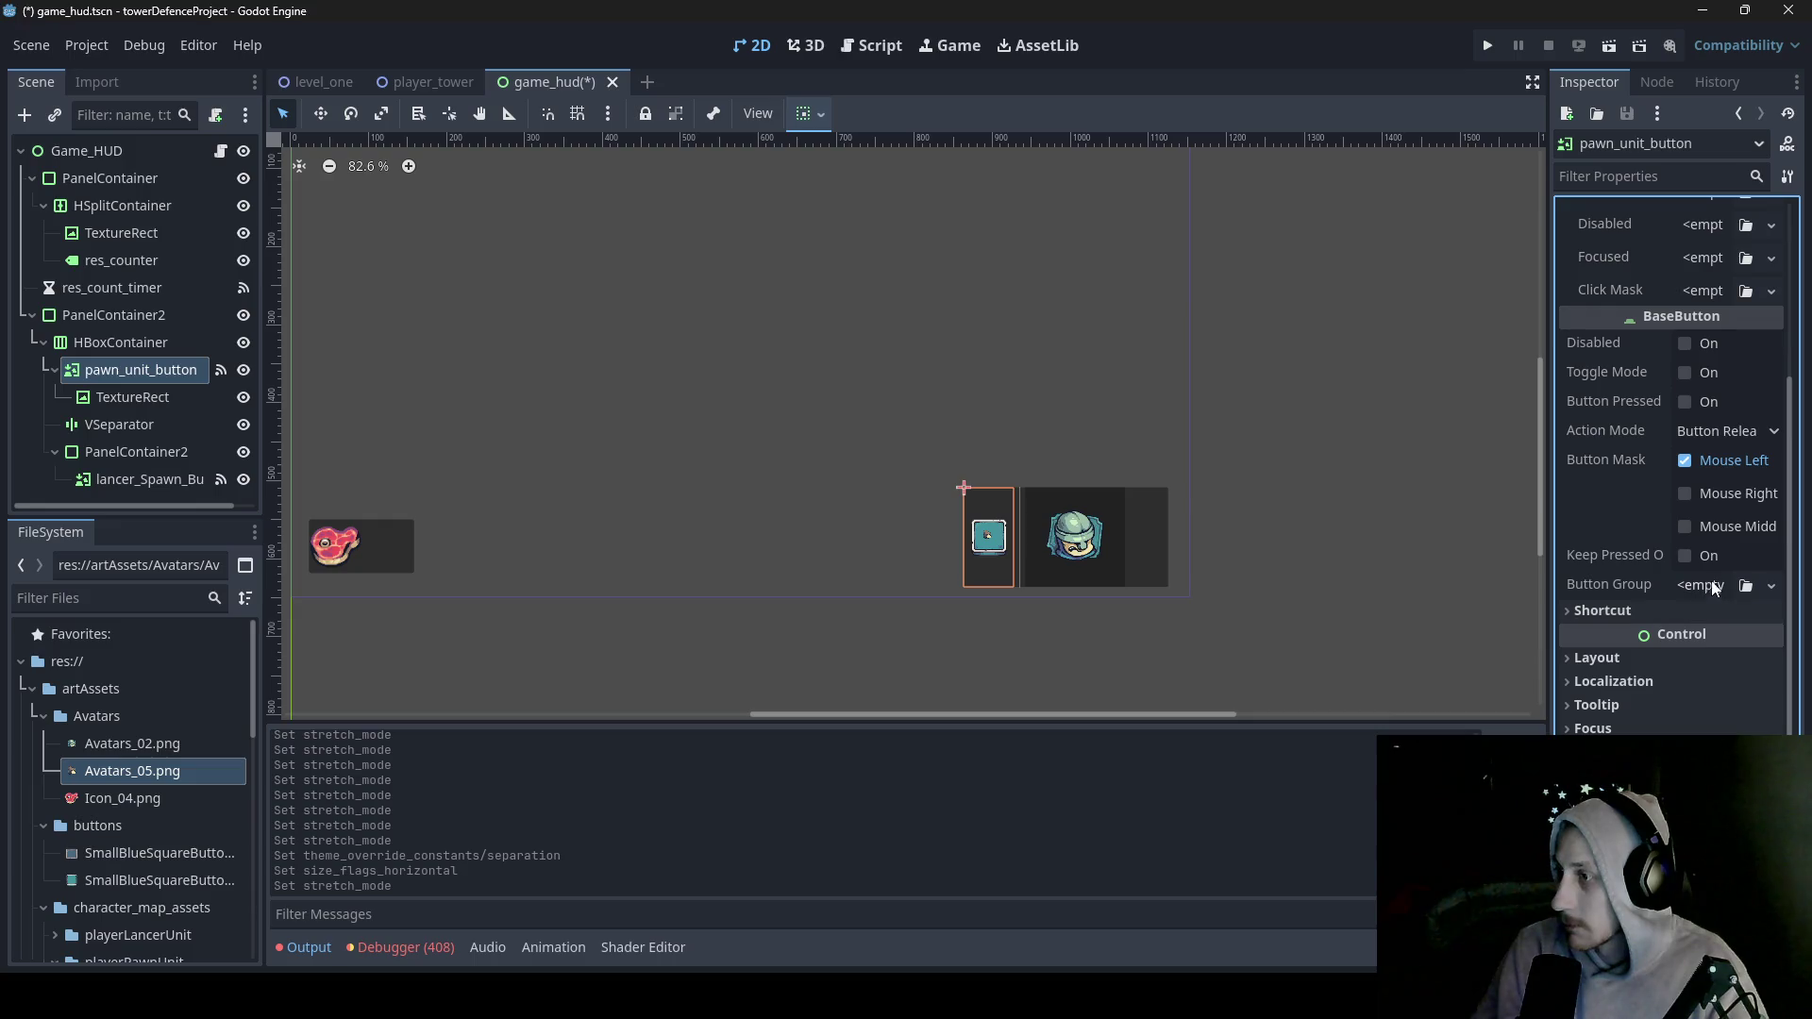
{"action": "scroll", "coordinate": [1731, 527], "scroll_direction": "up", "scroll_amount": 3}
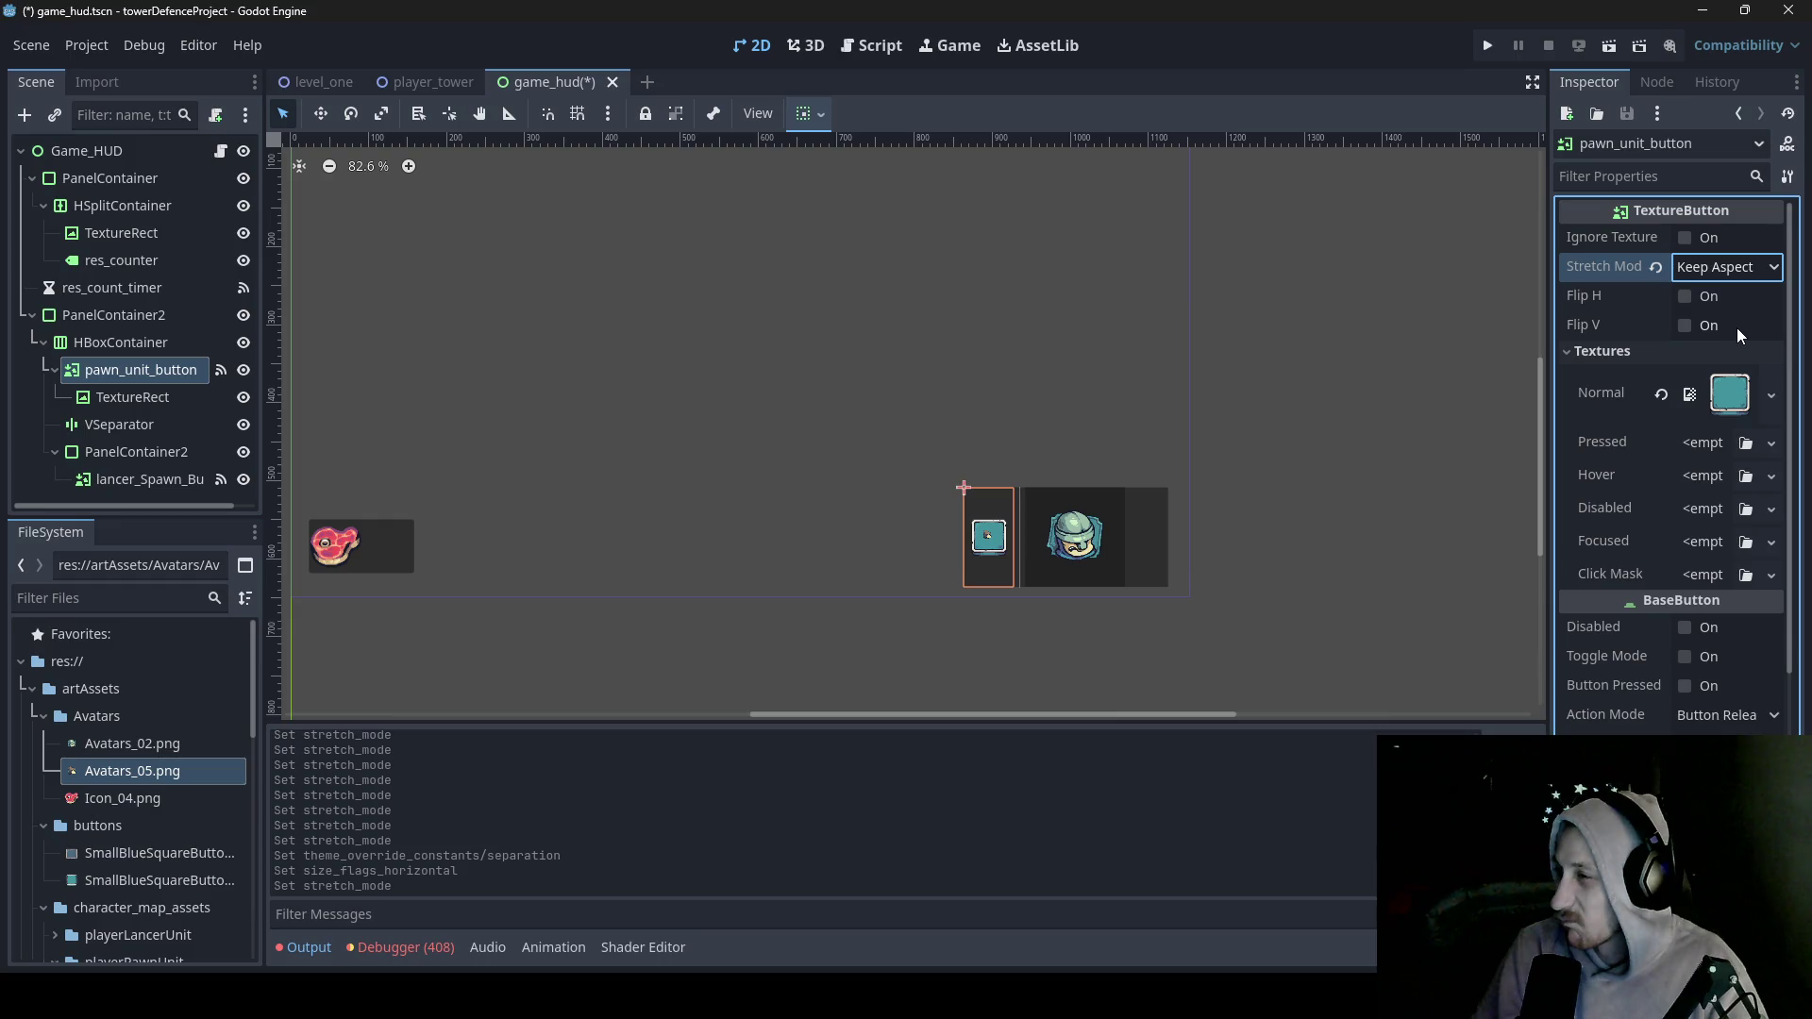
{"action": "left_click", "coordinate": [1748, 271]}
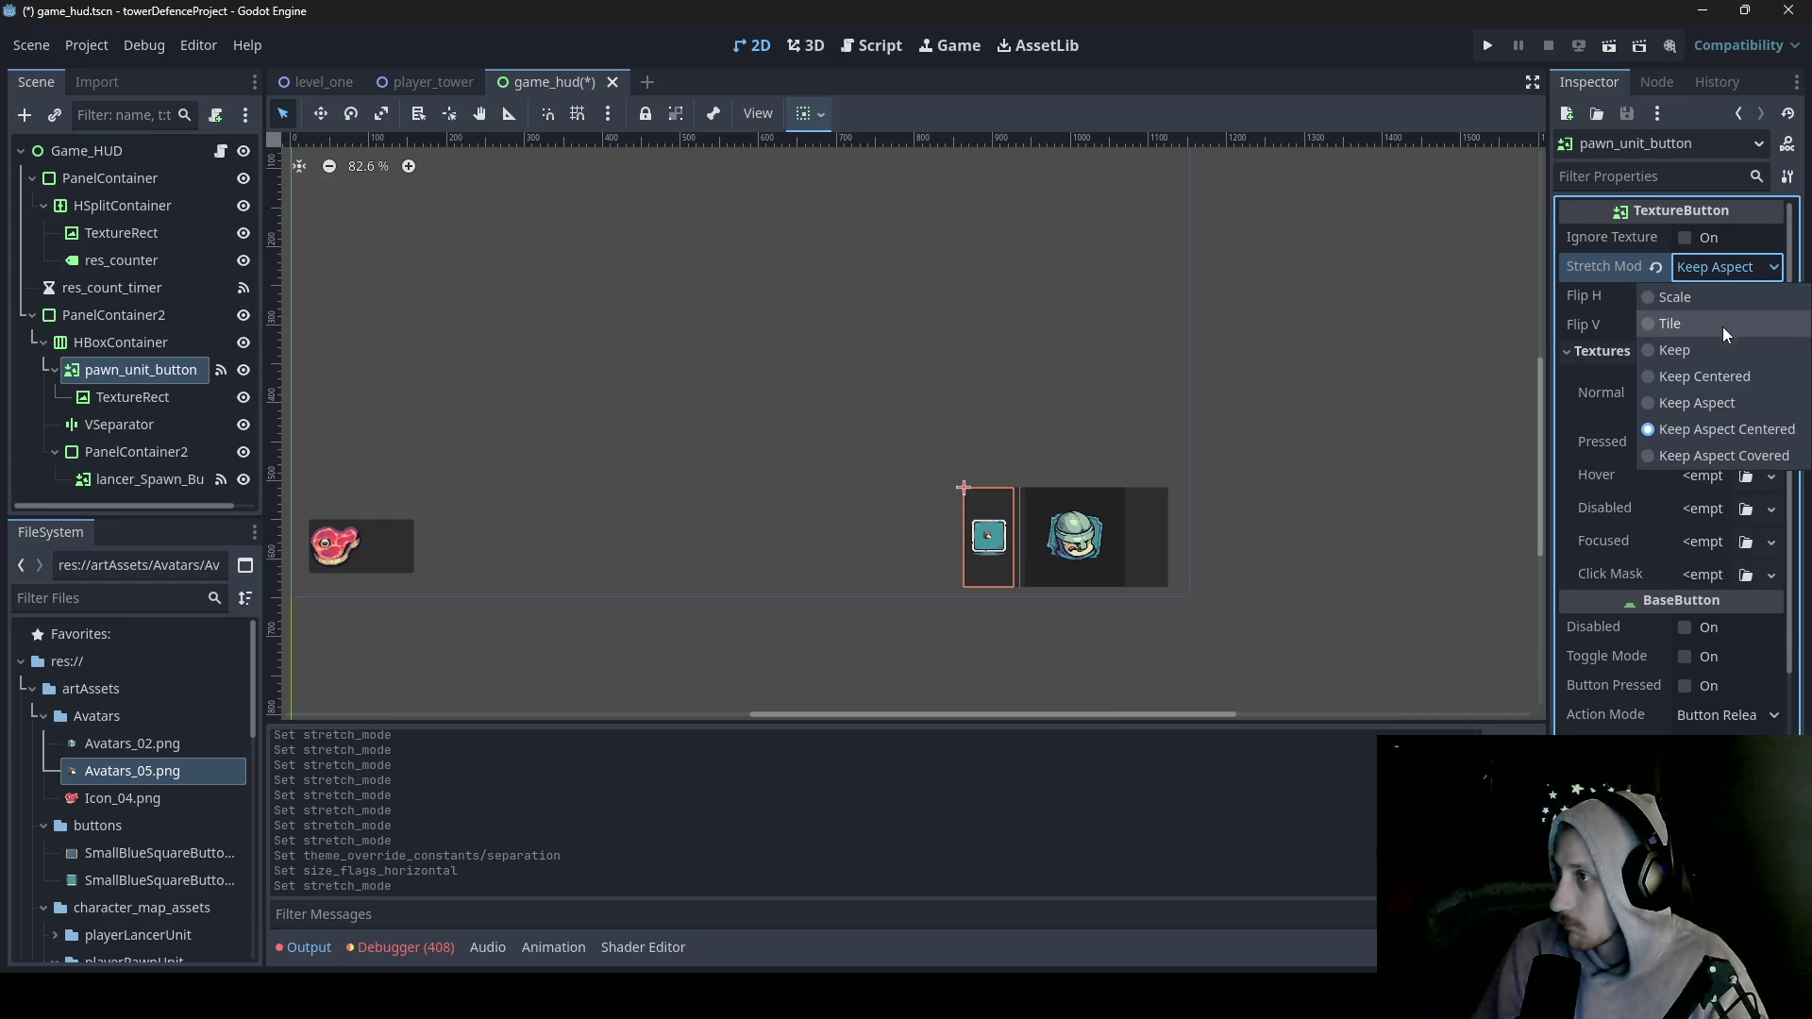
{"action": "left_click", "coordinate": [1722, 381]}
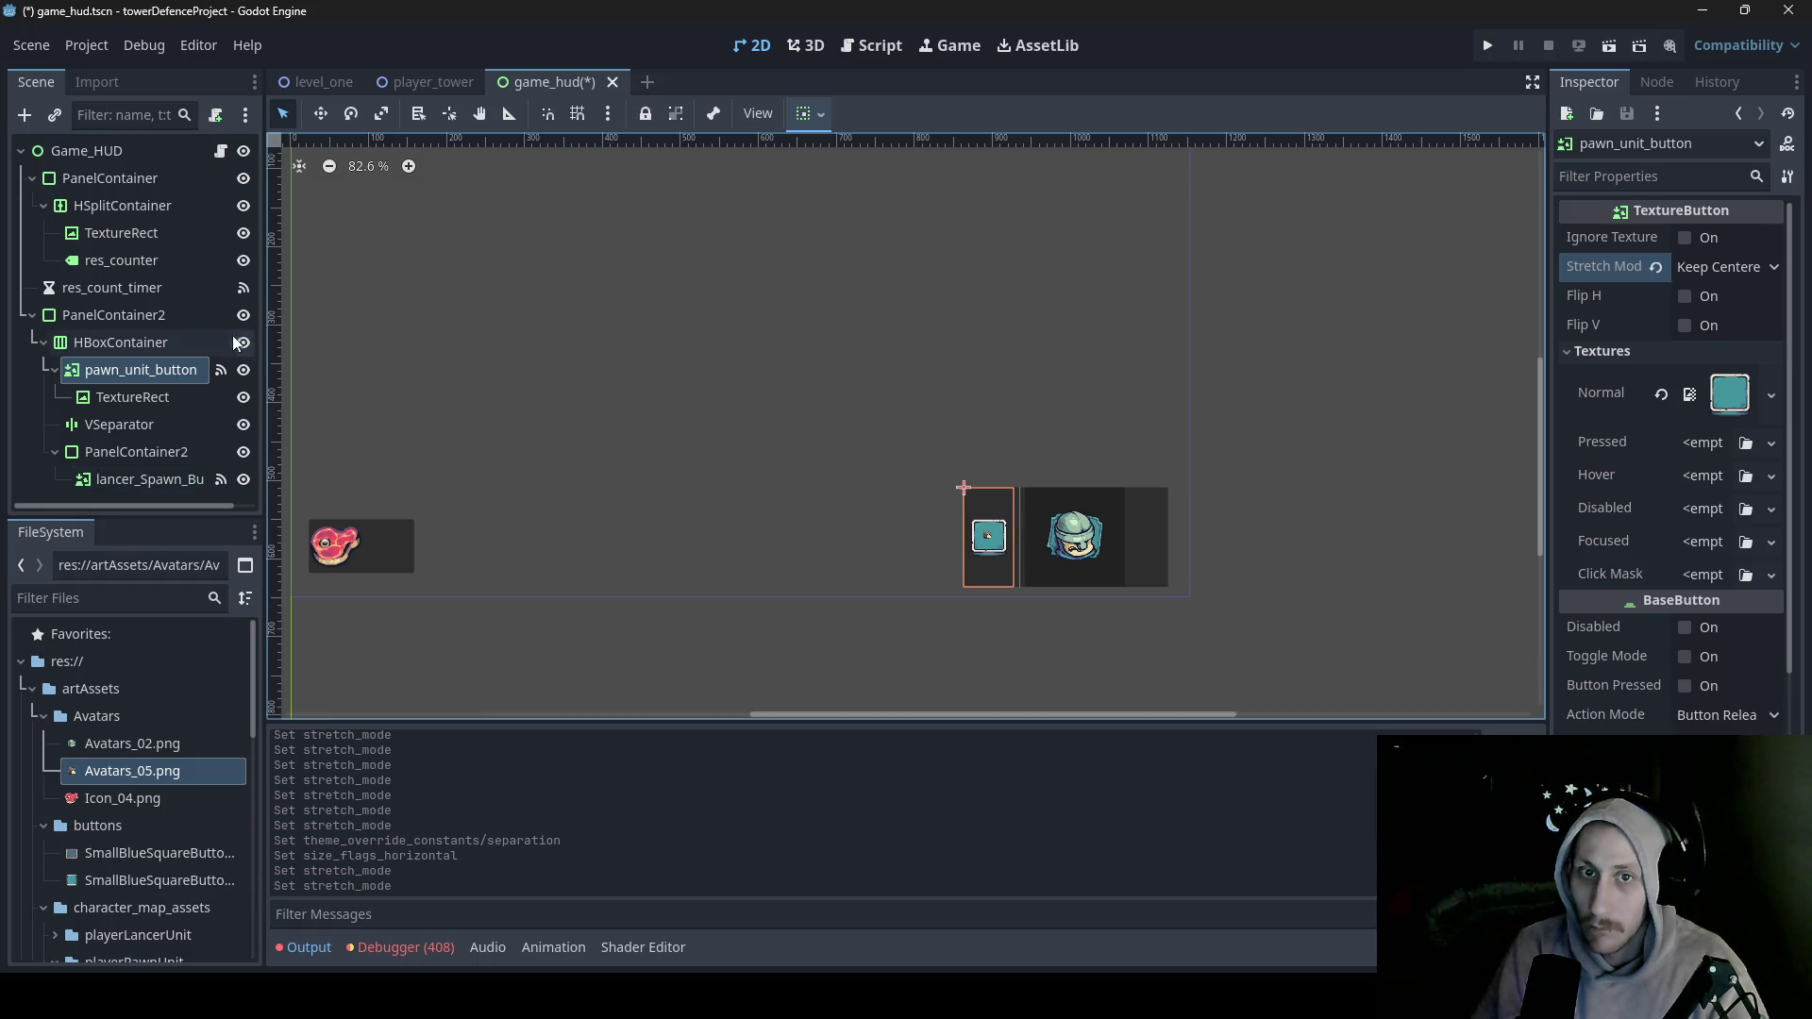
{"action": "left_click", "coordinate": [166, 342]}
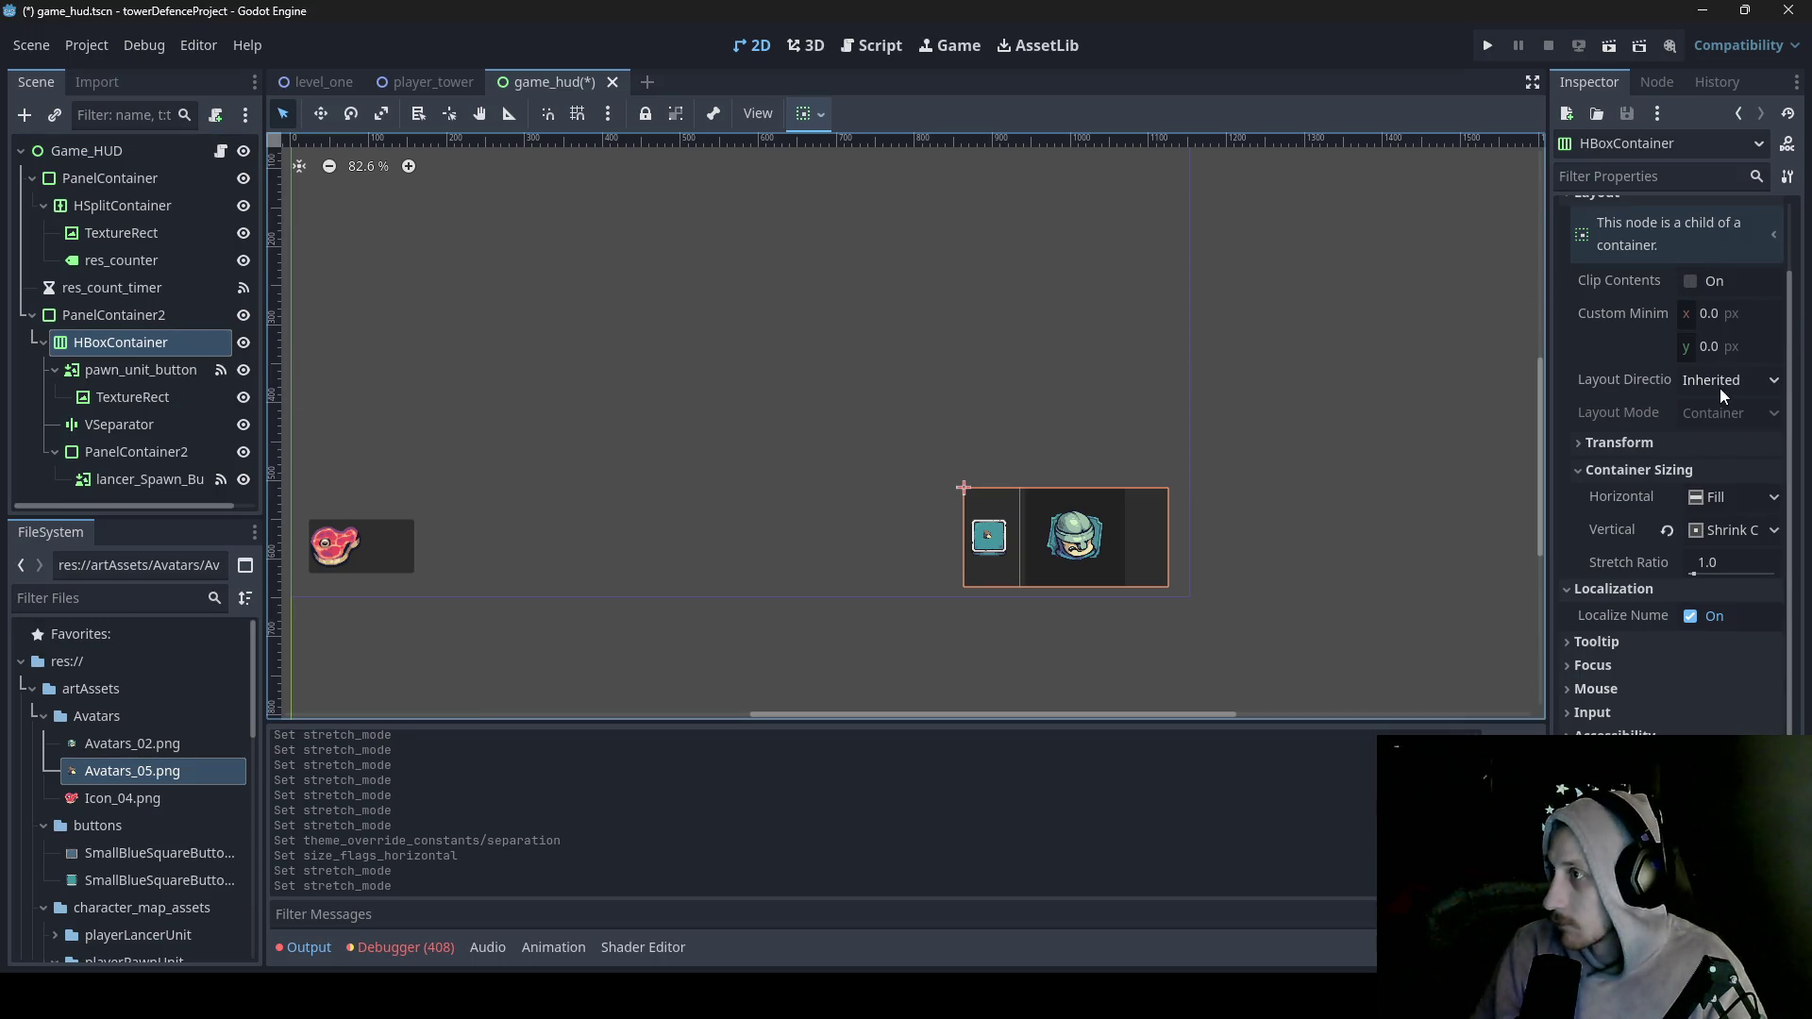
- Give the HBoxContainer a new Theme, then remove it again
{"action": "scroll", "coordinate": [1720, 388], "scroll_direction": "down", "scroll_amount": 3}
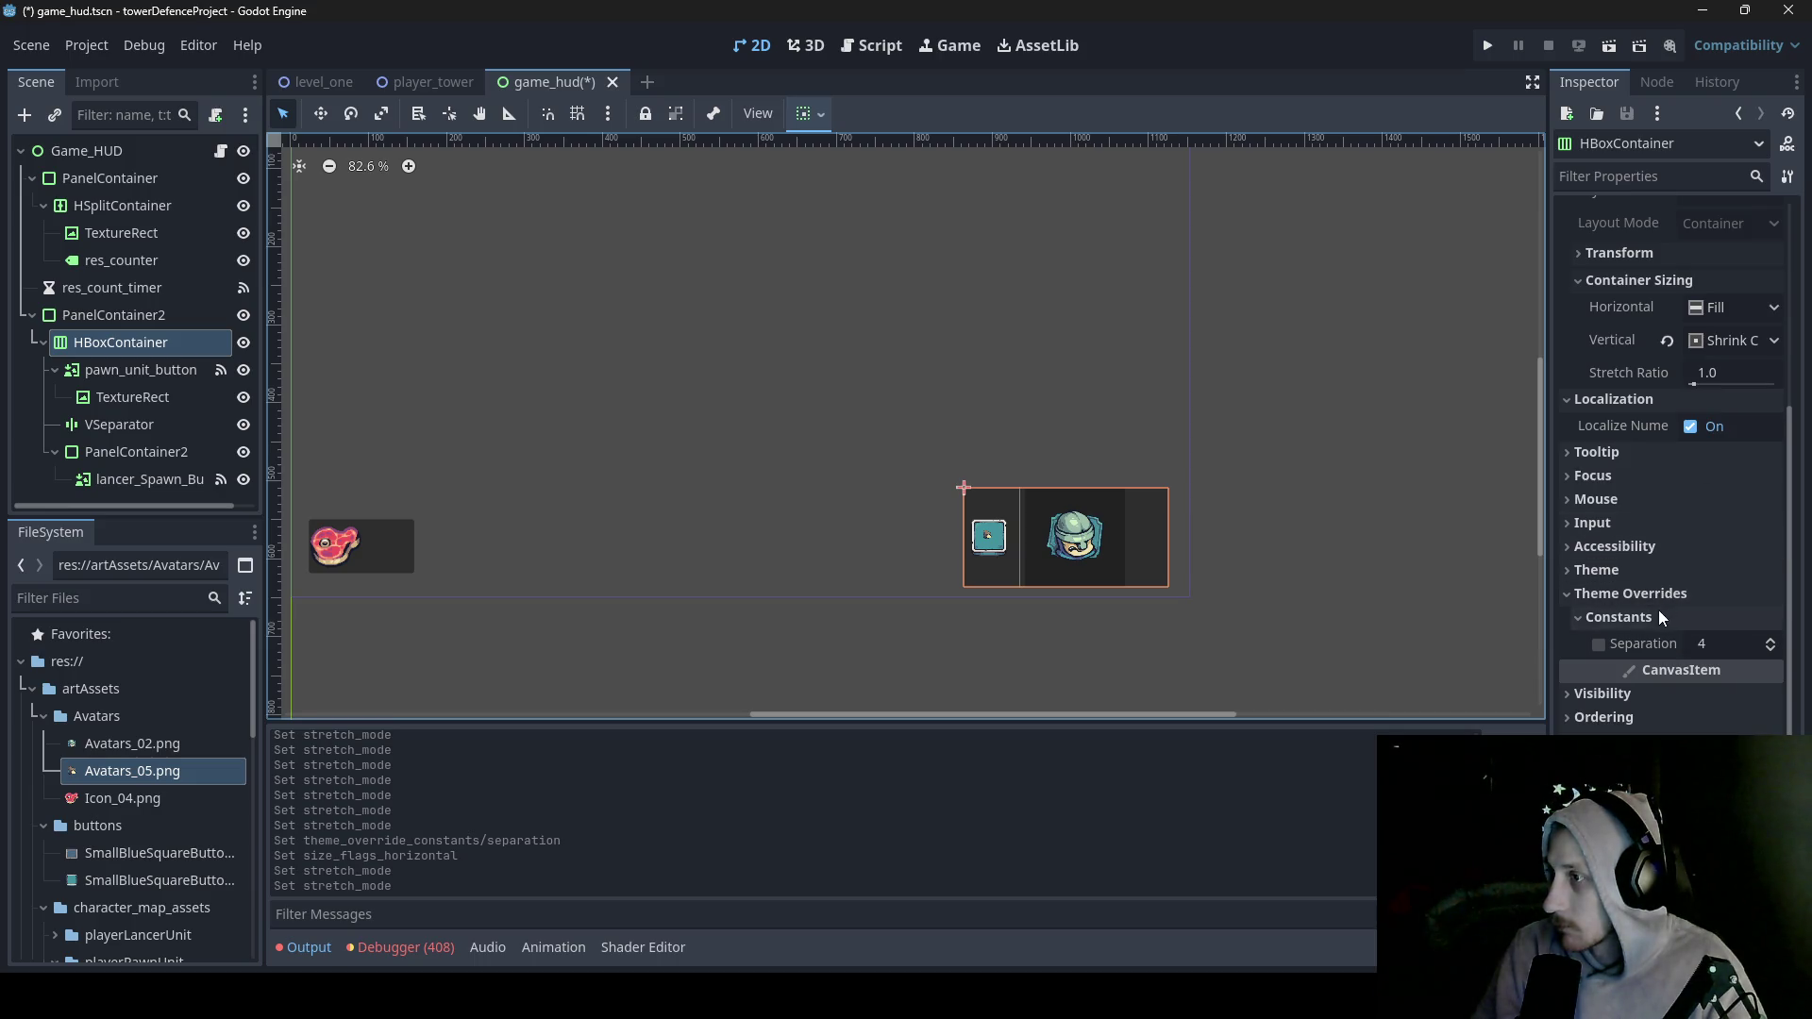
{"action": "left_click", "coordinate": [1644, 572]}
{"action": "left_click", "coordinate": [1713, 599]}
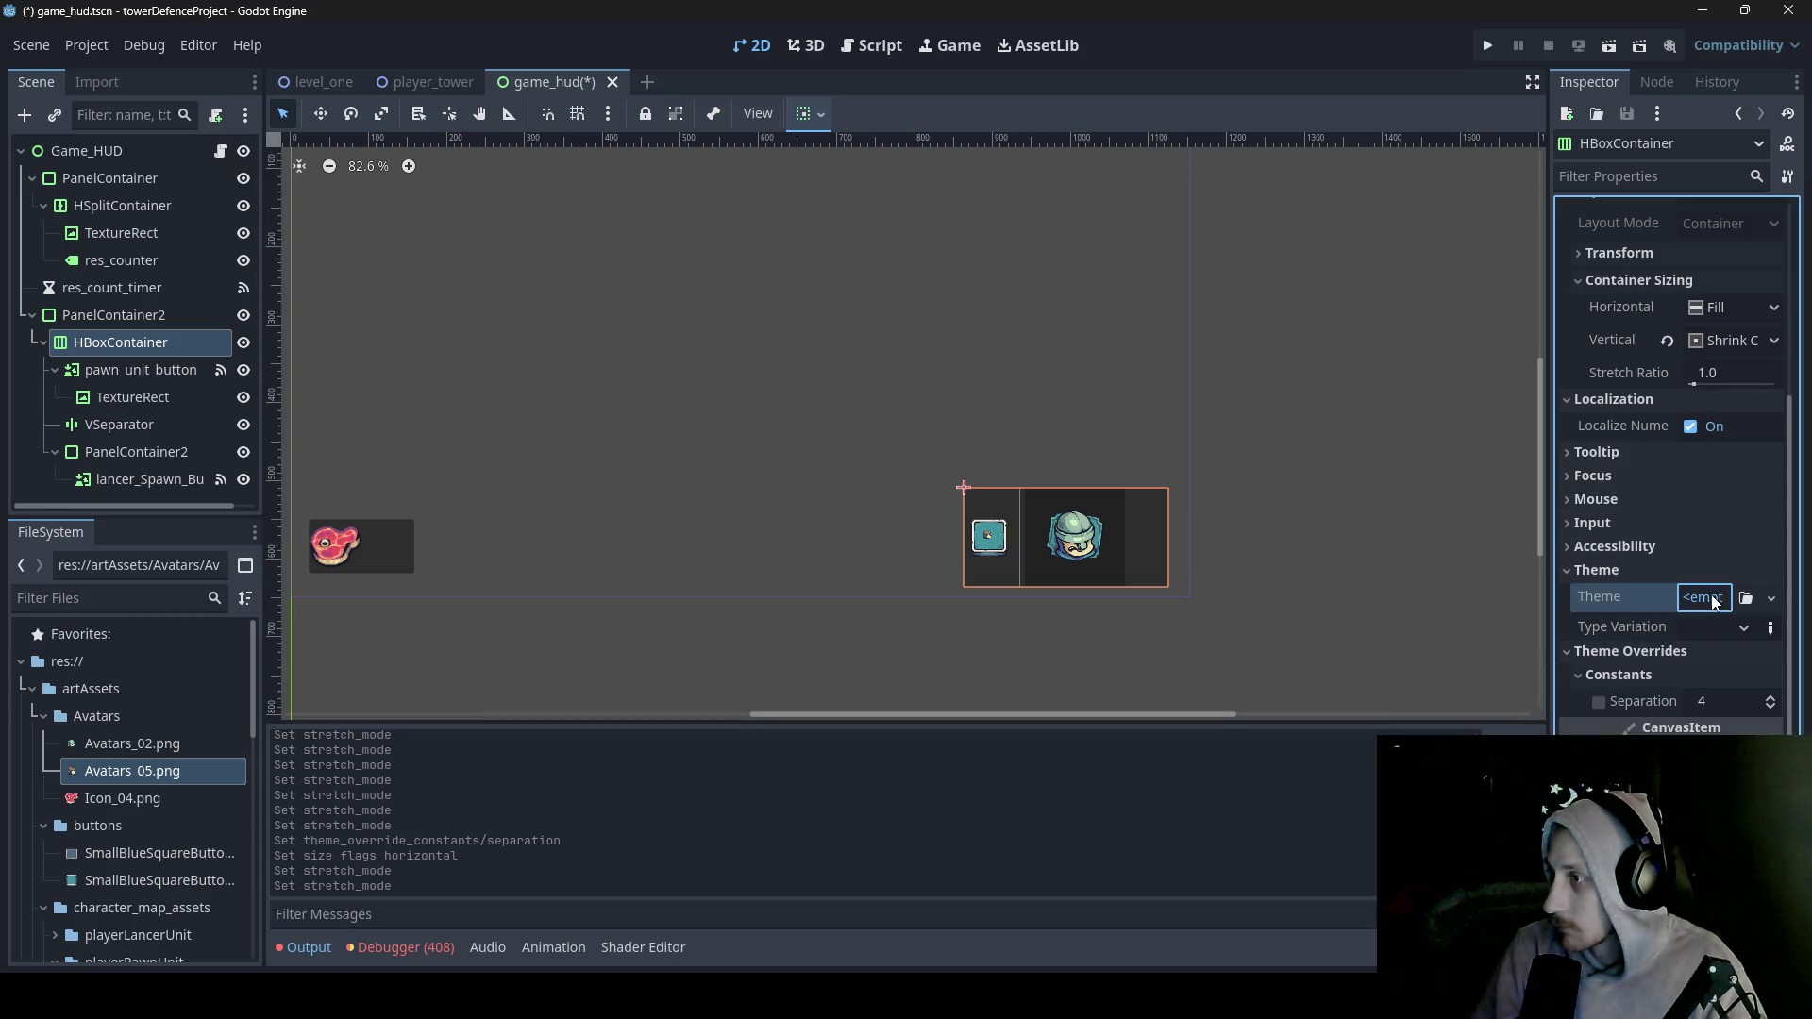
{"action": "left_click", "coordinate": [1719, 648]}
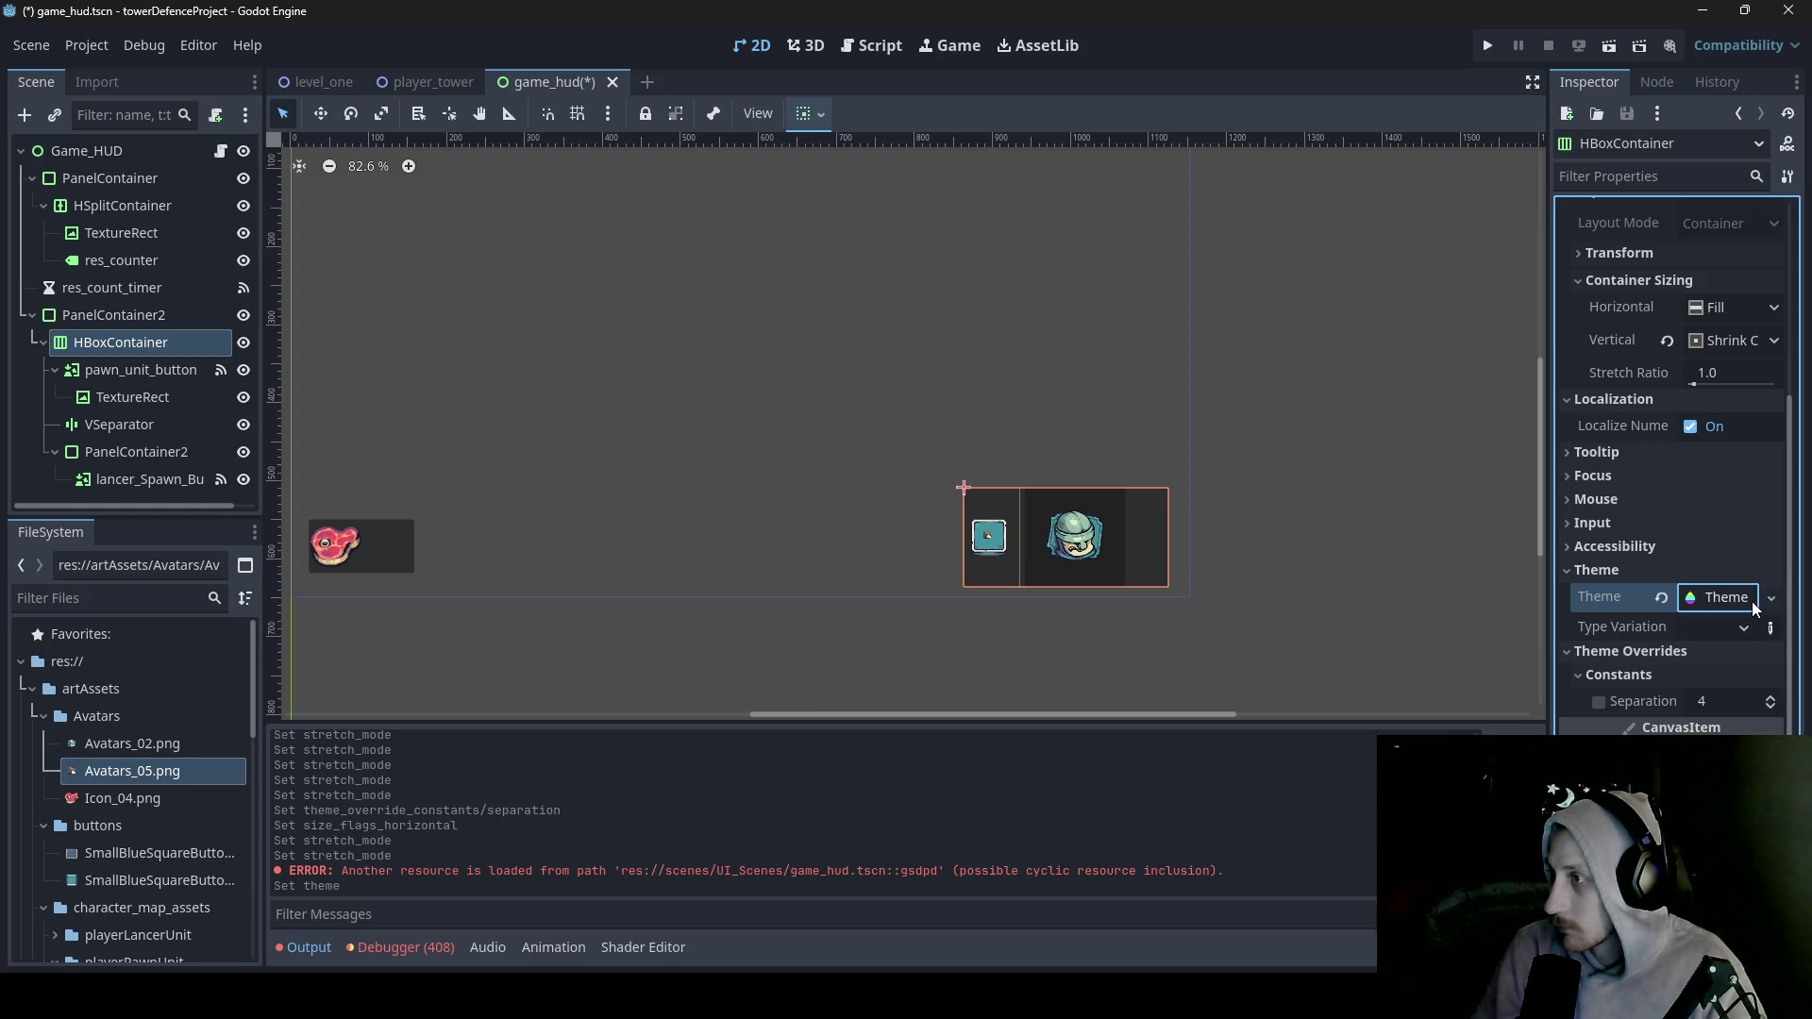
{"action": "left_click", "coordinate": [1718, 597]}
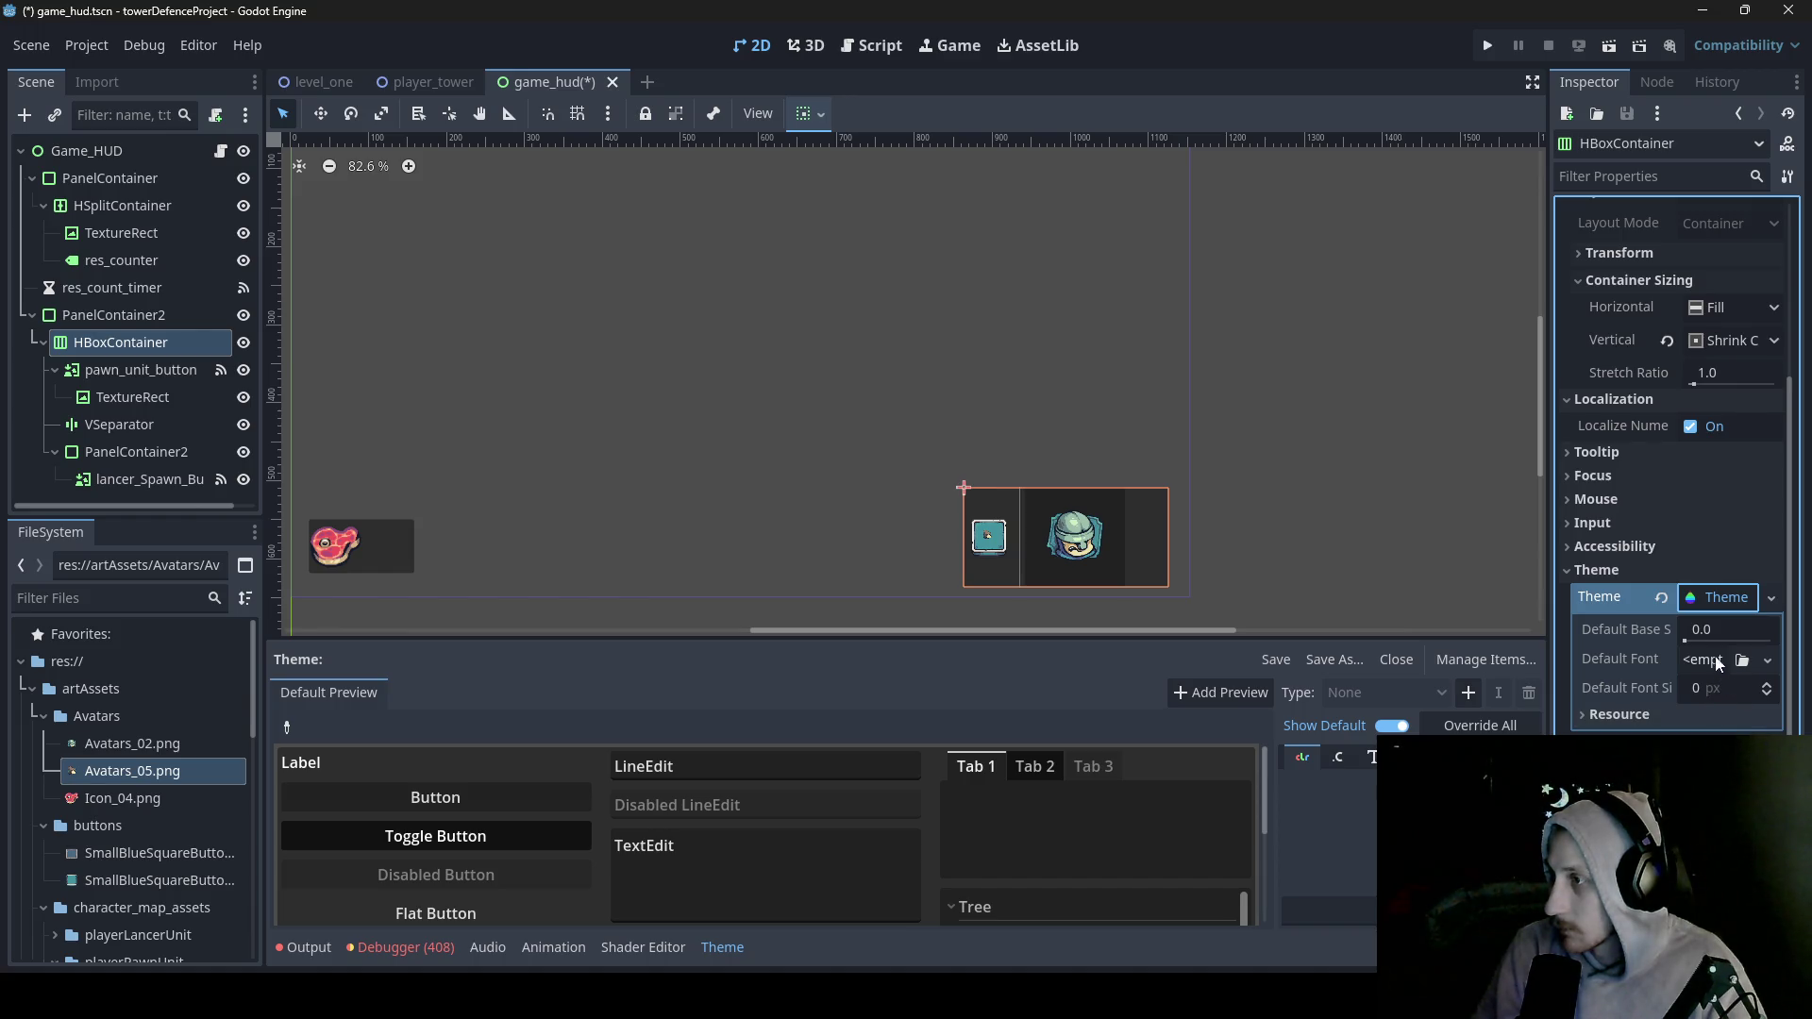
{"action": "left_click", "coordinate": [1665, 601]}
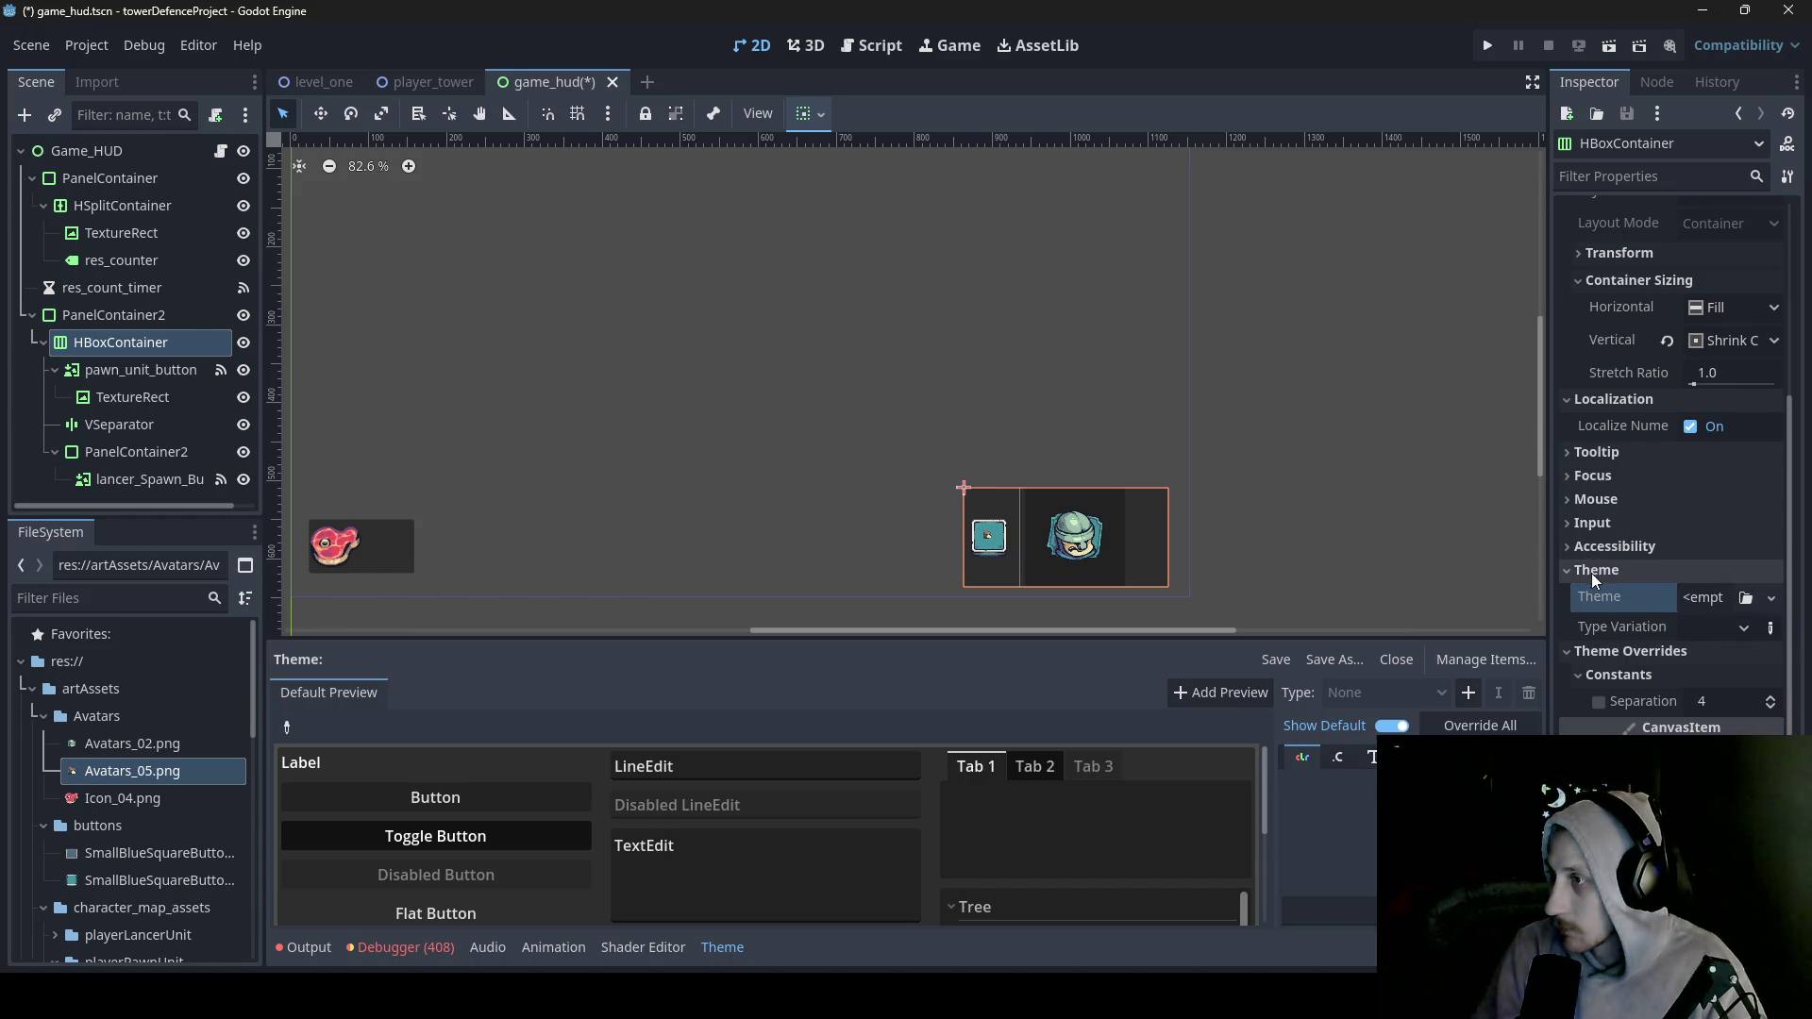
{"action": "left_click", "coordinate": [1568, 576]}
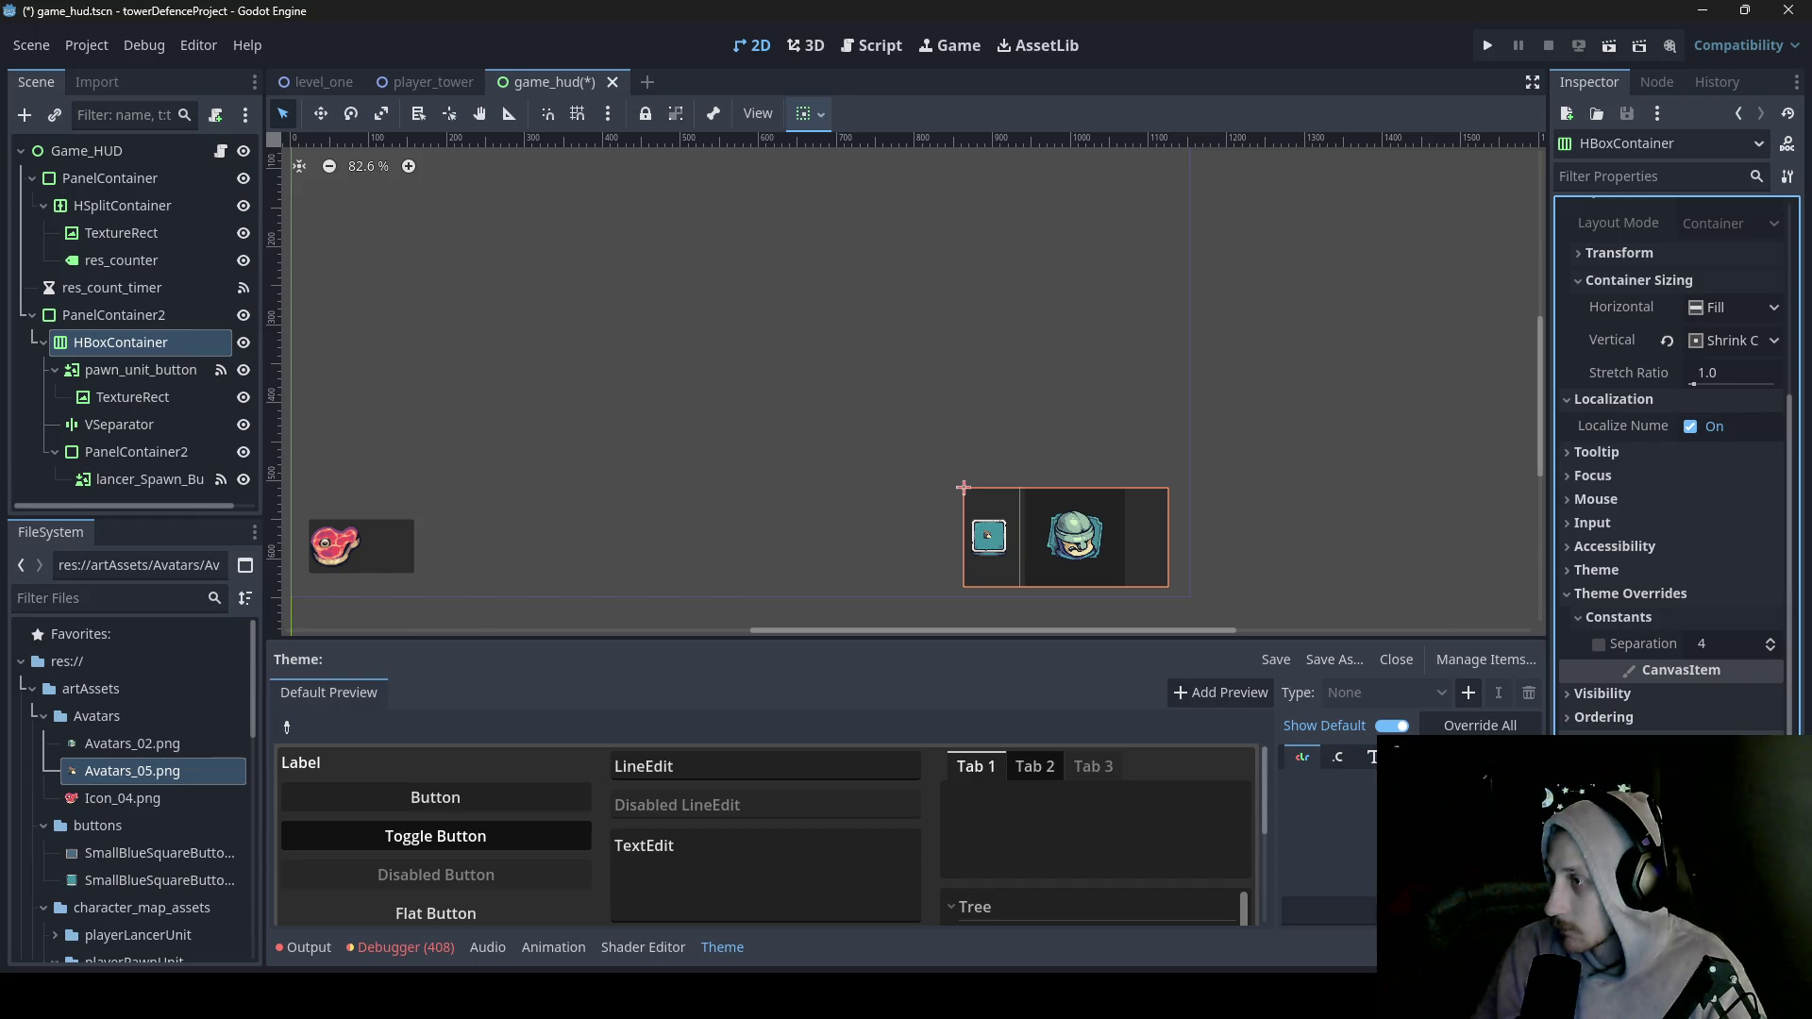
- Toggle the HBoxContainer's Visible property off and back on
{"action": "left_click", "coordinate": [1610, 716]}
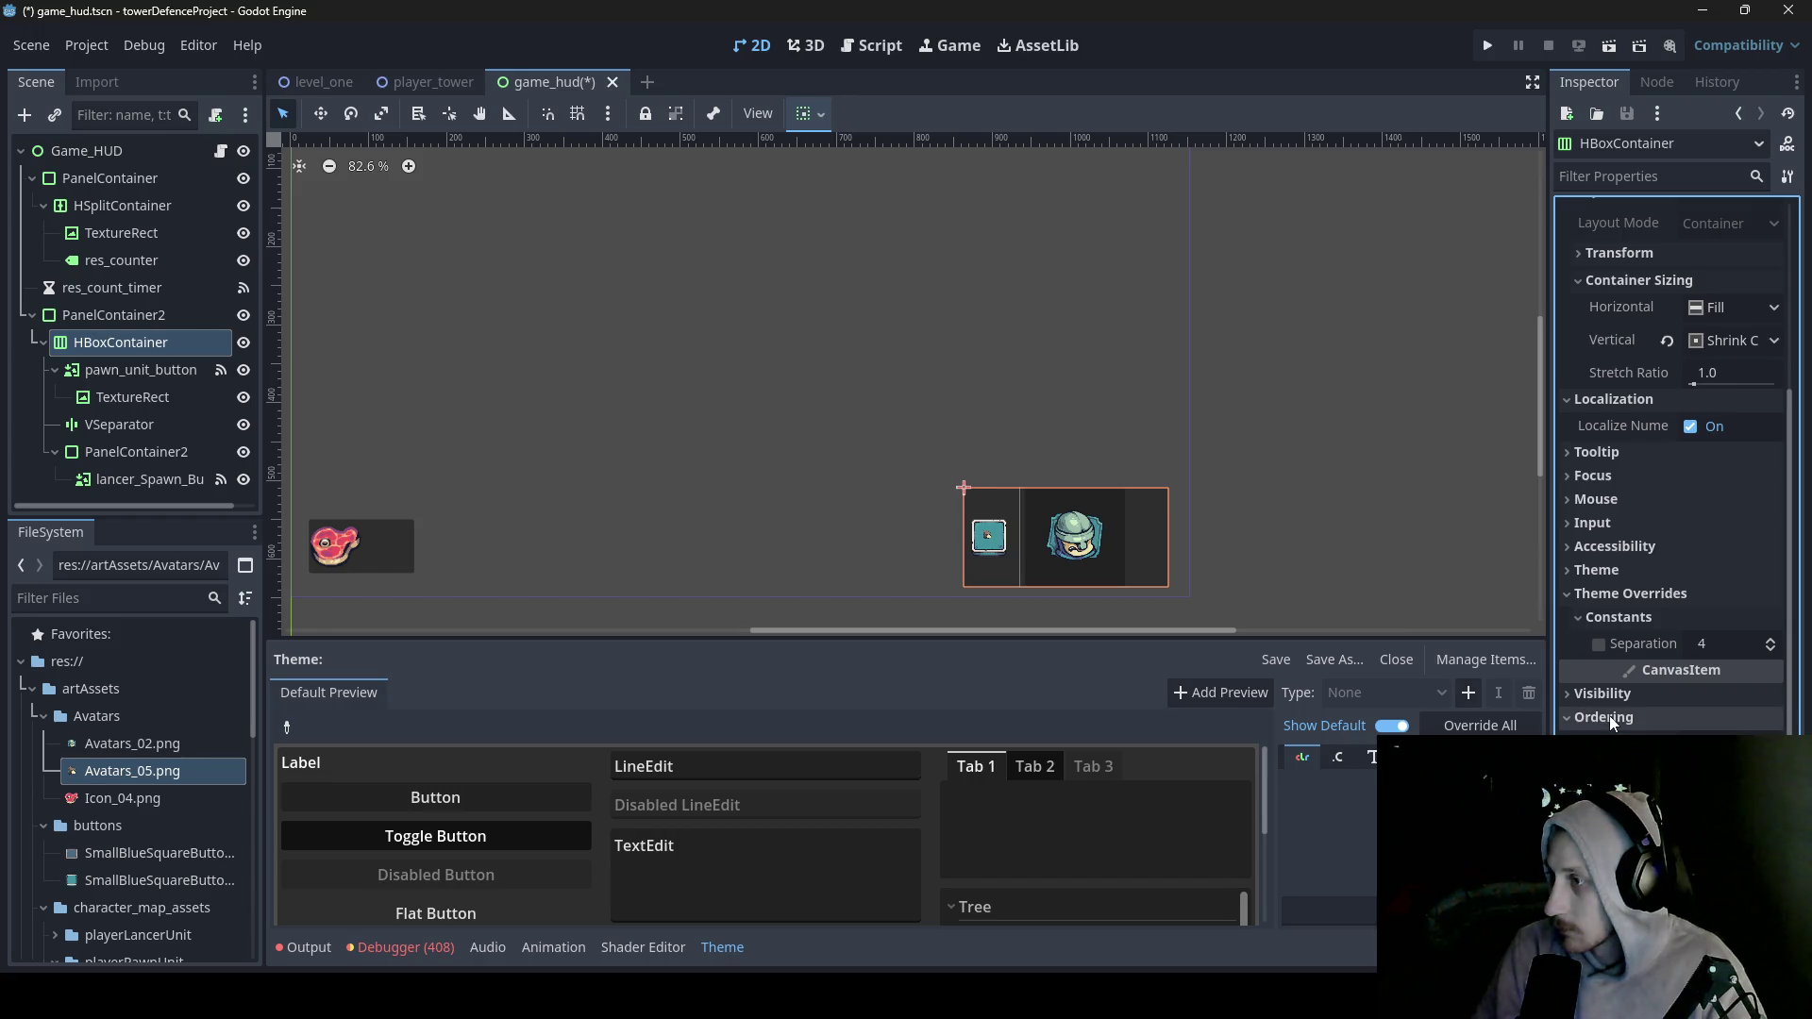
{"action": "left_click", "coordinate": [1610, 700]}
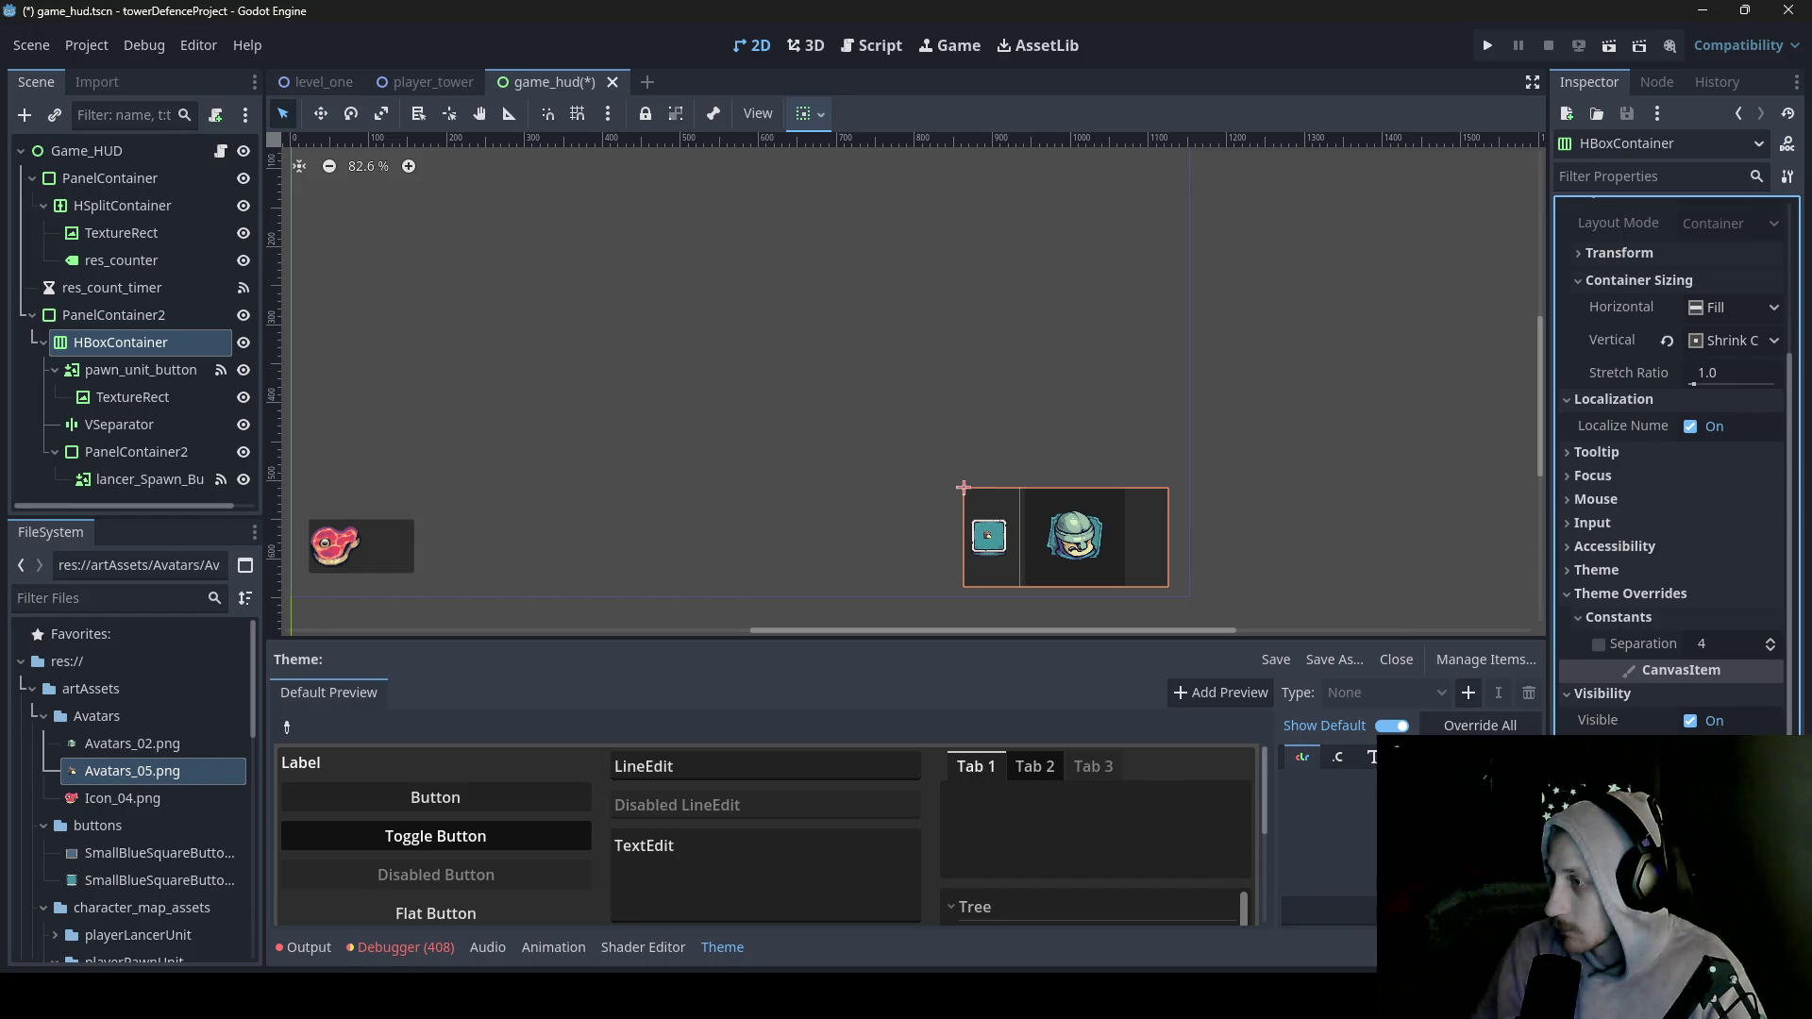
{"action": "scroll", "coordinate": [1715, 668], "scroll_direction": "down", "scroll_amount": 4}
{"action": "scroll", "coordinate": [1715, 668], "scroll_direction": "up", "scroll_amount": 2}
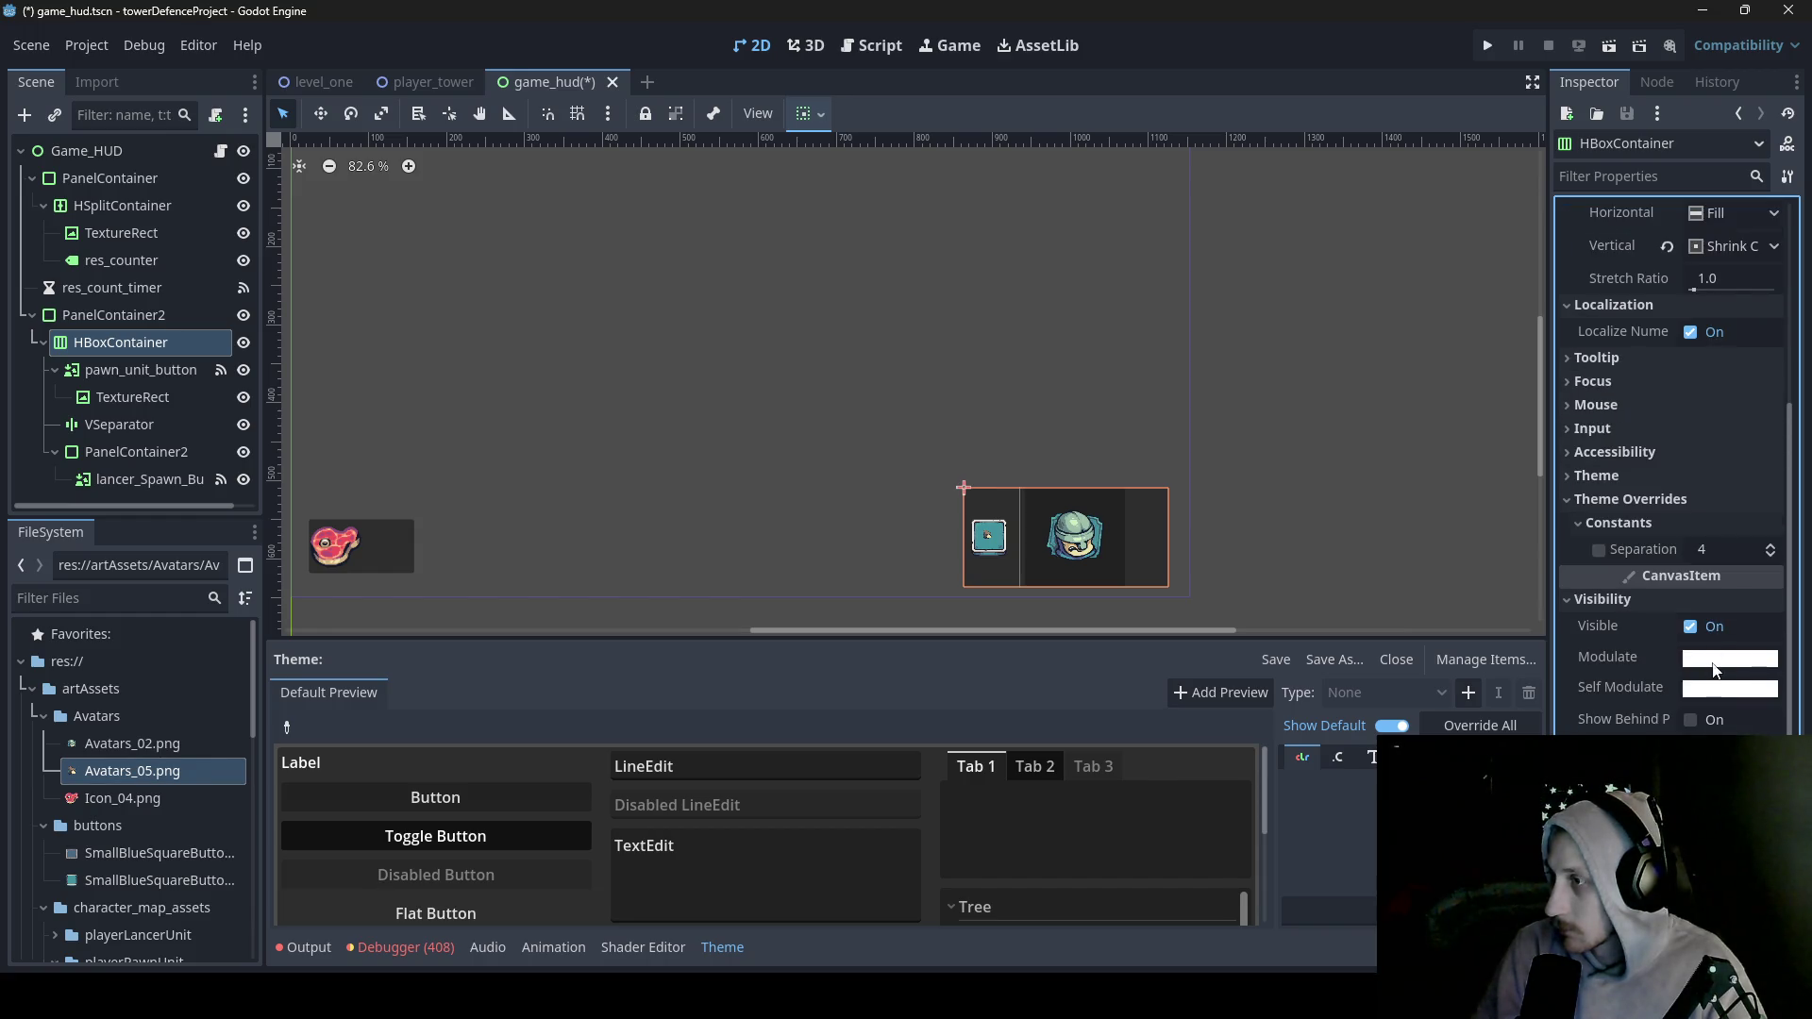
{"action": "left_click", "coordinate": [1696, 626]}
{"action": "left_click", "coordinate": [1696, 627]}
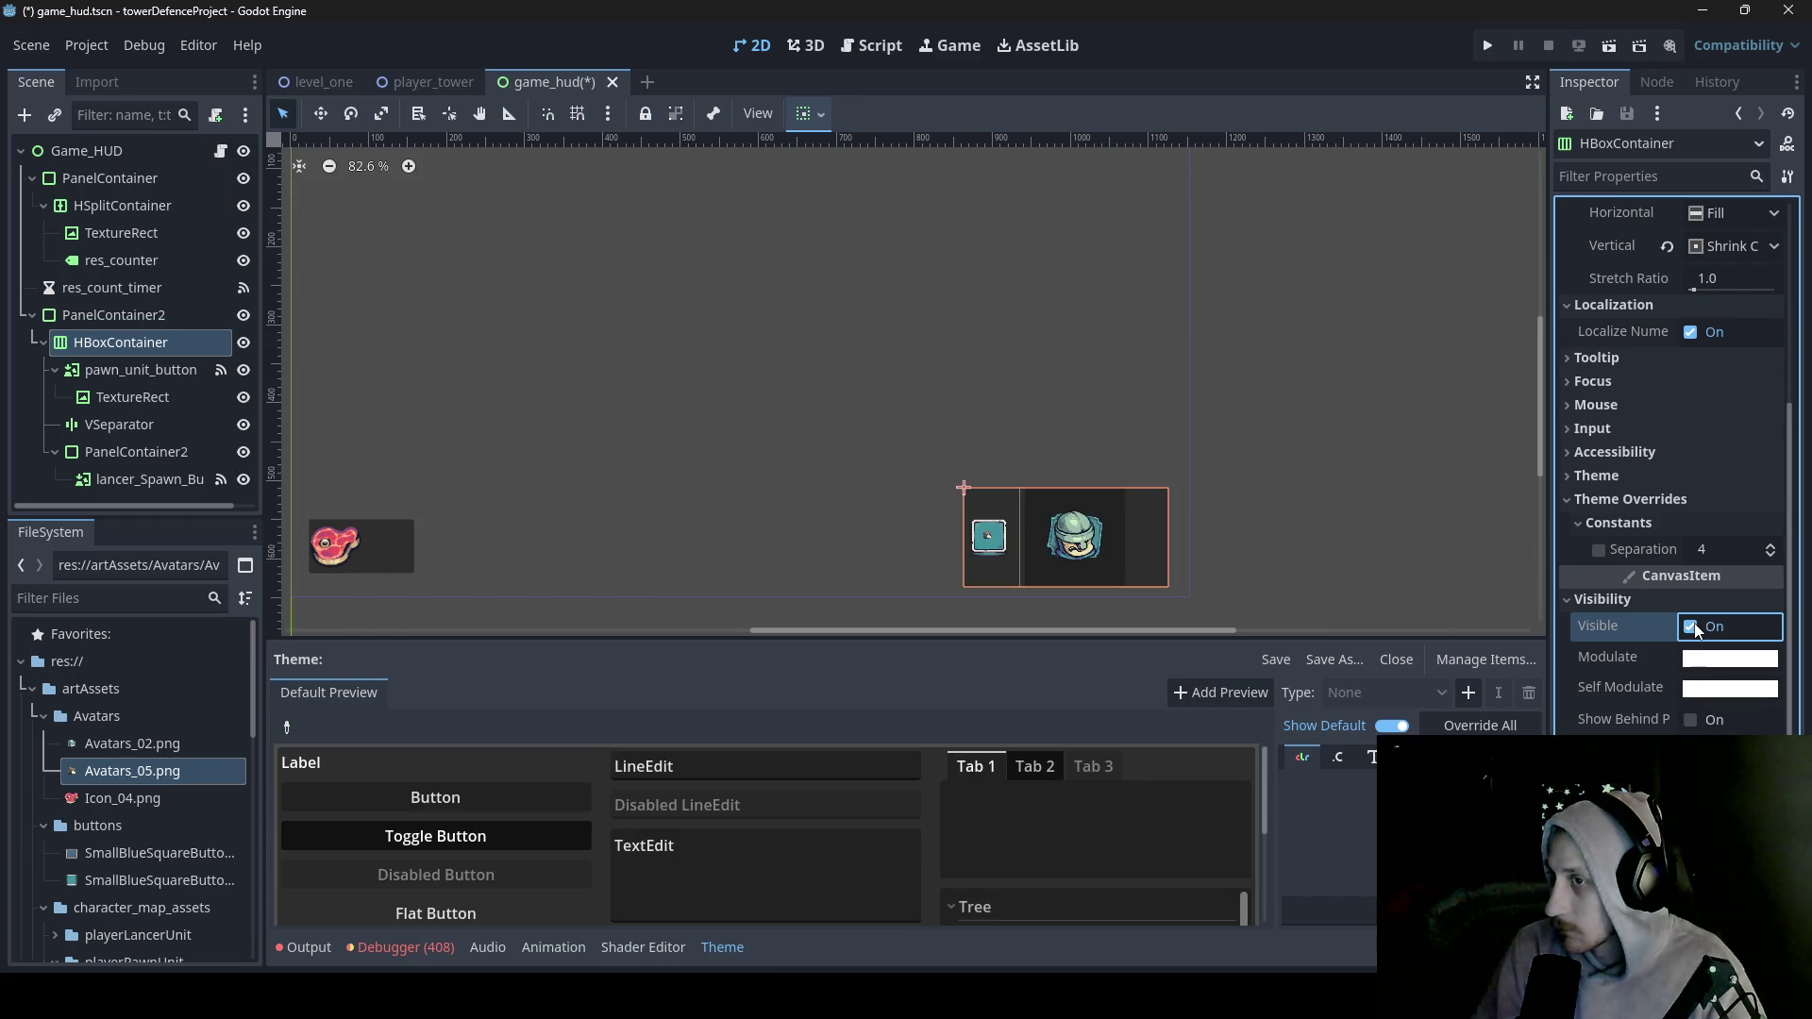
{"action": "left_click", "coordinate": [1603, 599]}
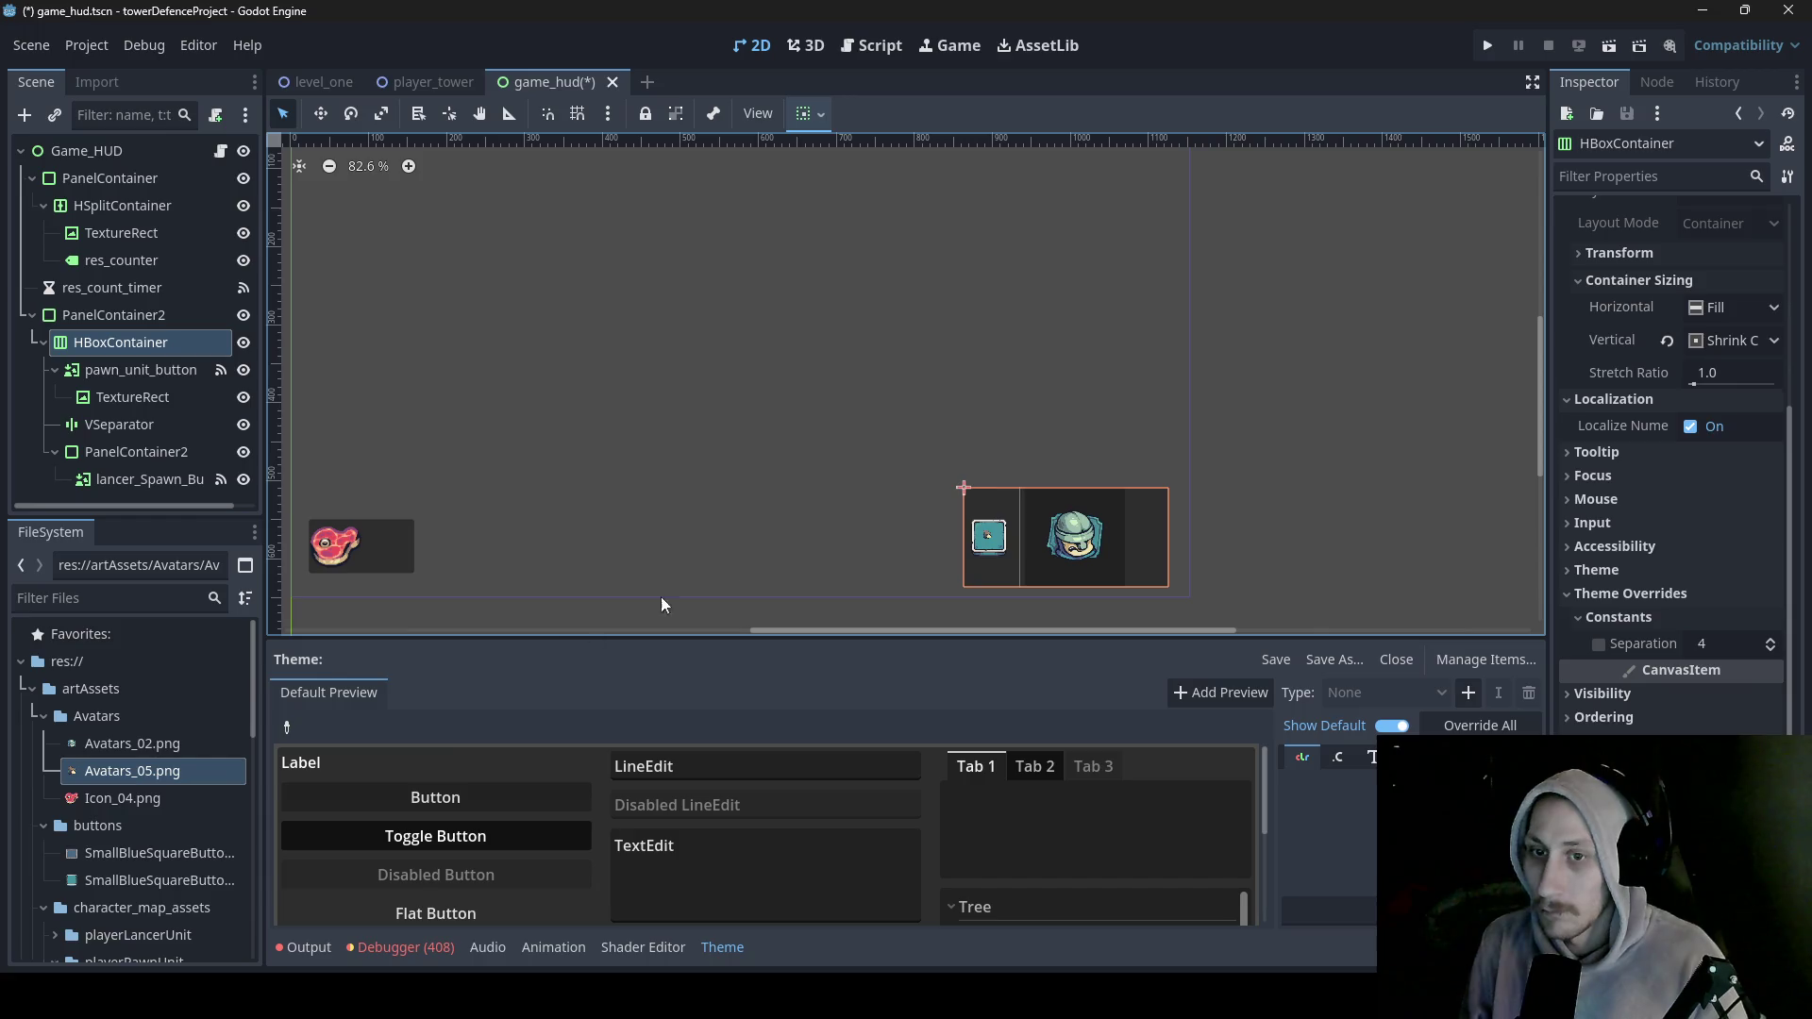
- Set the HBoxContainer's Alignment to Center, then select pawn_unit_button
{"action": "scroll", "coordinate": [1663, 263], "scroll_direction": "up", "scroll_amount": 5}
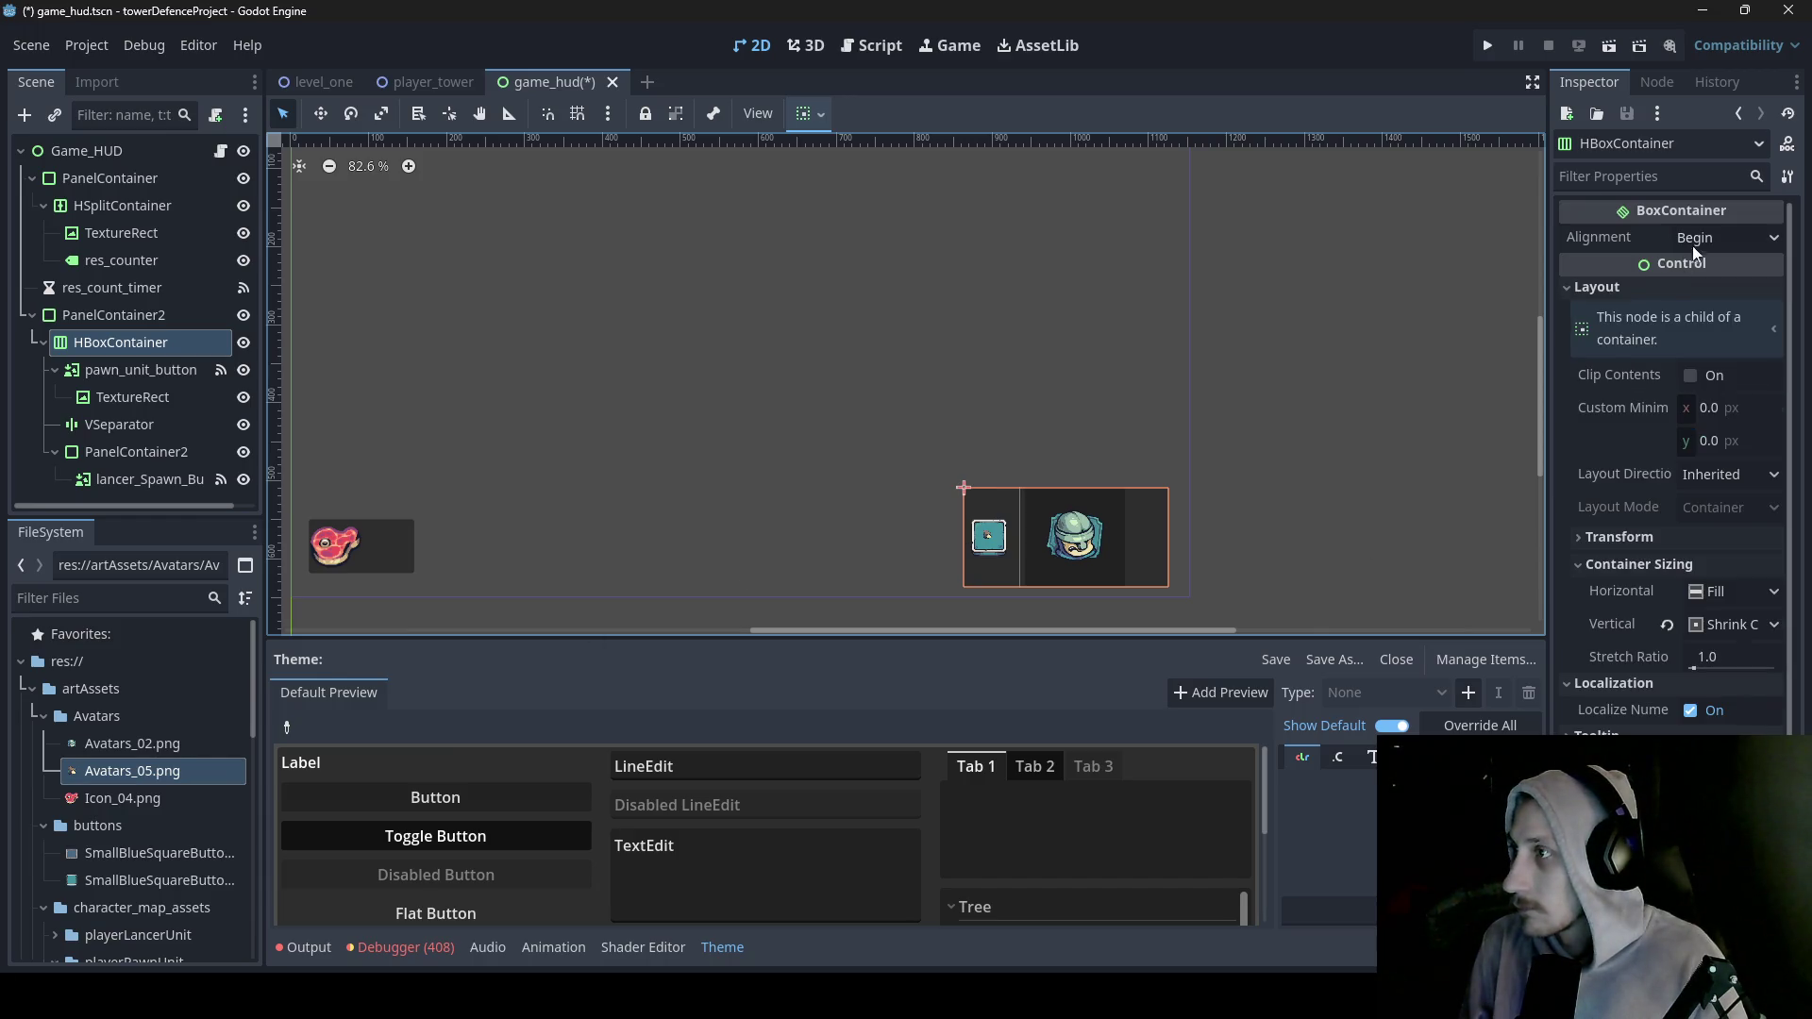
{"action": "left_click", "coordinate": [1707, 236]}
{"action": "left_click", "coordinate": [1714, 294]}
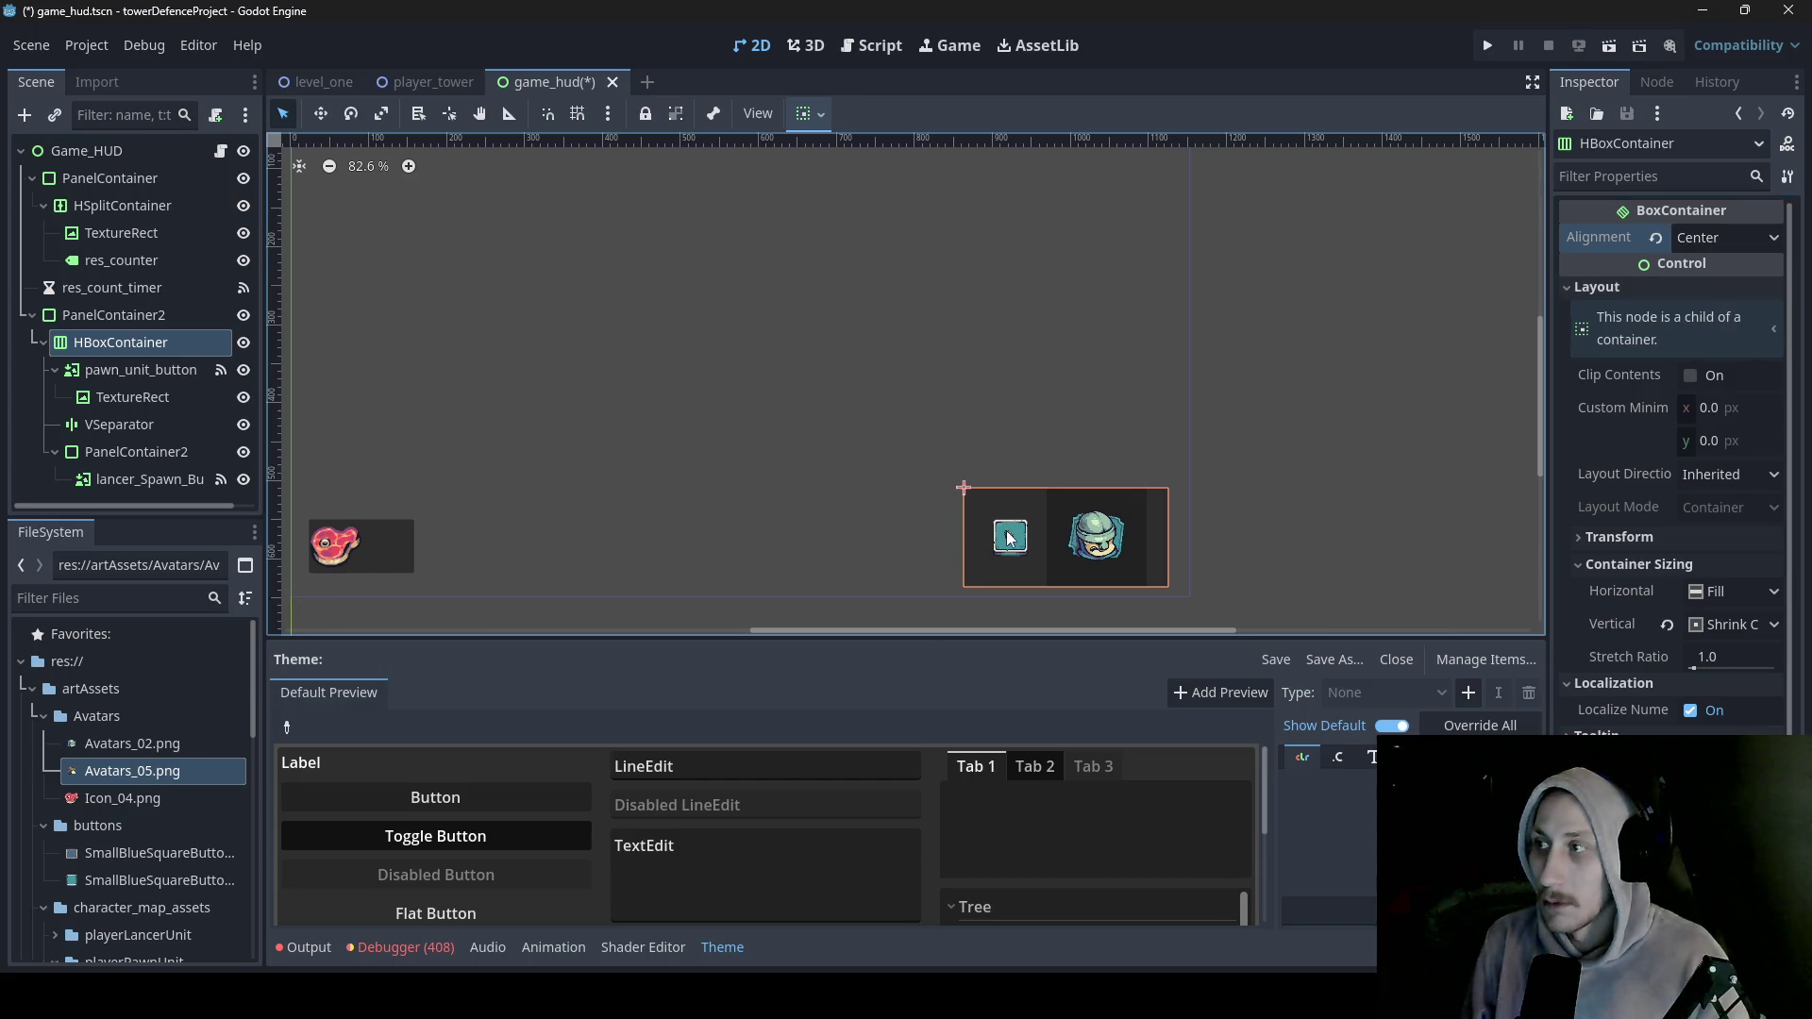
{"action": "left_click", "coordinate": [131, 370]}
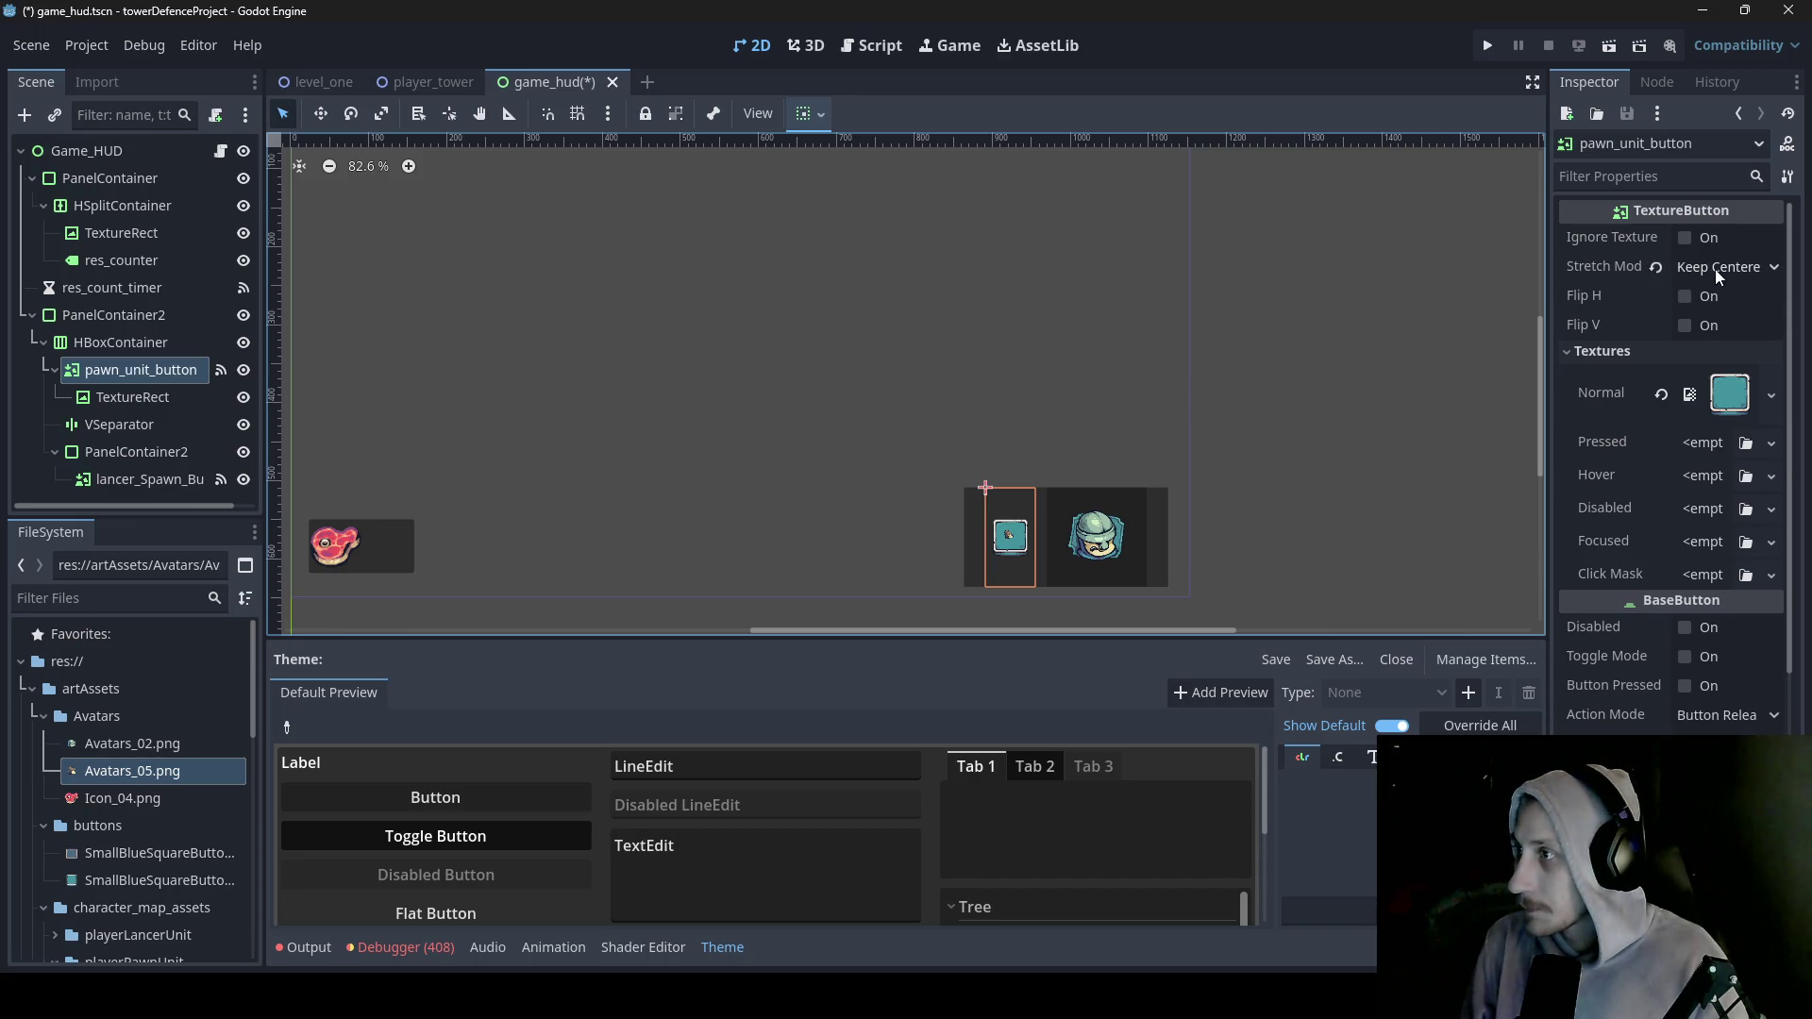
- Try Keep, Keep Aspect and Keep Aspect Covered stretch modes on pawn_unit_button's texture
{"action": "left_click", "coordinate": [1716, 269]}
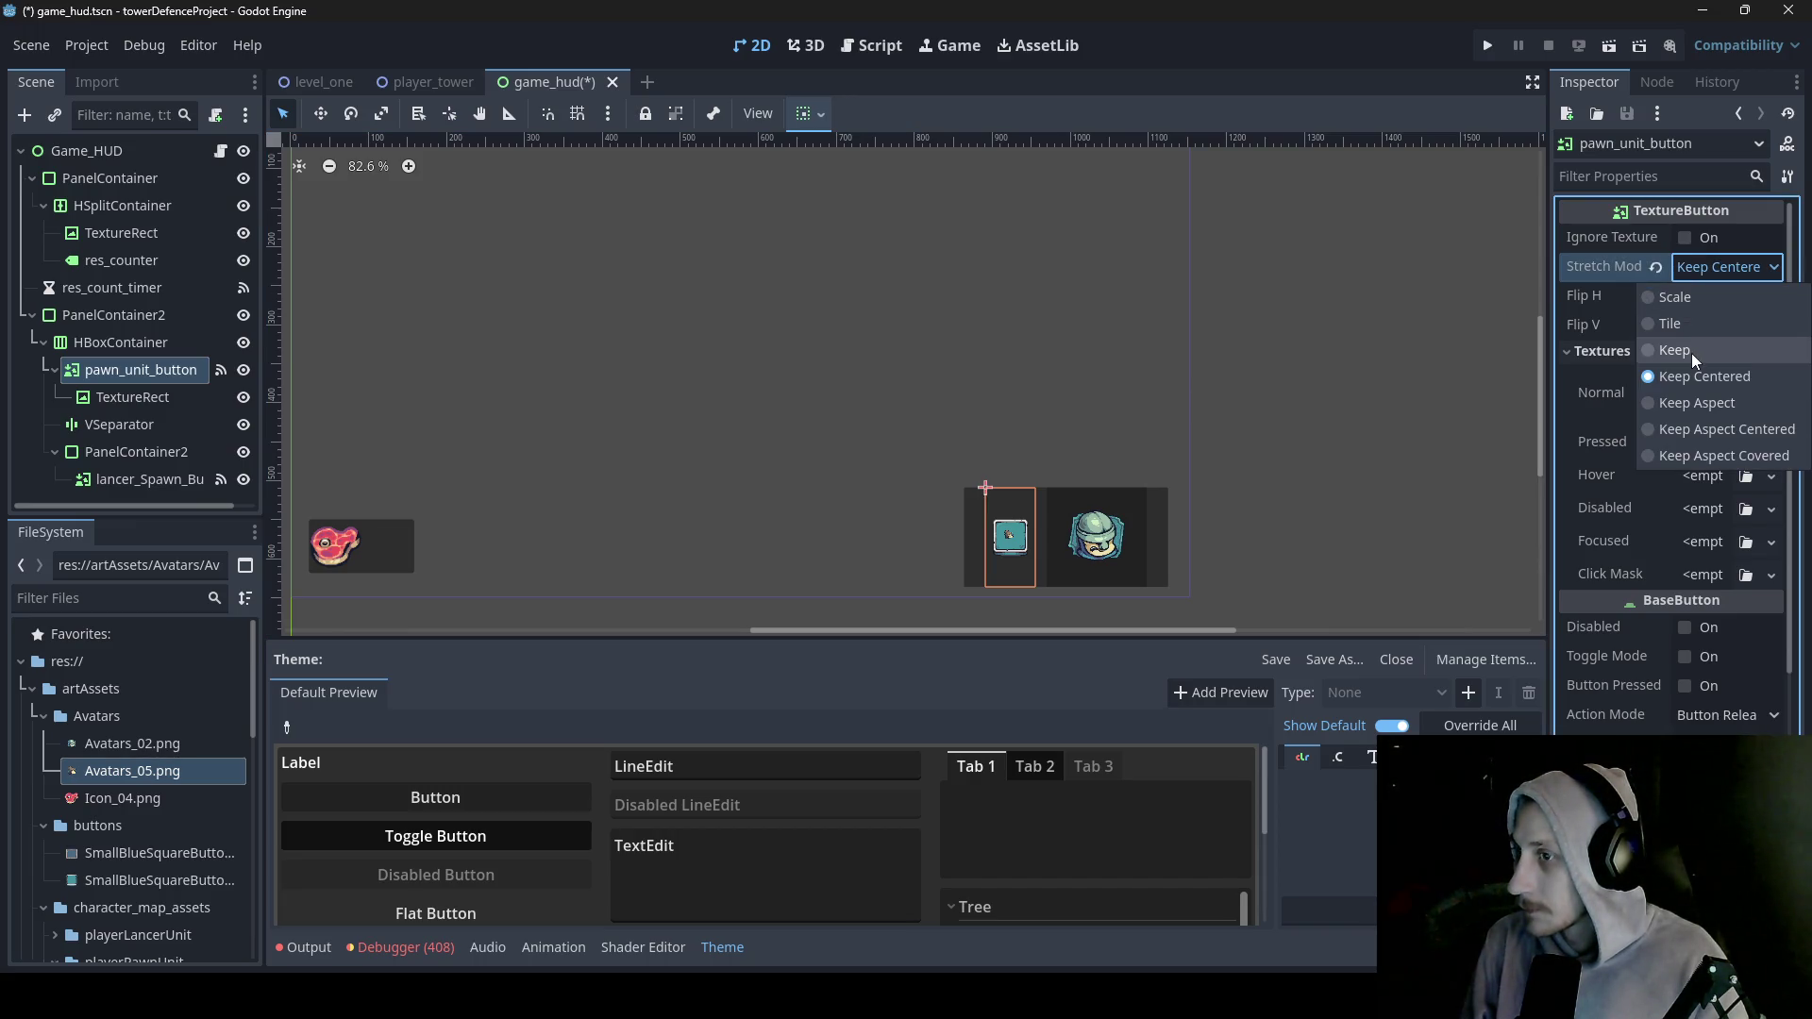
{"action": "left_click", "coordinate": [1692, 353]}
{"action": "left_click", "coordinate": [1704, 270]}
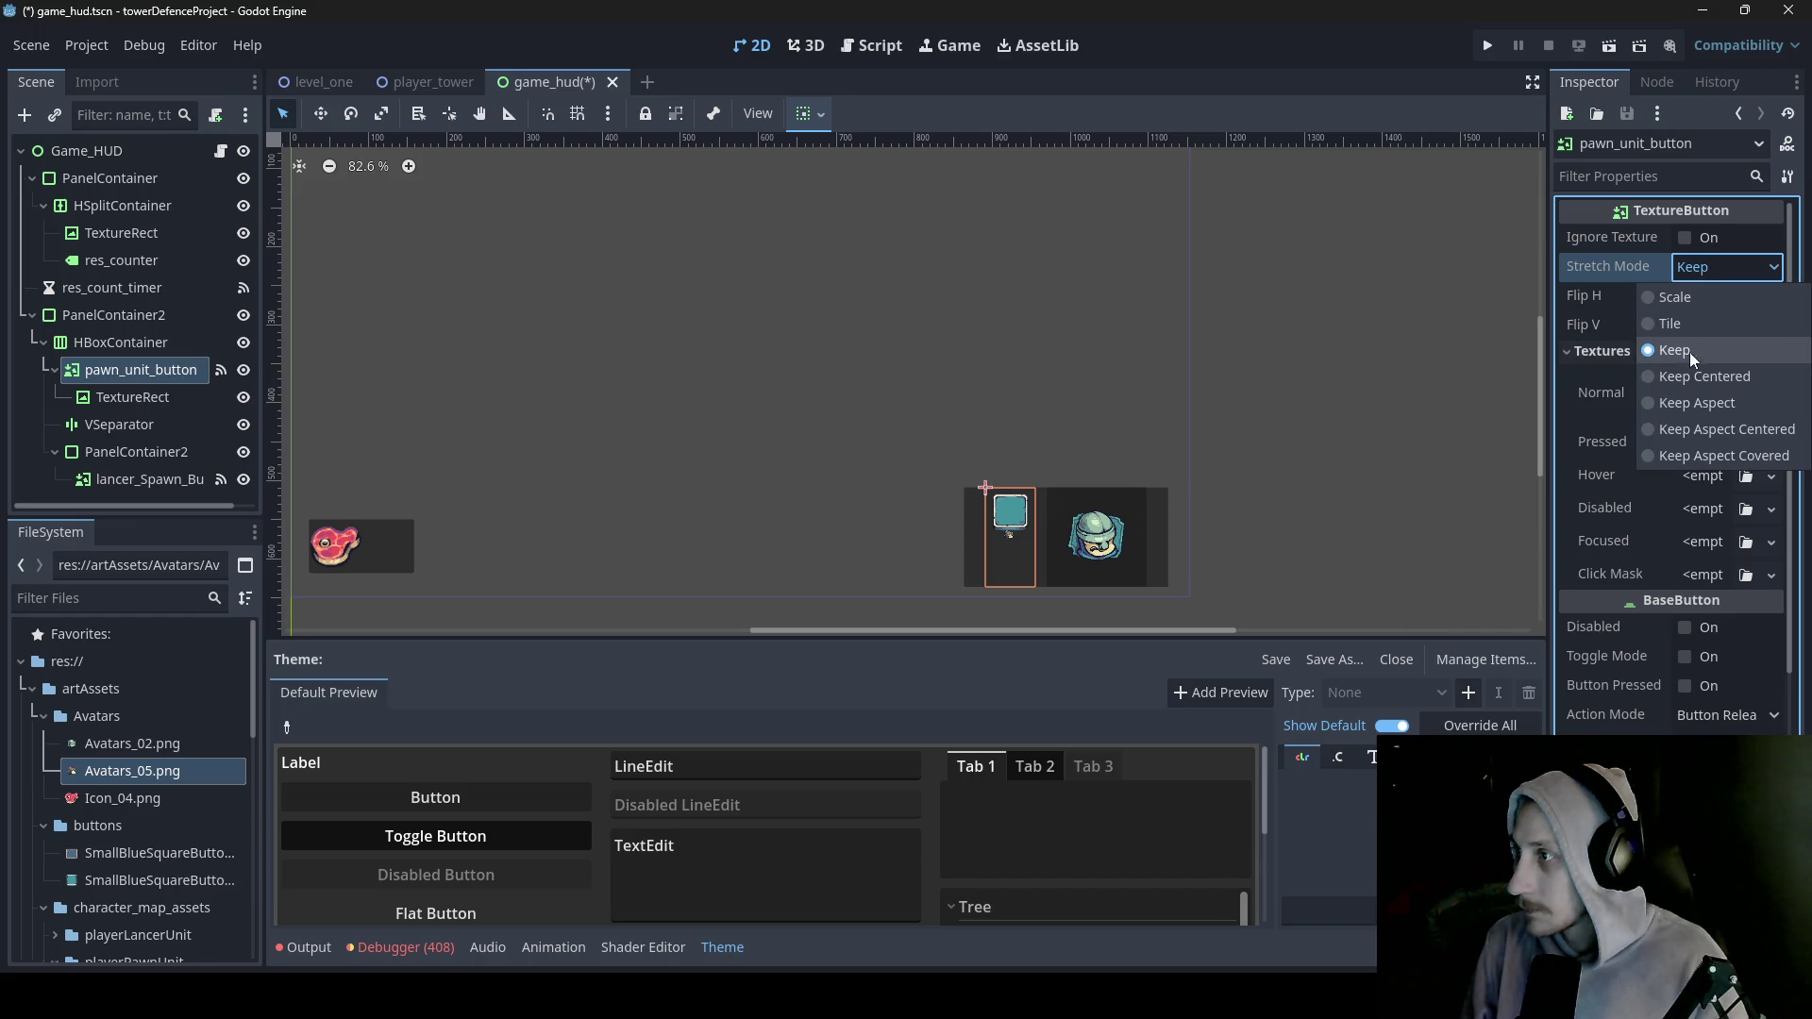
{"action": "left_click", "coordinate": [1697, 404]}
{"action": "left_click", "coordinate": [1702, 272]}
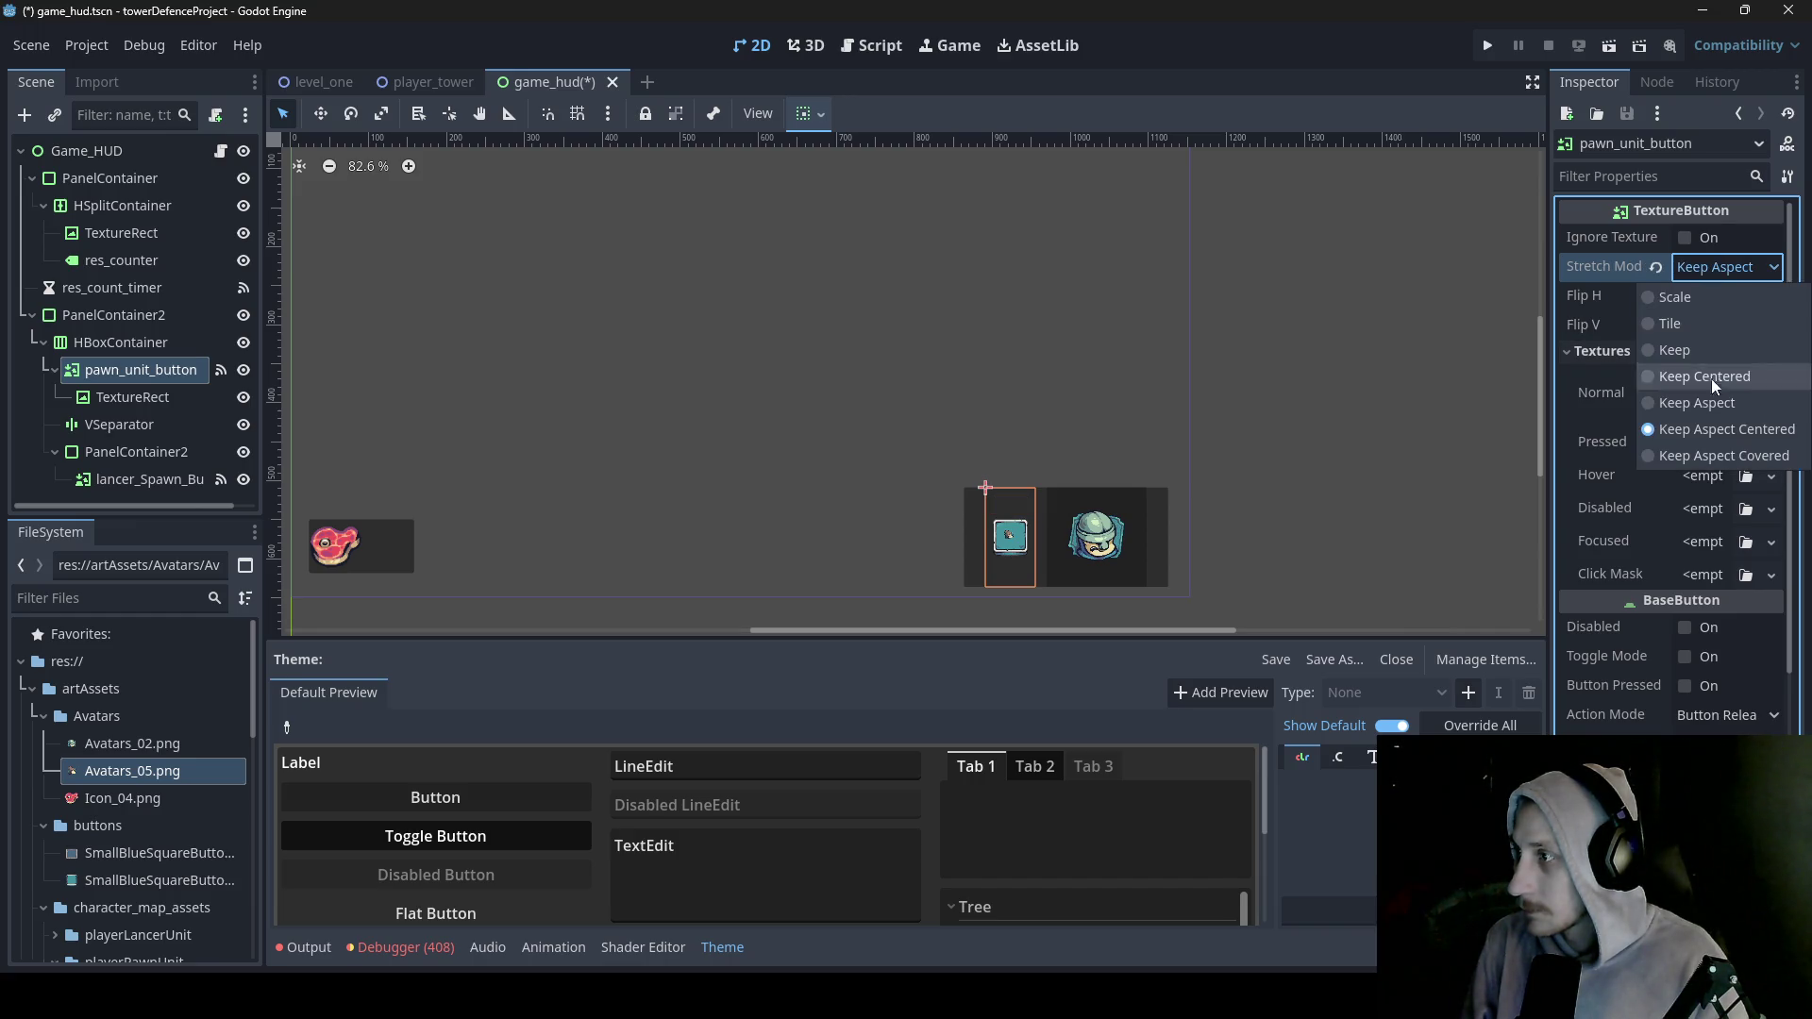
{"action": "left_click", "coordinate": [1730, 453]}
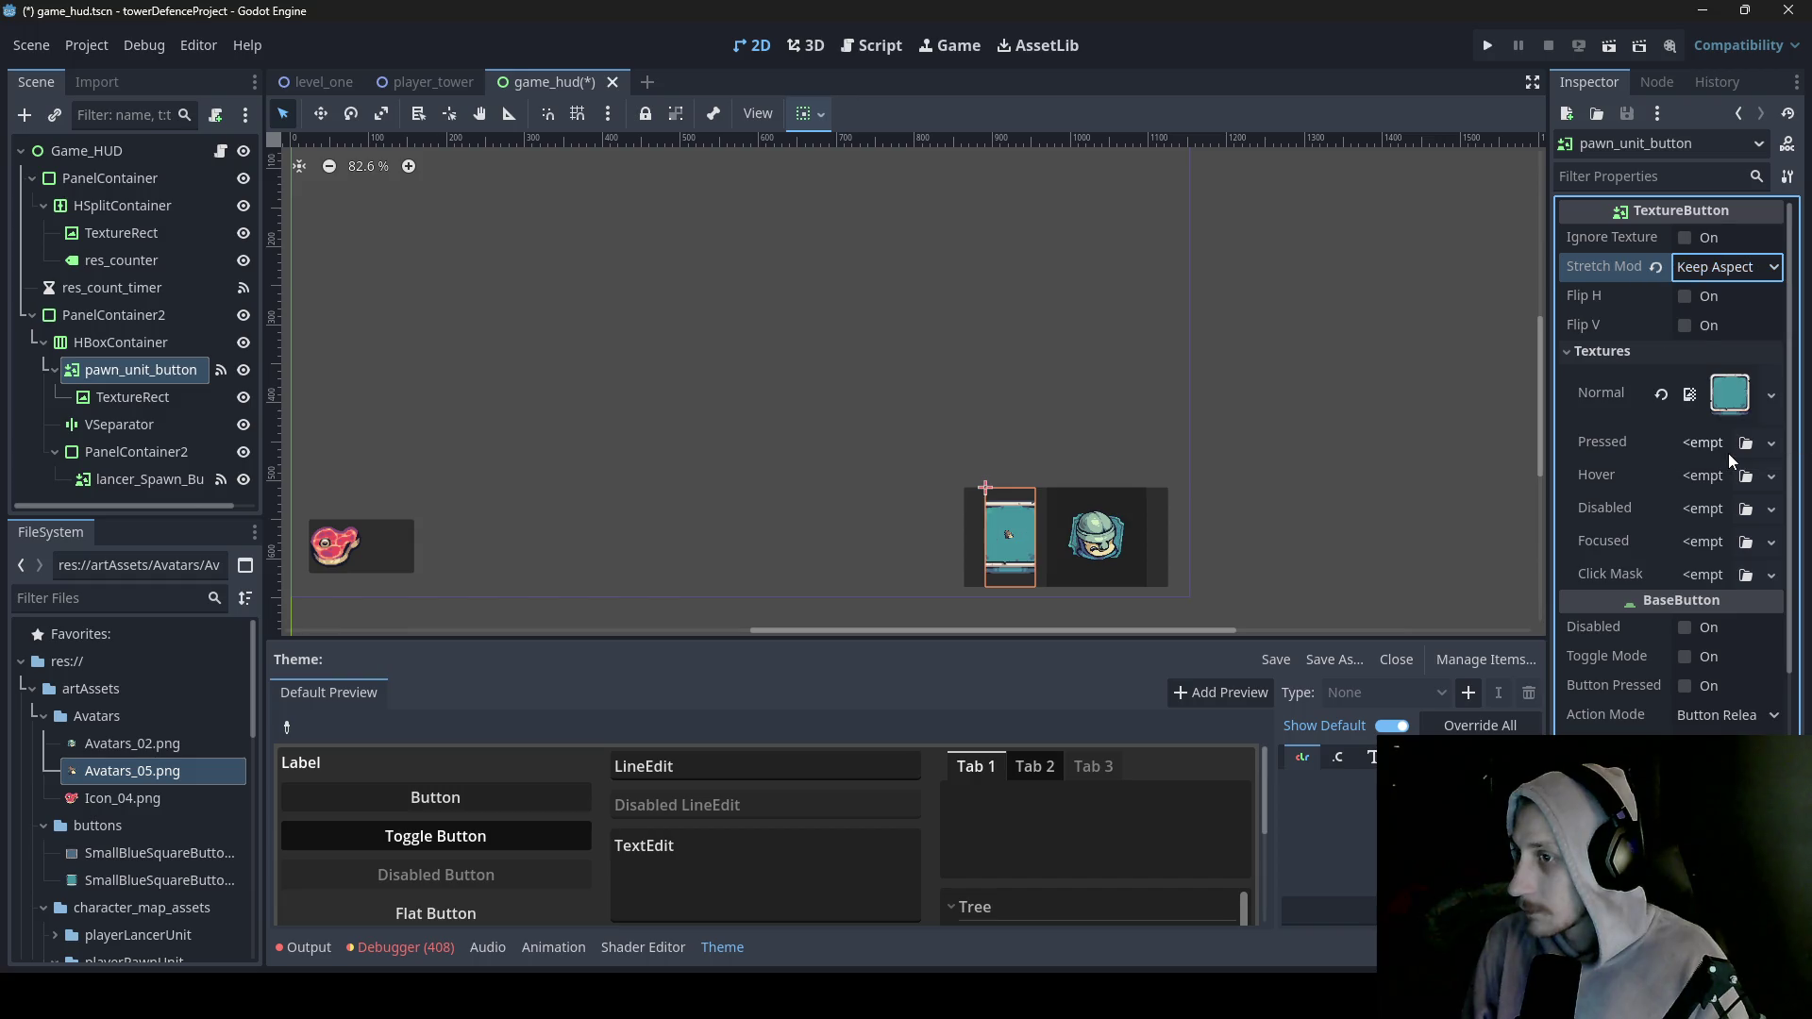
{"action": "left_click", "coordinate": [986, 539]}
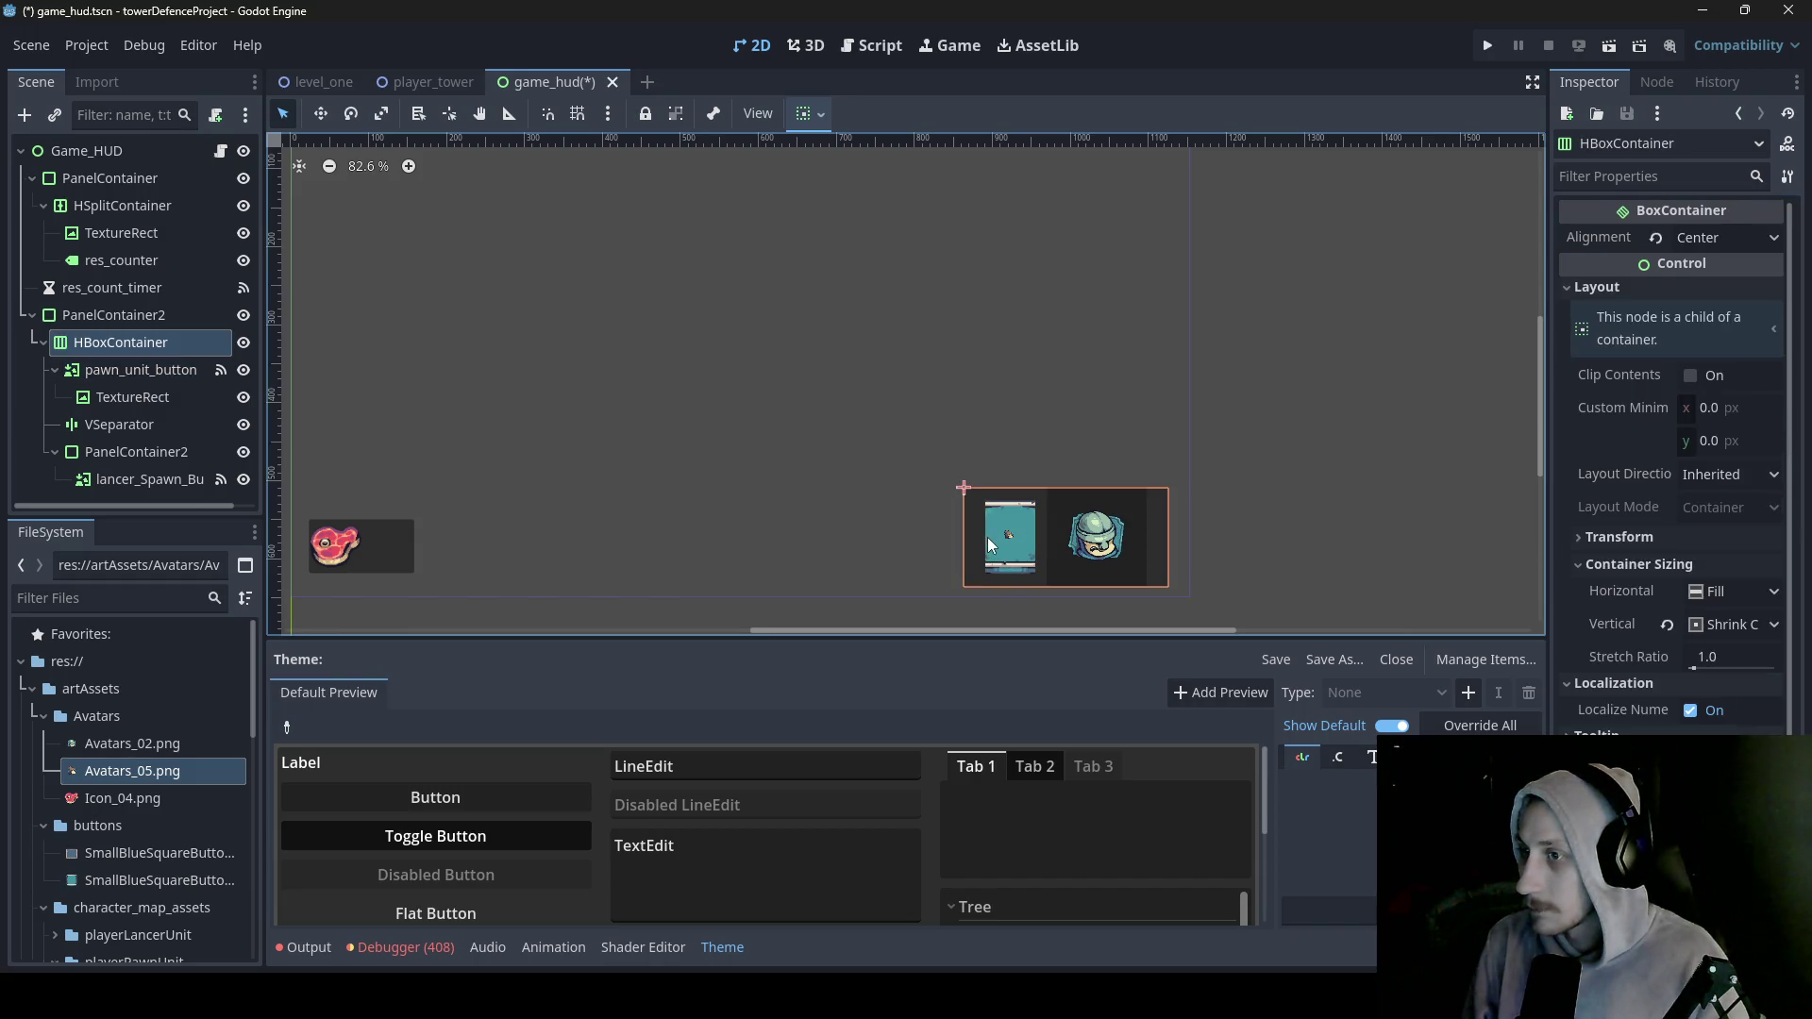
{"action": "left_click", "coordinate": [991, 536]}
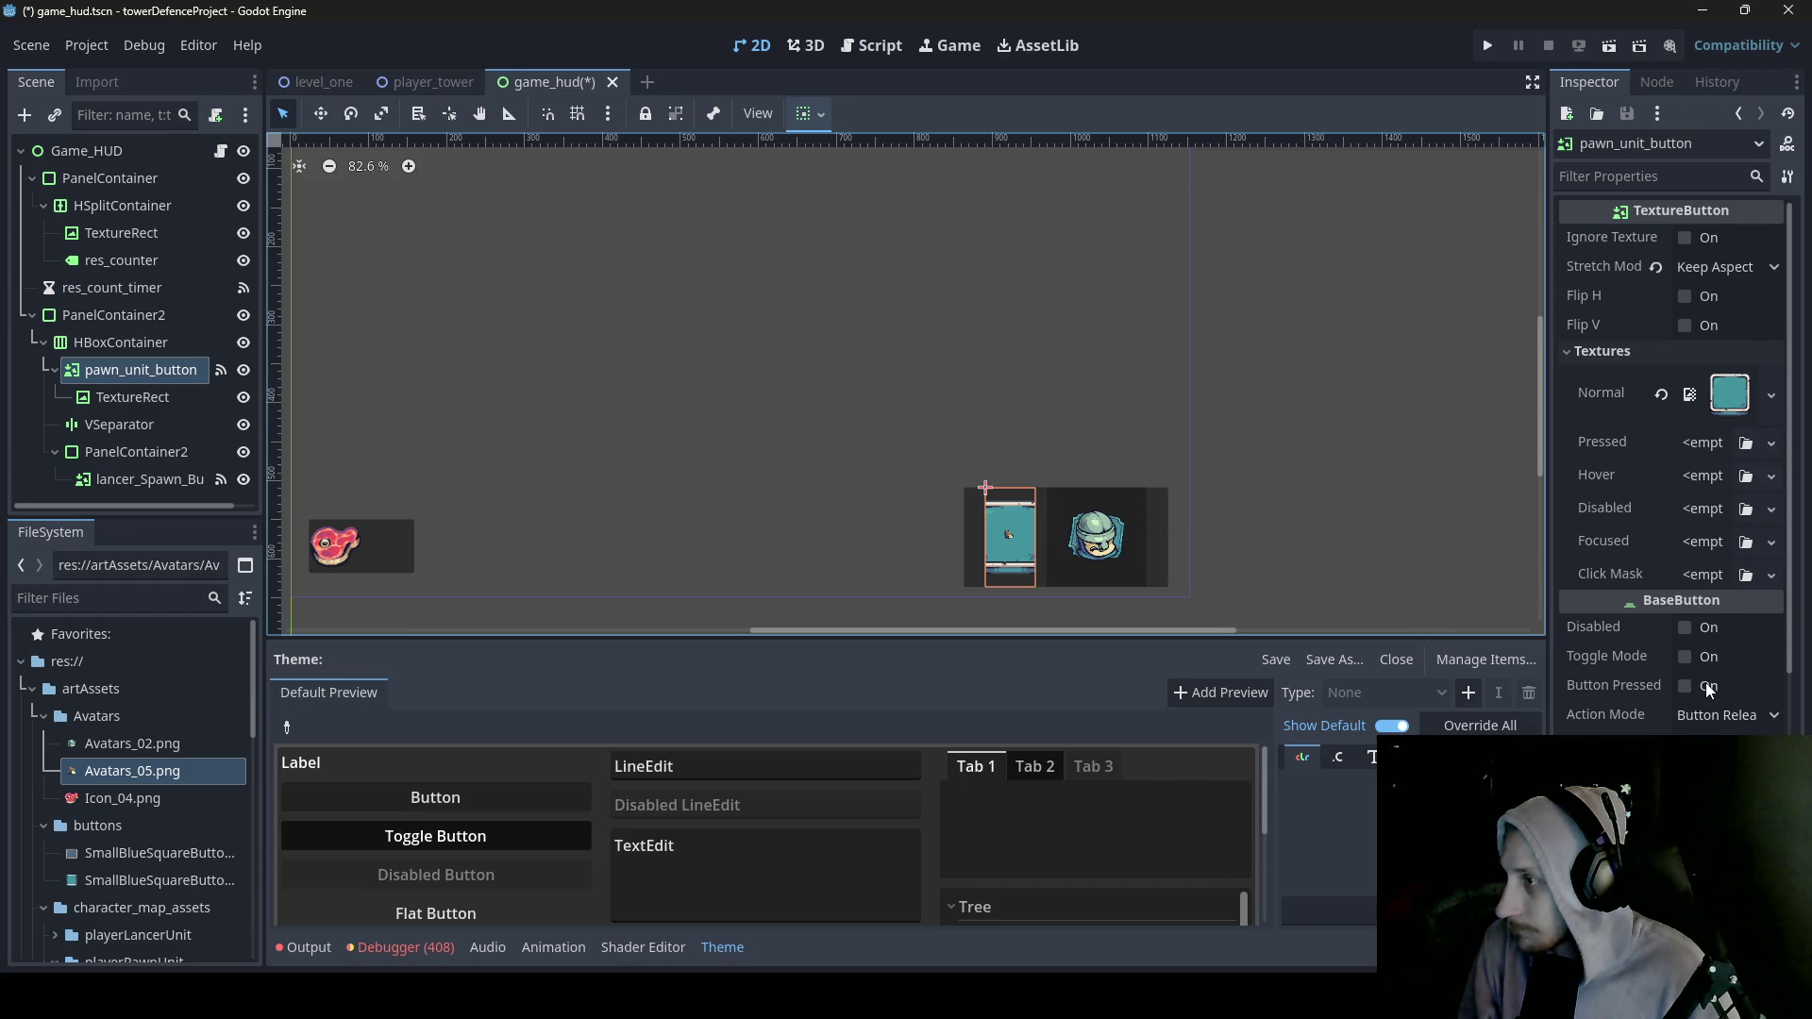
- Return pawn_unit_button's Stretch Mode to Scale, leaving Ignore Texture Size off, then select PanelContainer2
{"action": "left_click", "coordinate": [1723, 404]}
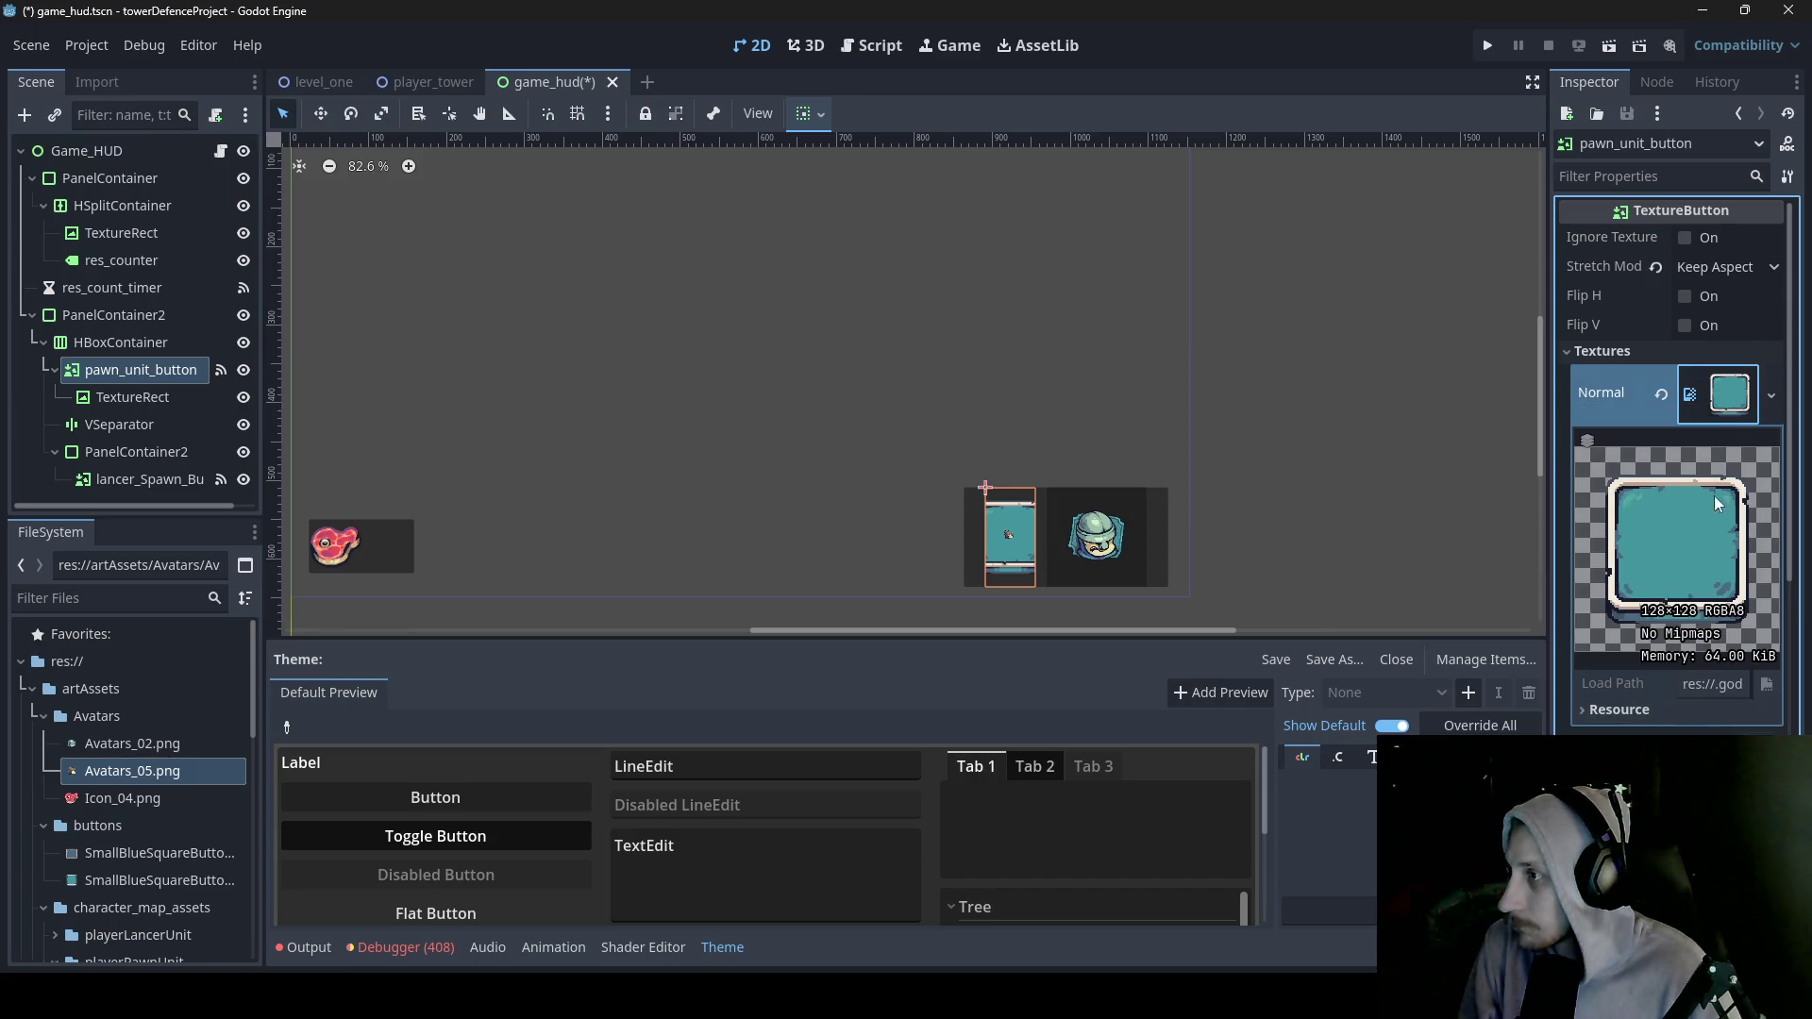
{"action": "left_click", "coordinate": [1687, 240]}
{"action": "left_click", "coordinate": [1687, 240]}
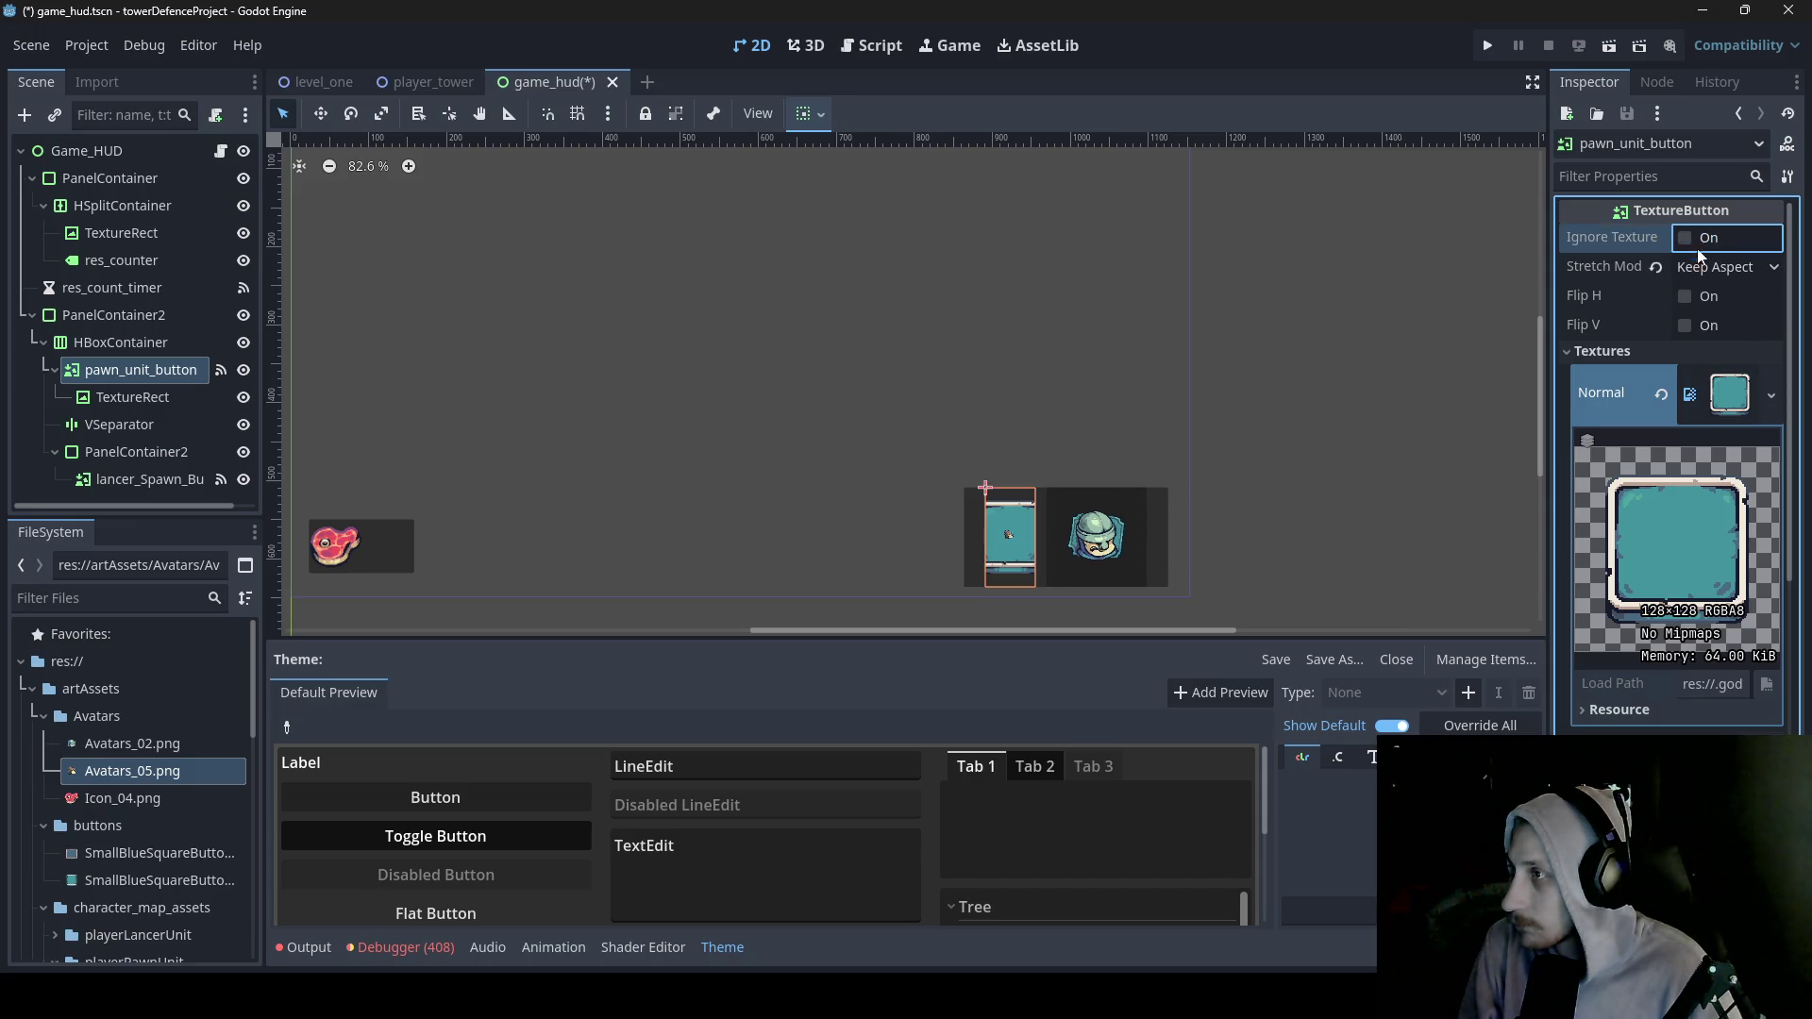
{"action": "left_click", "coordinate": [1711, 267]}
{"action": "left_click", "coordinate": [1712, 296]}
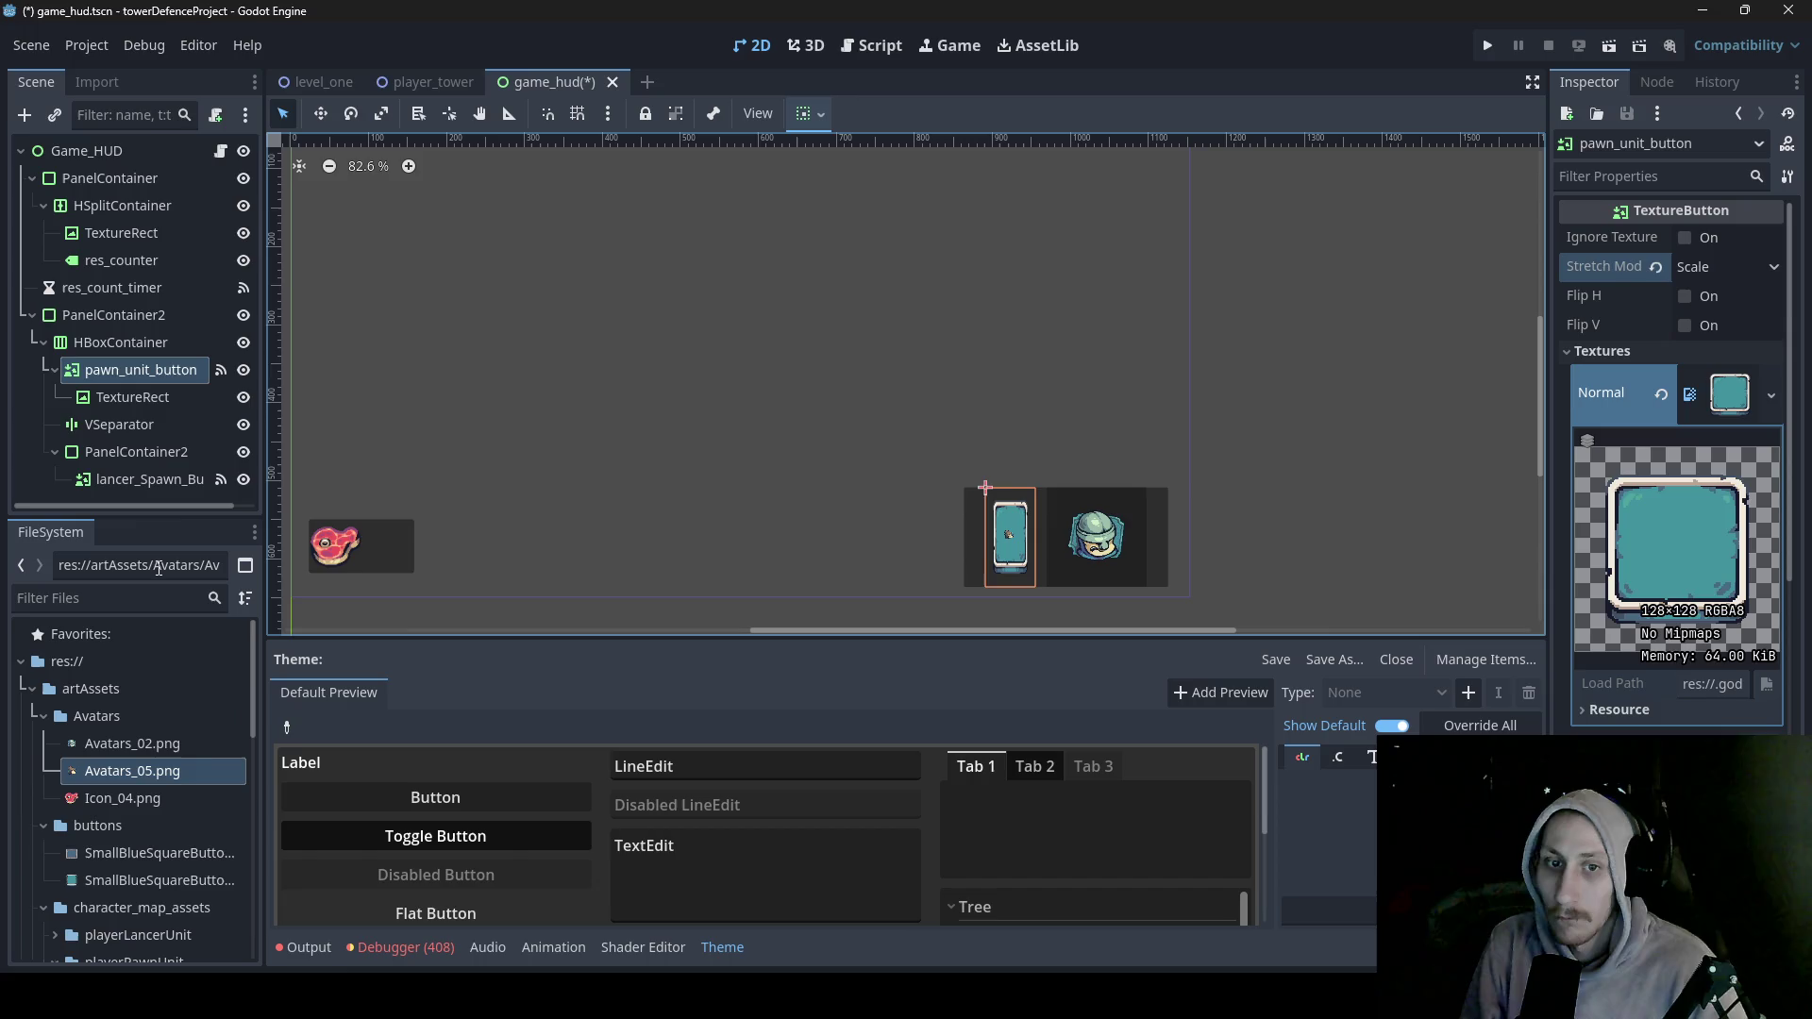
{"action": "left_click", "coordinate": [149, 402]}
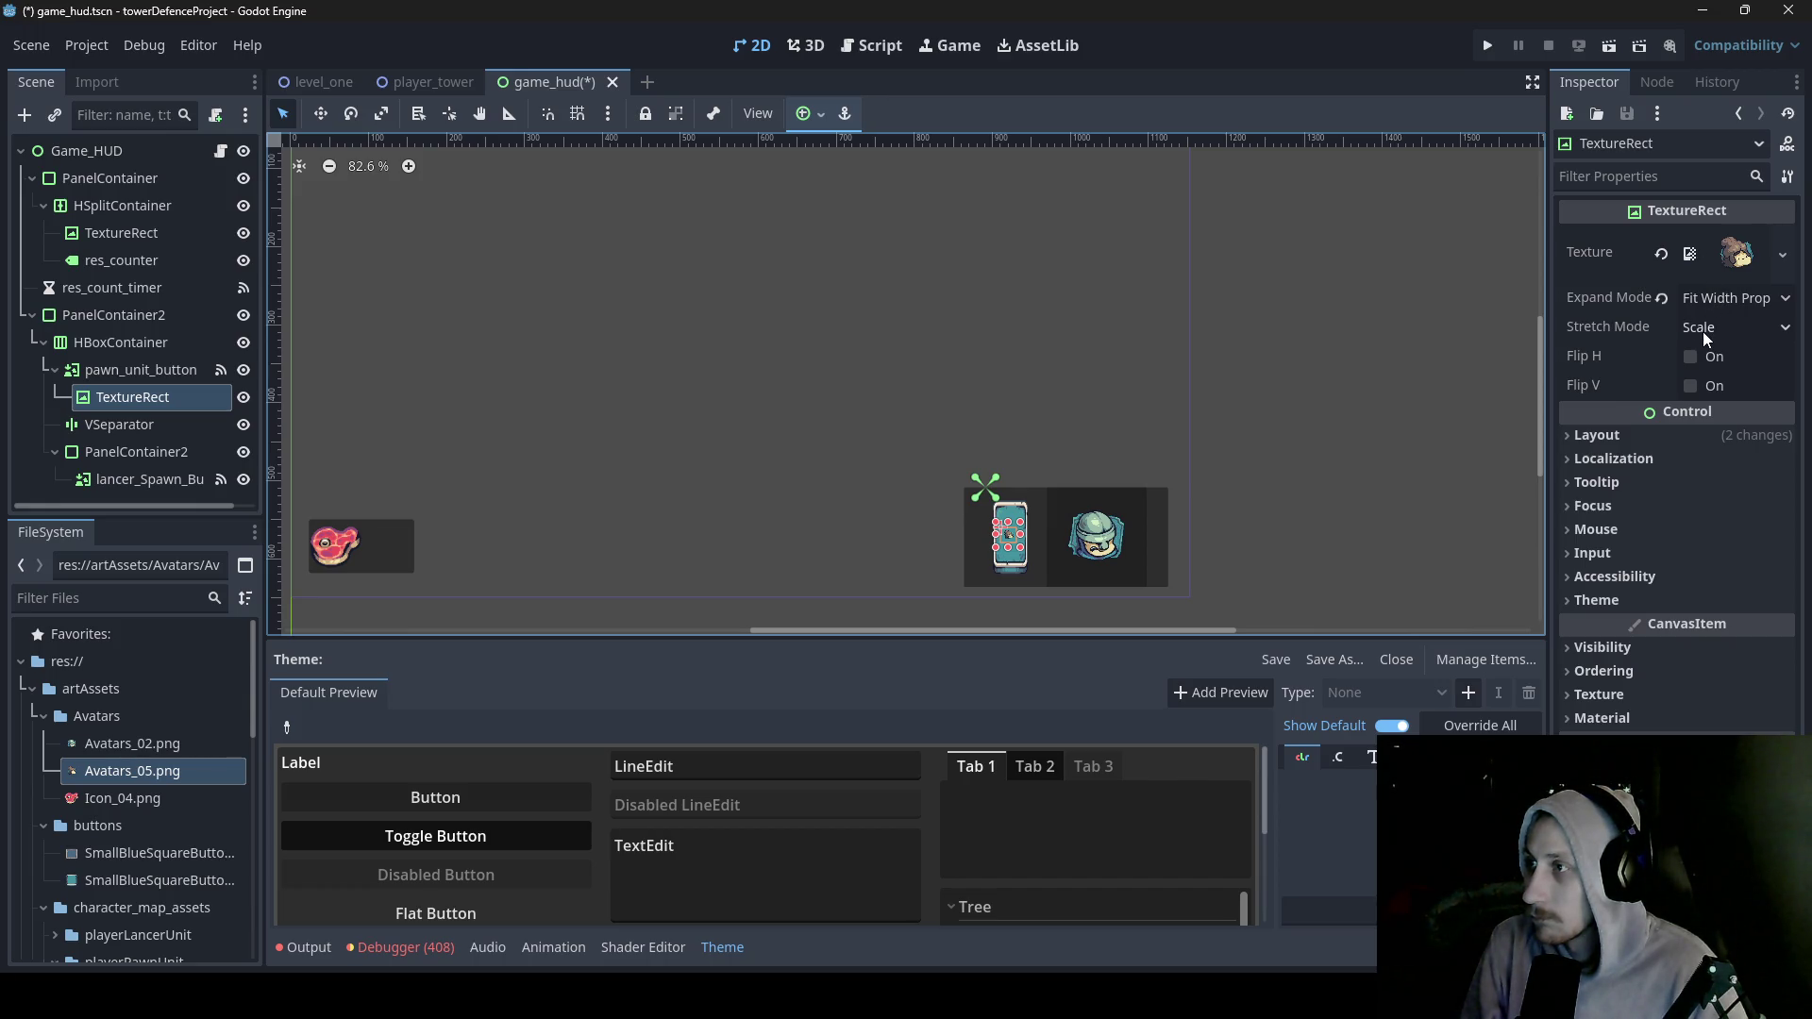
{"action": "left_click", "coordinate": [154, 318]}
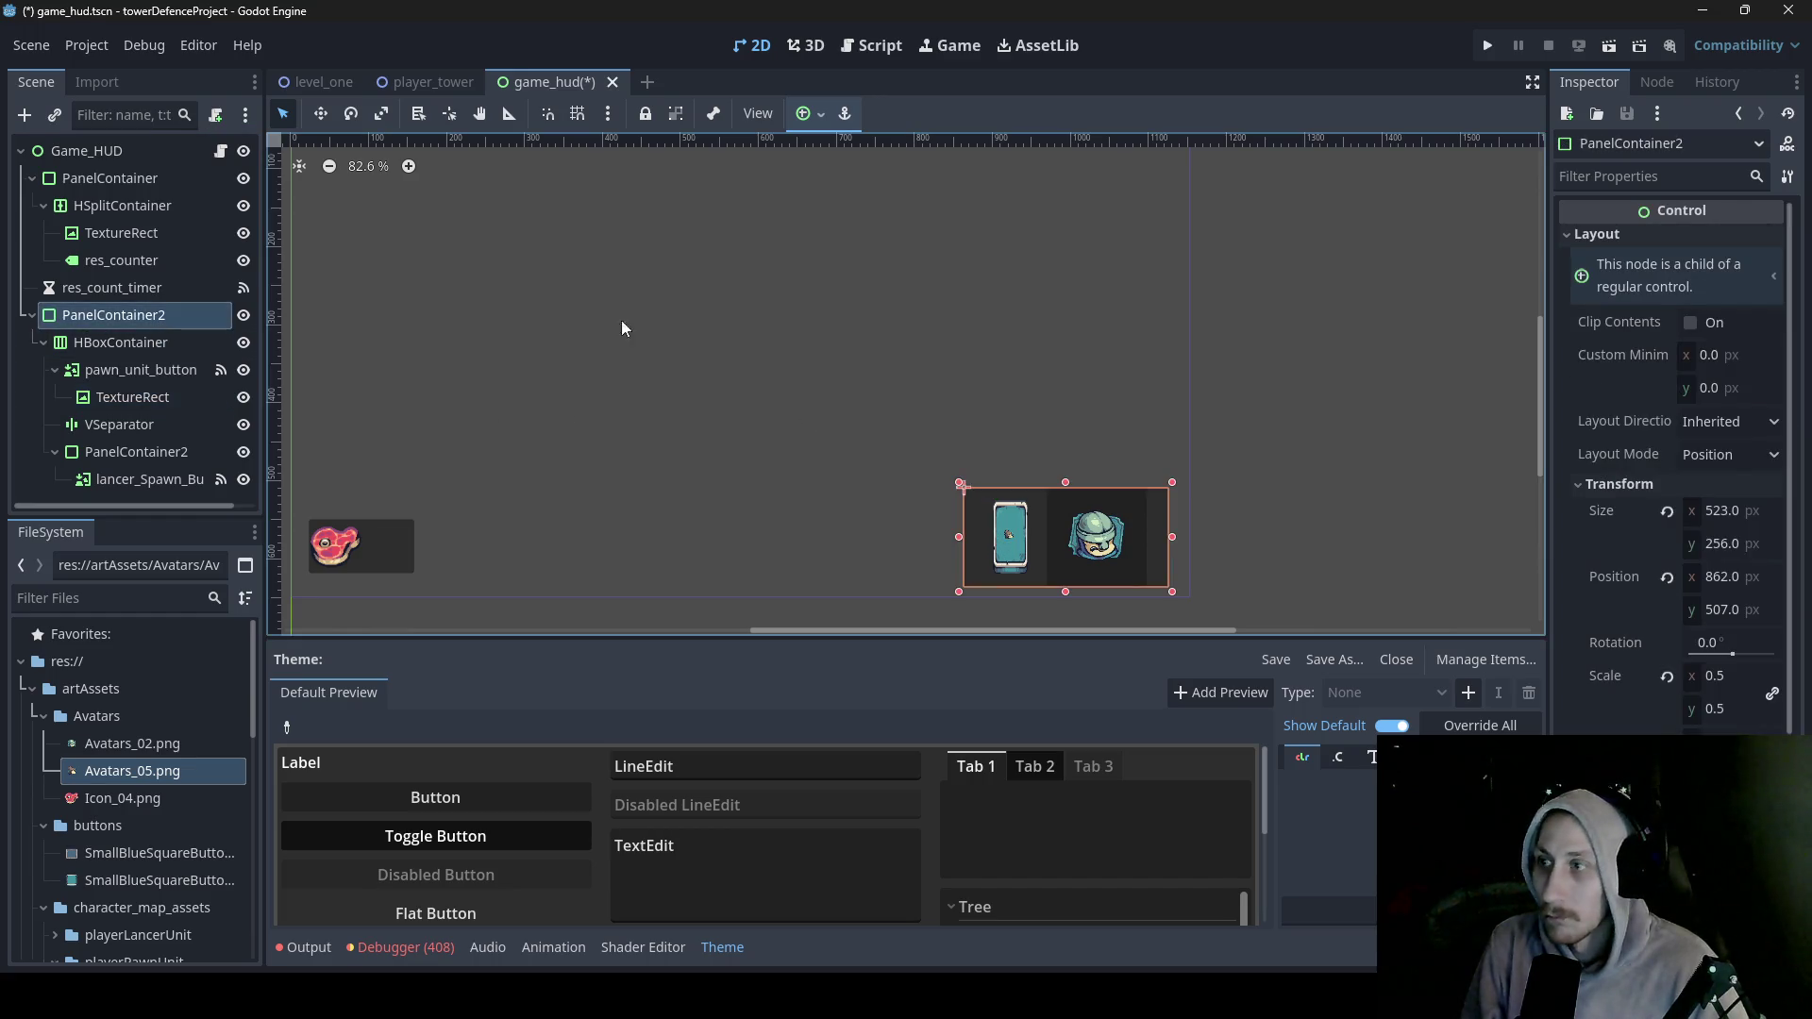
- Reset the scale to 1.0 and set HBoxContainer's horizontal and vertical sizing to Shrink Center
{"action": "left_click", "coordinate": [1672, 675]}
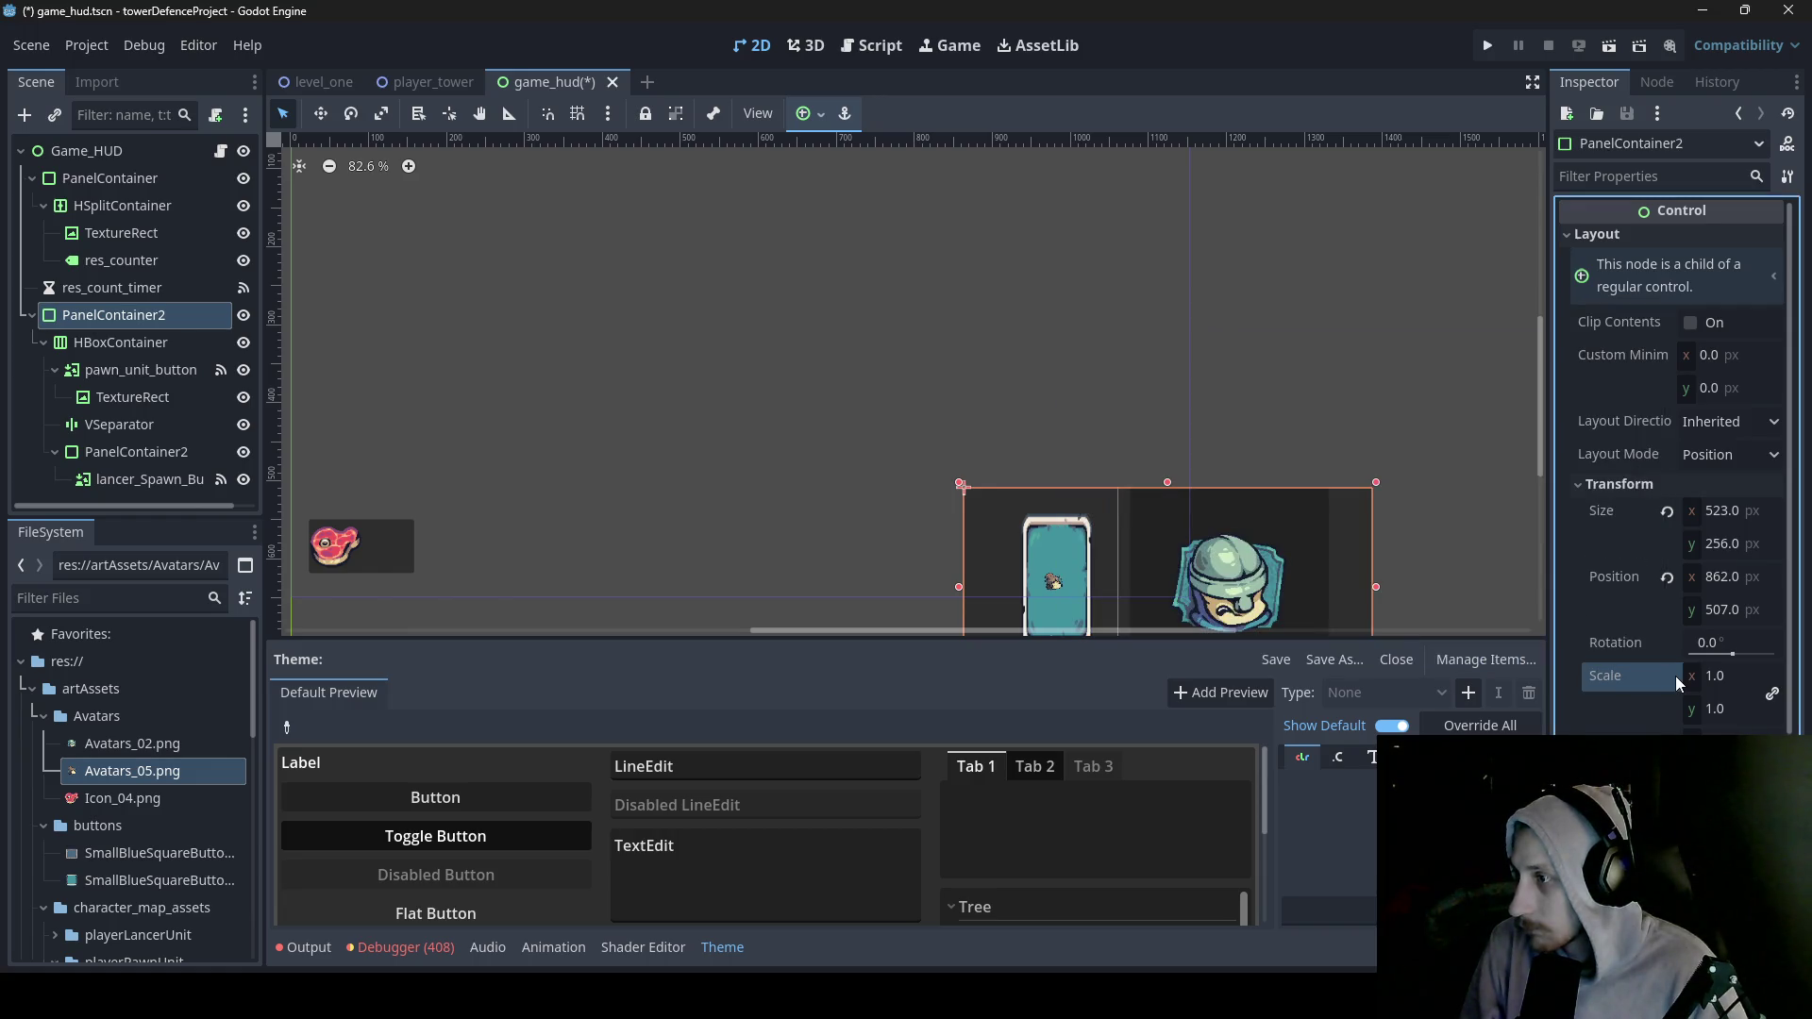
{"action": "left_click", "coordinate": [1717, 677]}
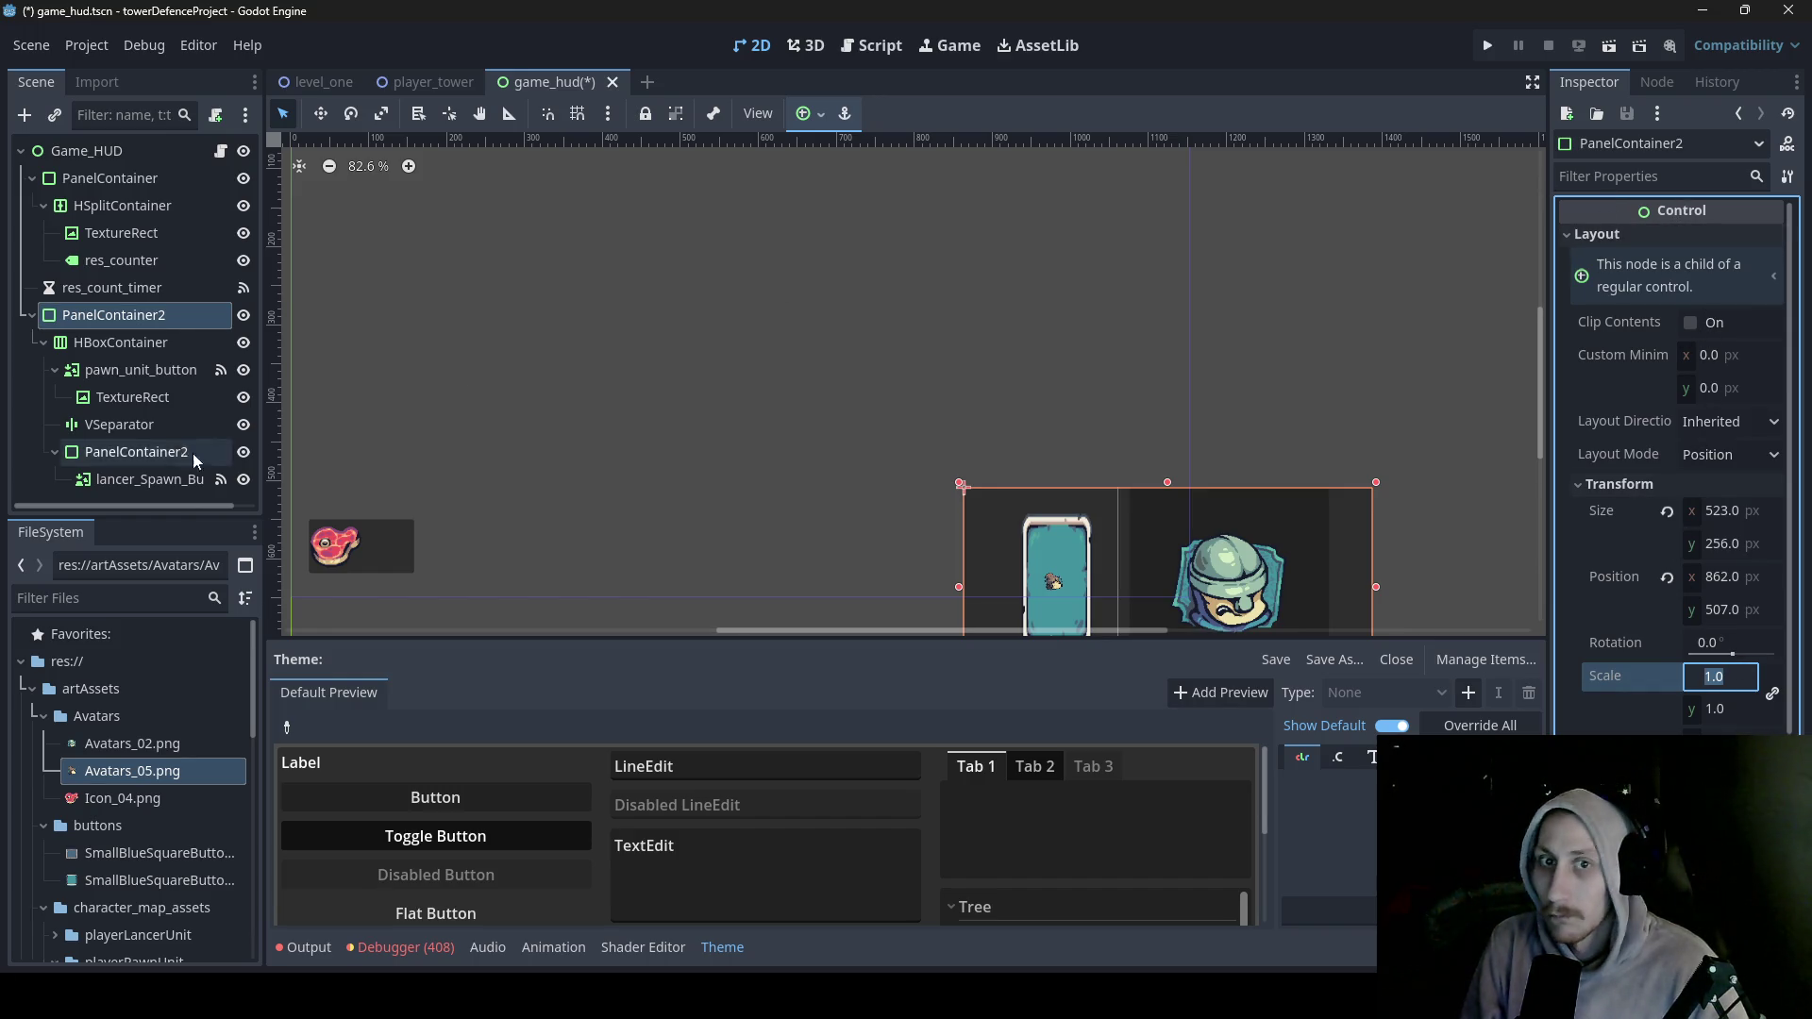
{"action": "left_click", "coordinate": [157, 350]}
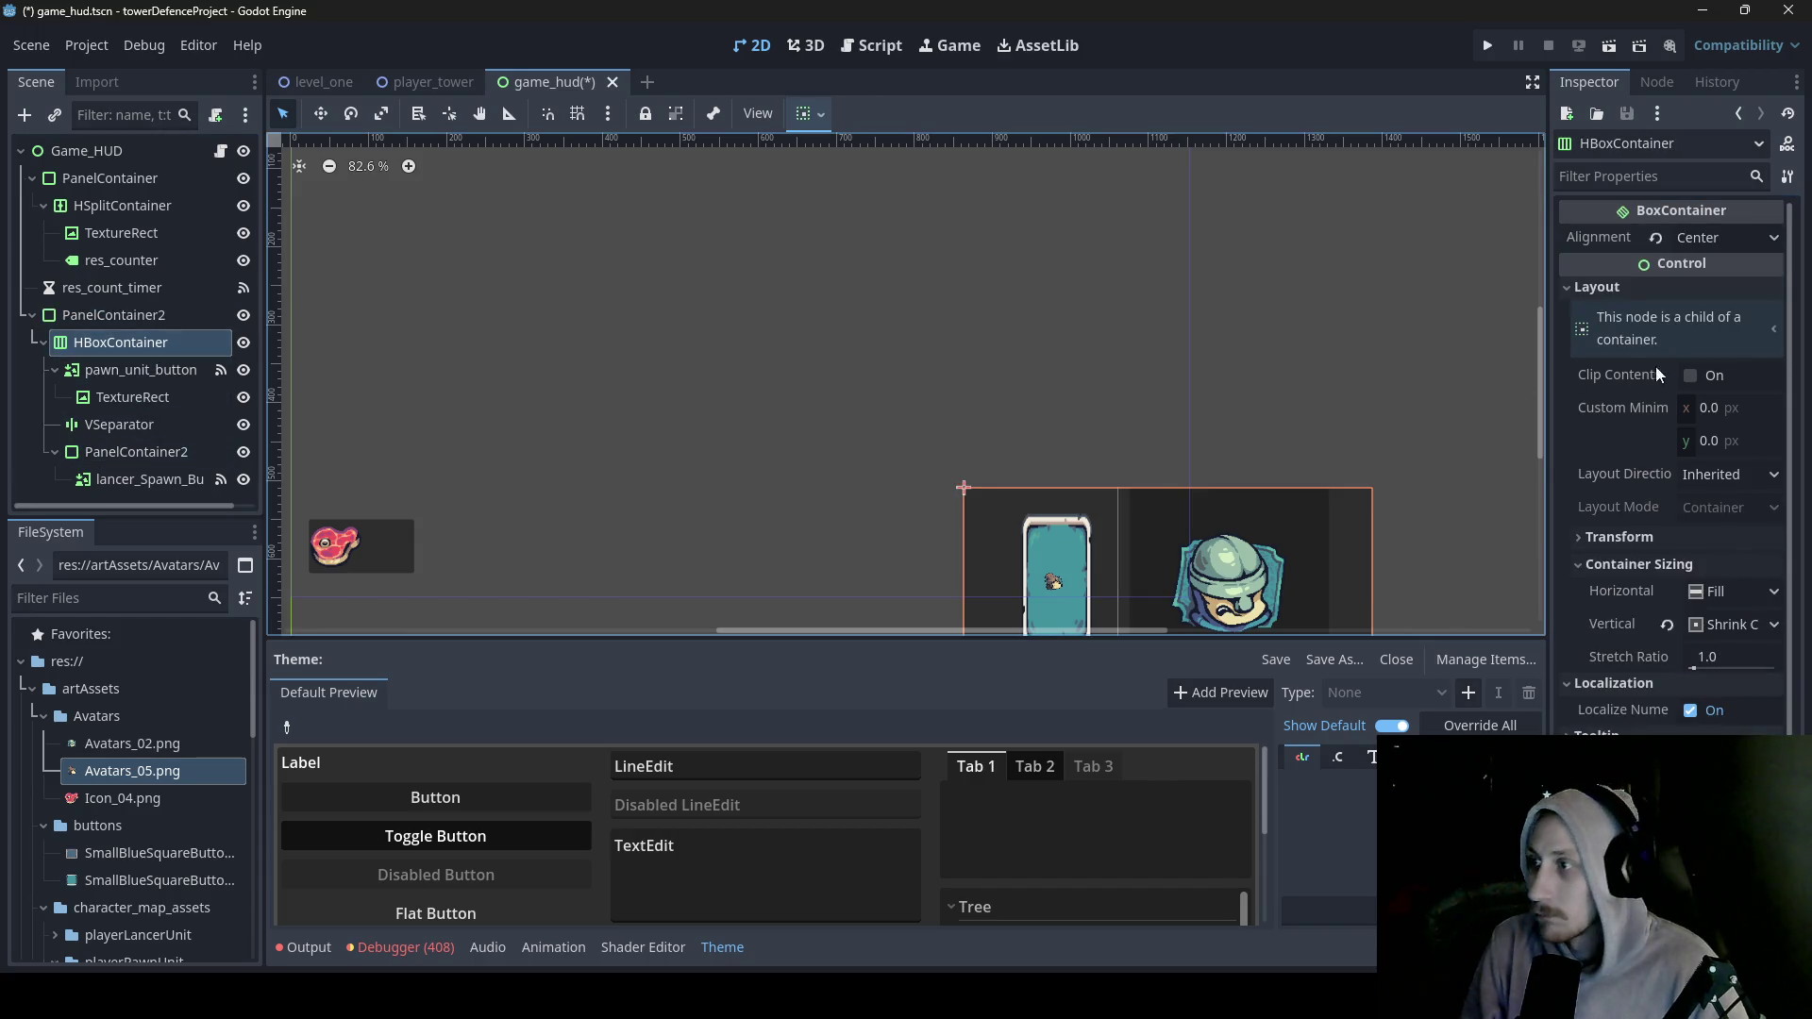
{"action": "left_click", "coordinate": [1723, 622]}
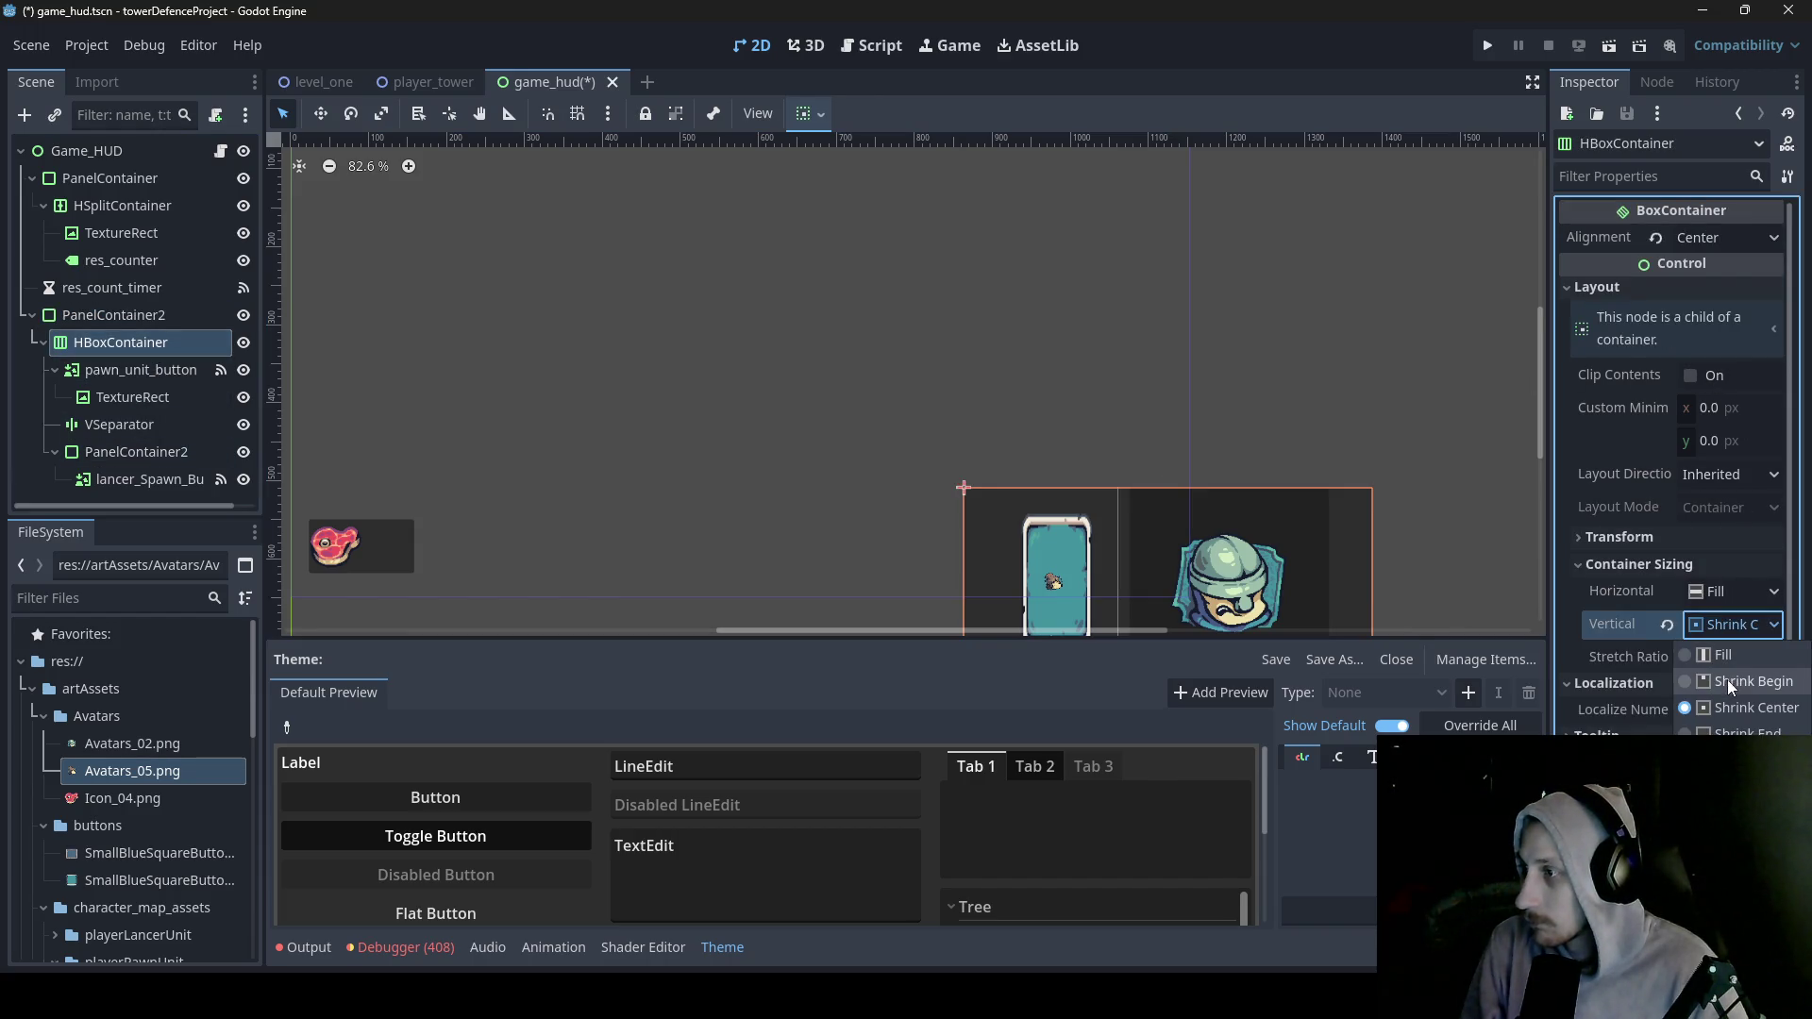
{"action": "left_click", "coordinate": [1723, 659]}
{"action": "left_click", "coordinate": [1724, 594]}
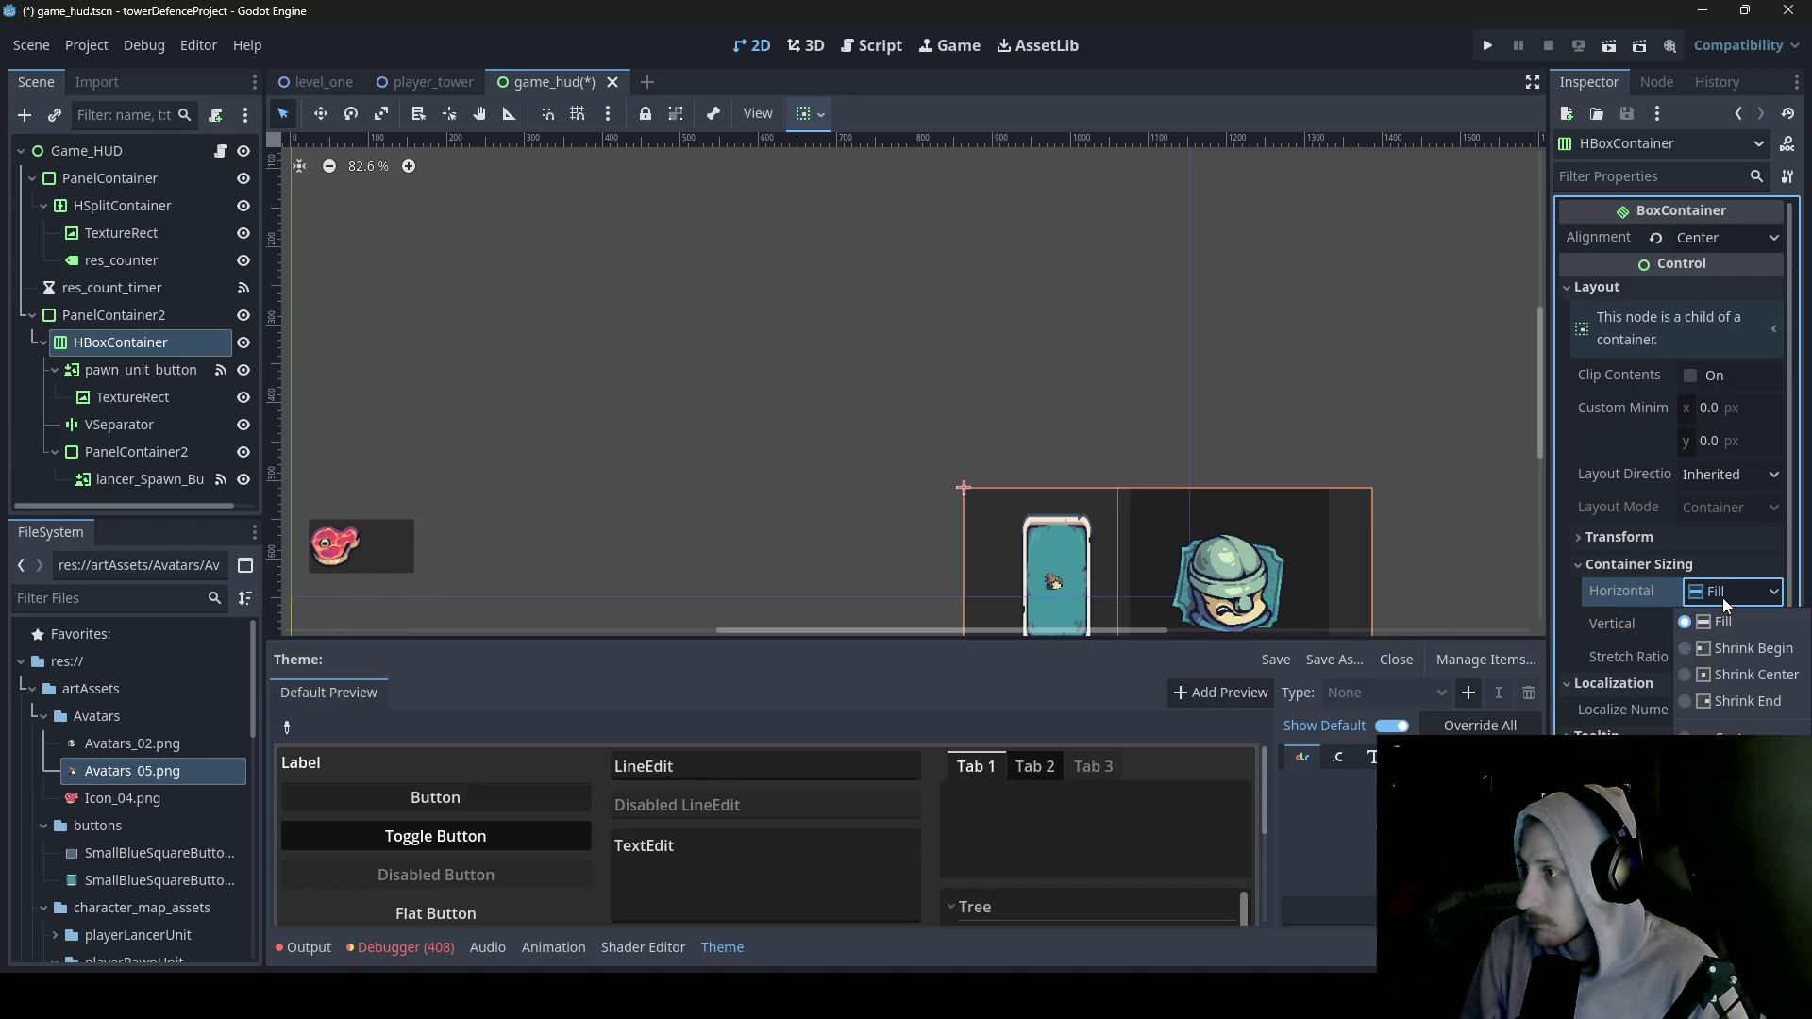
{"action": "left_click", "coordinate": [1724, 679]}
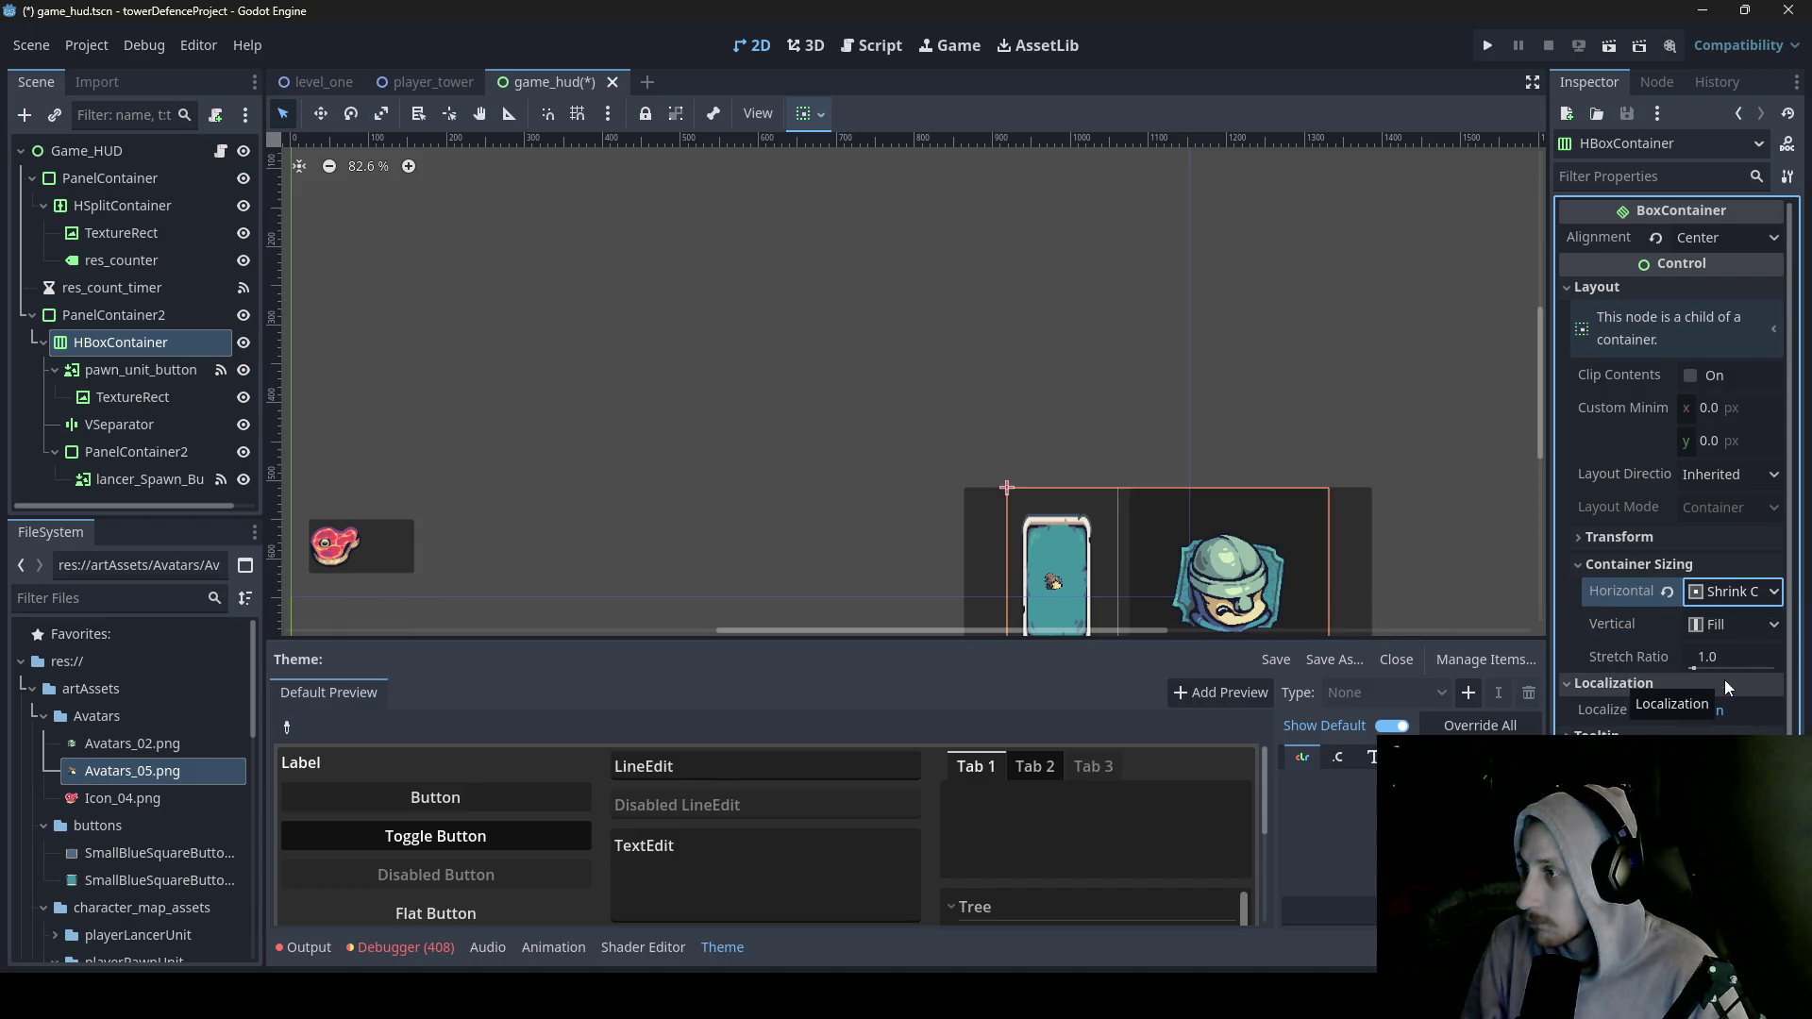
{"action": "left_click", "coordinate": [1730, 626]}
{"action": "left_click", "coordinate": [1725, 705]}
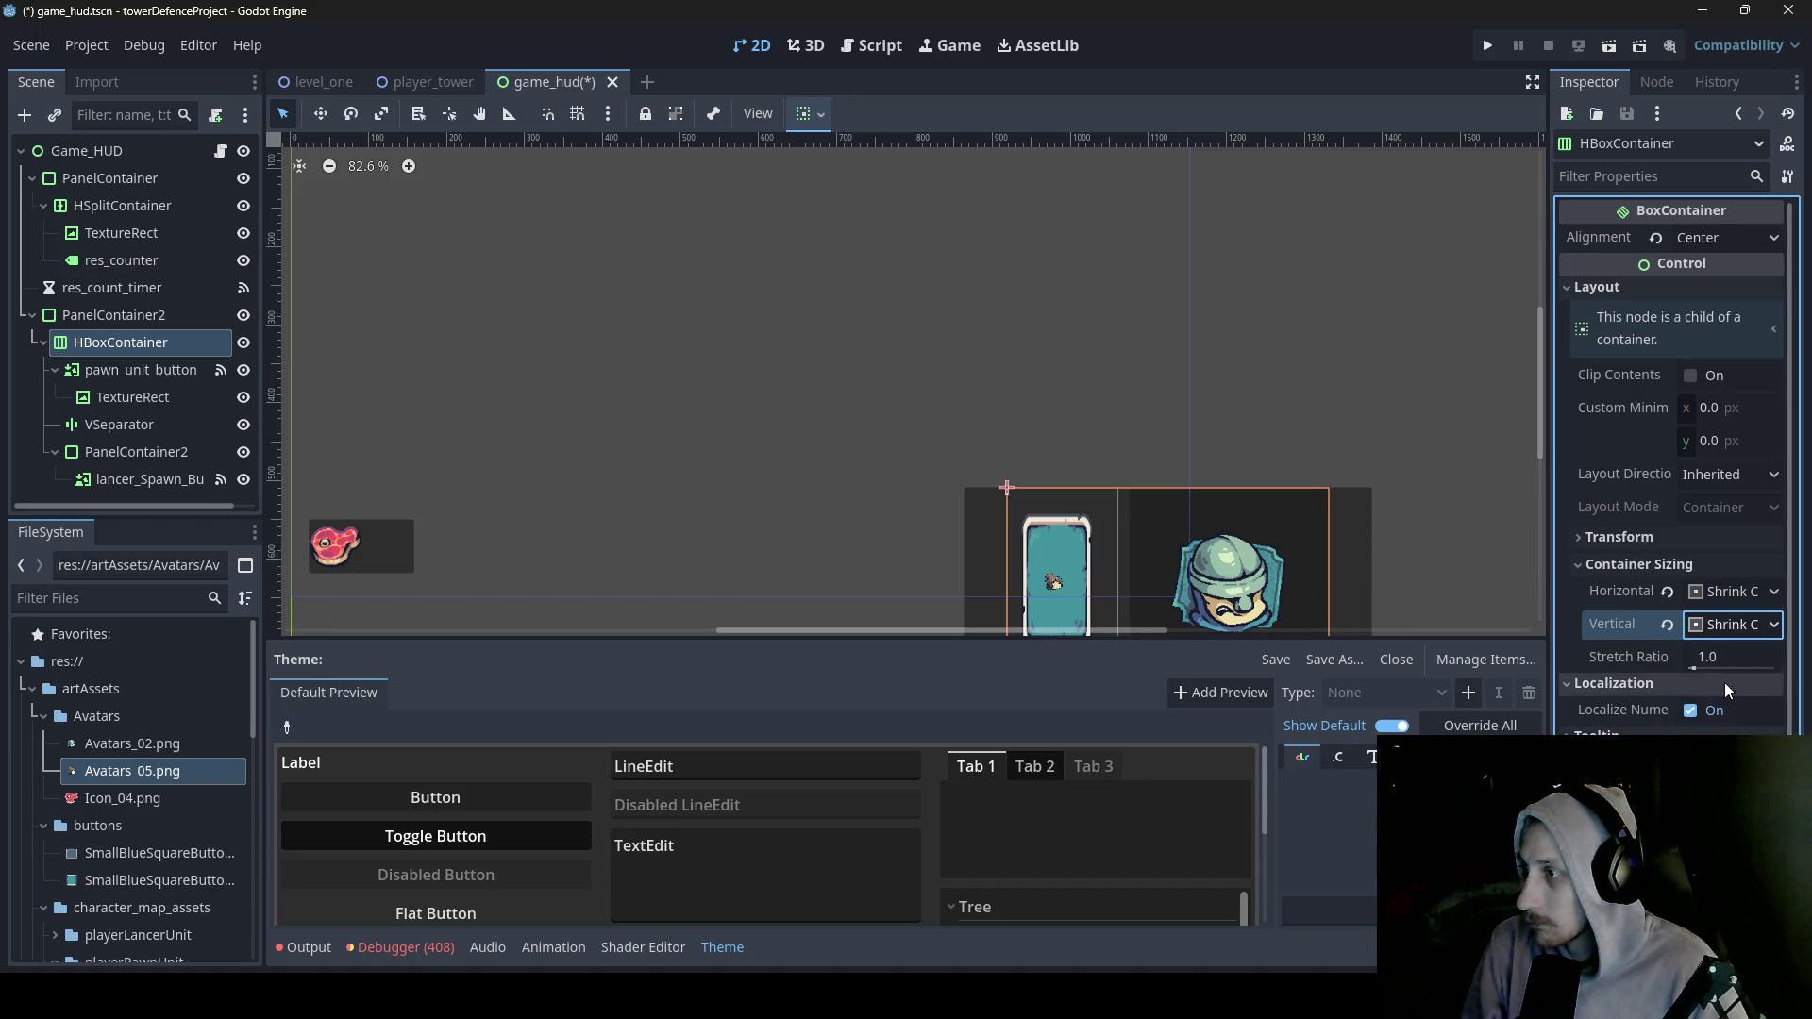
- Try a 2.32 stretch ratio then reset it to 1.0, keeping Inherited layout and Center alignment
{"action": "left_click", "coordinate": [1698, 669]}
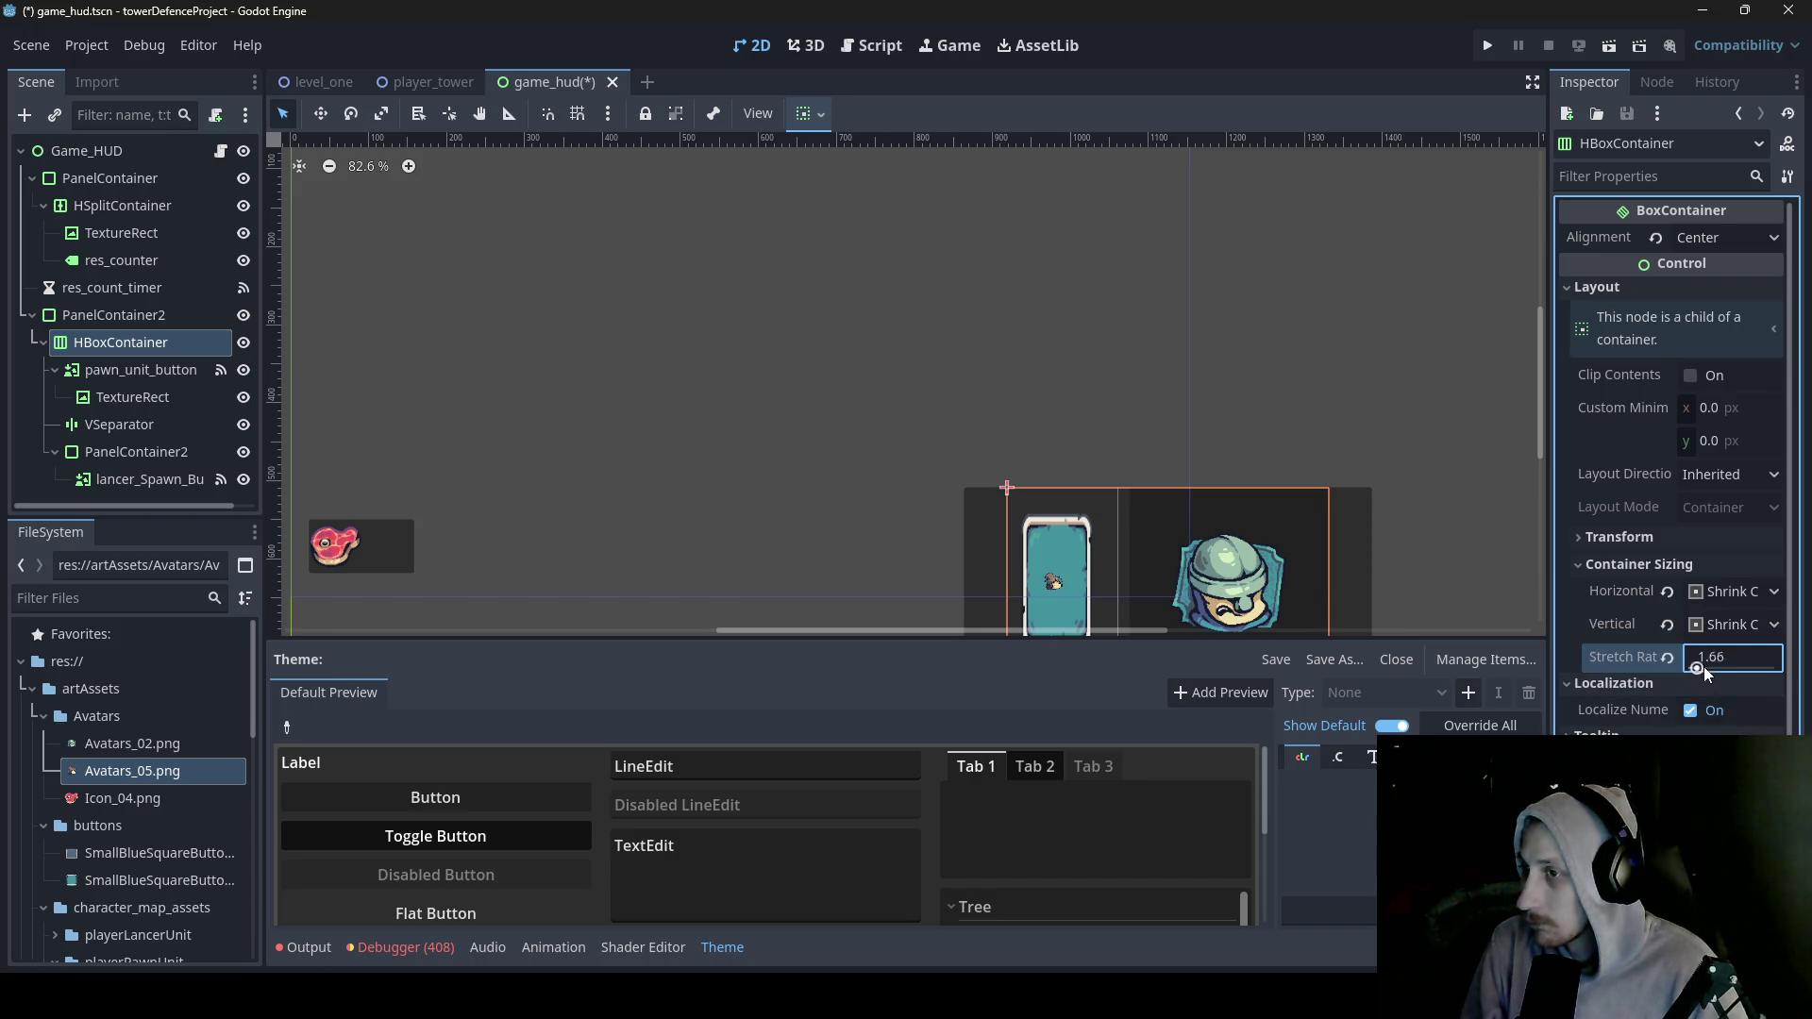
{"action": "type", "text": "2.32"}
{"action": "left_click", "coordinate": [1666, 661]}
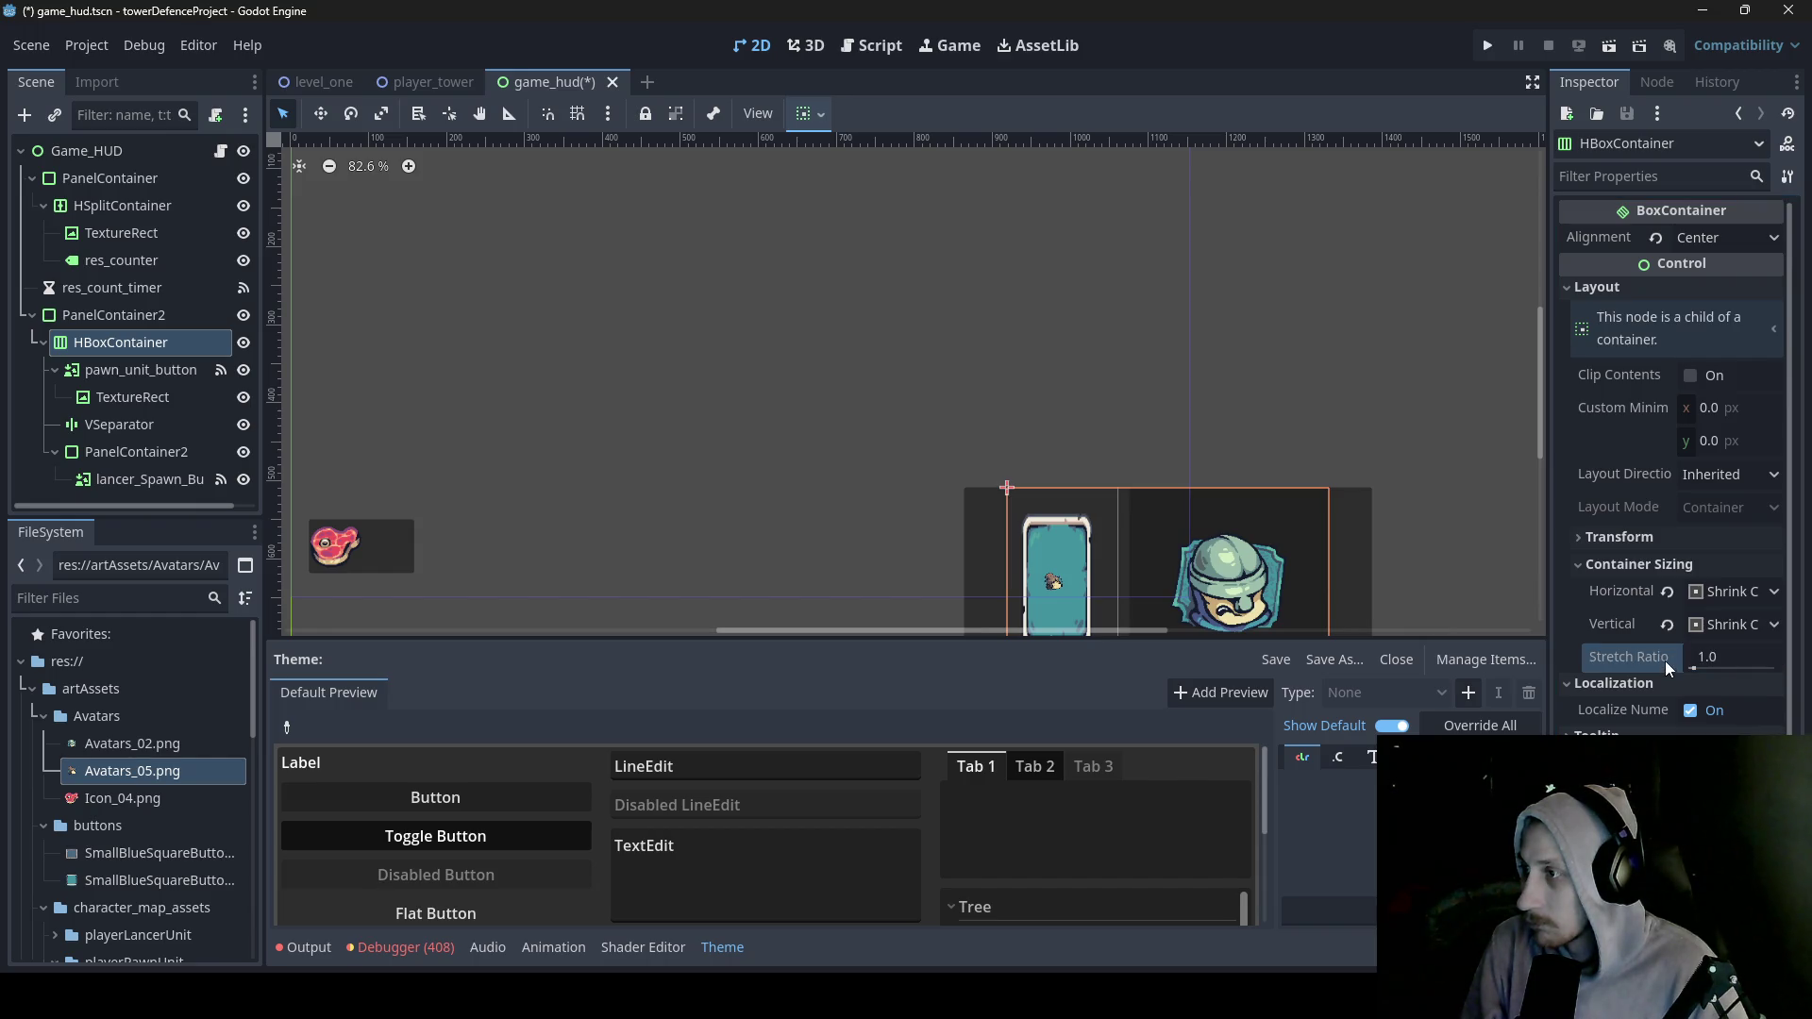
{"action": "left_click", "coordinate": [1754, 477]}
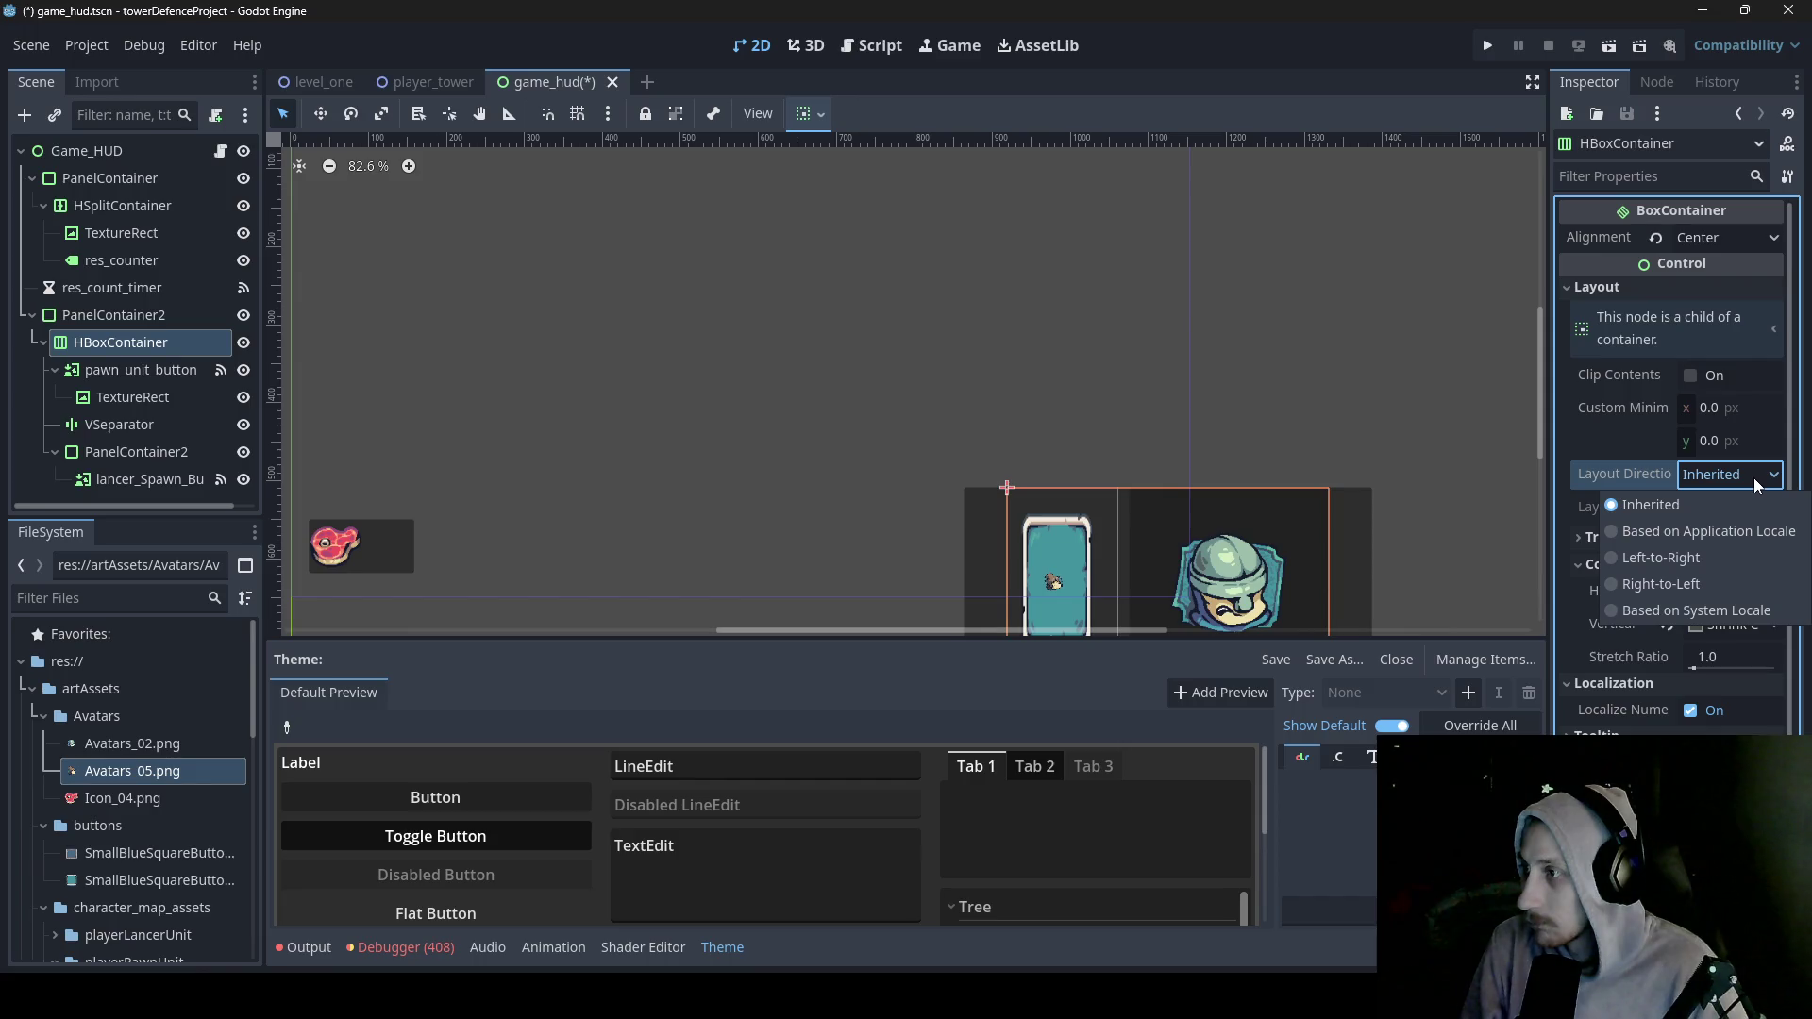
{"action": "left_click", "coordinate": [1750, 474]}
{"action": "scroll", "coordinate": [1702, 313], "scroll_direction": "down", "scroll_amount": 2}
{"action": "scroll", "coordinate": [1710, 262], "scroll_direction": "up", "scroll_amount": 2}
{"action": "left_click", "coordinate": [1733, 241]}
{"action": "left_click", "coordinate": [1751, 279]}
{"action": "left_click", "coordinate": [1742, 240]}
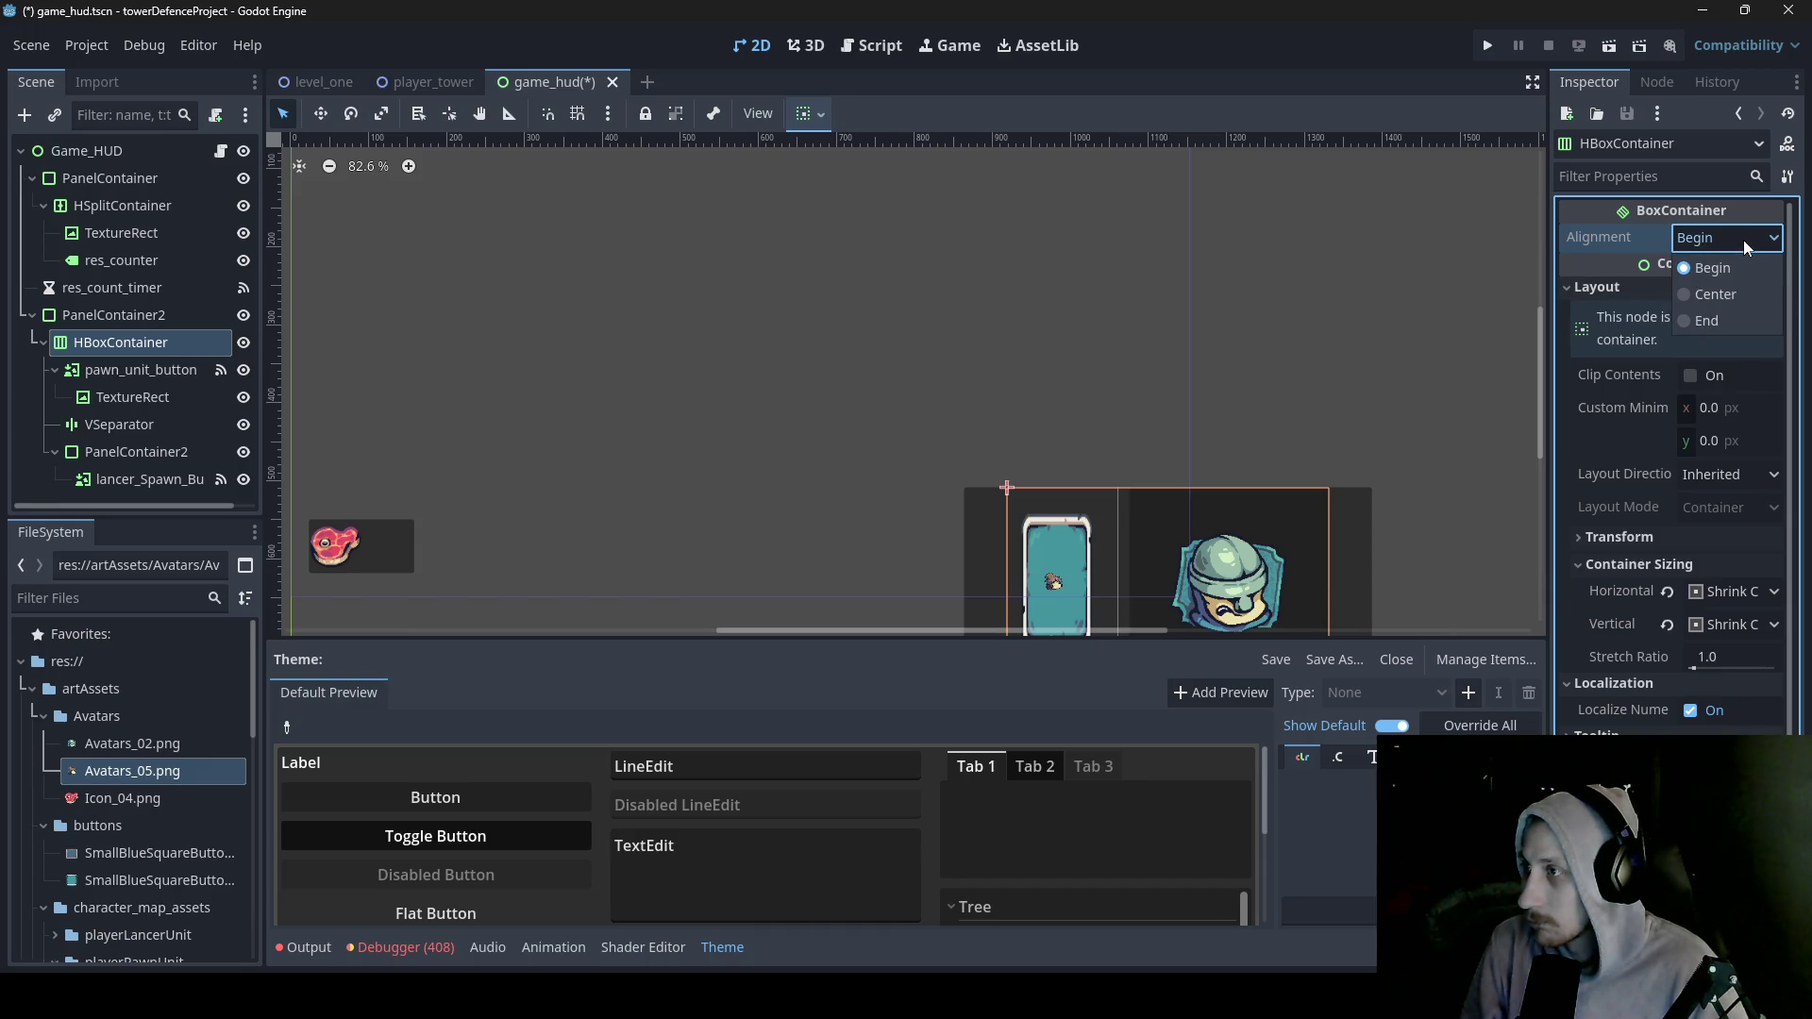
{"action": "left_click", "coordinate": [1719, 298]}
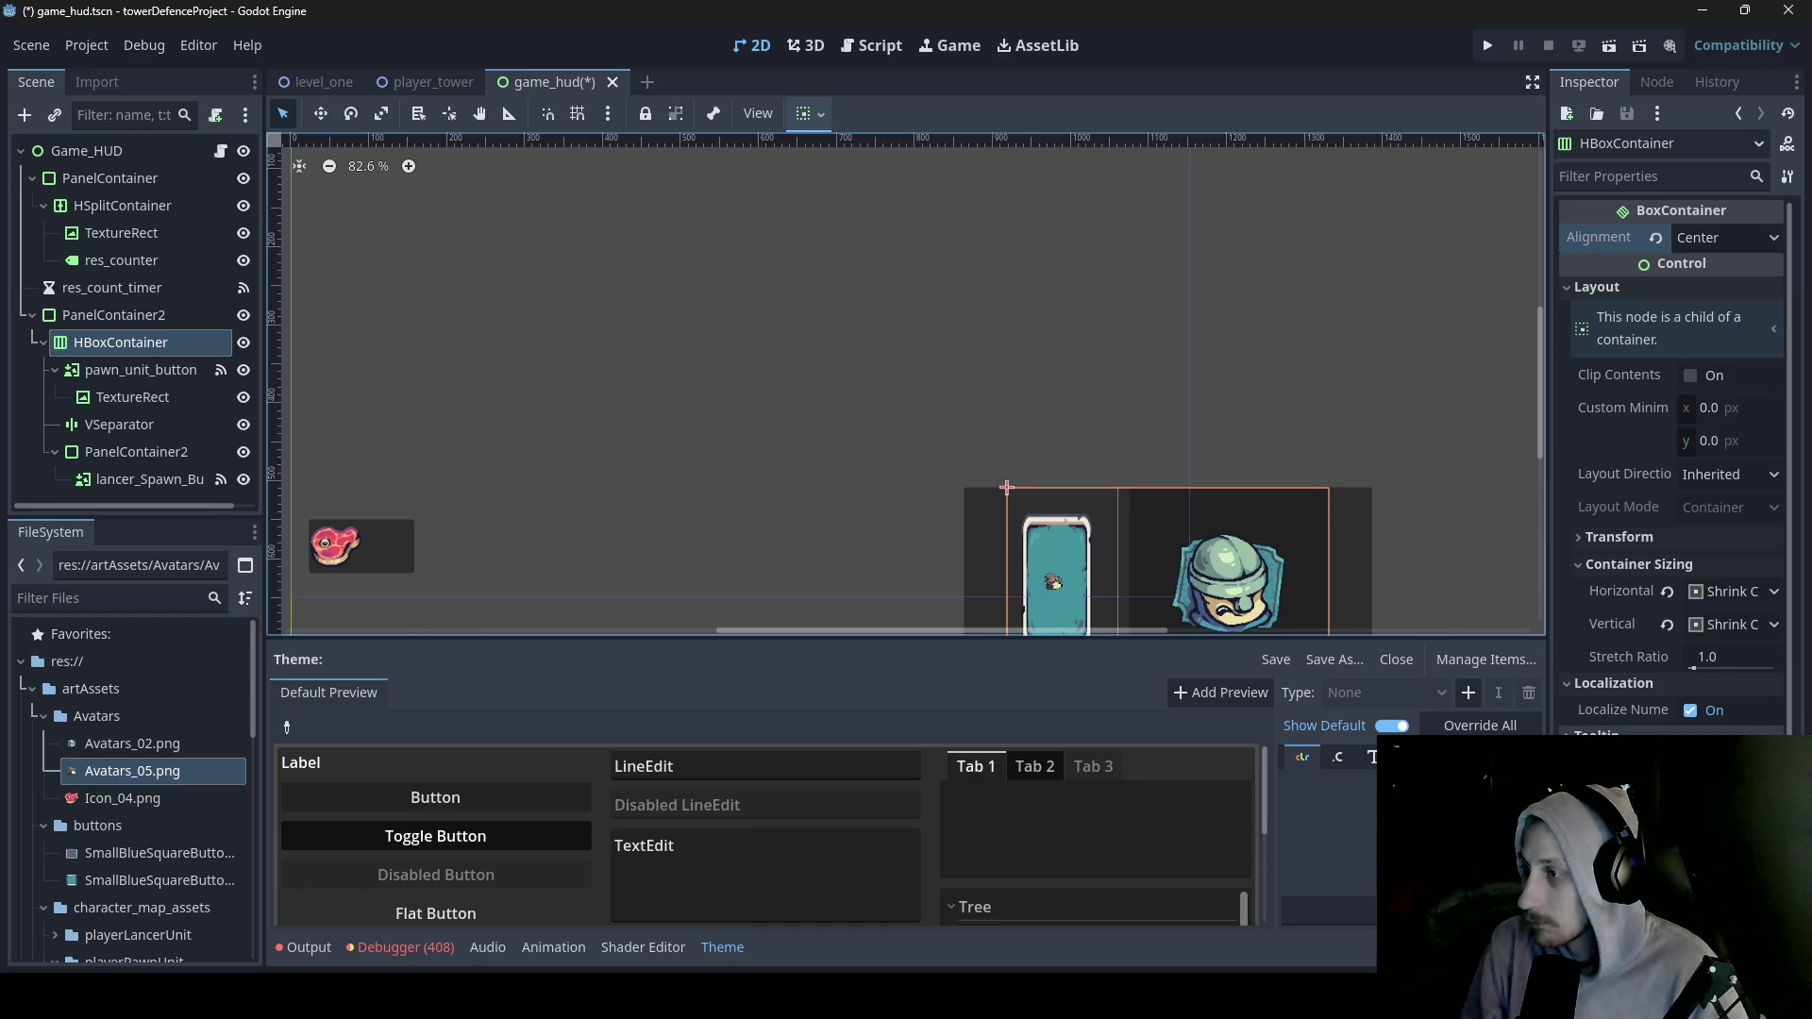
{"action": "scroll", "coordinate": [1660, 585], "scroll_direction": "down", "scroll_amount": 4}
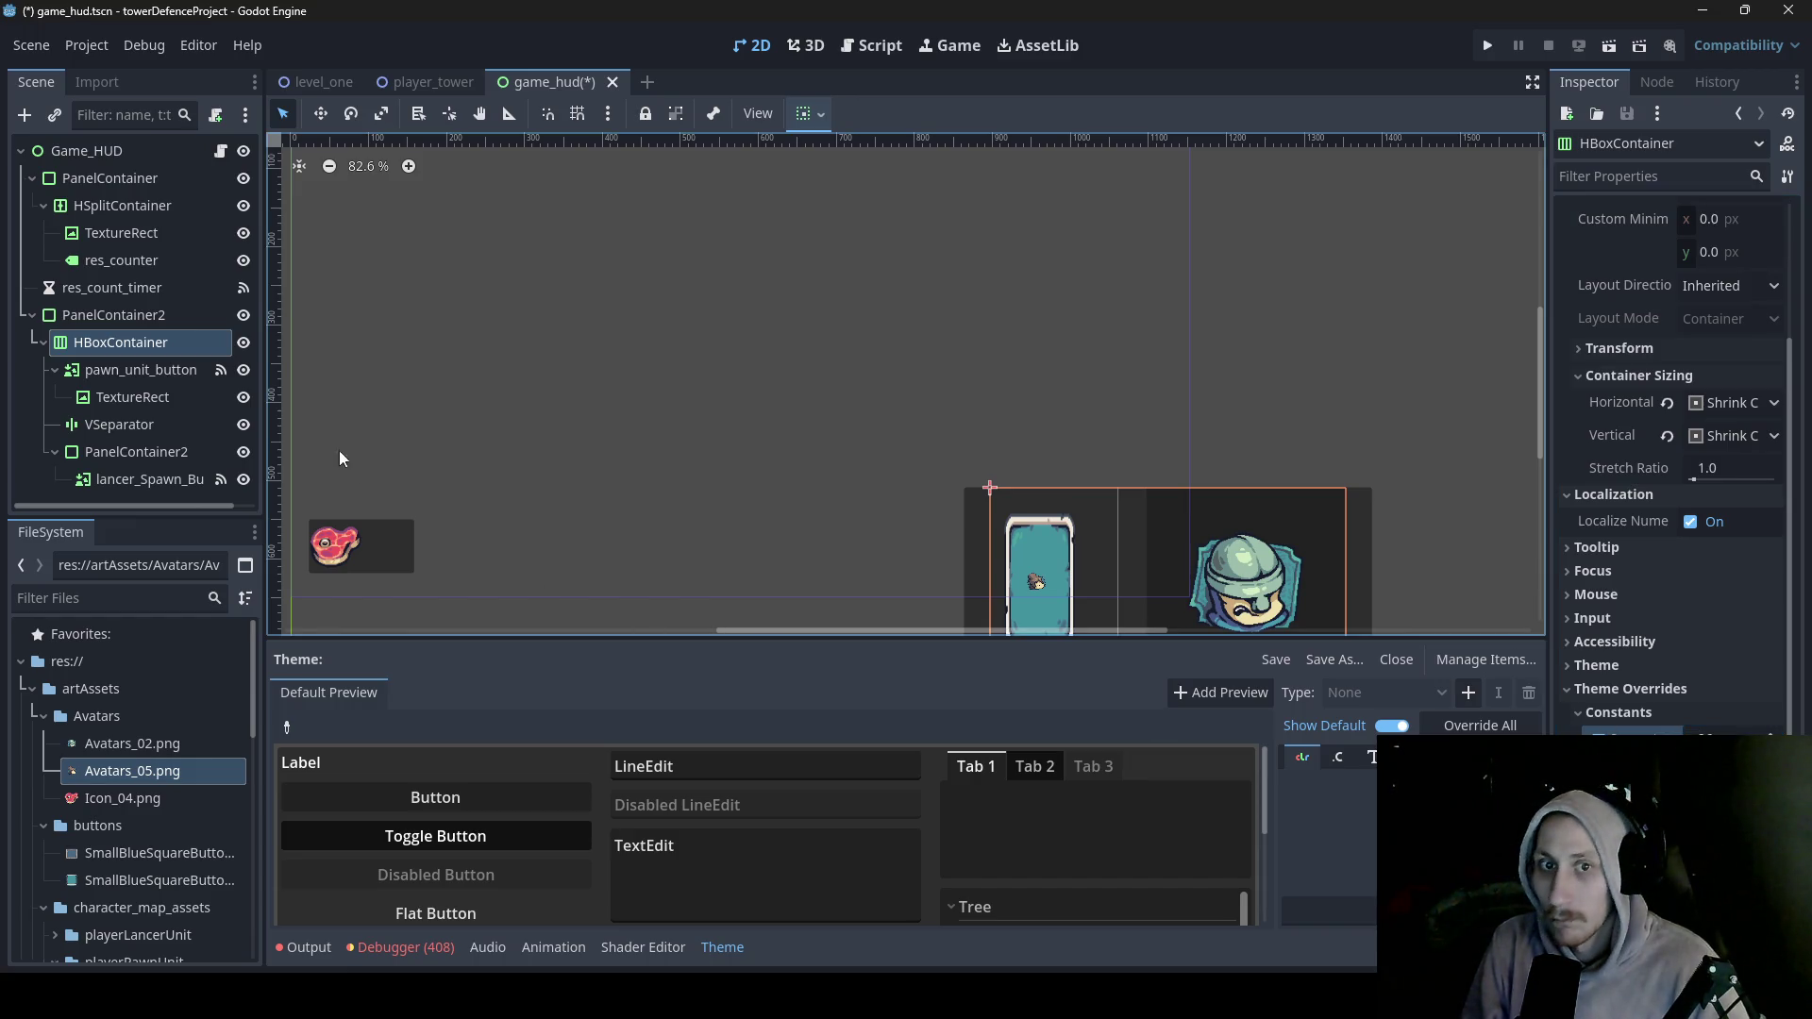
- Resize PanelContainer2 to 457 px wide, then reparent pawn_unit_button onto Game_HUD and reposition it
{"action": "left_click", "coordinate": [149, 317]}
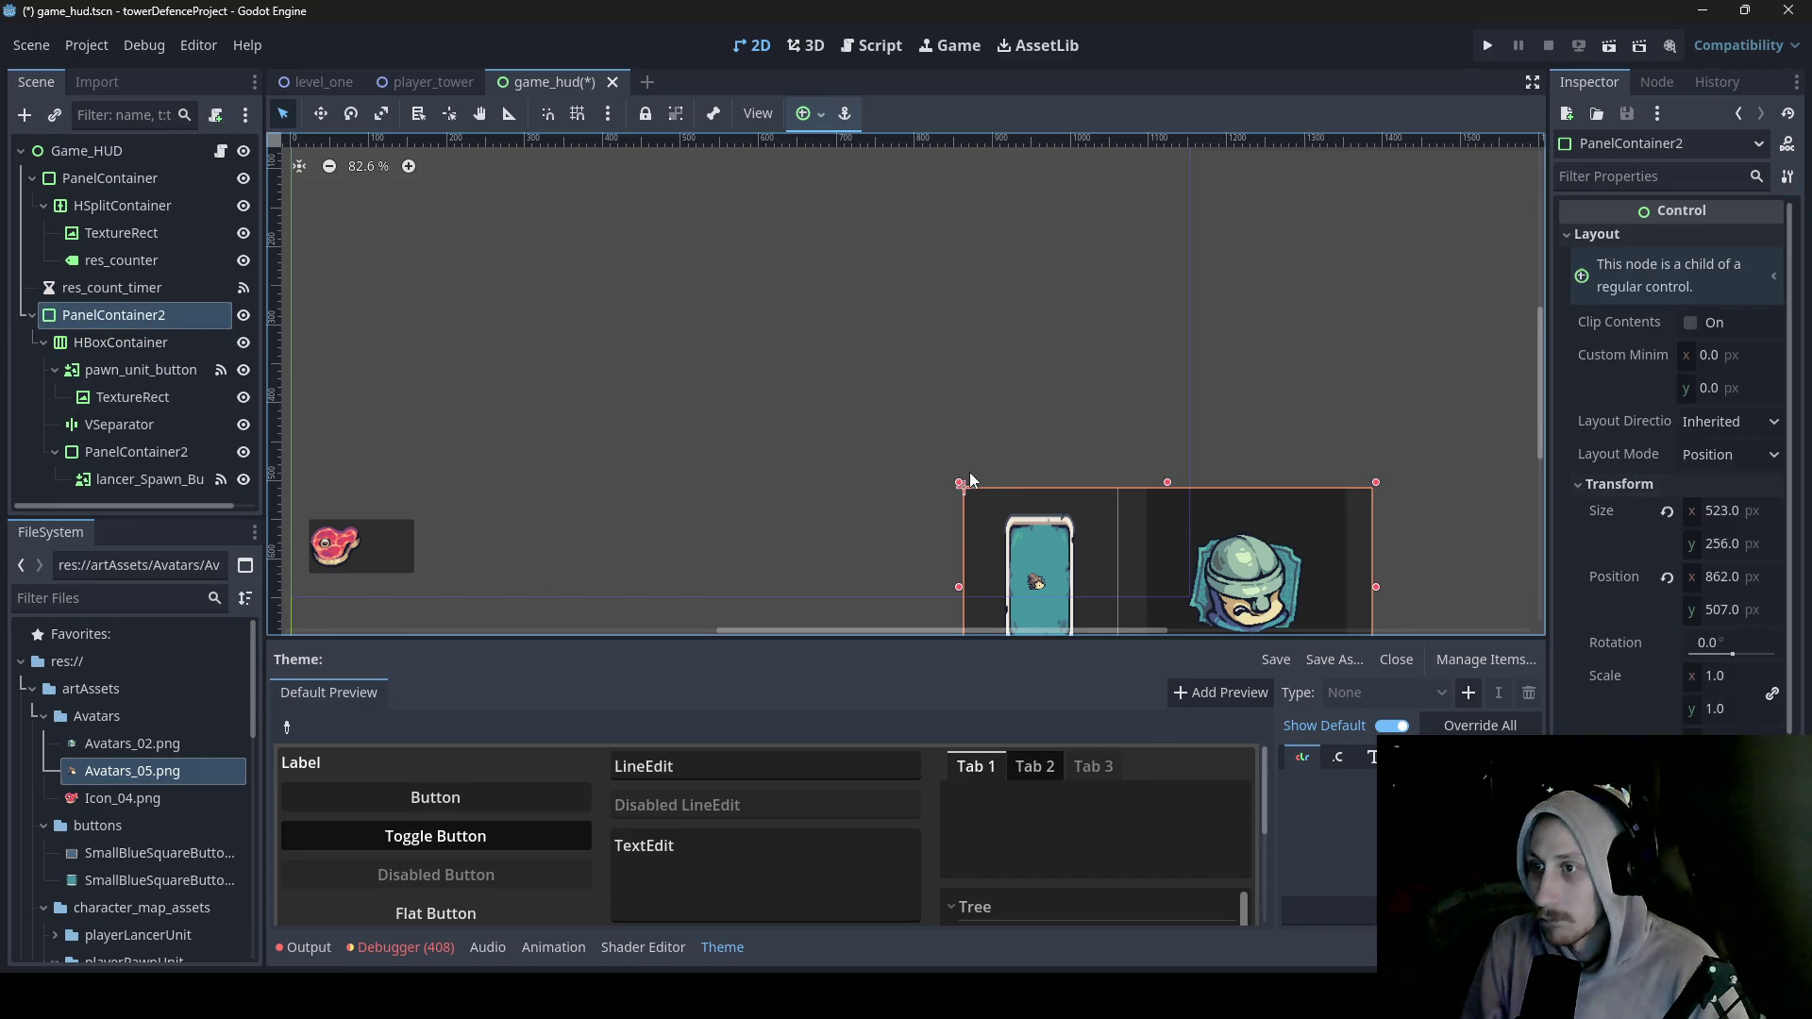
{"action": "mouse_move", "coordinate": [960, 483]}
{"action": "left_mouse_down"}
{"action": "mouse_move", "coordinate": [955, 507]}
{"action": "mouse_move", "coordinate": [910, 508]}
{"action": "left_mouse_up"}
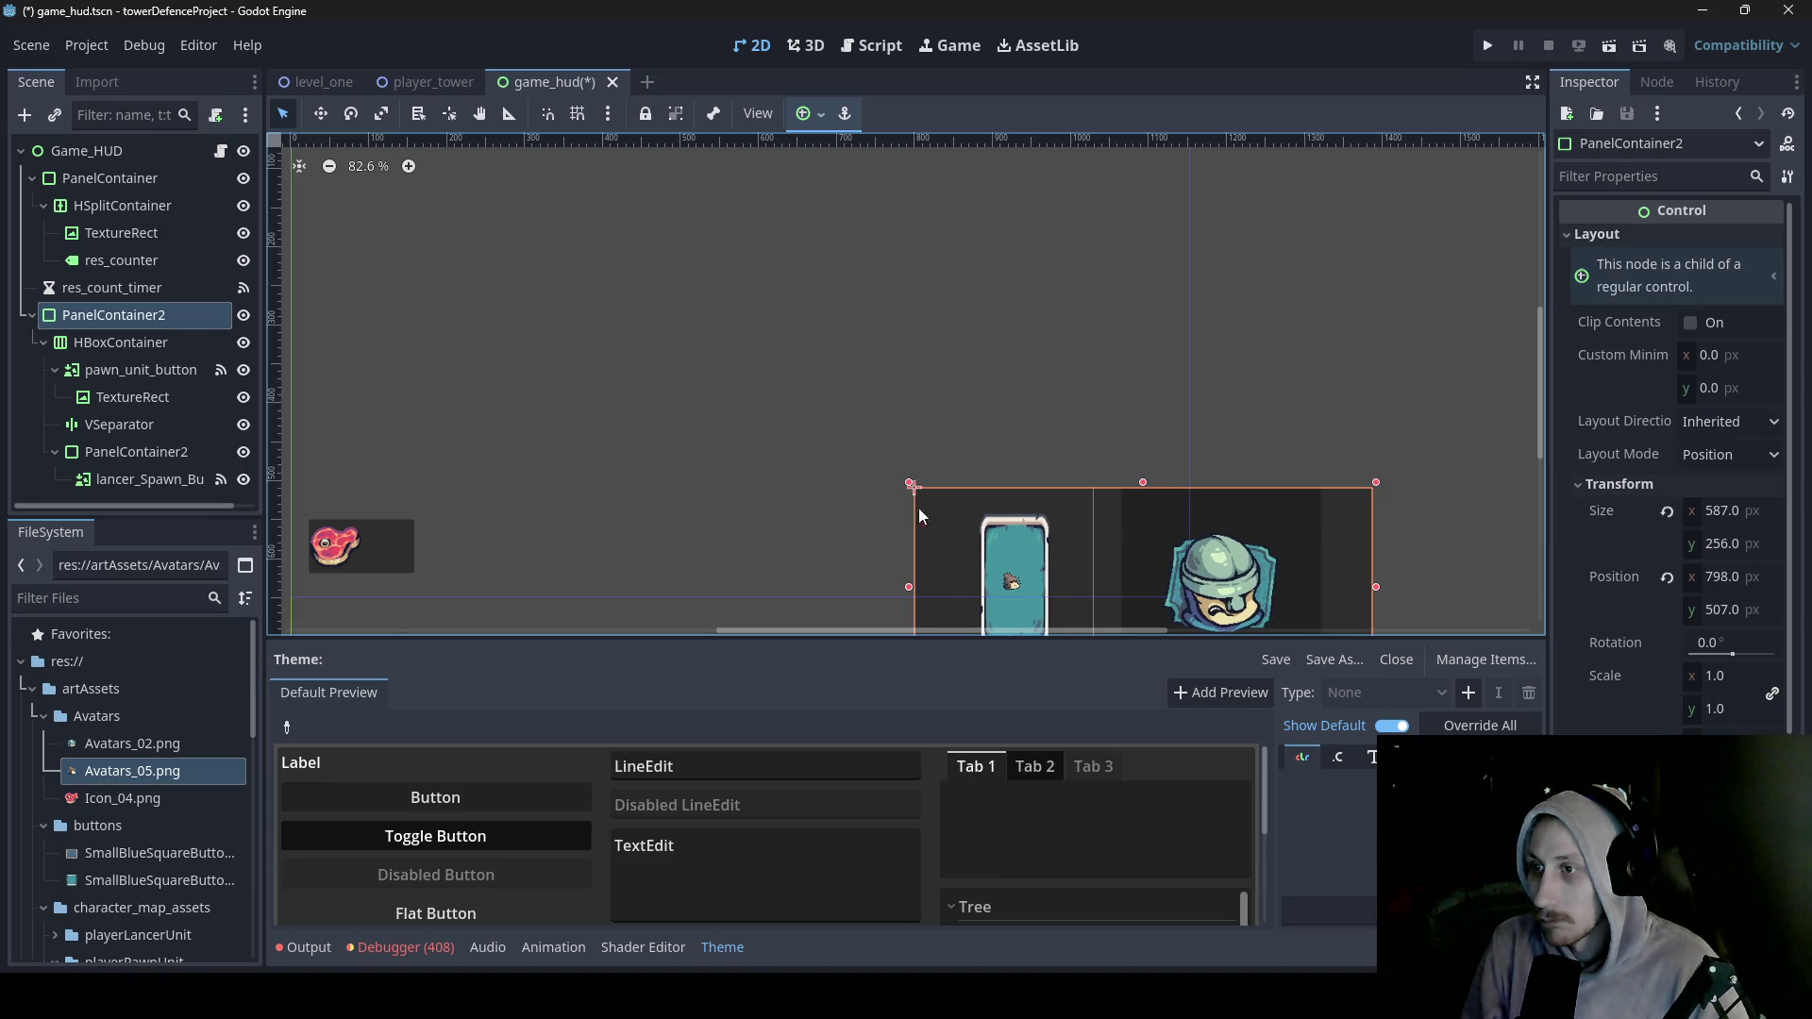
{"action": "scroll", "coordinate": [1387, 583], "scroll_direction": "down", "scroll_amount": 4}
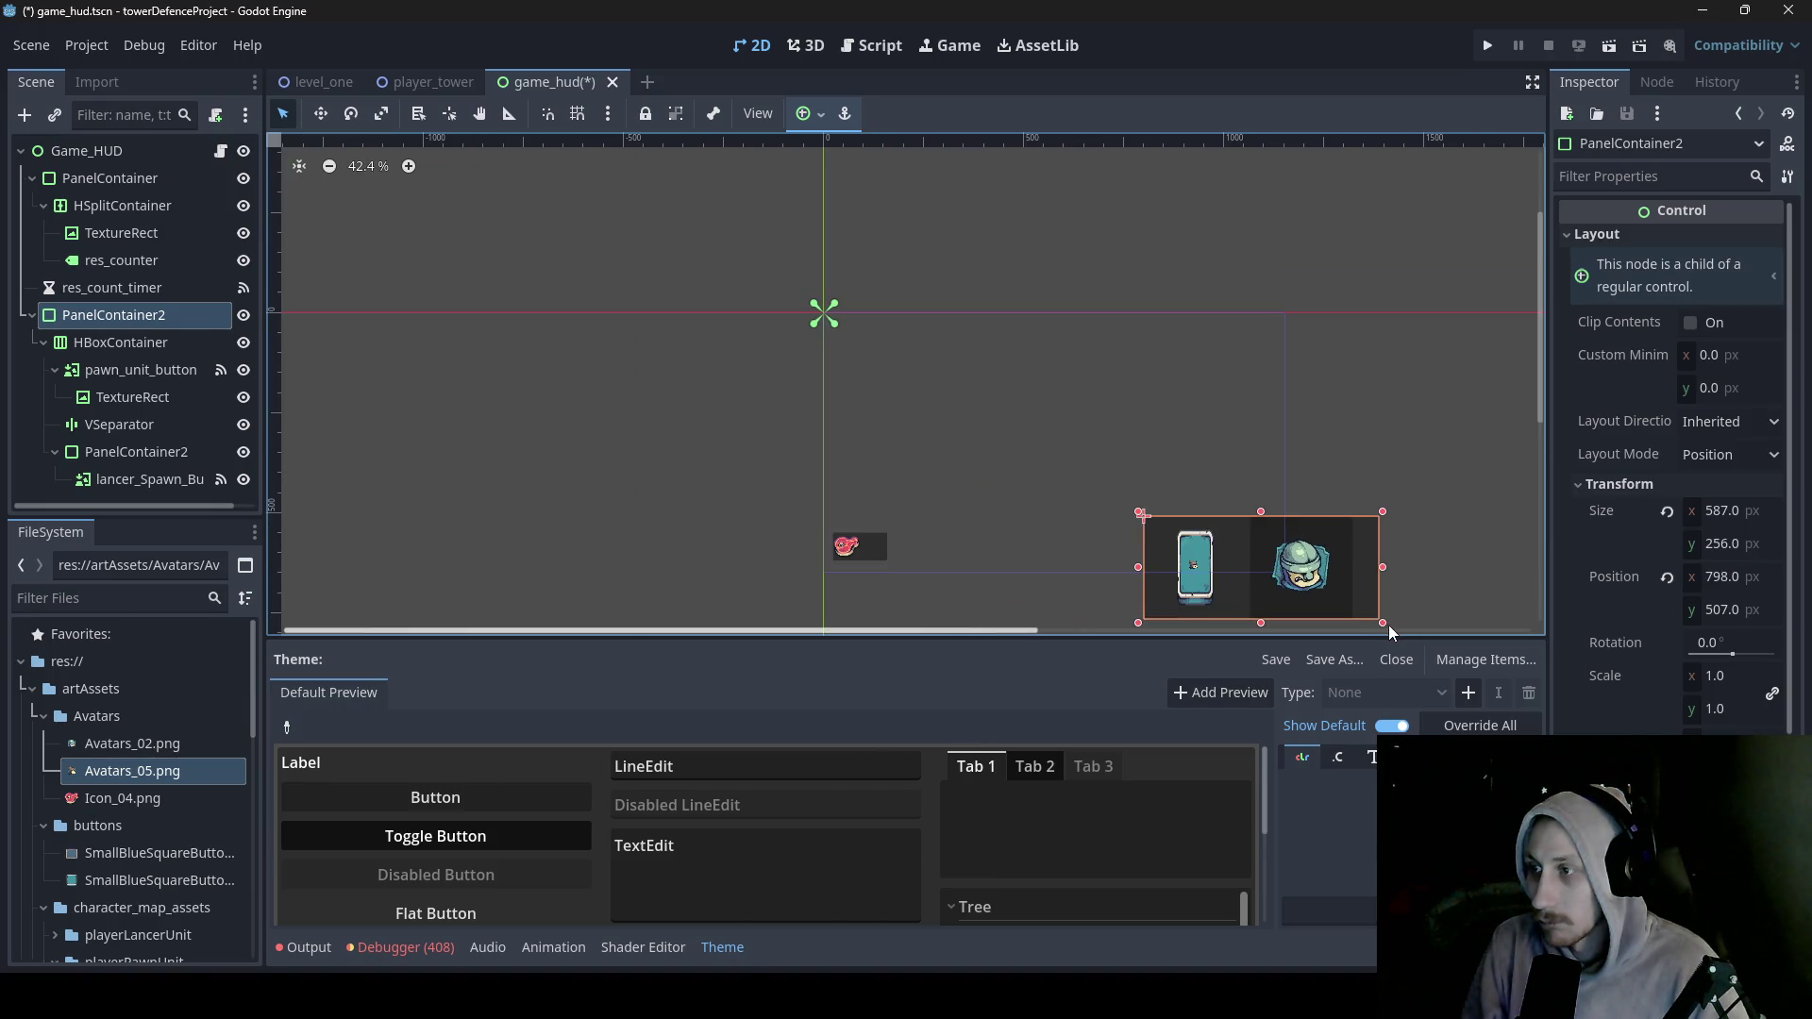
{"action": "scroll", "coordinate": [1390, 625], "scroll_direction": "right", "scroll_amount": 3}
{"action": "mouse_move", "coordinate": [1077, 626]}
{"action": "left_mouse_down"}
{"action": "mouse_move", "coordinate": [1044, 599]}
{"action": "mouse_move", "coordinate": [940, 591]}
{"action": "left_mouse_up"}
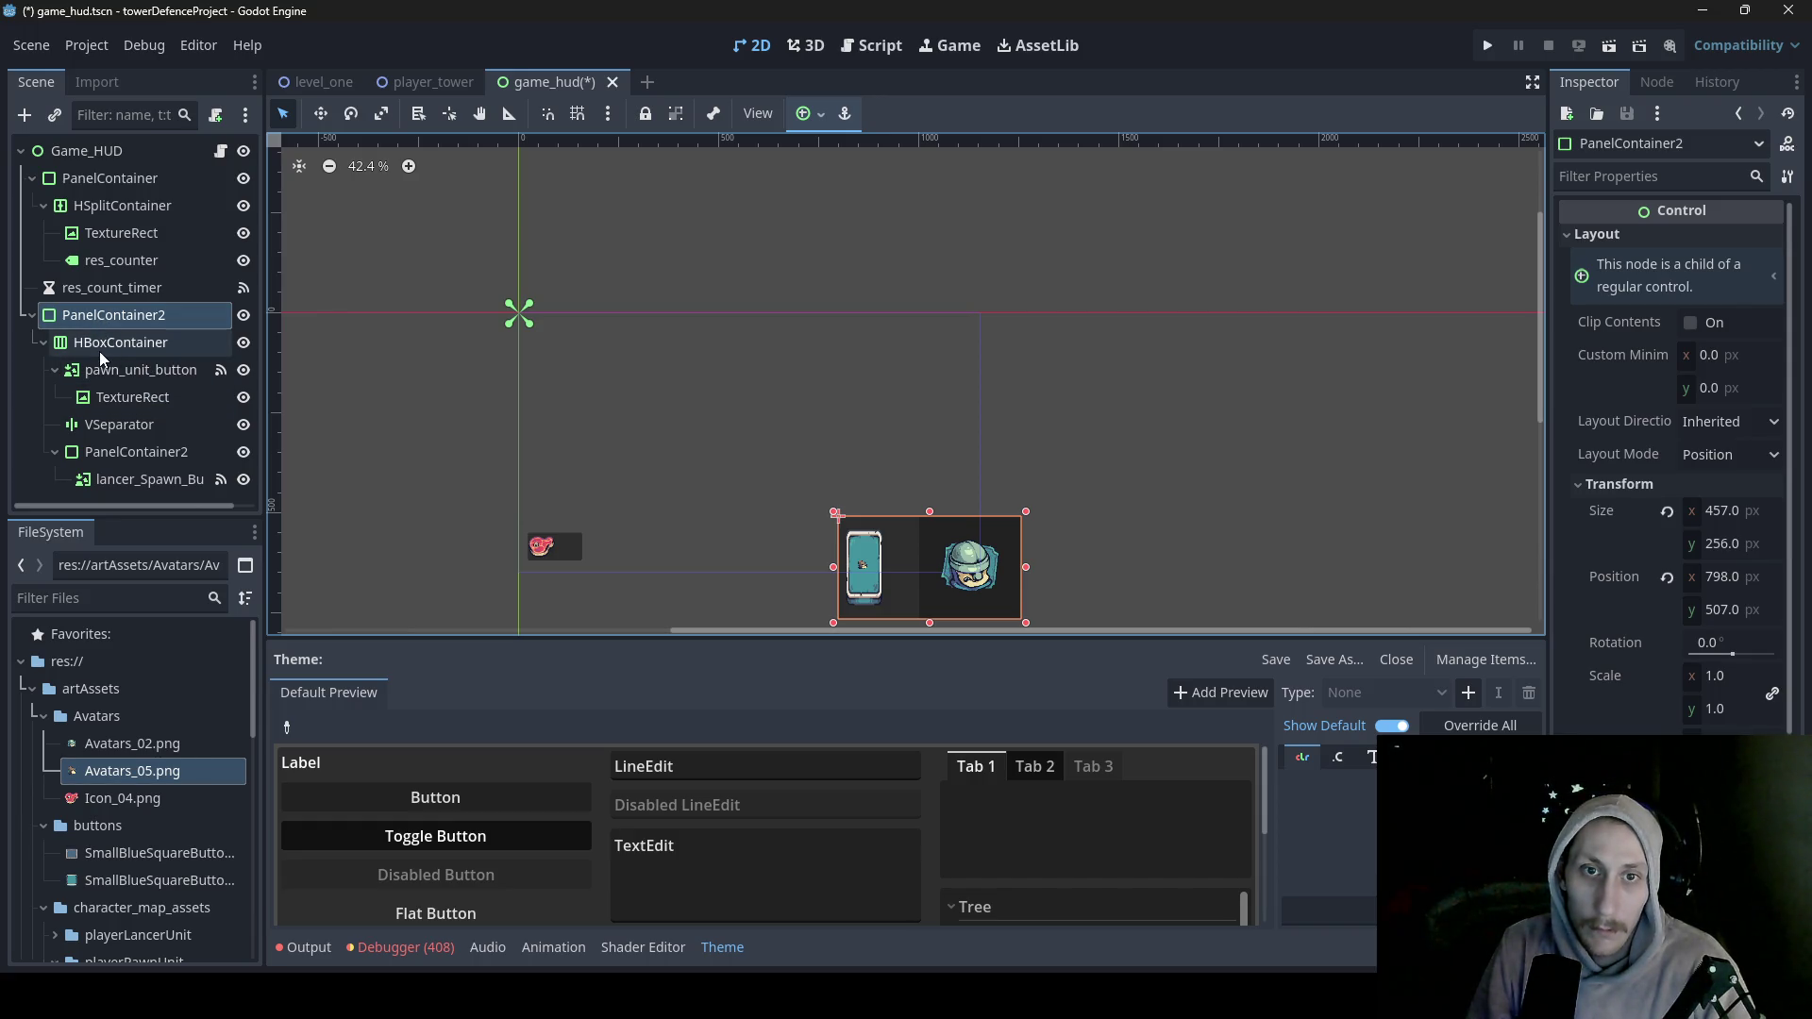
{"action": "left_click_drag", "start_coordinate": [99, 369], "coordinate": [94, 165]}
{"action": "mouse_move", "coordinate": [867, 586]}
{"action": "left_mouse_down"}
{"action": "mouse_move", "coordinate": [816, 506]}
{"action": "mouse_move", "coordinate": [780, 518]}
{"action": "left_mouse_up"}
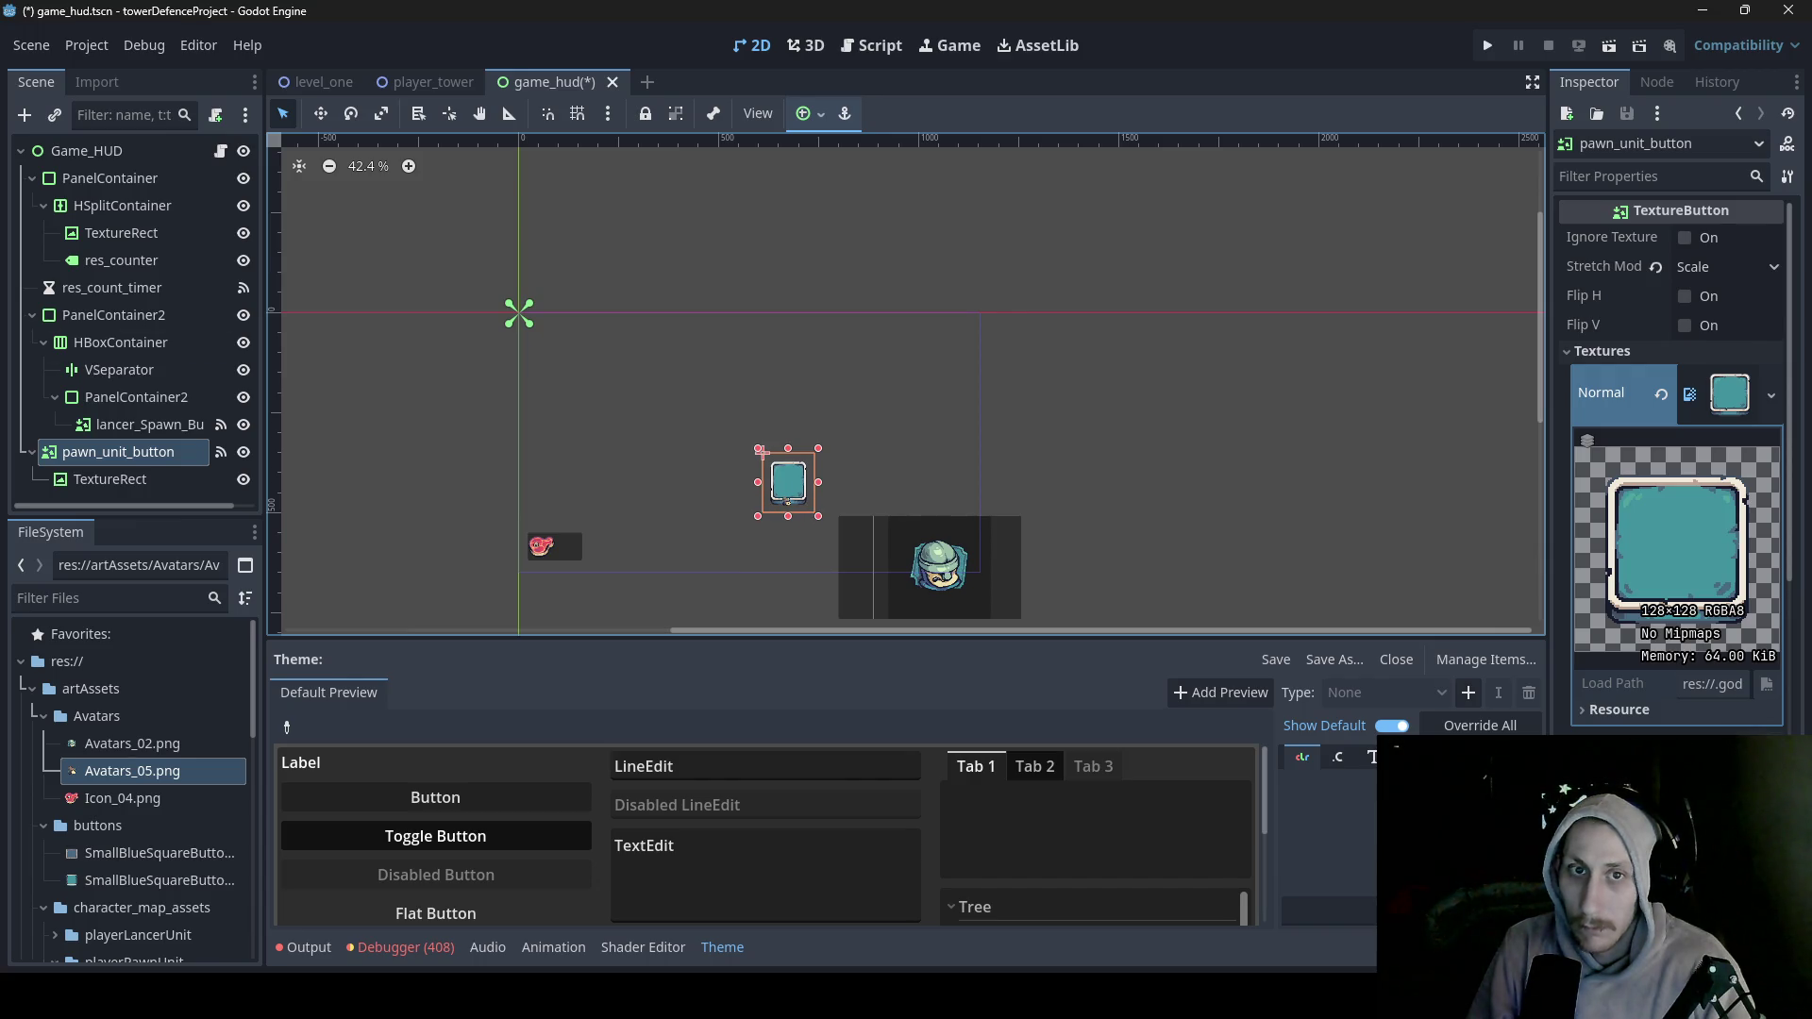
- Move the avatar up about 50 px and set it to Keep Aspect Centered stretch with Fit Width expand
{"action": "left_click", "coordinate": [121, 480]}
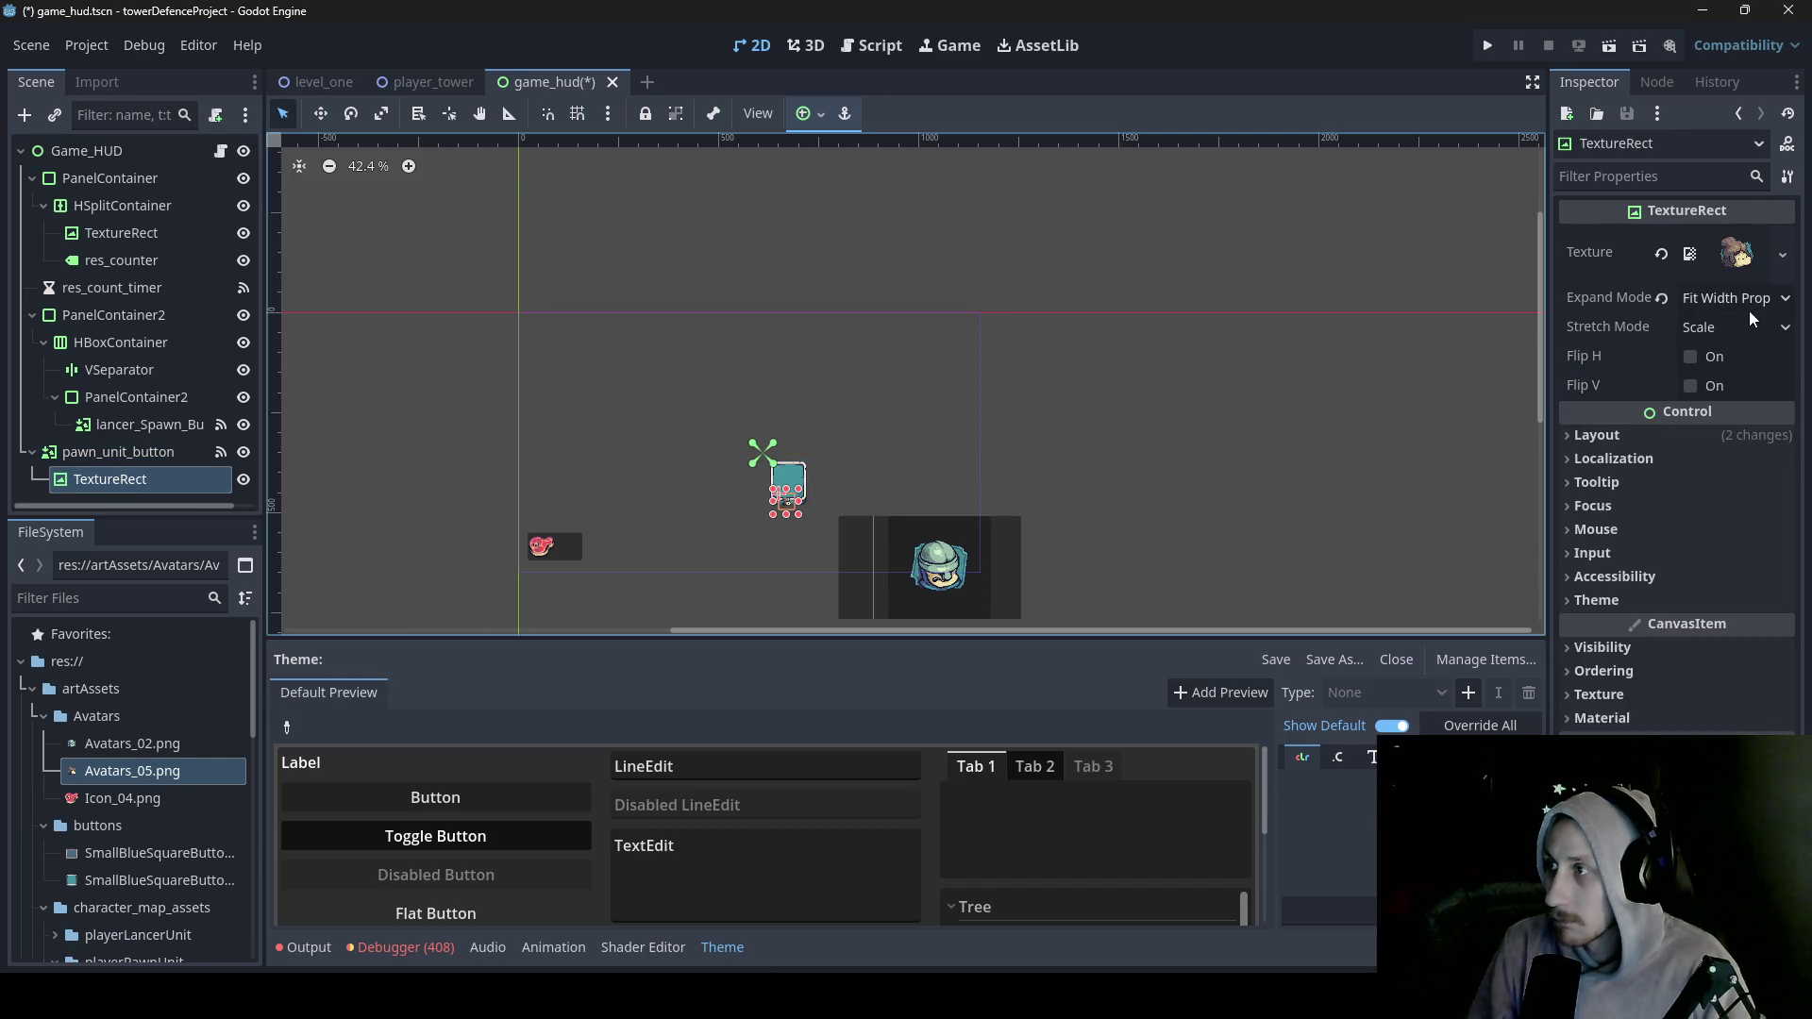
{"action": "key", "text": "w"}
{"action": "left_click_drag", "start_coordinate": [802, 534], "coordinate": [803, 512]}
{"action": "scroll", "coordinate": [803, 513], "scroll_direction": "up", "scroll_amount": 6}
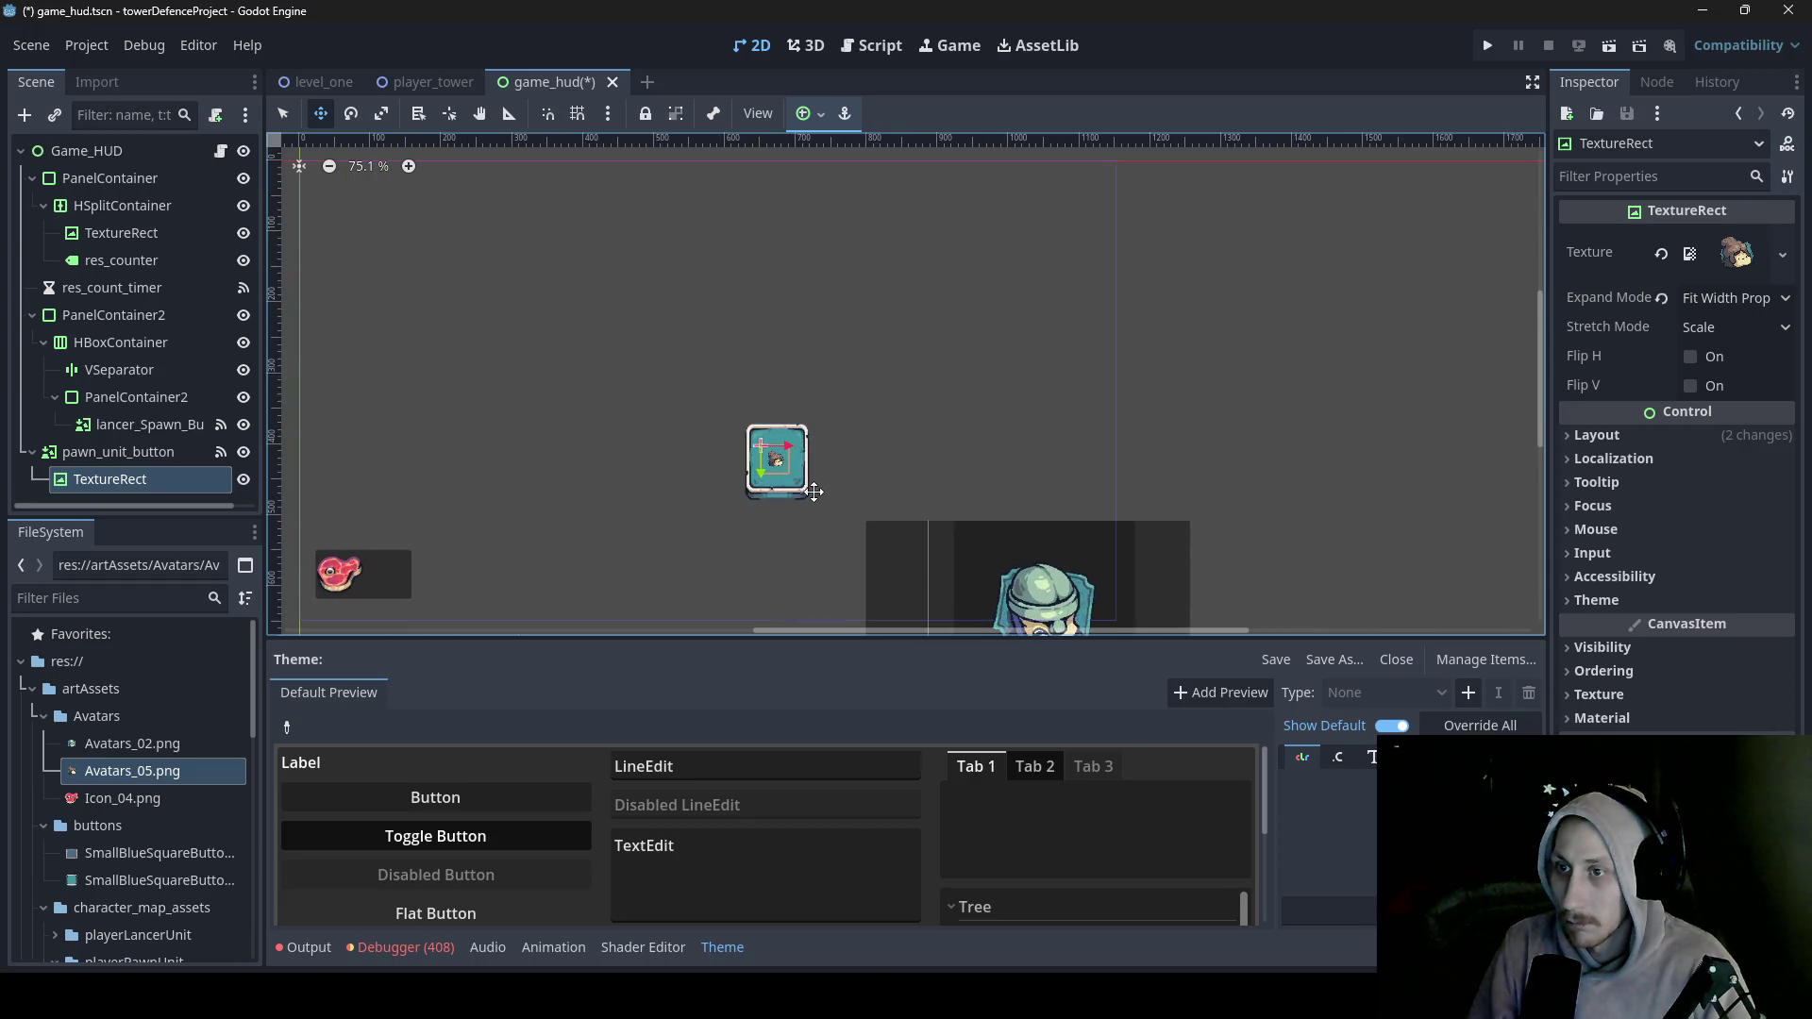
{"action": "left_click", "coordinate": [1721, 325]}
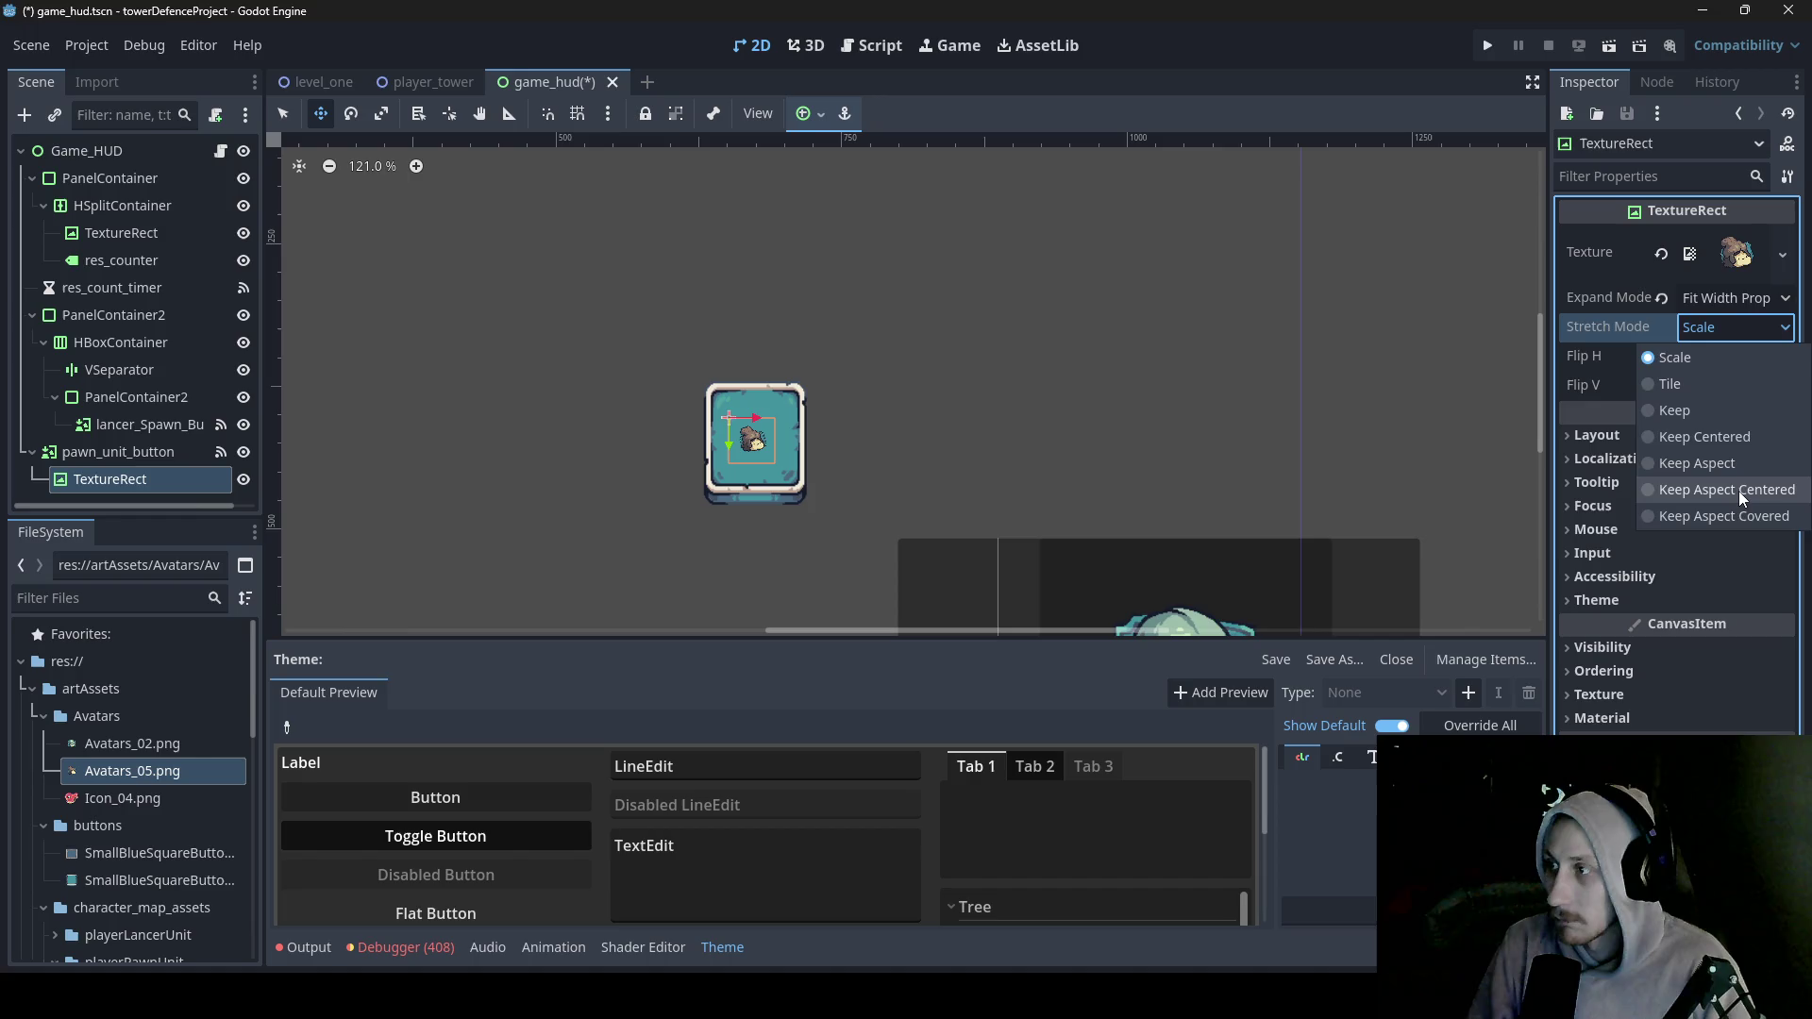
{"action": "left_click", "coordinate": [1738, 491]}
{"action": "left_click", "coordinate": [1751, 300]}
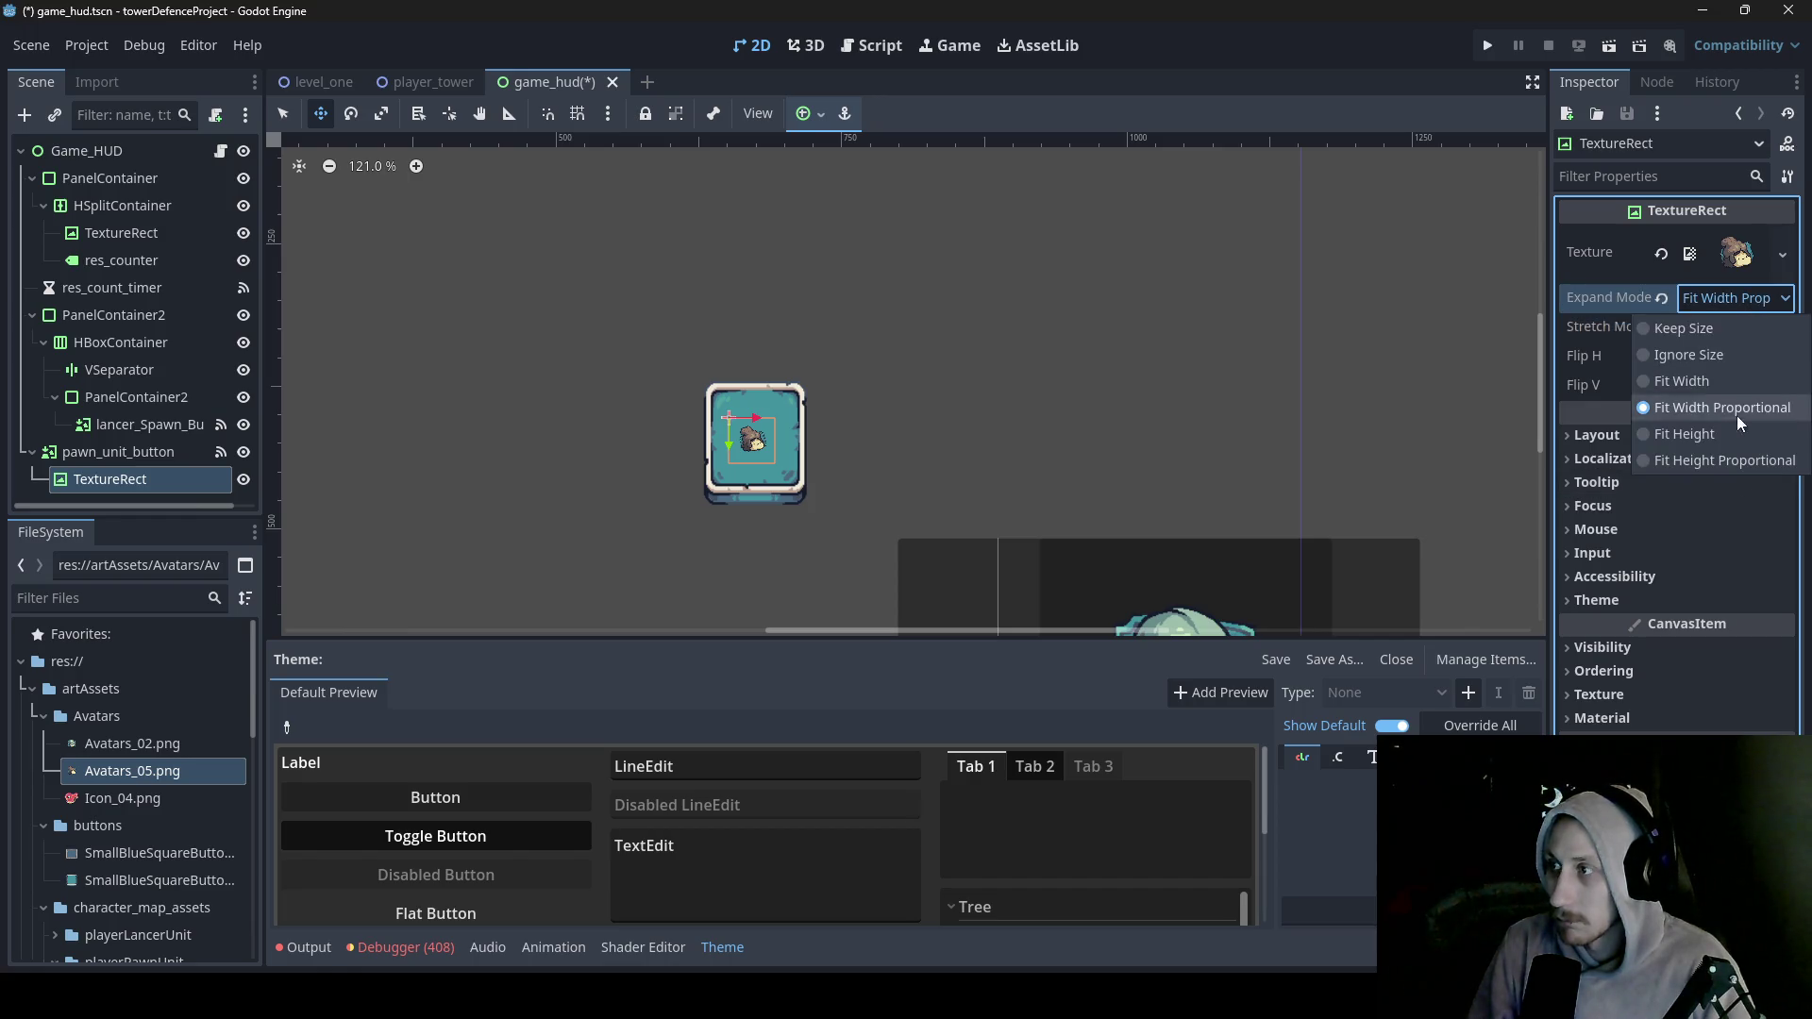
{"action": "left_click", "coordinate": [1723, 381]}
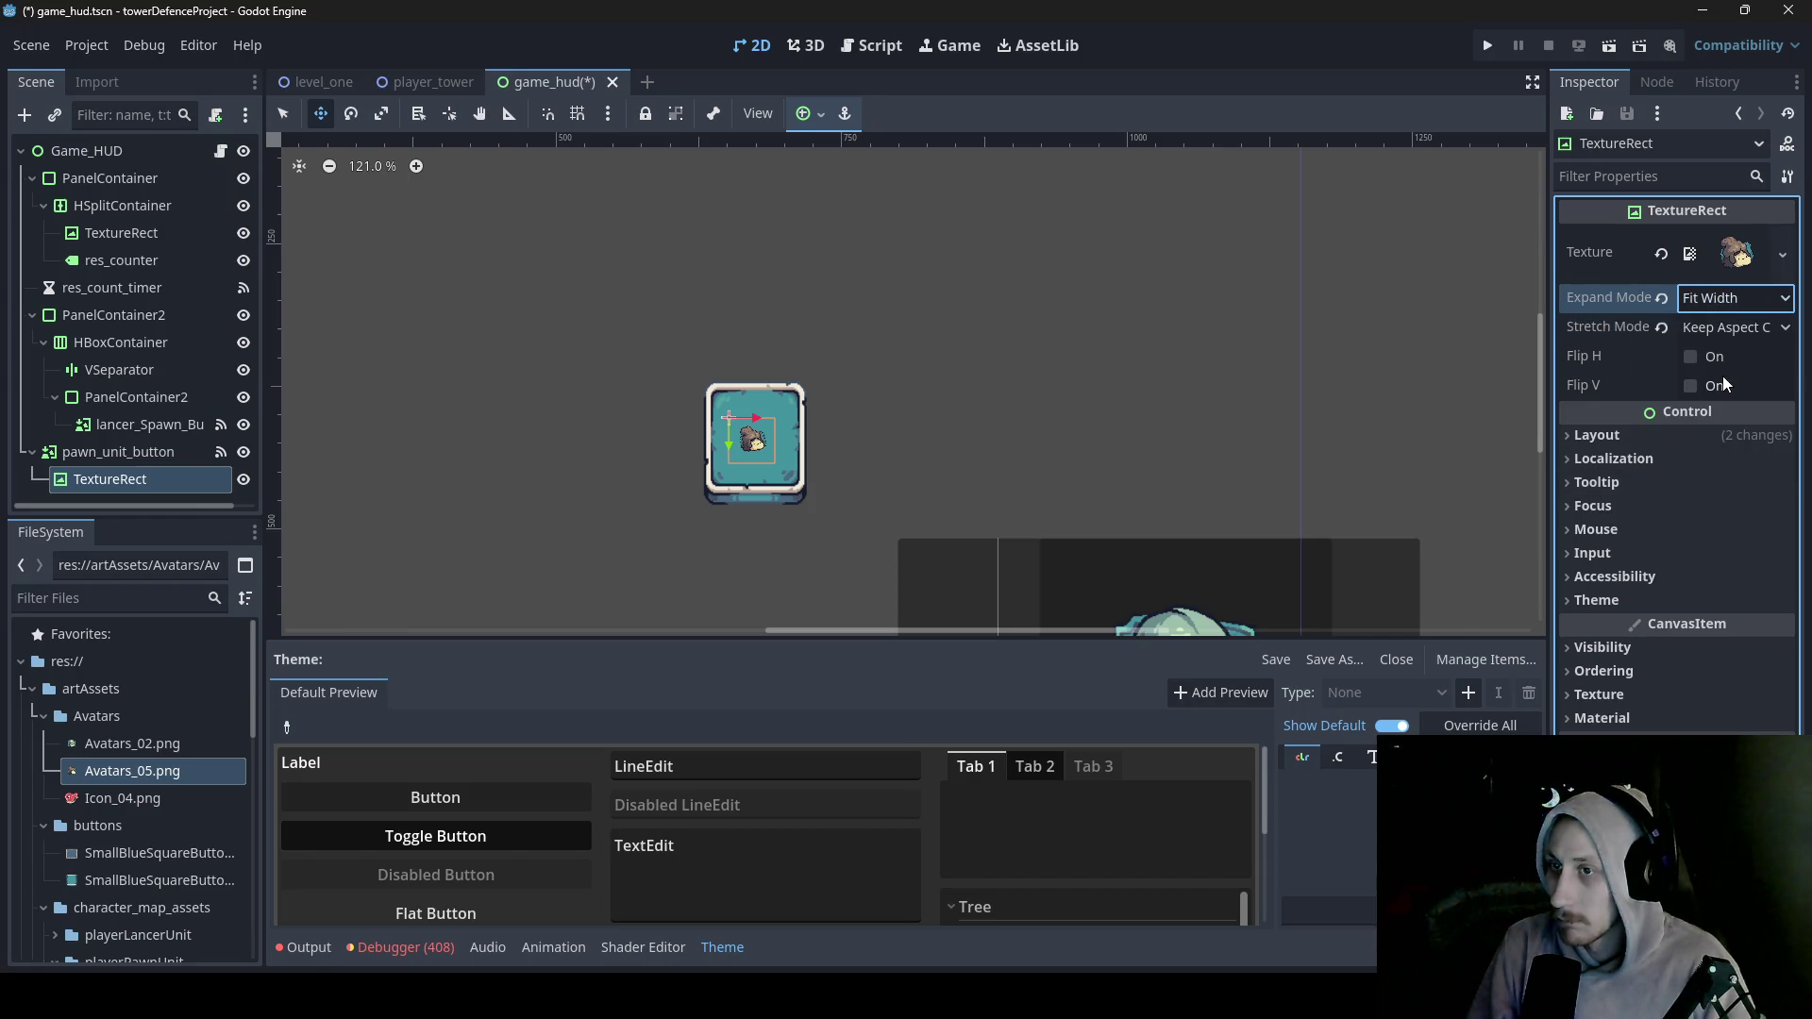
- Enlarge the avatar and the pawn button, then nudge the avatar to centre it
{"action": "left_click", "coordinate": [290, 113]}
{"action": "mouse_move", "coordinate": [783, 469]}
{"action": "left_mouse_down"}
{"action": "mouse_move", "coordinate": [876, 518]}
{"action": "mouse_move", "coordinate": [765, 436]}
{"action": "left_mouse_up"}
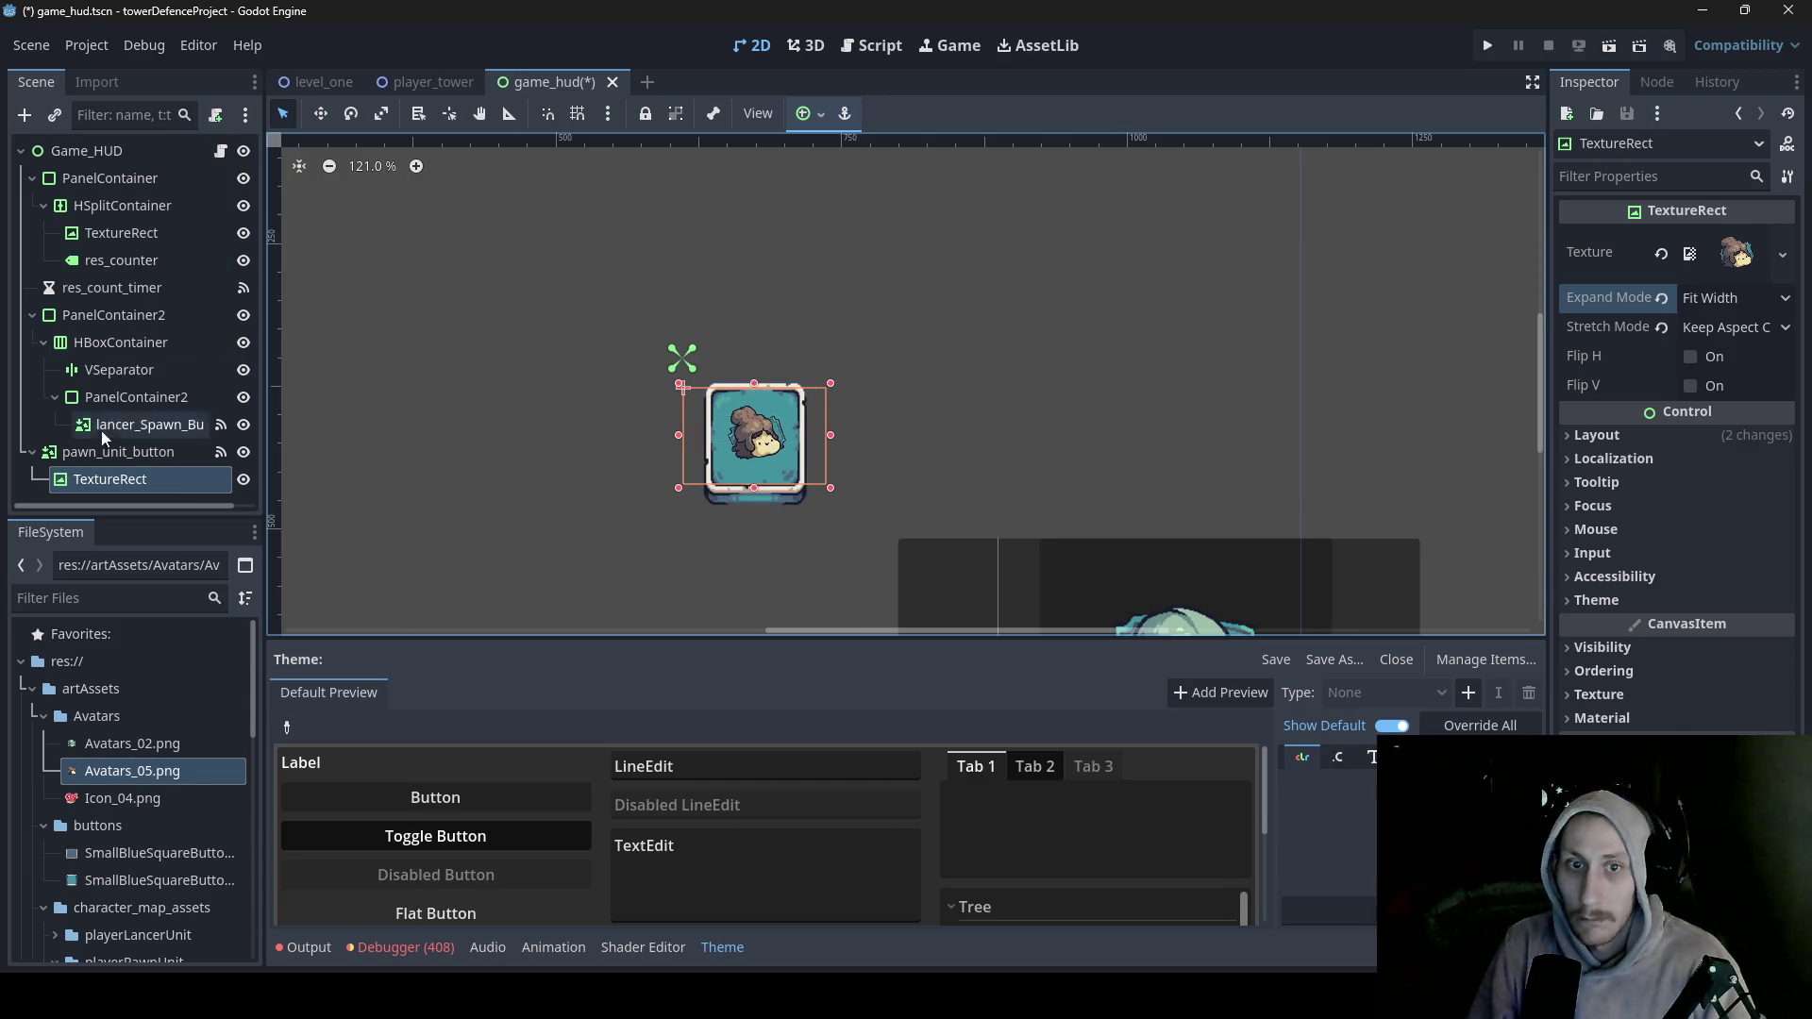
{"action": "left_click", "coordinate": [132, 452]}
{"action": "left_click_drag", "start_coordinate": [832, 530], "coordinate": [876, 540]}
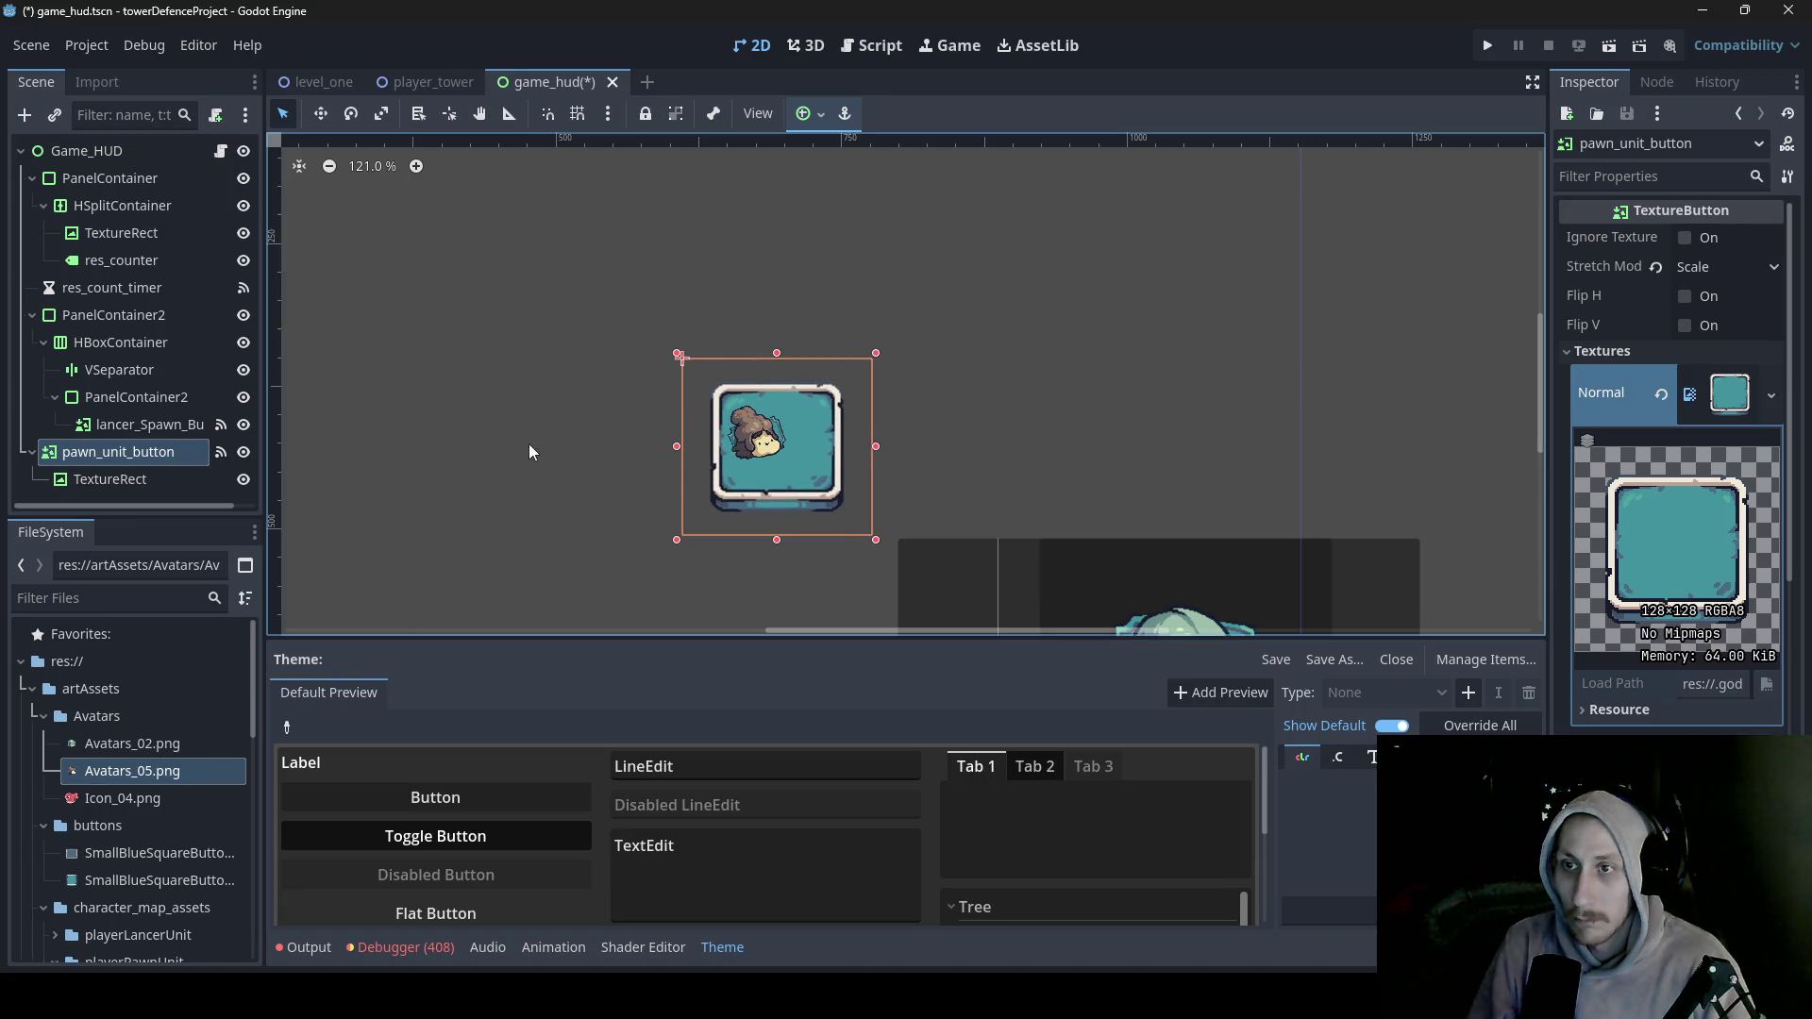
{"action": "scroll", "coordinate": [798, 413], "scroll_direction": "down", "scroll_amount": 5}
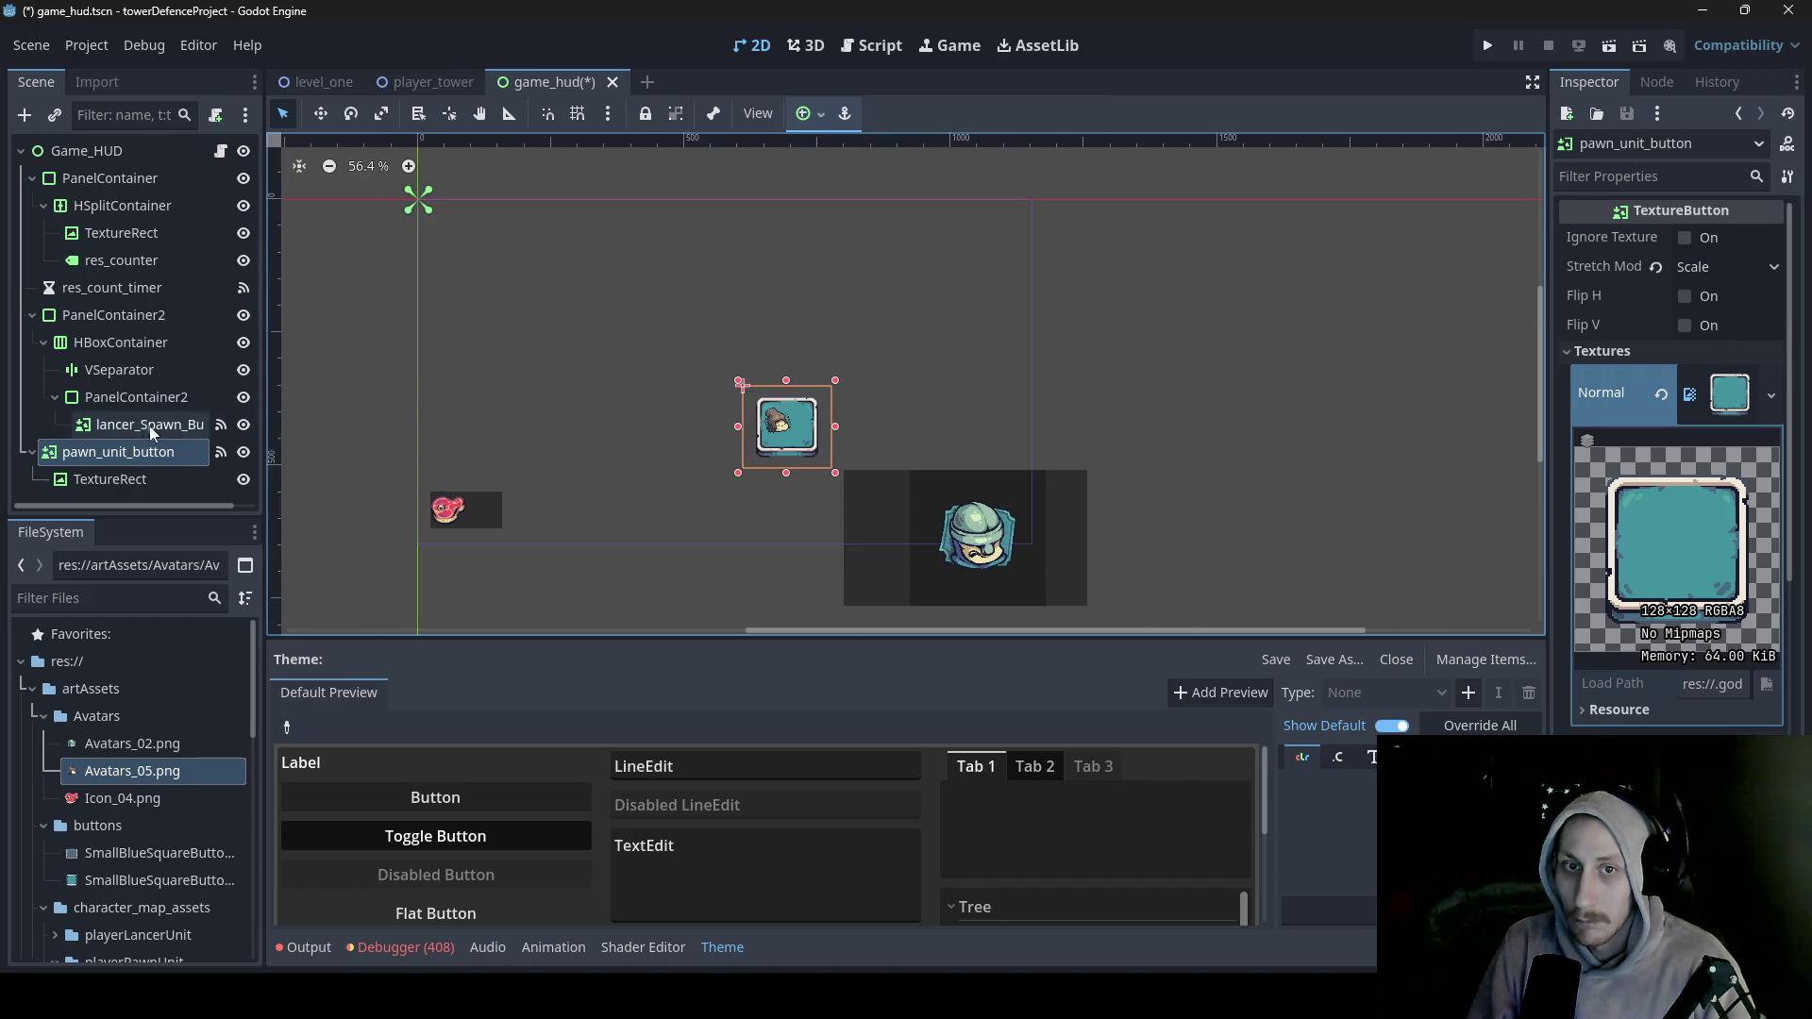
{"action": "left_click", "coordinate": [128, 479]}
{"action": "left_click_drag", "start_coordinate": [763, 422], "coordinate": [772, 424]}
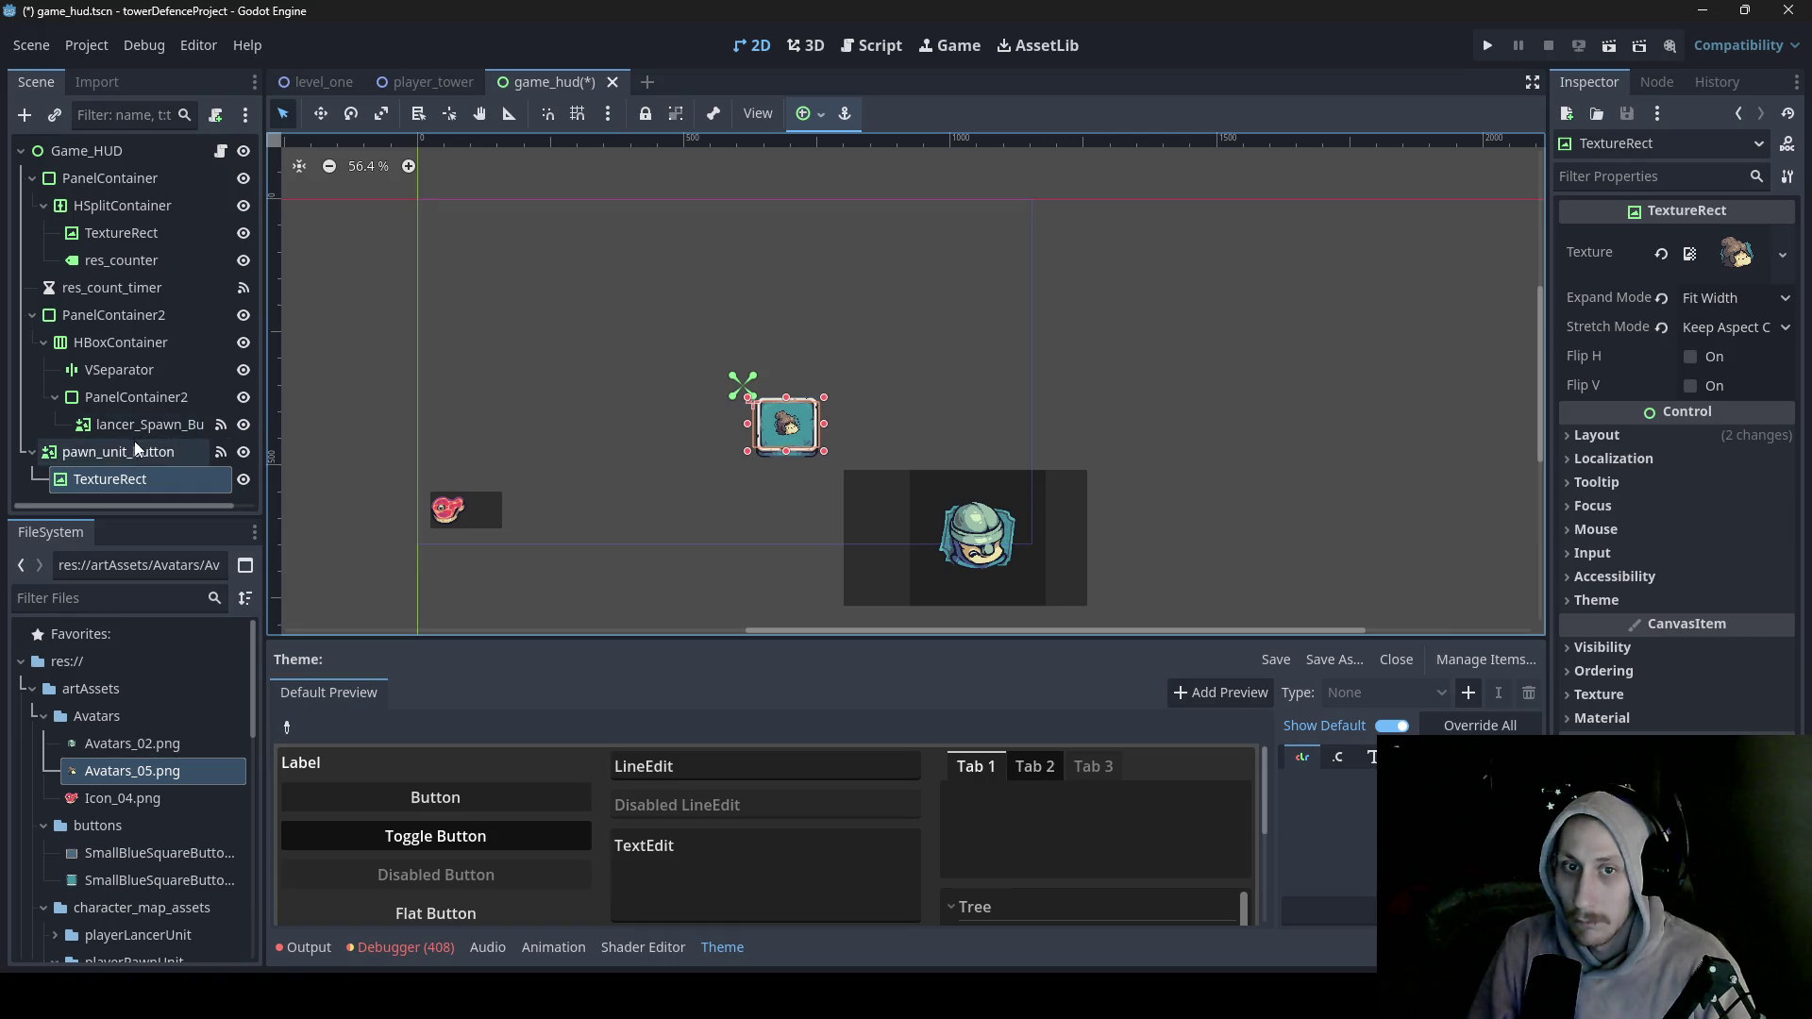
- Move PanelContainer2 up to position (945, -24) and reselect pawn_unit_button
{"action": "left_click", "coordinate": [200, 452]}
{"action": "key", "text": "w"}
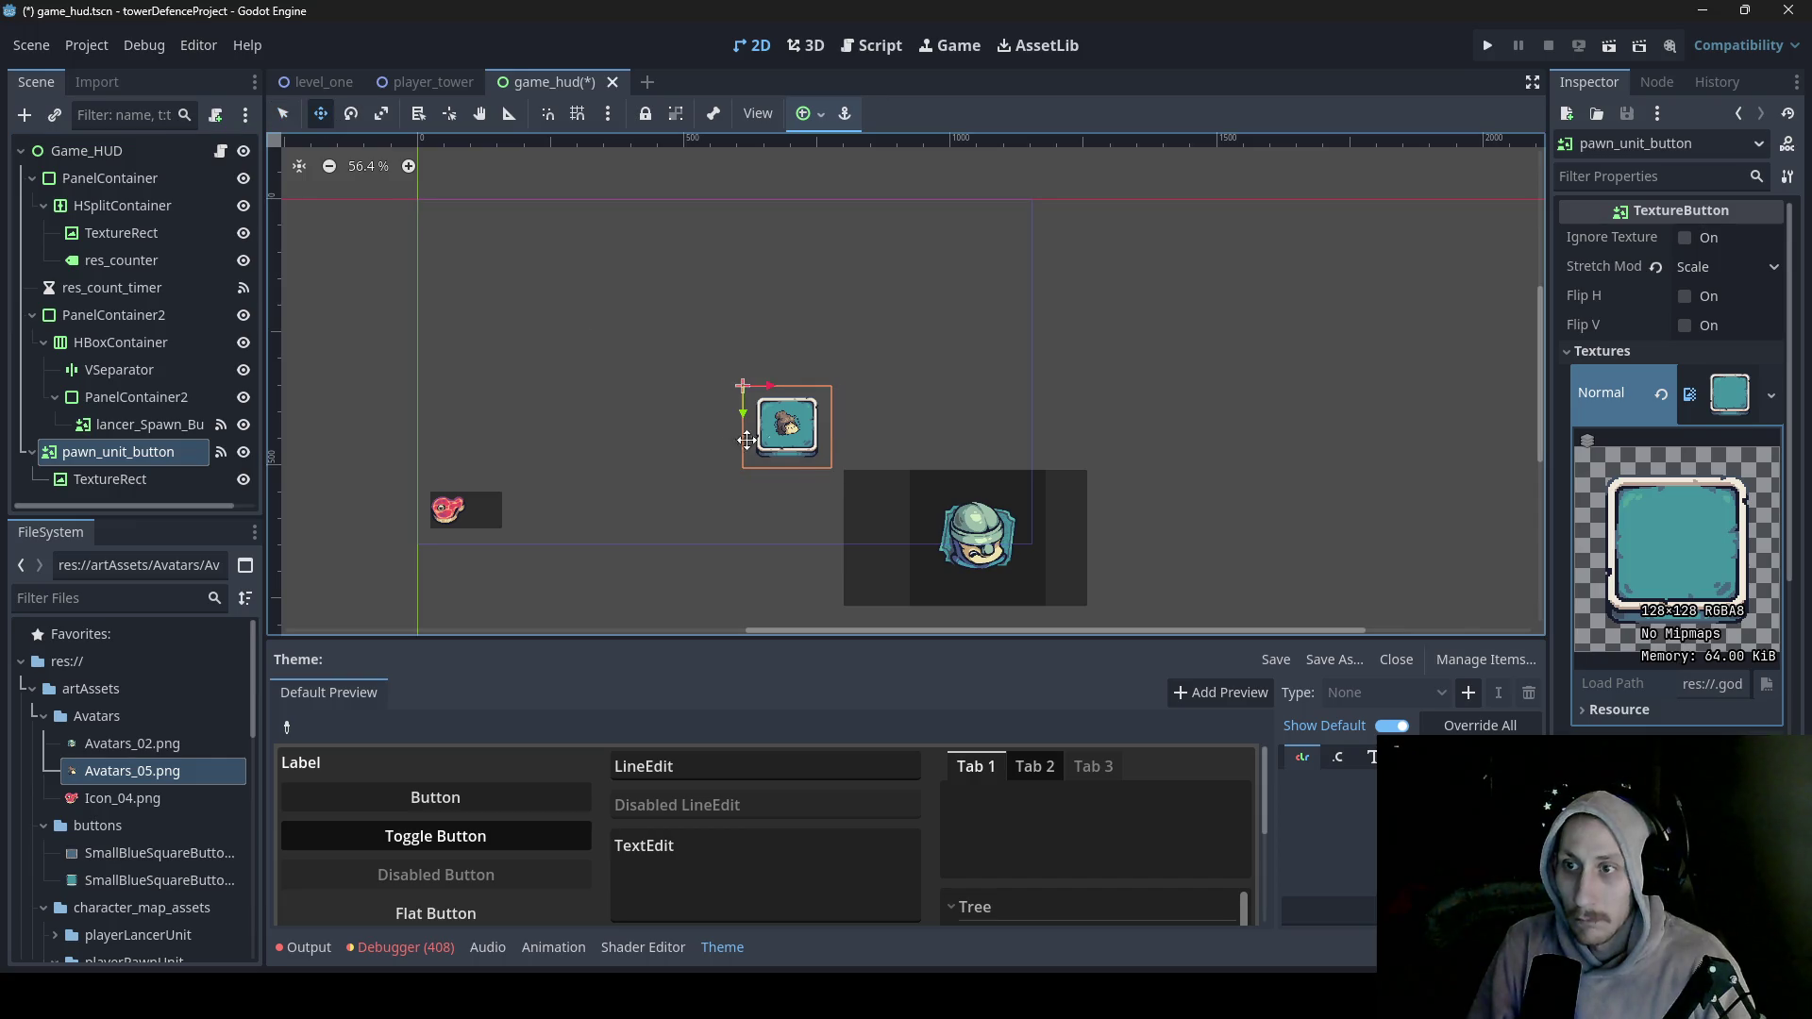
{"action": "left_click", "coordinate": [122, 317]}
{"action": "mouse_move", "coordinate": [831, 544]}
{"action": "left_mouse_down"}
{"action": "mouse_move", "coordinate": [857, 365]}
{"action": "mouse_move", "coordinate": [909, 261]}
{"action": "left_mouse_up"}
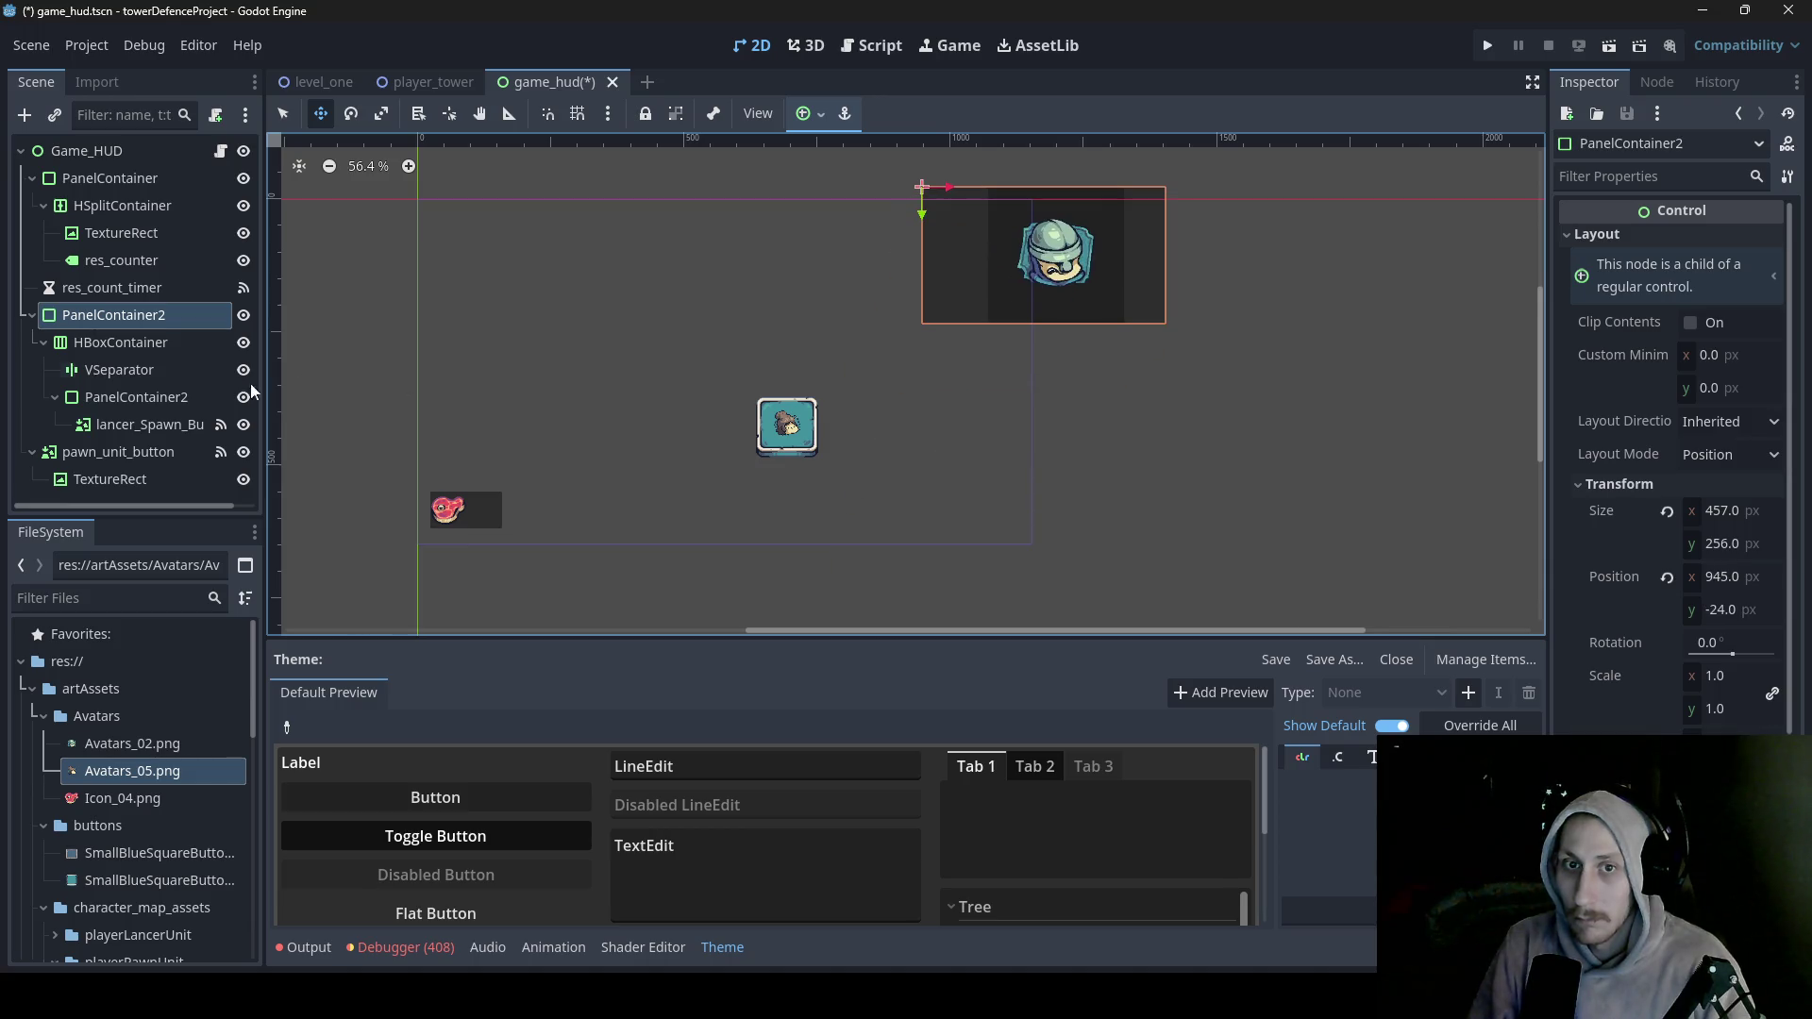
{"action": "left_click", "coordinate": [104, 451]}
- Move pawn_unit_button lower, give it the SmallBlueSquareButton_Pressed pressed texture, and lift out lancer_Spawn_Button
{"action": "mouse_move", "coordinate": [818, 429]}
{"action": "left_mouse_down"}
{"action": "mouse_move", "coordinate": [861, 500]}
{"action": "mouse_move", "coordinate": [776, 506]}
{"action": "left_mouse_up"}
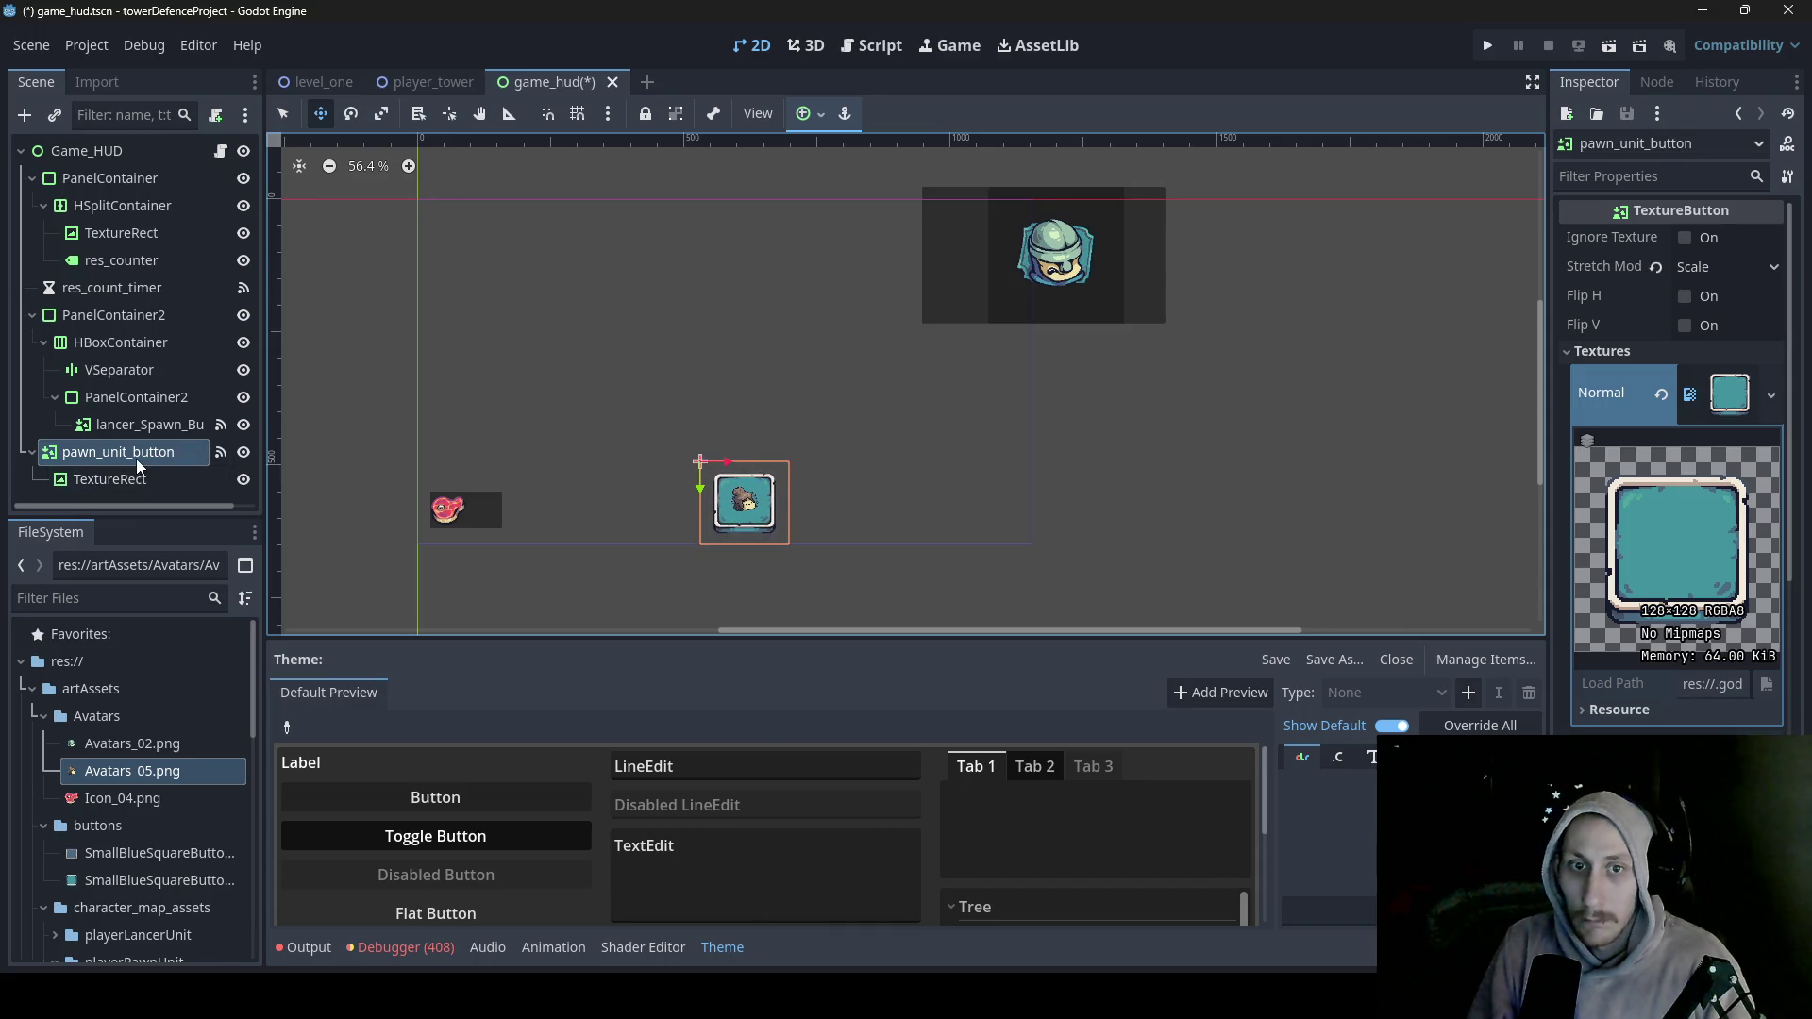
{"action": "scroll", "coordinate": [1712, 384], "scroll_direction": "down", "scroll_amount": 4}
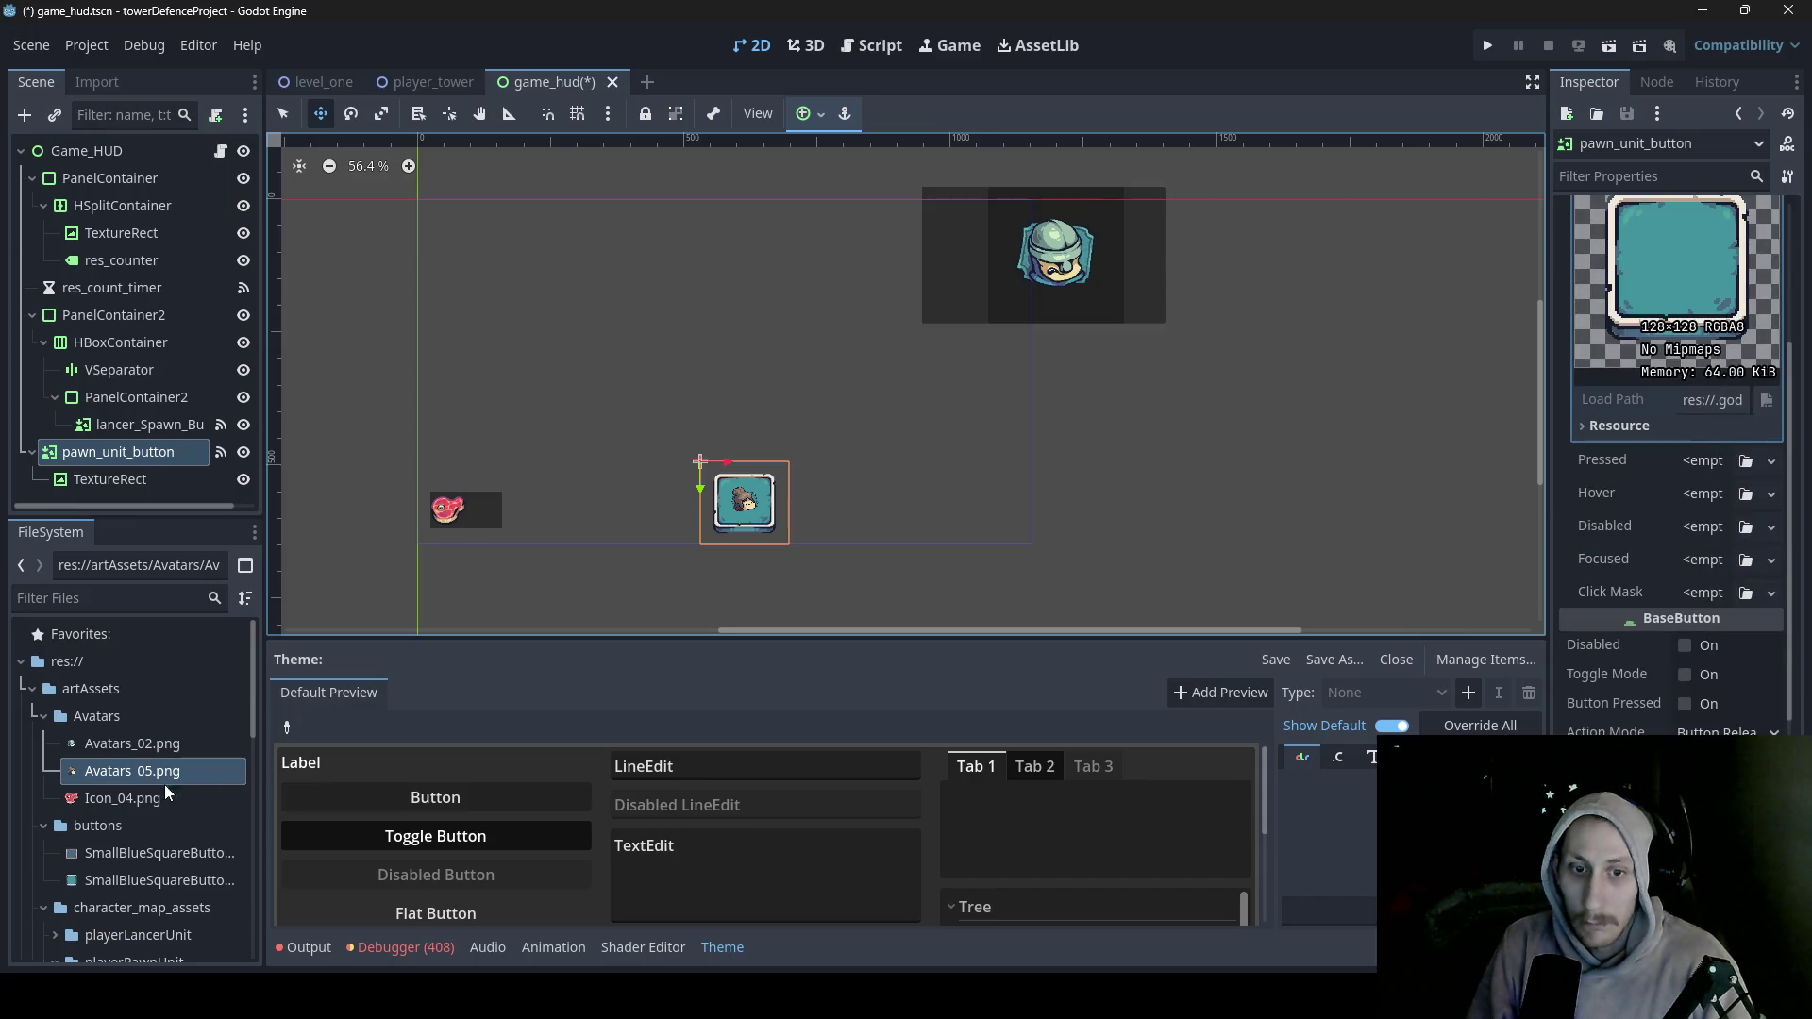
{"action": "mouse_move", "coordinate": [157, 855]}
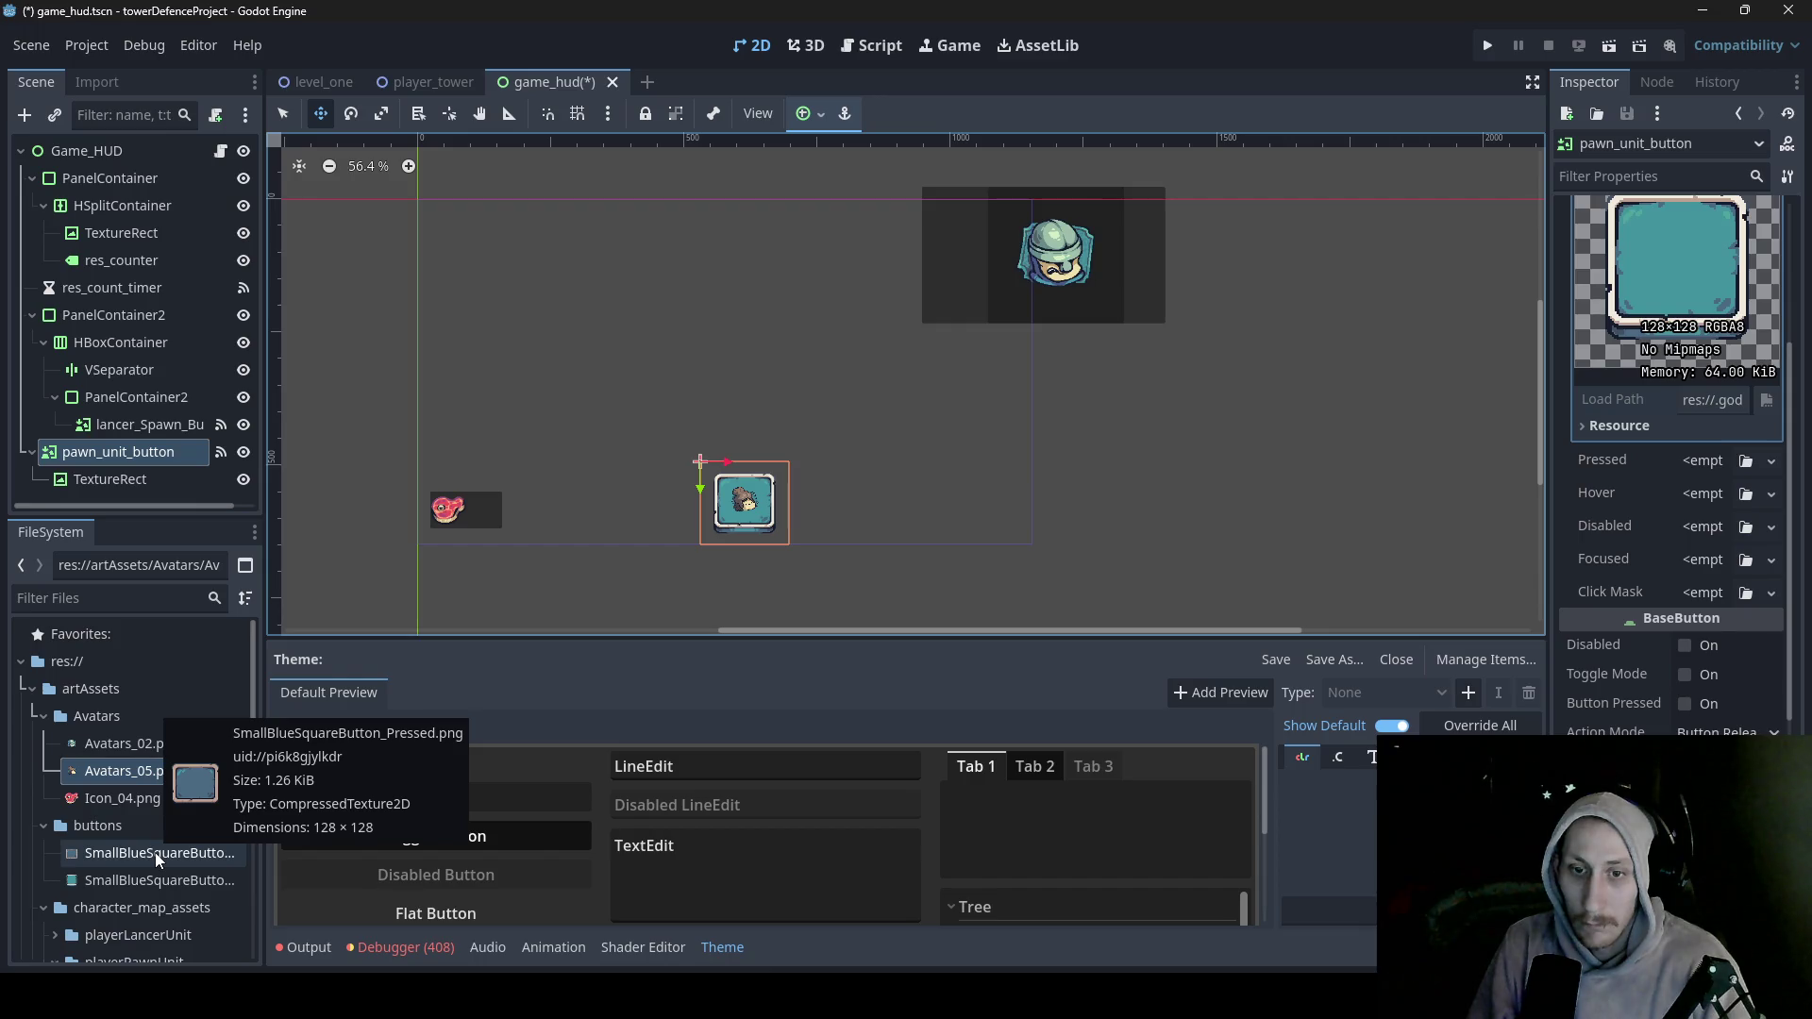
{"action": "mouse_move", "coordinate": [154, 853]}
{"action": "left_mouse_down"}
{"action": "mouse_move", "coordinate": [1737, 972]}
{"action": "mouse_move", "coordinate": [1713, 470]}
{"action": "left_mouse_up"}
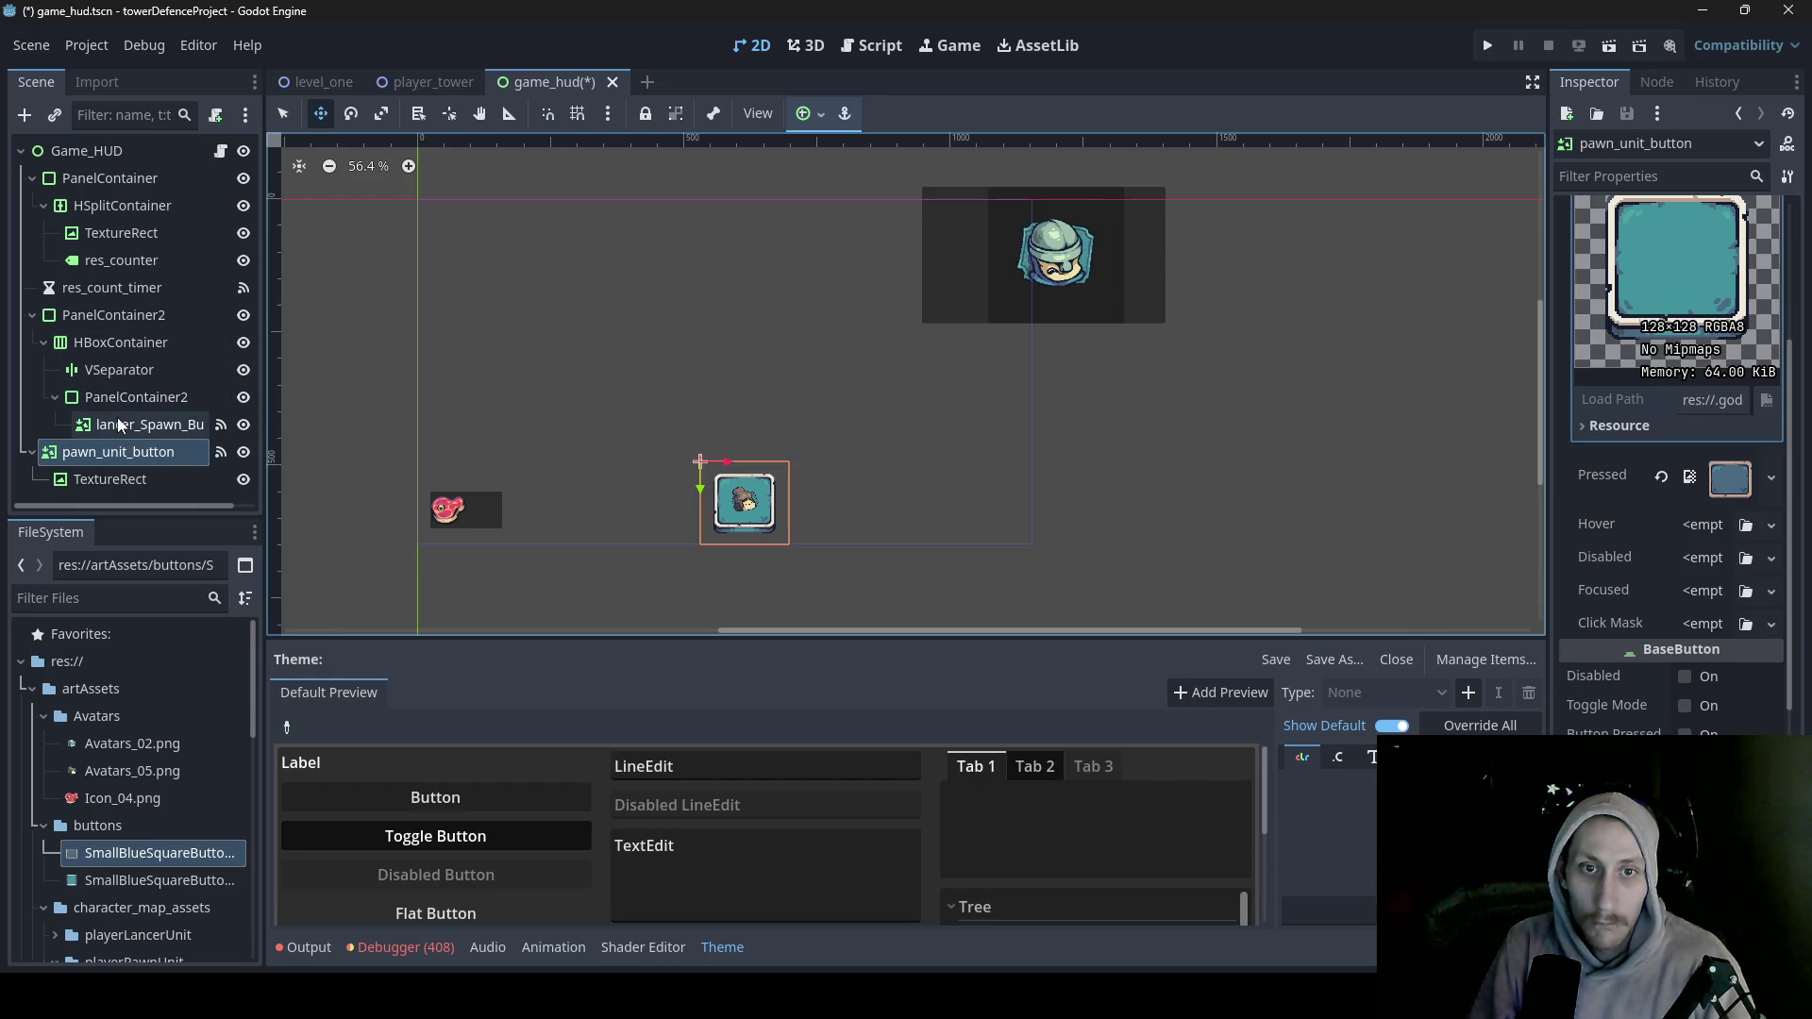
{"action": "mouse_move", "coordinate": [123, 424]}
{"action": "left_mouse_down"}
{"action": "mouse_move", "coordinate": [99, 325]}
{"action": "mouse_move", "coordinate": [104, 153]}
{"action": "left_mouse_up"}
- Place the lancer button beside the pawn button and delete PanelContainer2 with its children
{"action": "mouse_move", "coordinate": [1086, 294]}
{"action": "left_mouse_down"}
{"action": "mouse_move", "coordinate": [908, 493]}
{"action": "mouse_move", "coordinate": [921, 506]}
{"action": "left_mouse_up"}
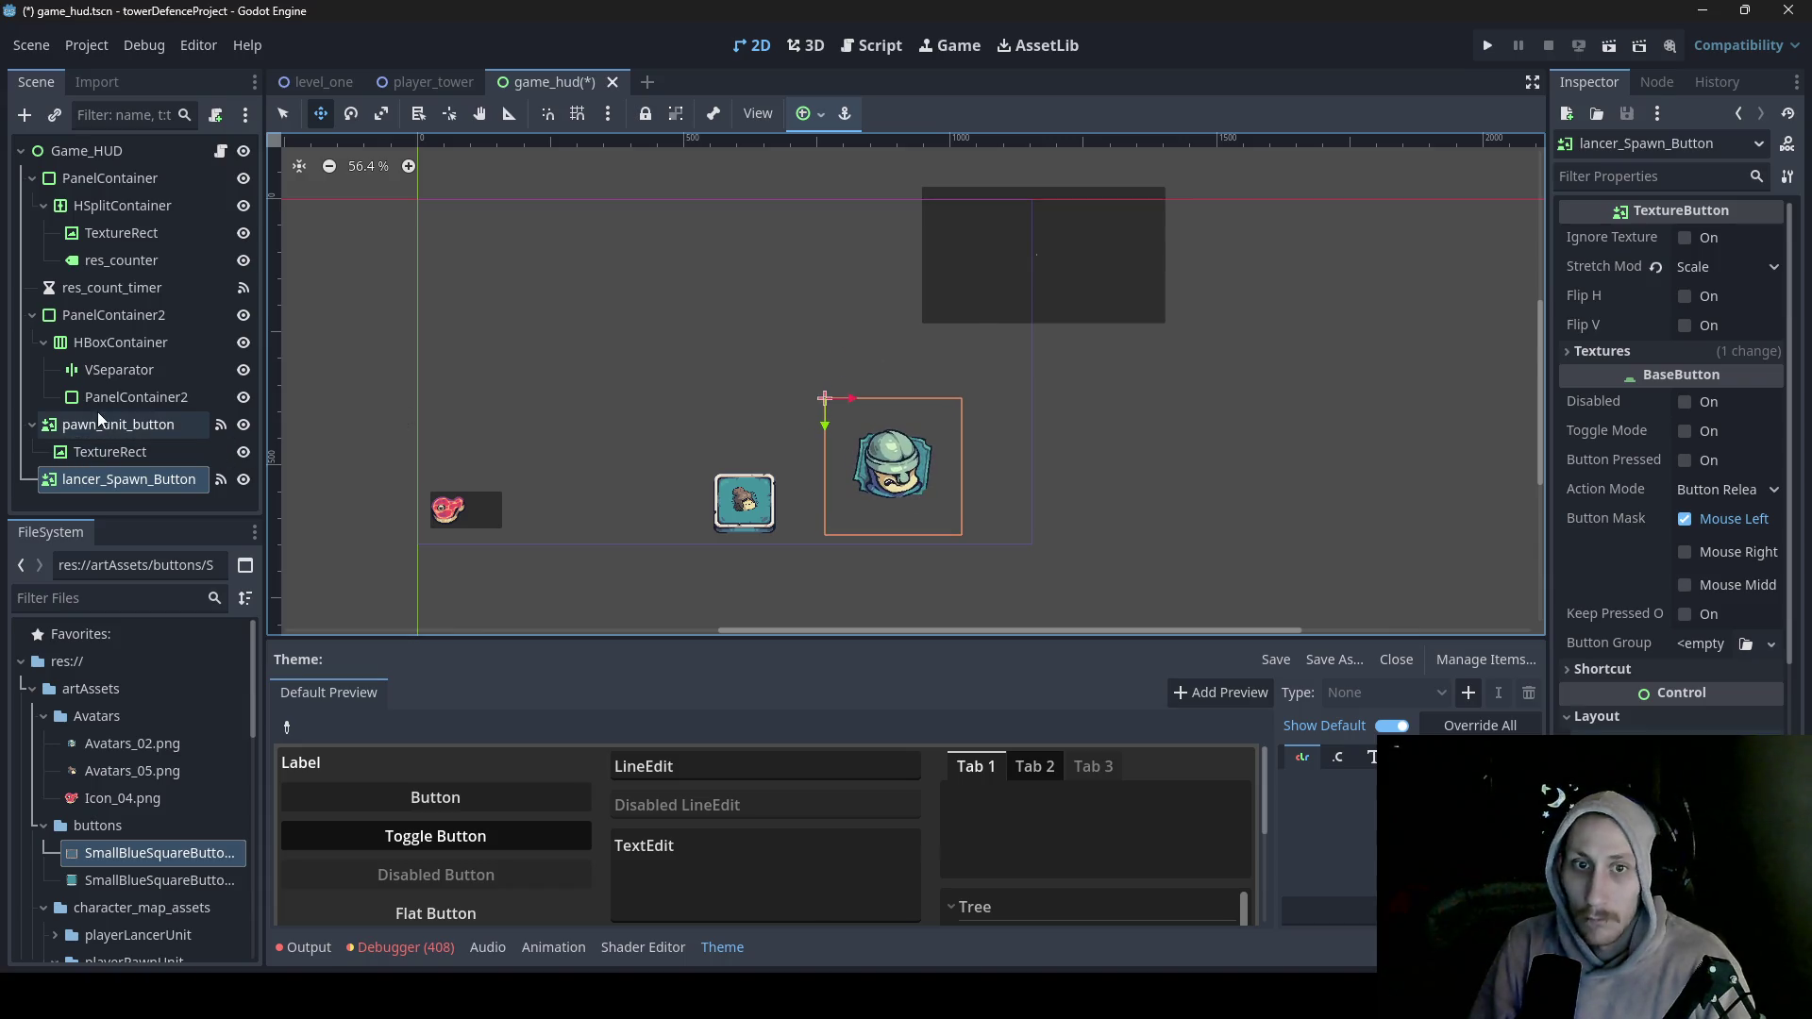
{"action": "right_click", "coordinate": [87, 318]}
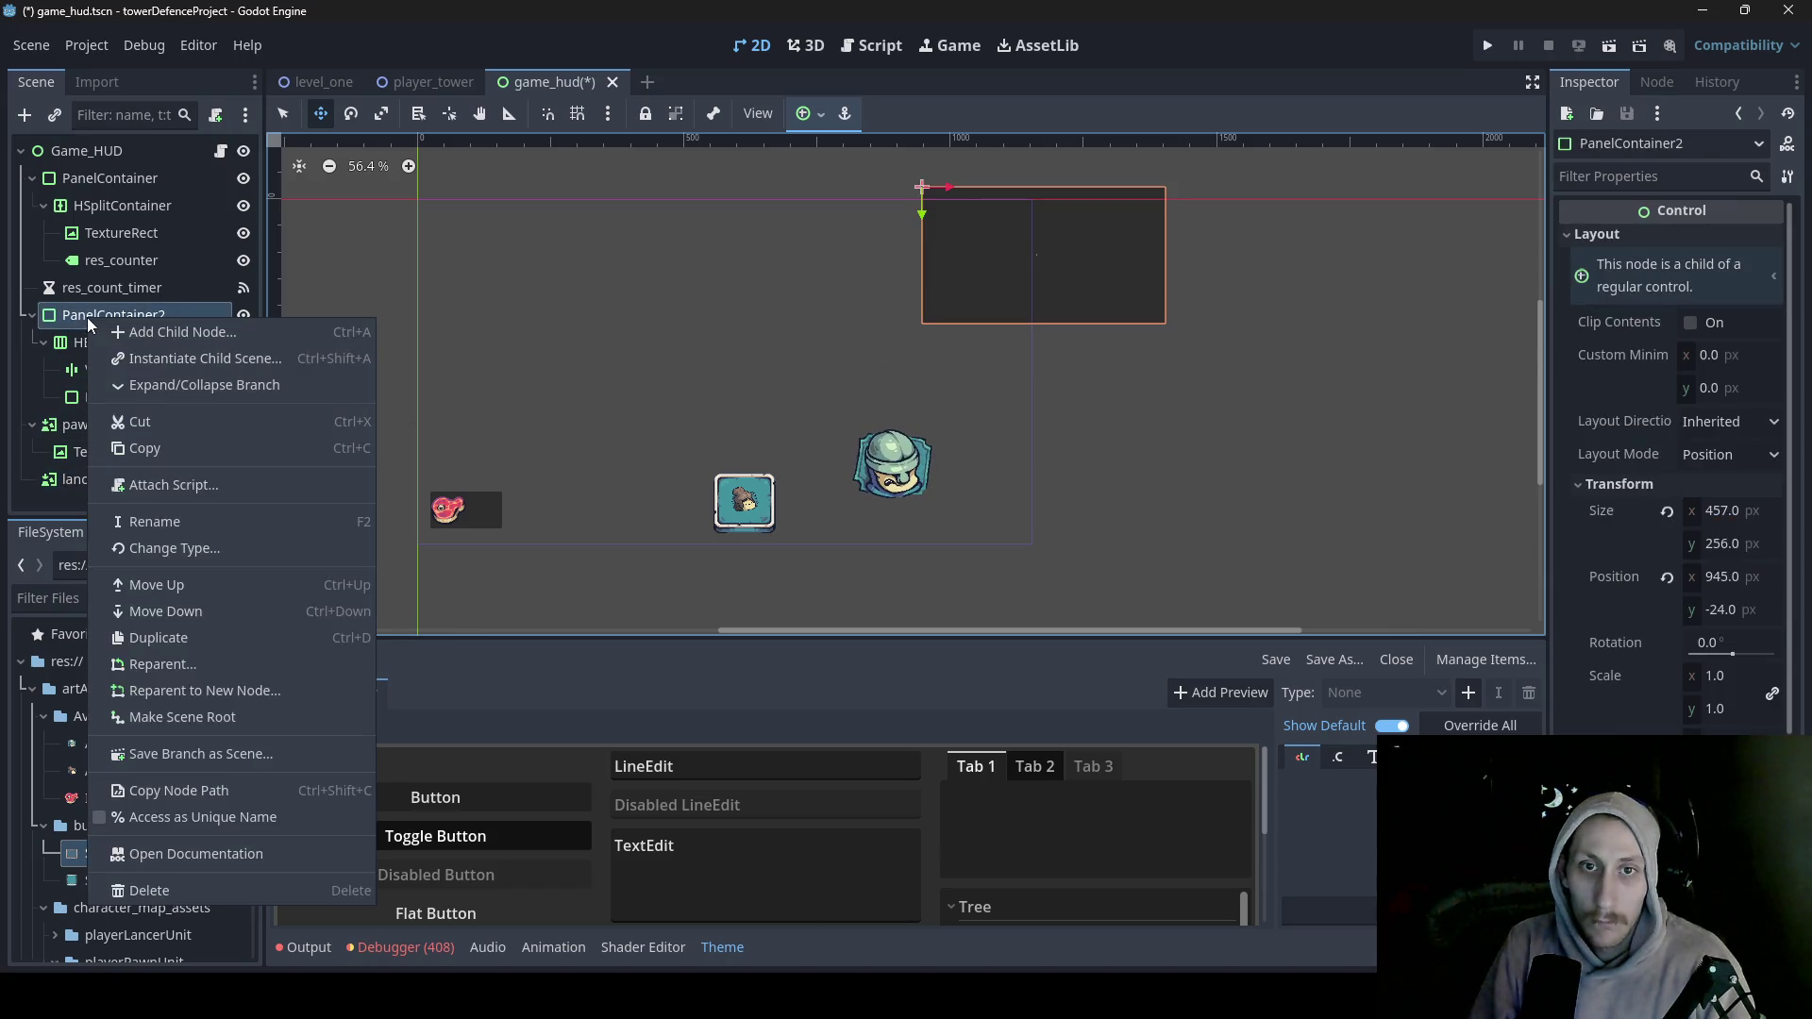
{"action": "left_click", "coordinate": [234, 893]}
{"action": "left_click", "coordinate": [851, 527]}
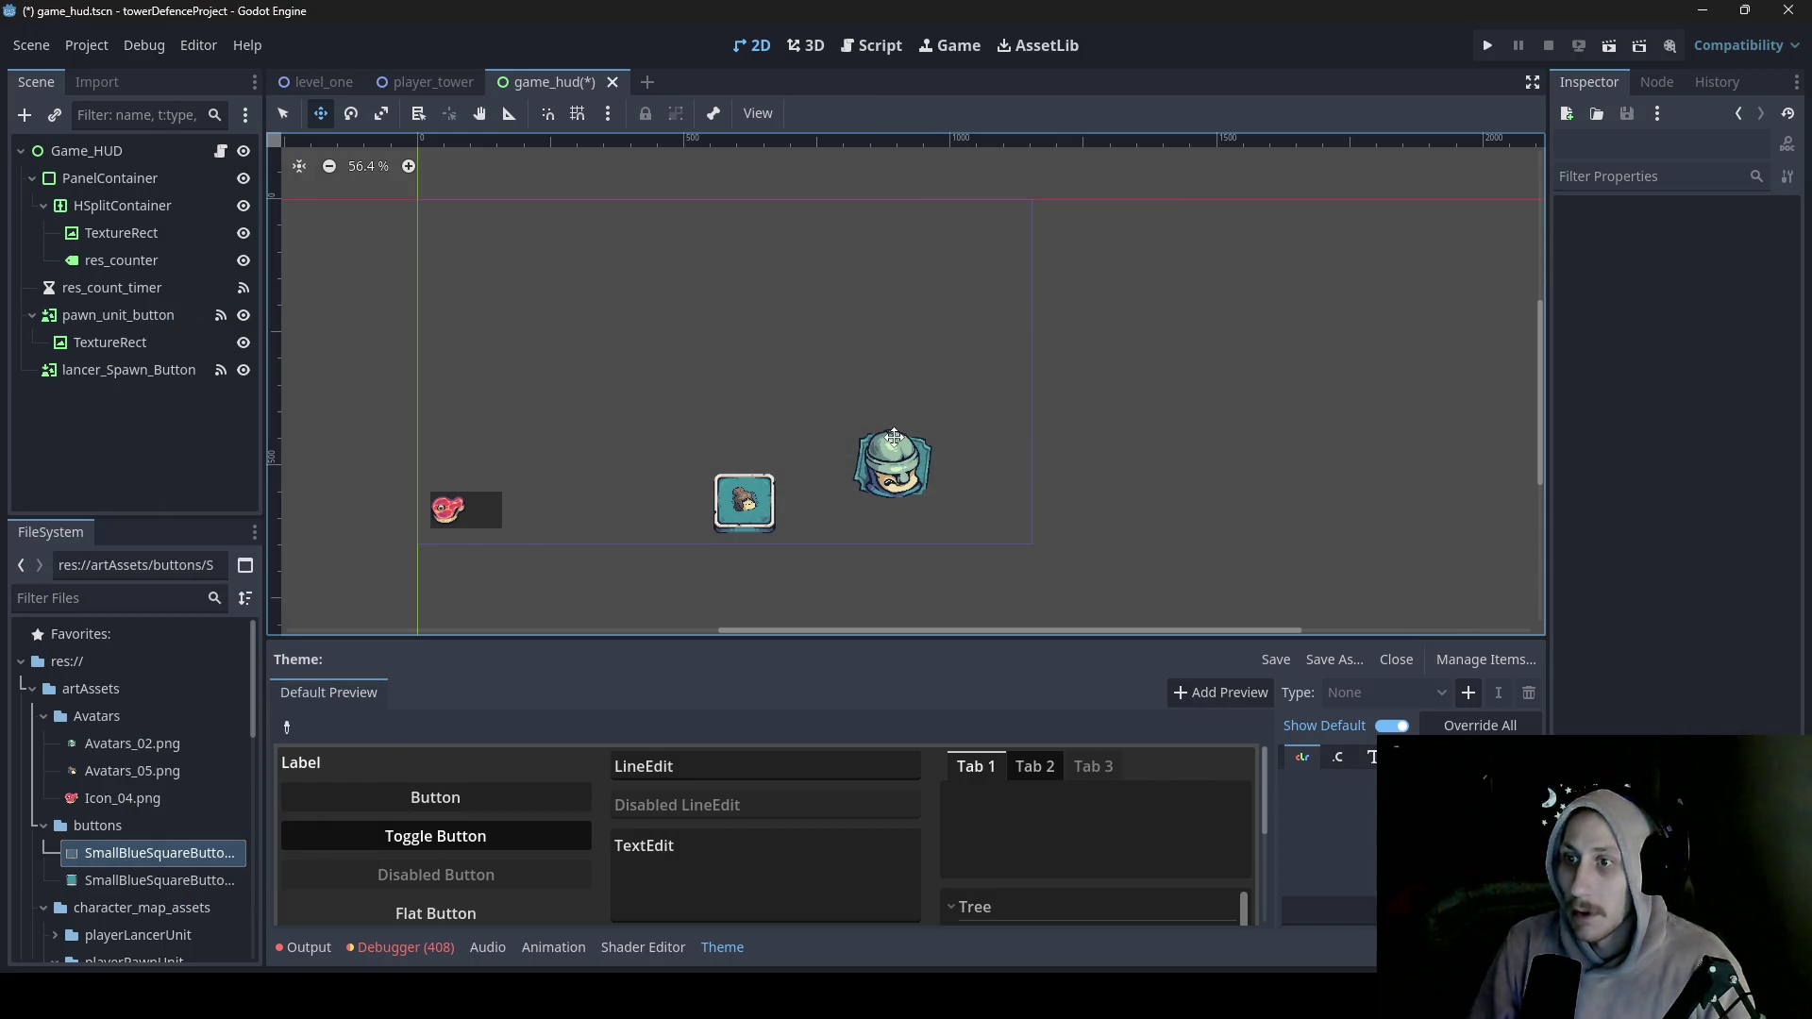
- Select lancer_Spawn_Button and start adding a child node to it
{"action": "left_click", "coordinate": [125, 376]}
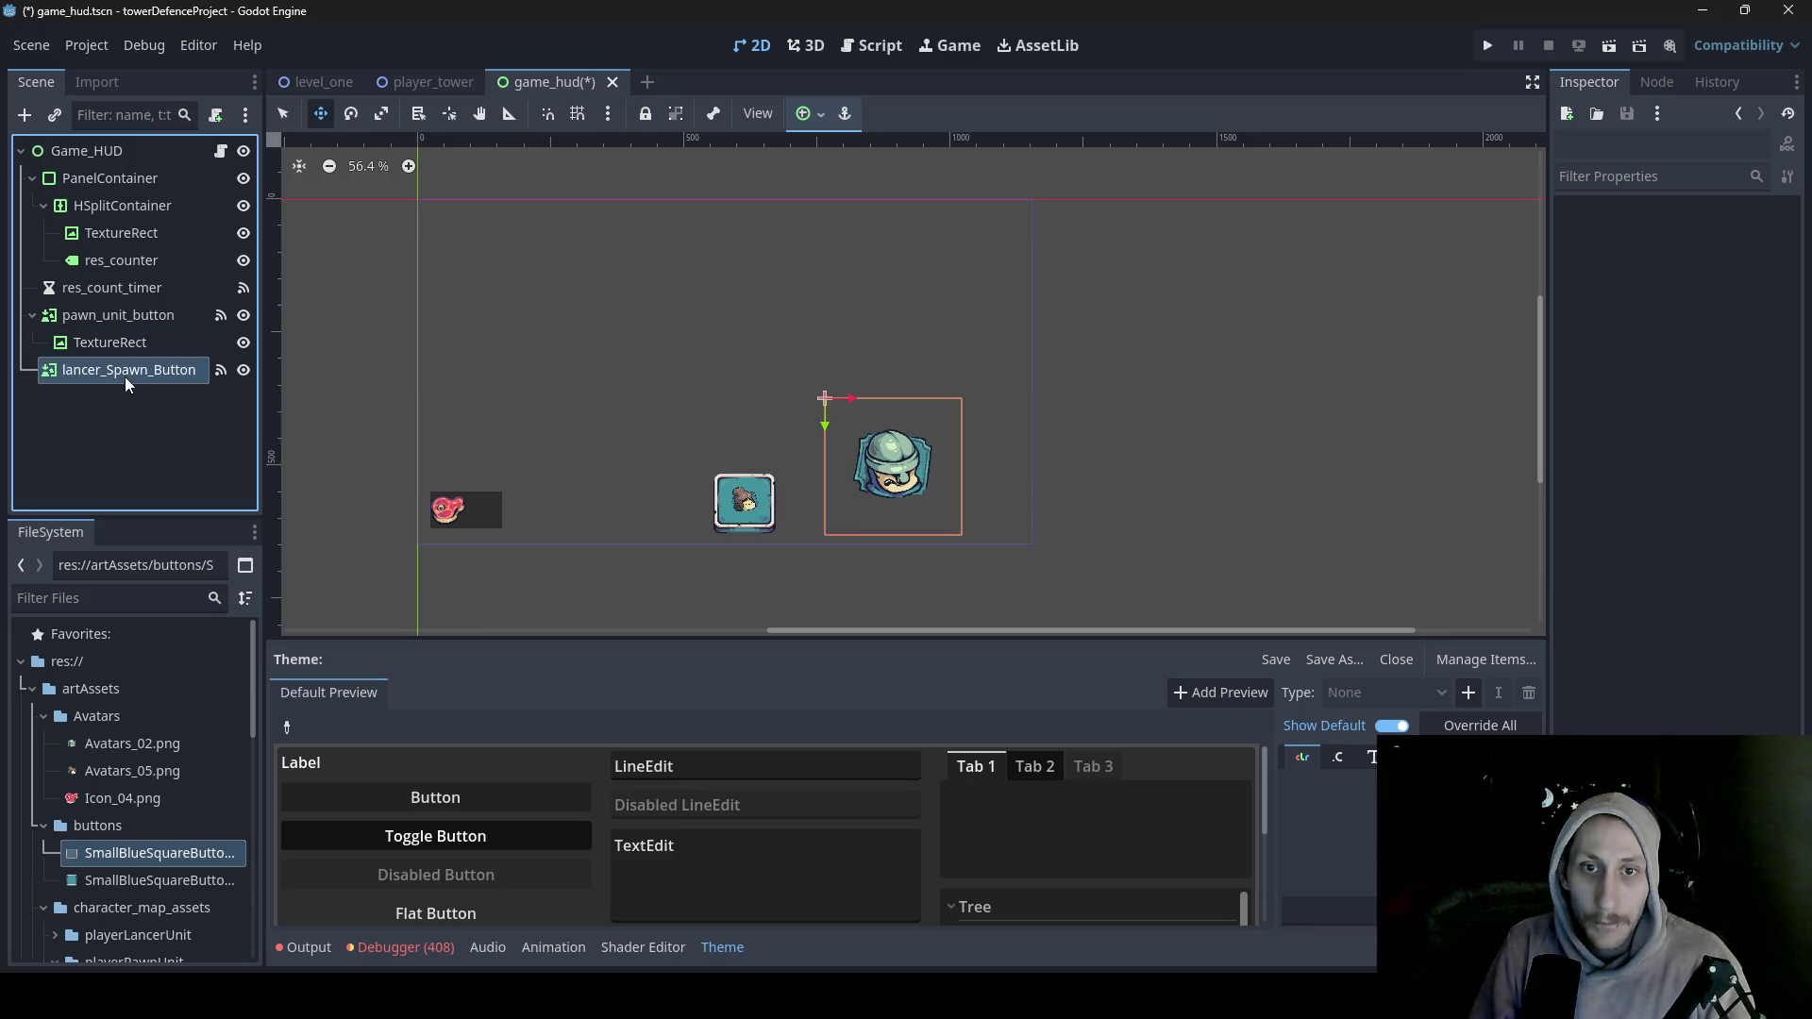
{"action": "right_click", "coordinate": [124, 377]}
{"action": "left_click", "coordinate": [182, 368]}
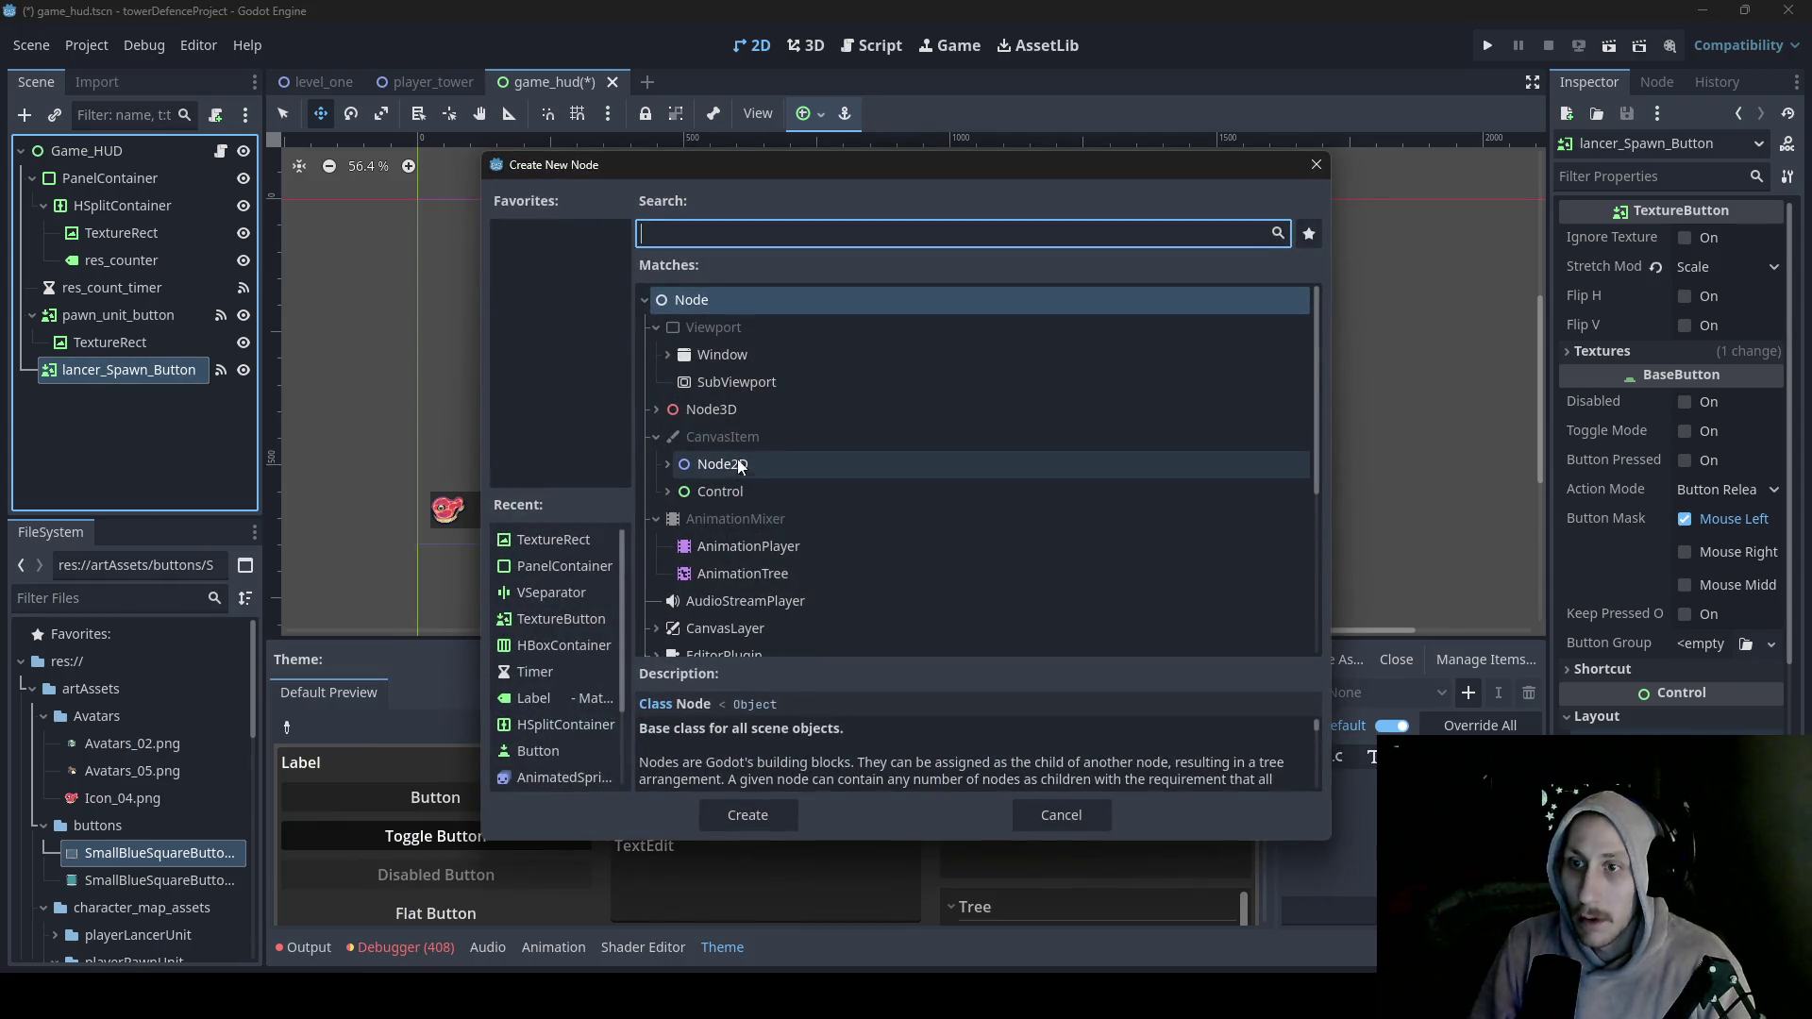
- Create a TextureRect child under lancer_Spawn_Button using the 'tex' search
{"action": "type", "text": "te"}
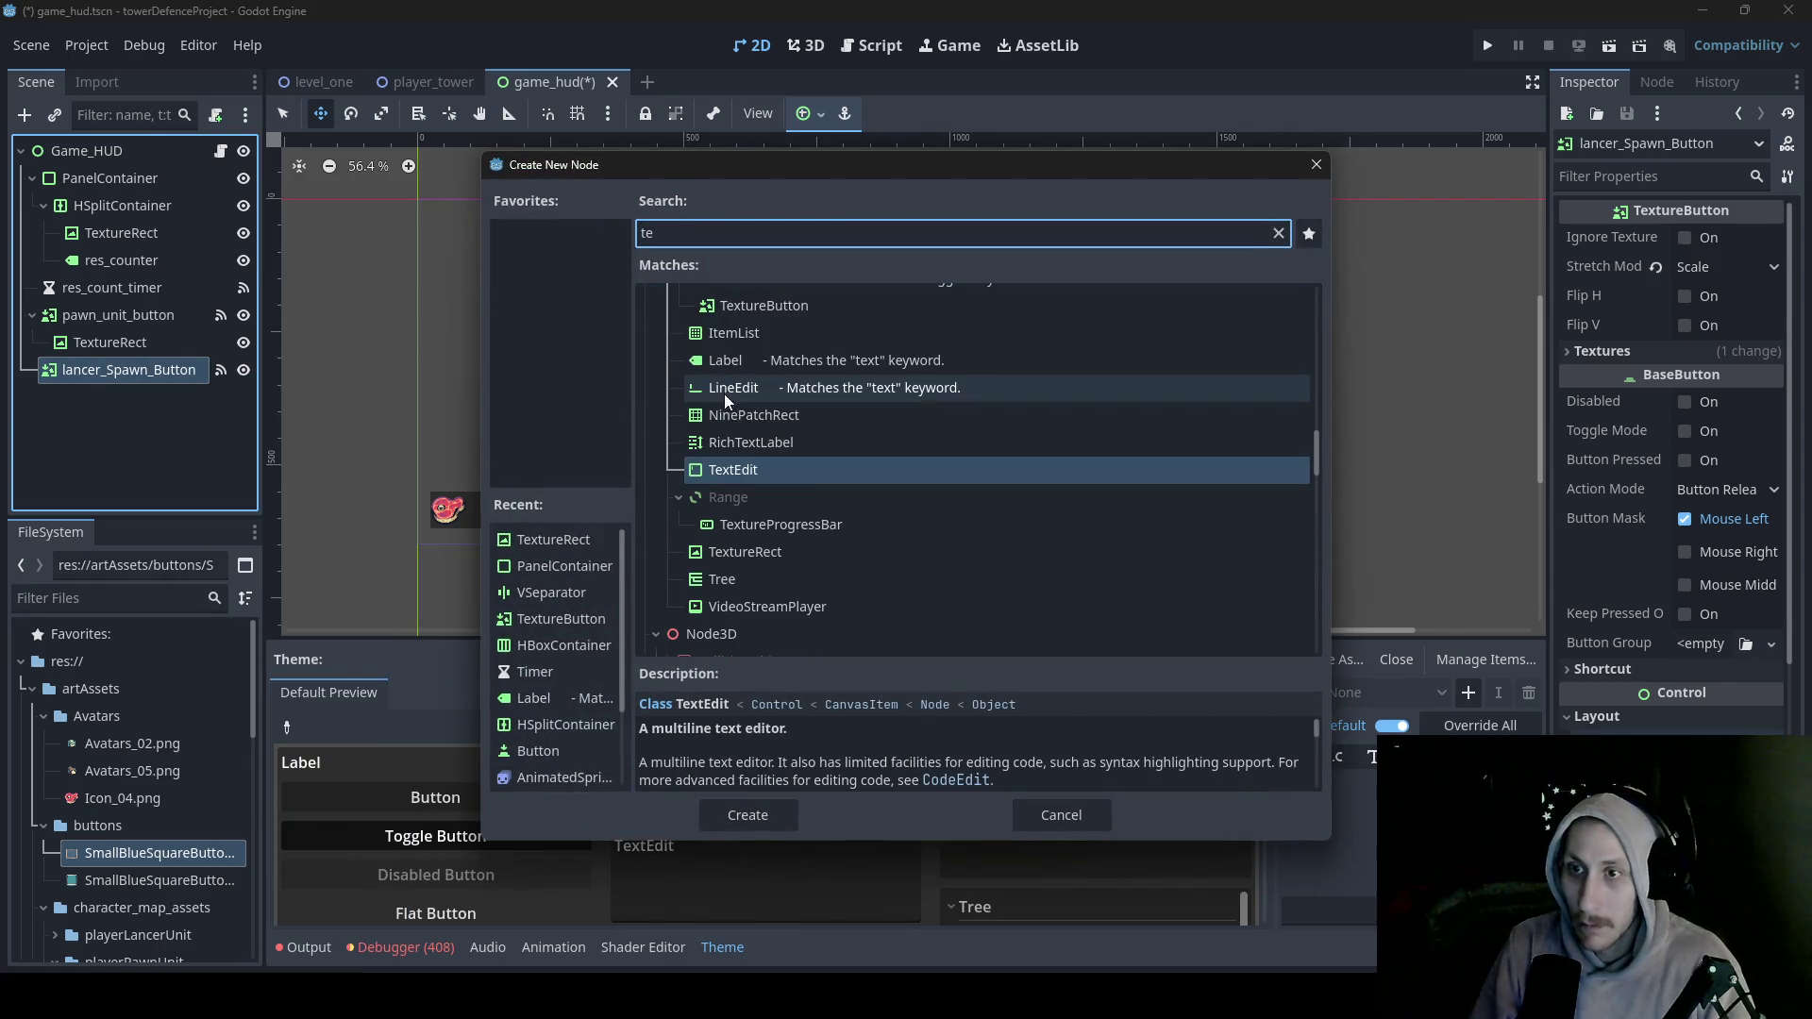
{"action": "type", "text": "x"}
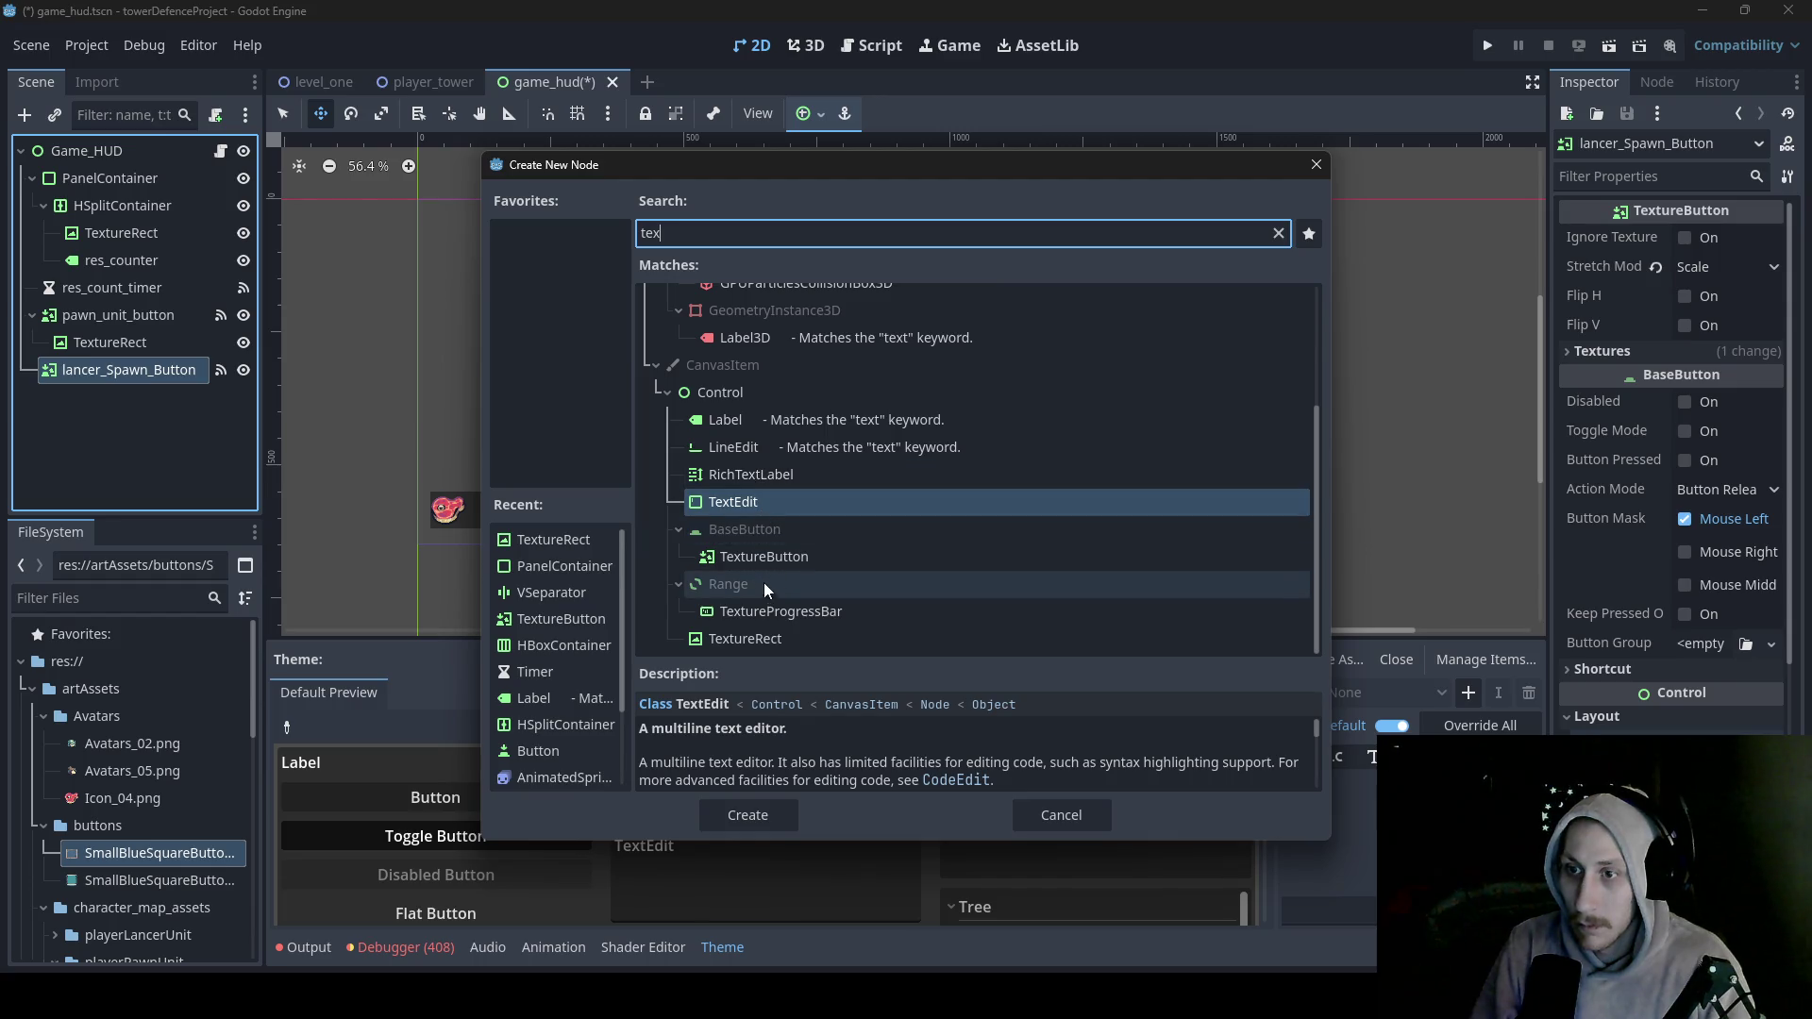
{"action": "left_click", "coordinate": [758, 639]}
{"action": "double_click", "coordinate": [758, 639]}
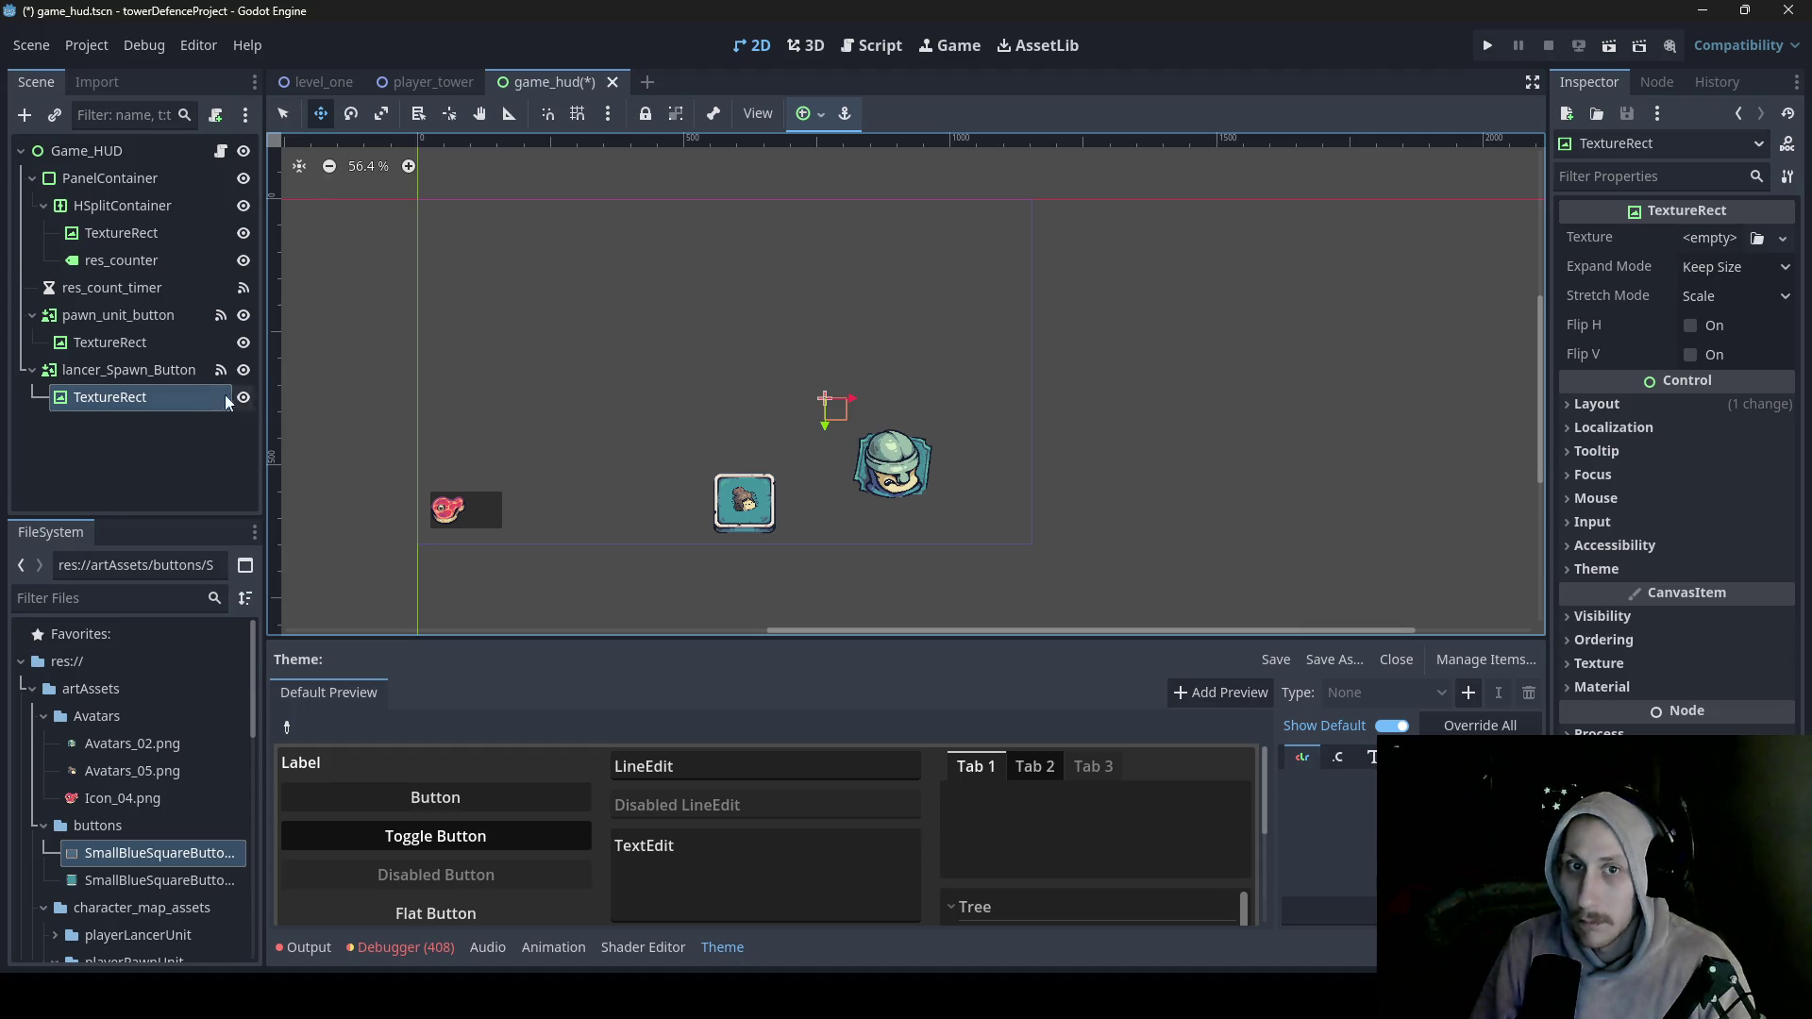
- Give the lancer button SmallBlueSquareButton textures and move its TextureRect into the blue frame
{"action": "left_click", "coordinate": [132, 371]}
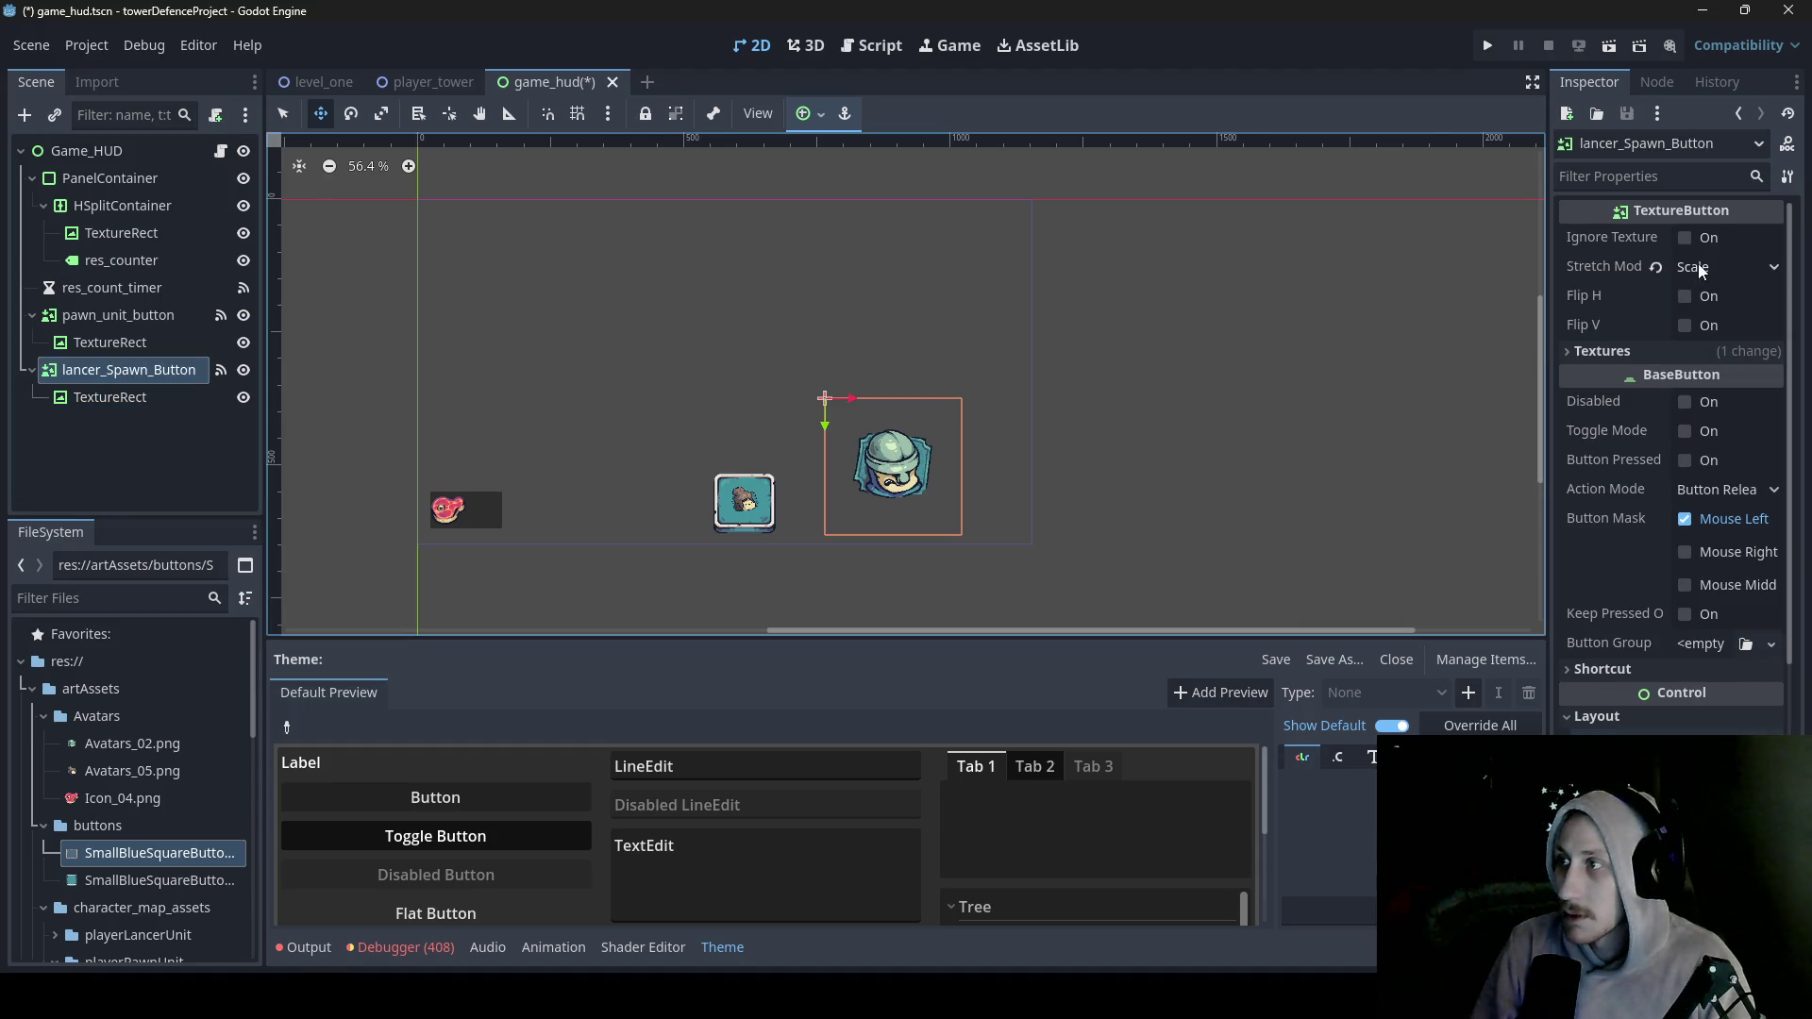
{"action": "left_click", "coordinate": [1718, 354]}
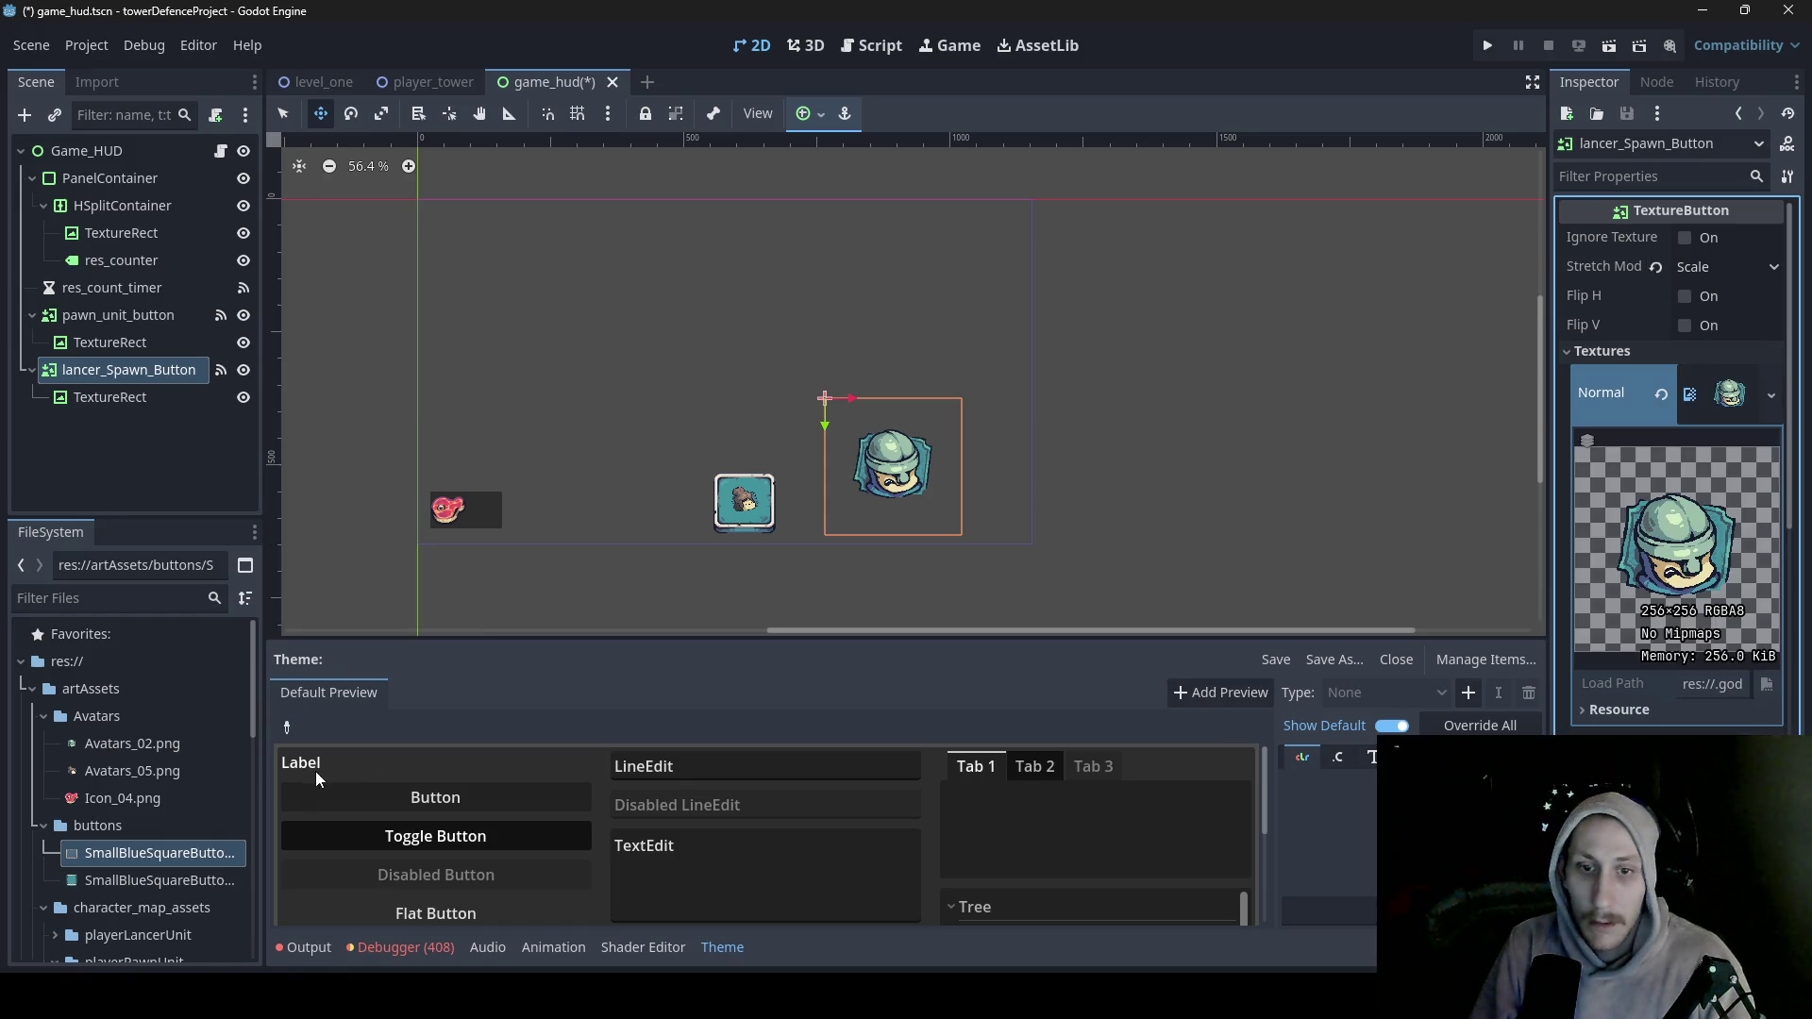
{"action": "left_click_drag", "start_coordinate": [1734, 450], "coordinate": [1730, 396]}
{"action": "left_click", "coordinate": [162, 857]}
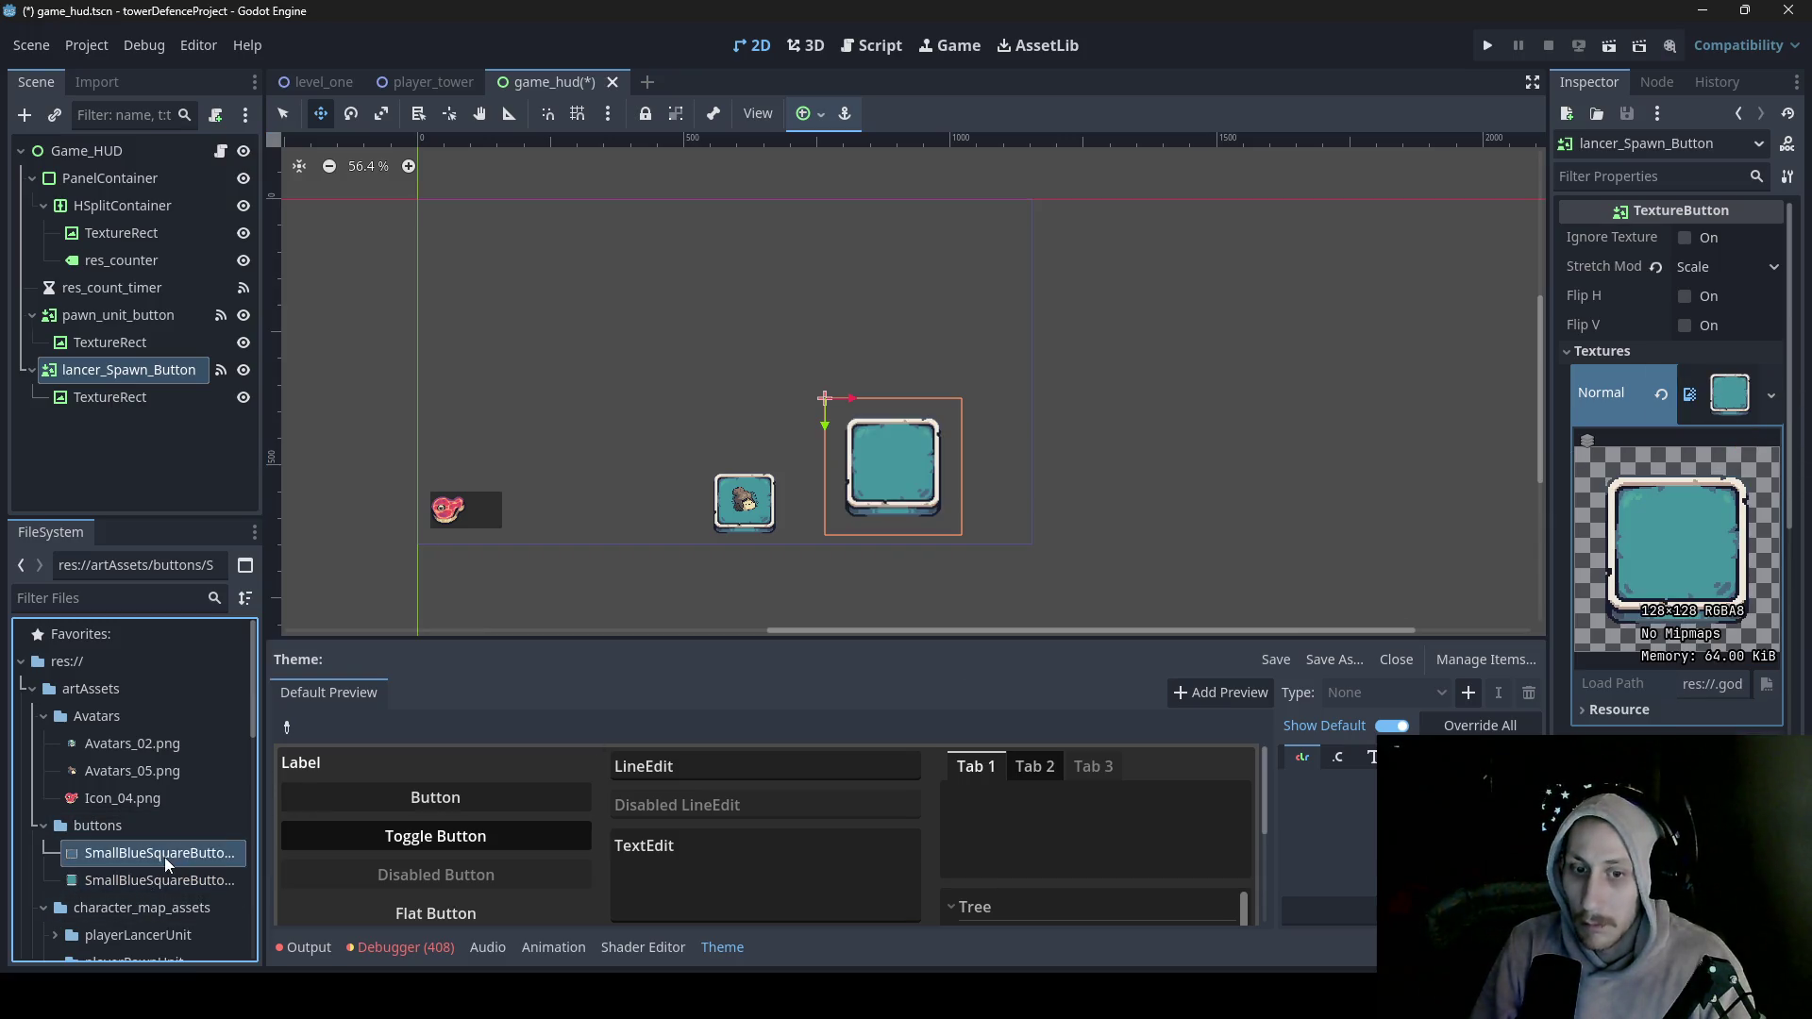
{"action": "left_click_drag", "start_coordinate": [162, 857], "coordinate": [1683, 710]}
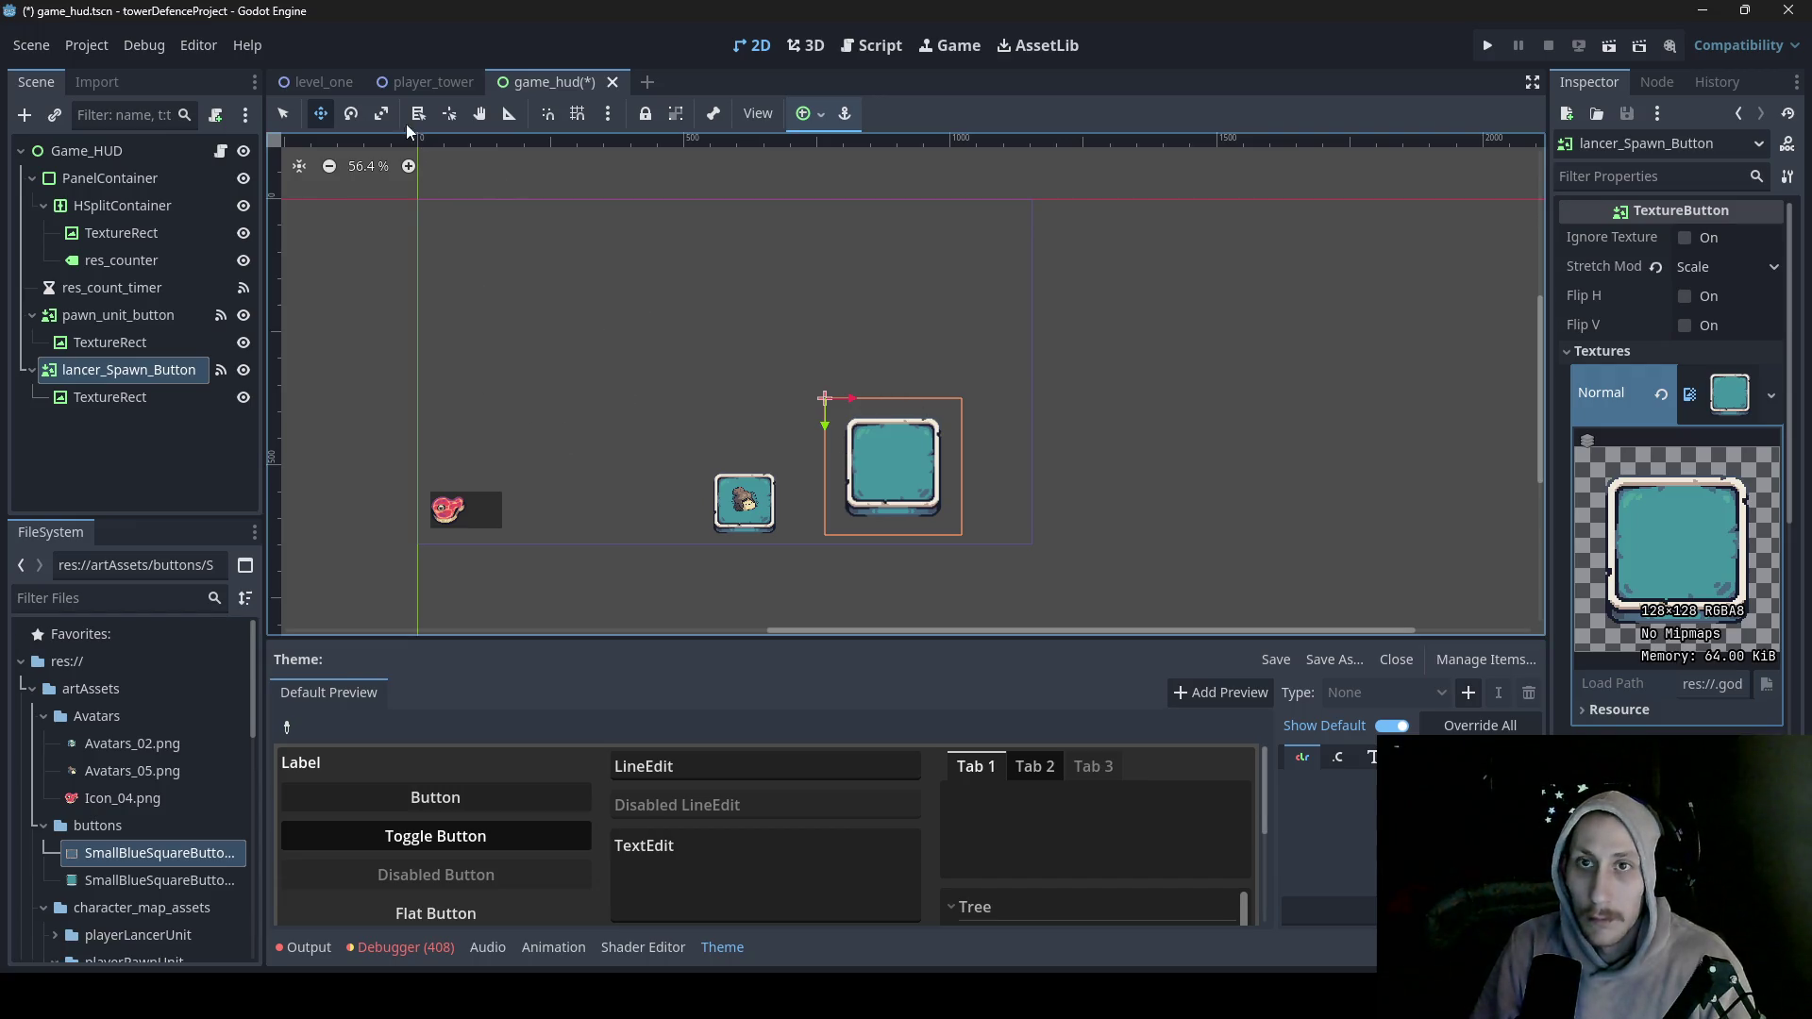
{"action": "left_click", "coordinate": [165, 396]}
{"action": "left_click_drag", "start_coordinate": [841, 409], "coordinate": [896, 462]}
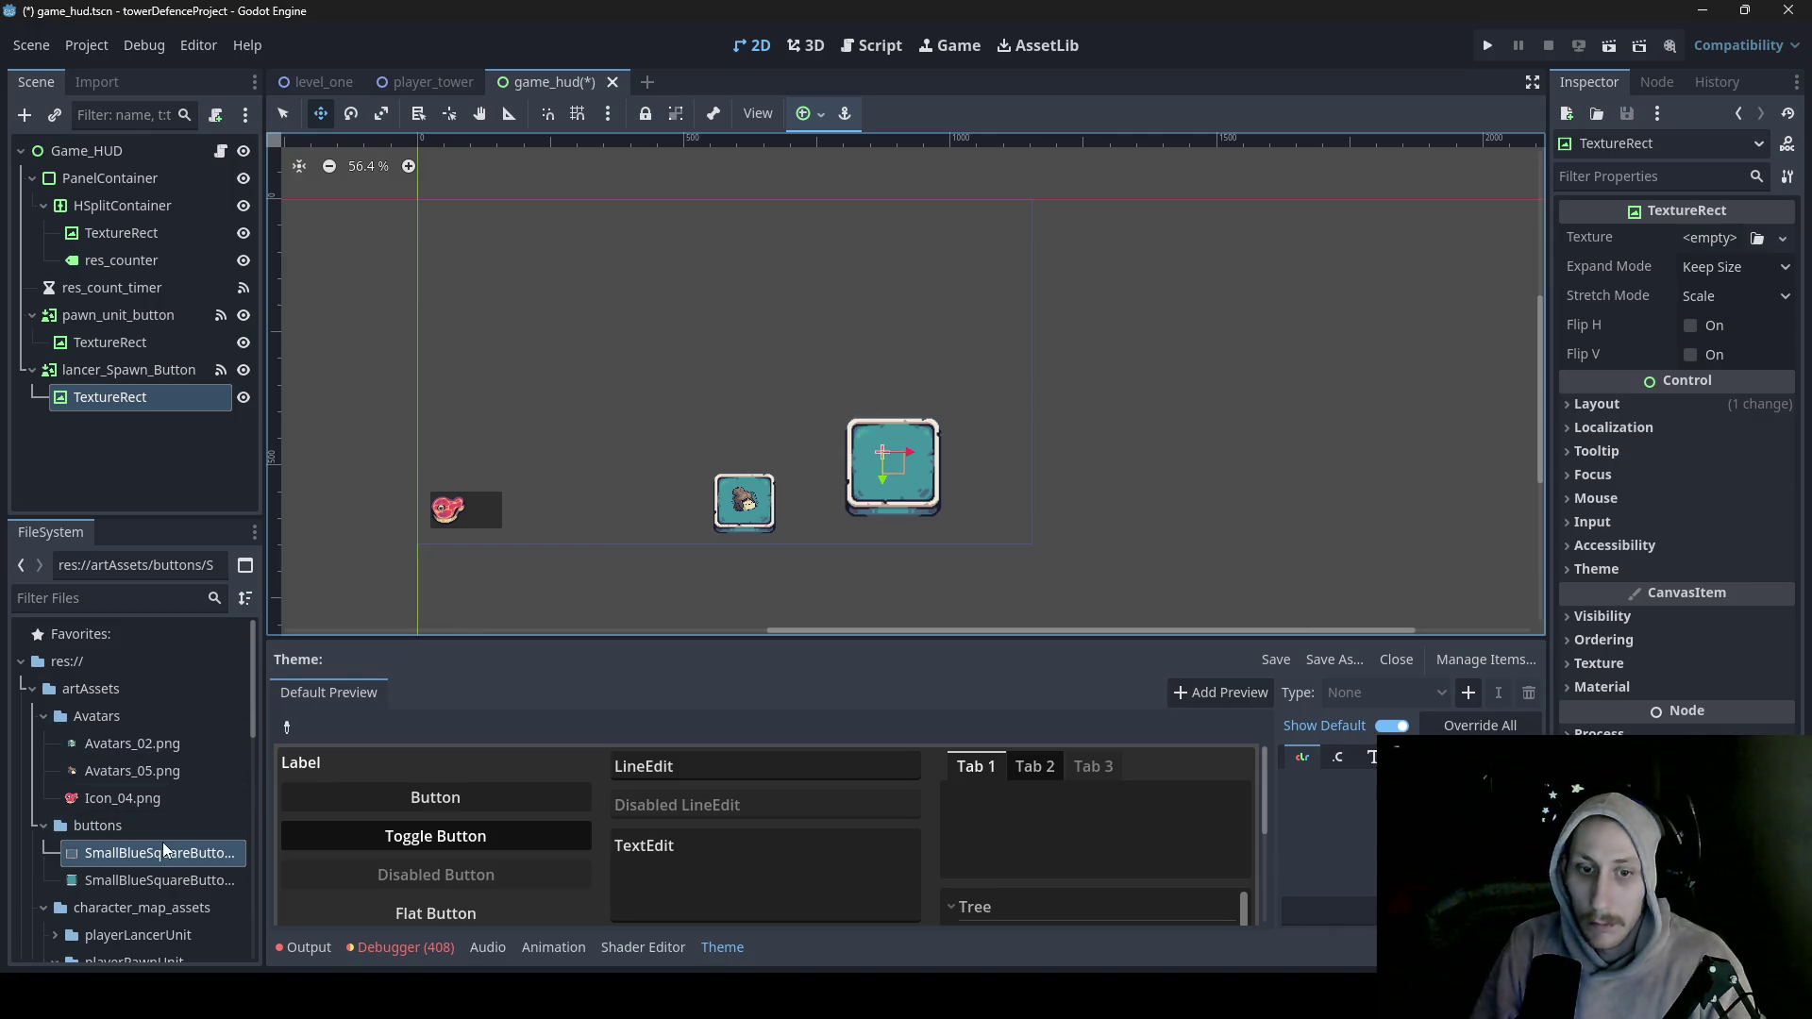
- Set Avatars_02.png as the TextureRect texture with Fit Width Proportional and Keep Aspect Centered
{"action": "mouse_move", "coordinate": [149, 744]}
{"action": "left_mouse_down"}
{"action": "mouse_move", "coordinate": [248, 744]}
{"action": "mouse_move", "coordinate": [1674, 355]}
{"action": "mouse_move", "coordinate": [1707, 236]}
{"action": "left_mouse_up"}
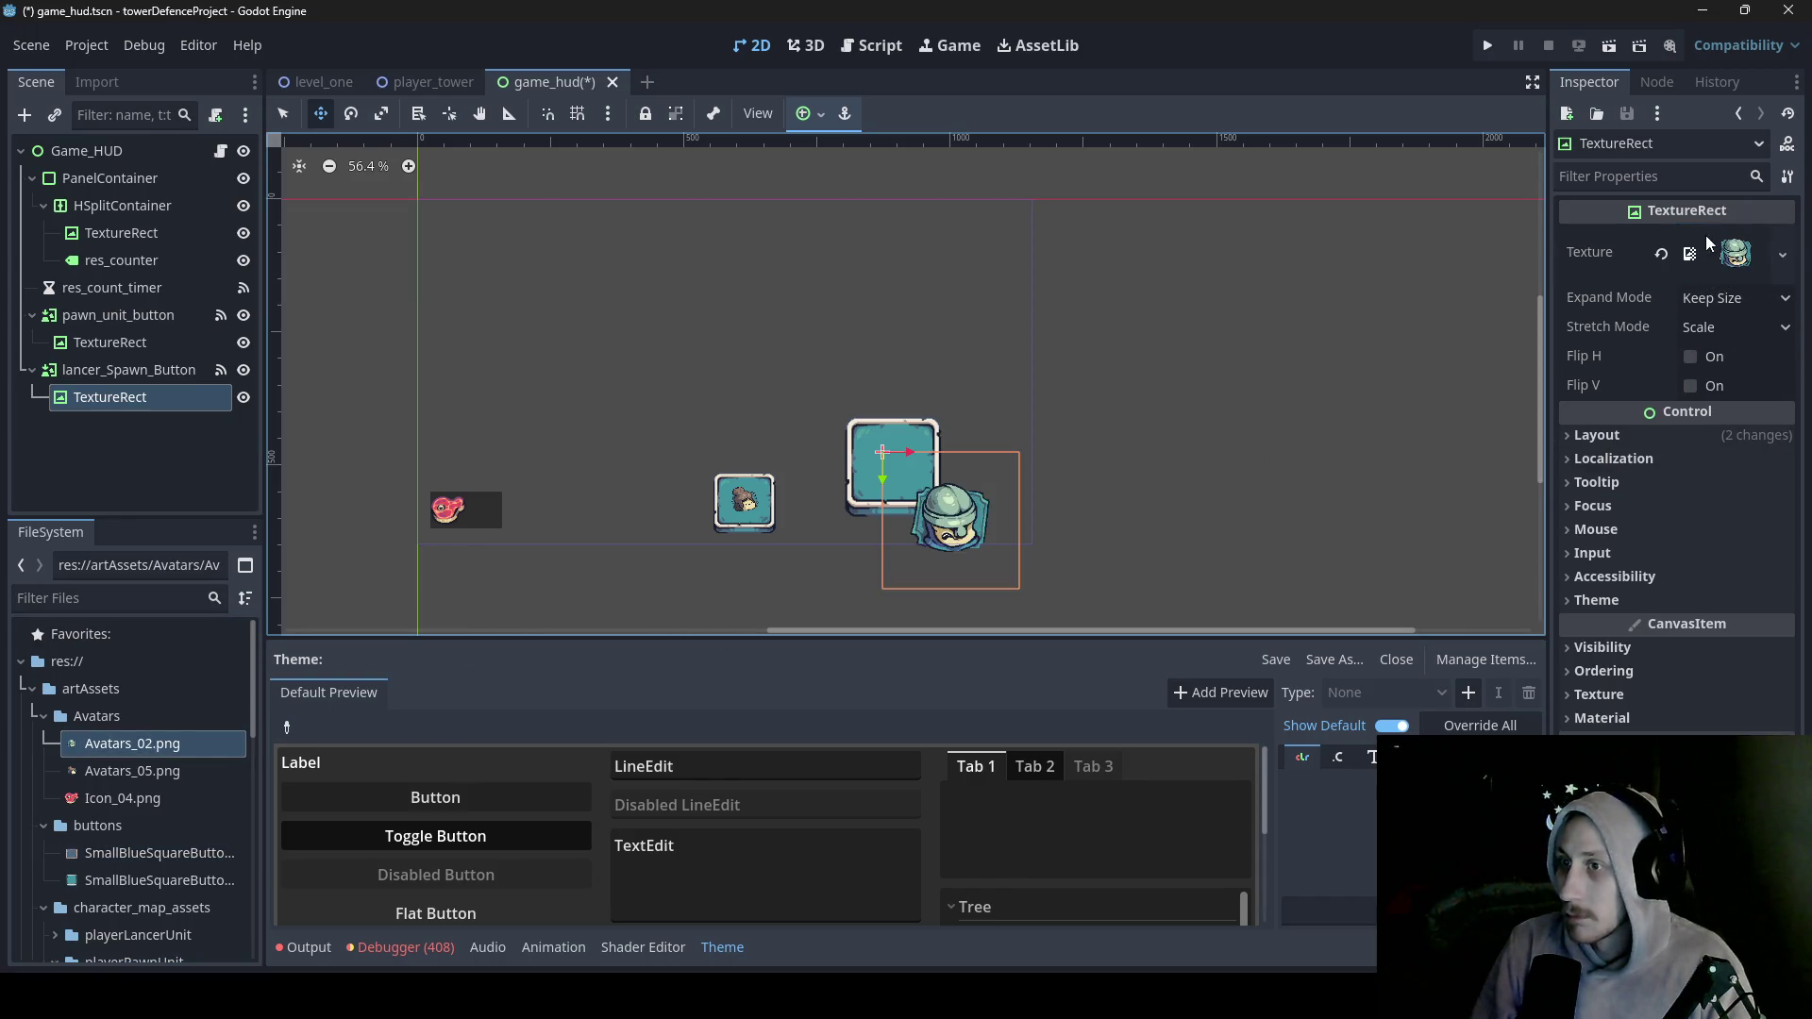
{"action": "left_click", "coordinate": [1779, 298]}
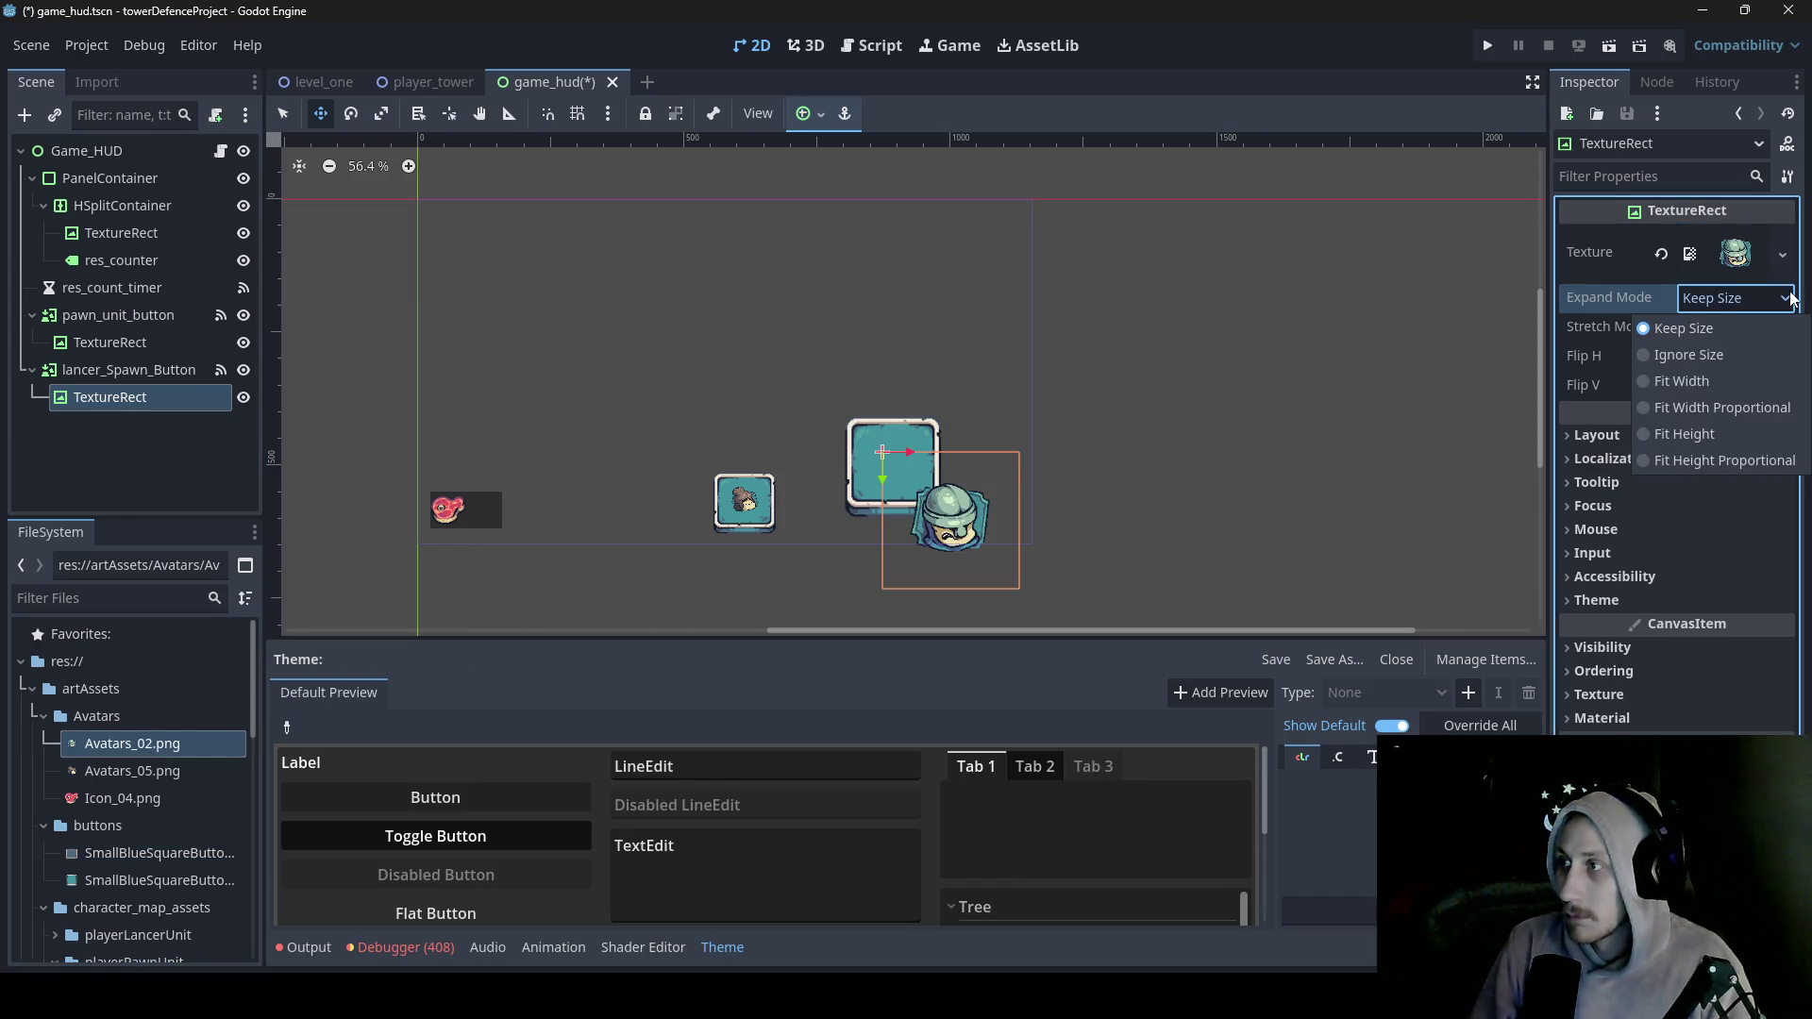
{"action": "left_click", "coordinate": [1741, 410]}
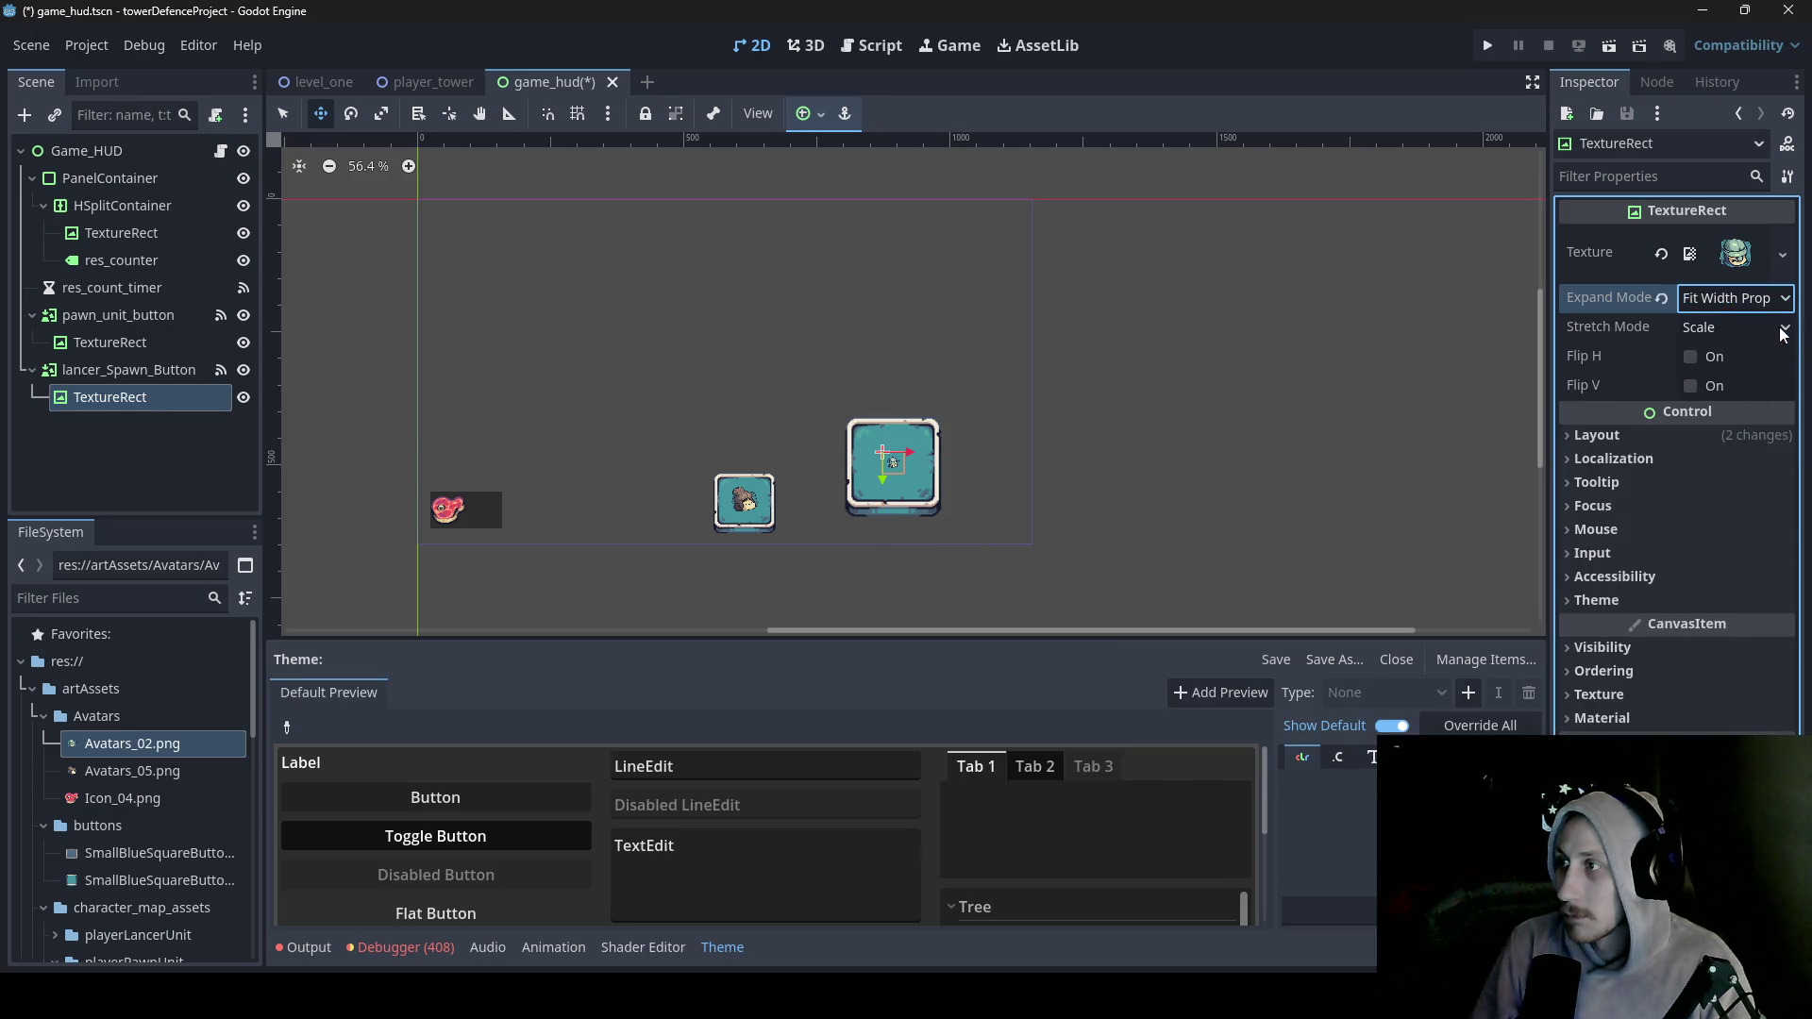
{"action": "left_click", "coordinate": [1784, 328]}
{"action": "left_click", "coordinate": [1752, 491]}
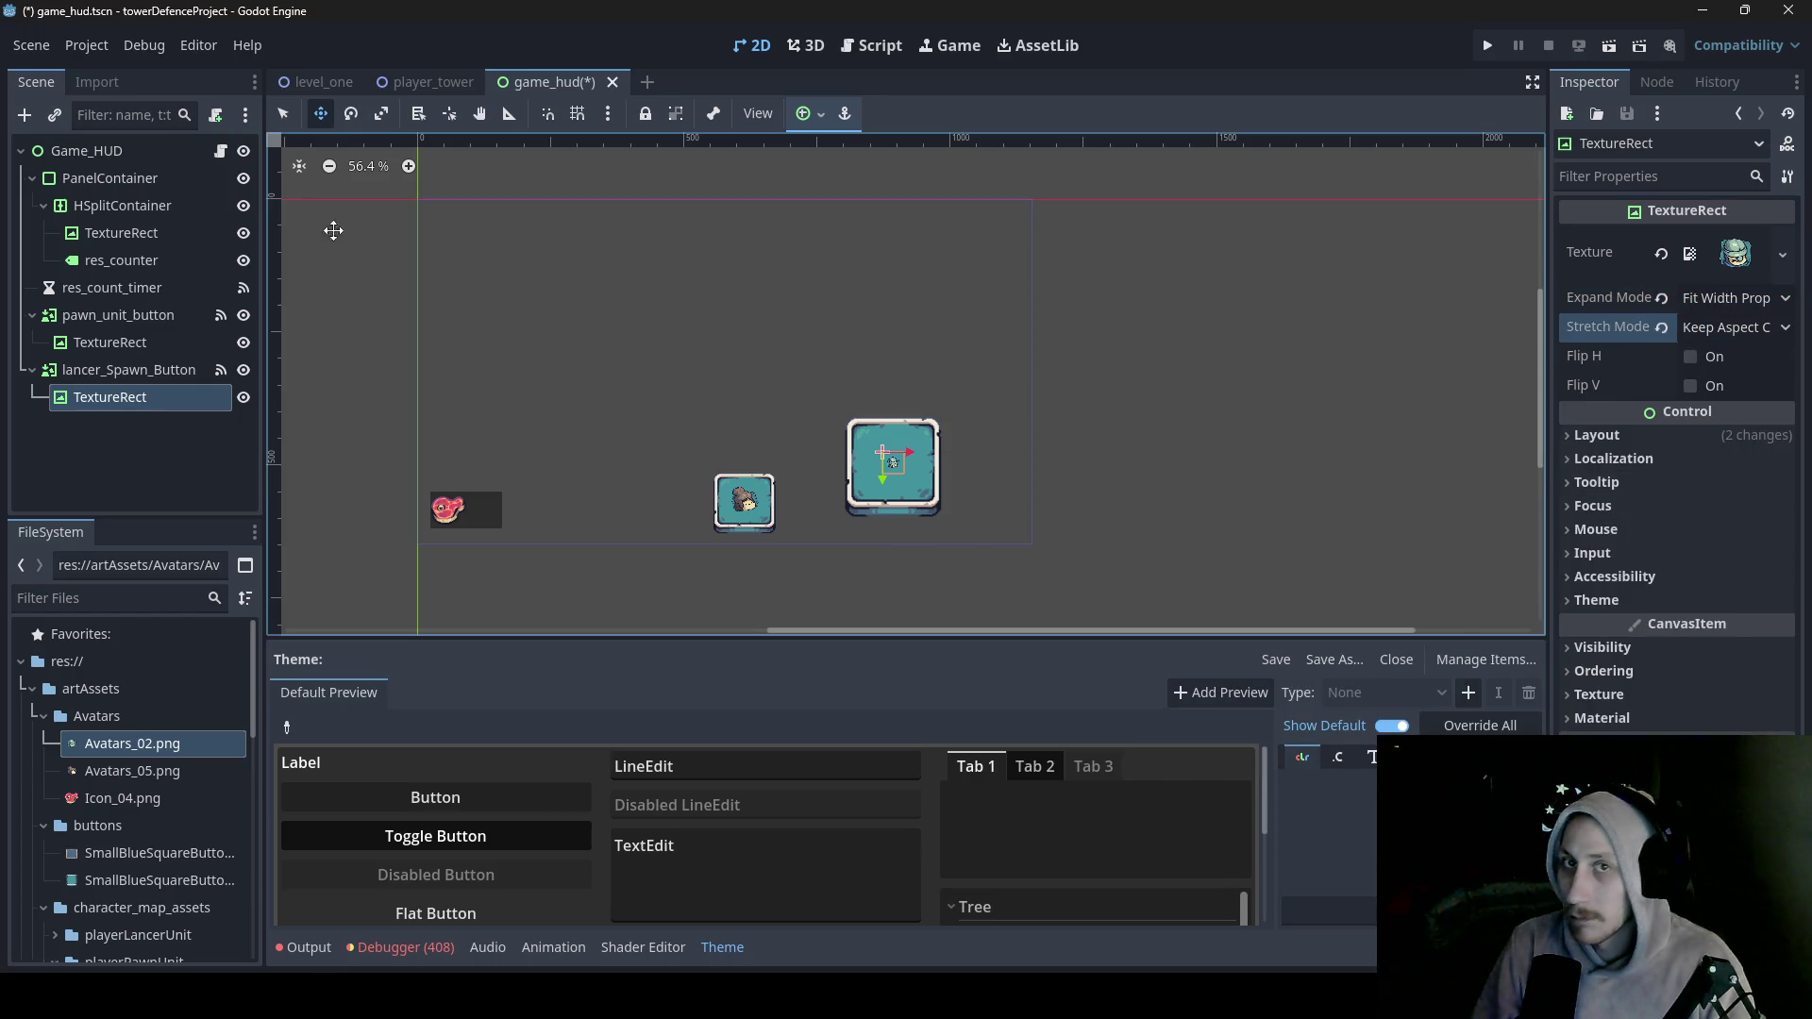
- Enlarge the avatar rect to fill the blue frame, then reselect lancer_Spawn_Button
{"action": "left_click", "coordinate": [278, 115]}
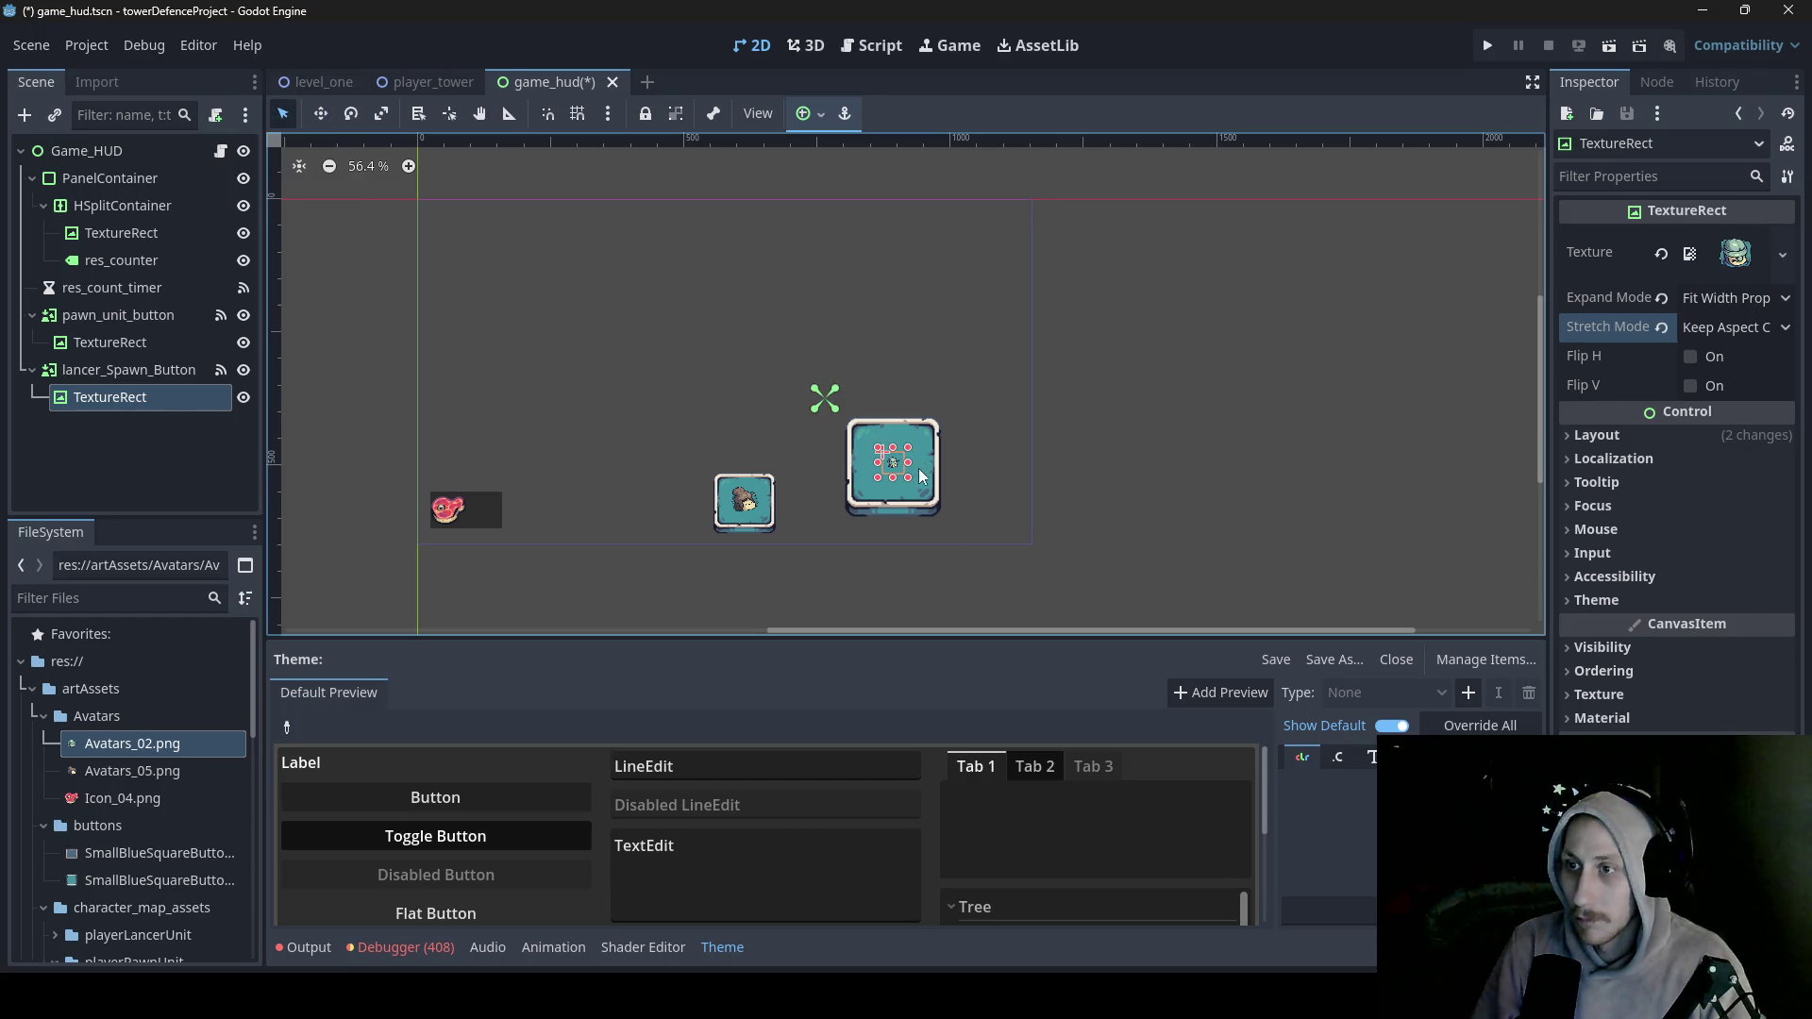
{"action": "mouse_move", "coordinate": [911, 484]}
{"action": "left_mouse_down"}
{"action": "mouse_move", "coordinate": [925, 522]}
{"action": "mouse_move", "coordinate": [892, 467]}
{"action": "left_mouse_up"}
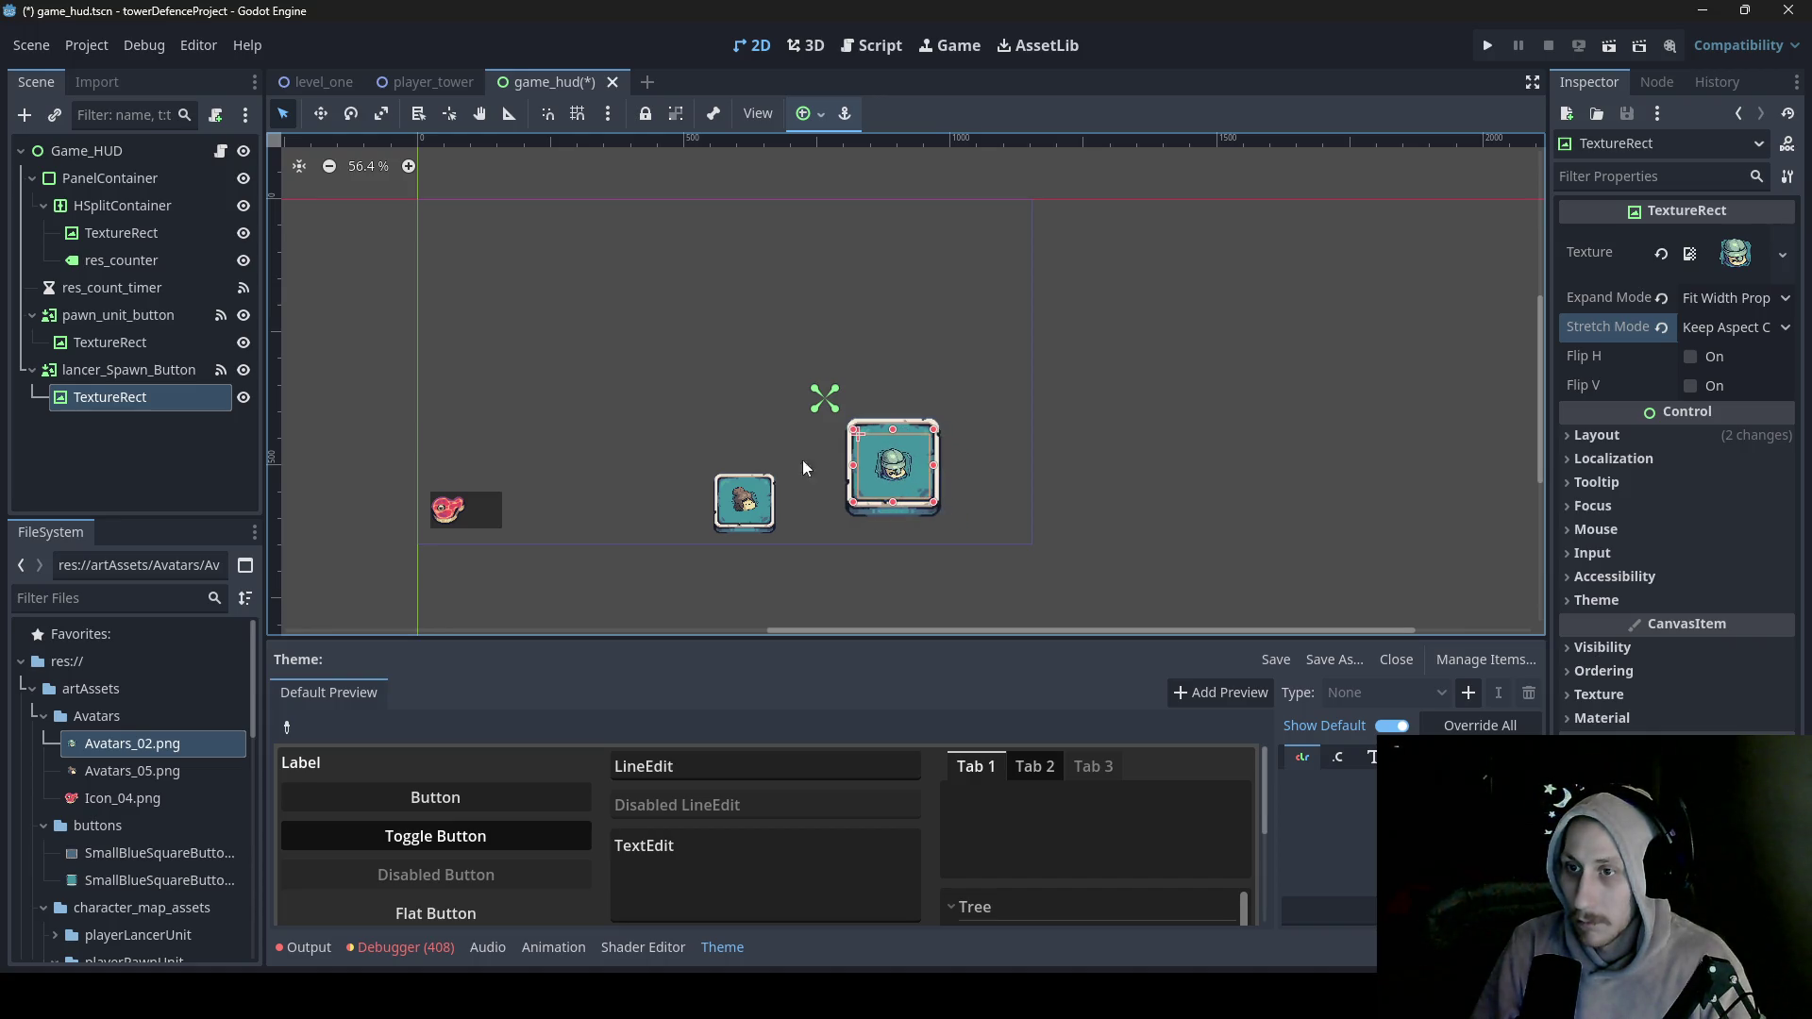
{"action": "left_click", "coordinate": [155, 368]}
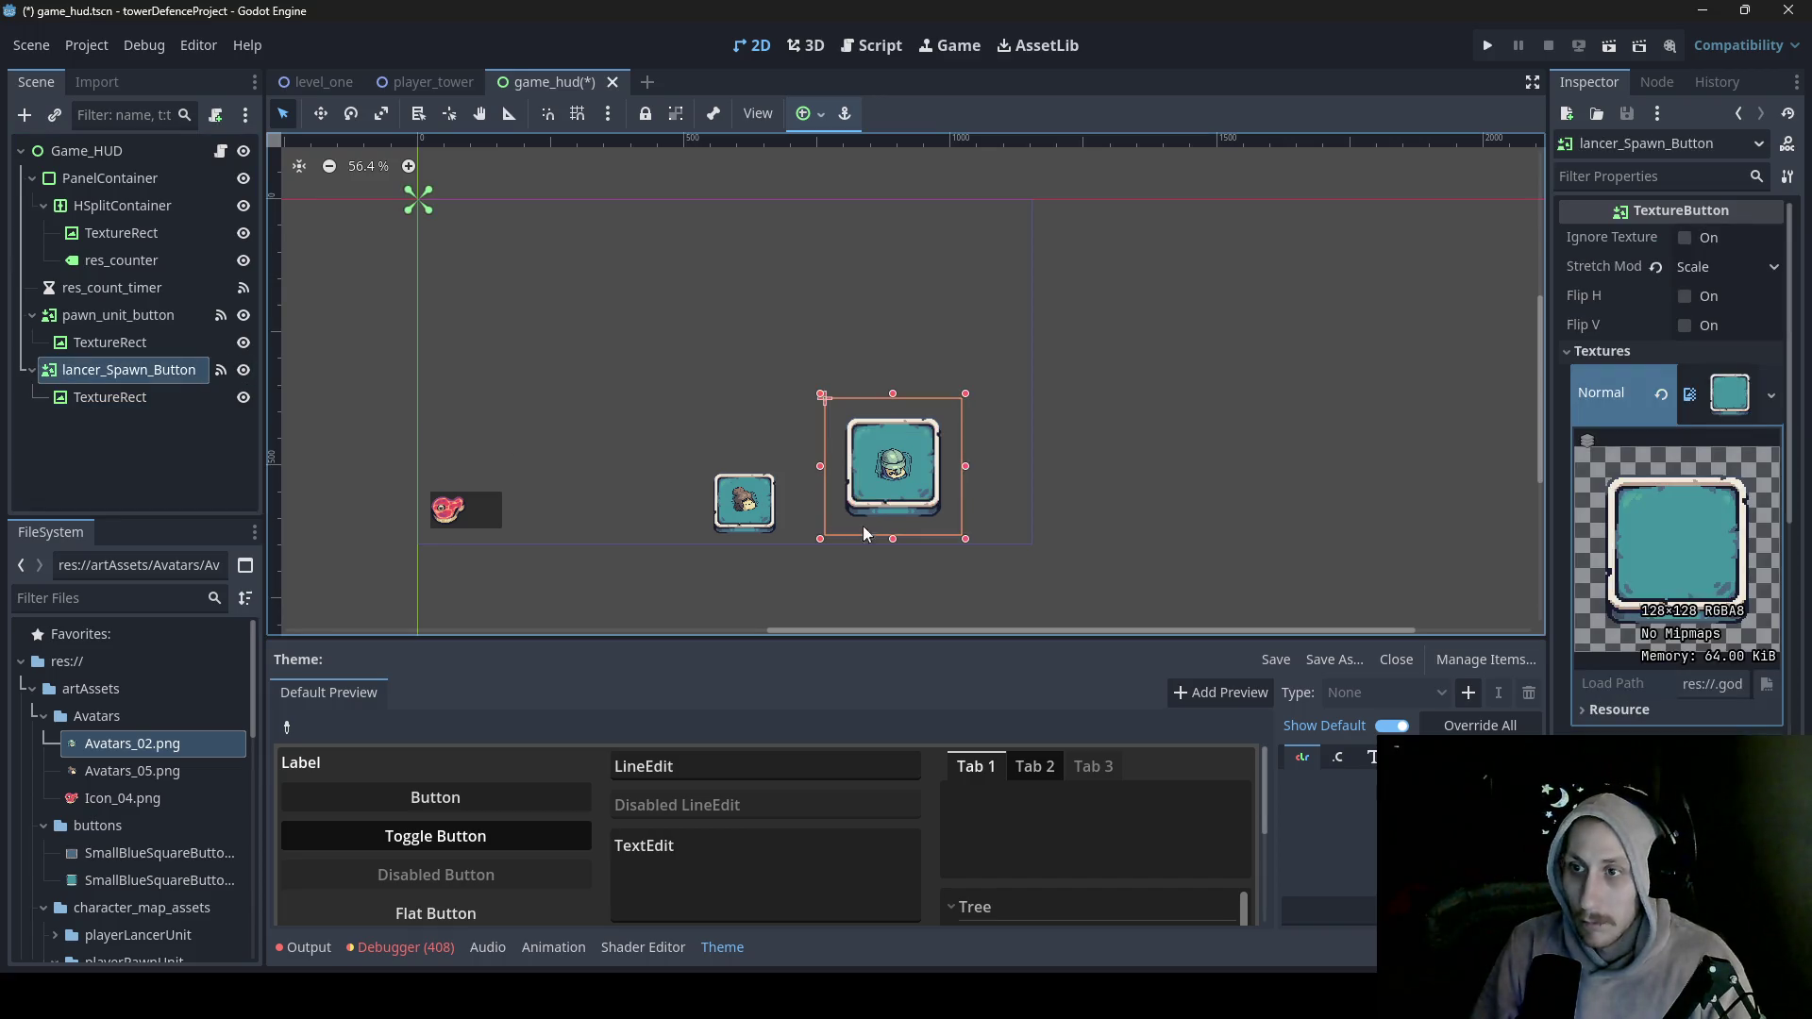
- Shrink lancer_Spawn_Button, trim its height, and nudge it 14 px right beside the pawn button
{"action": "left_click_drag", "start_coordinate": [965, 538], "coordinate": [921, 494]}
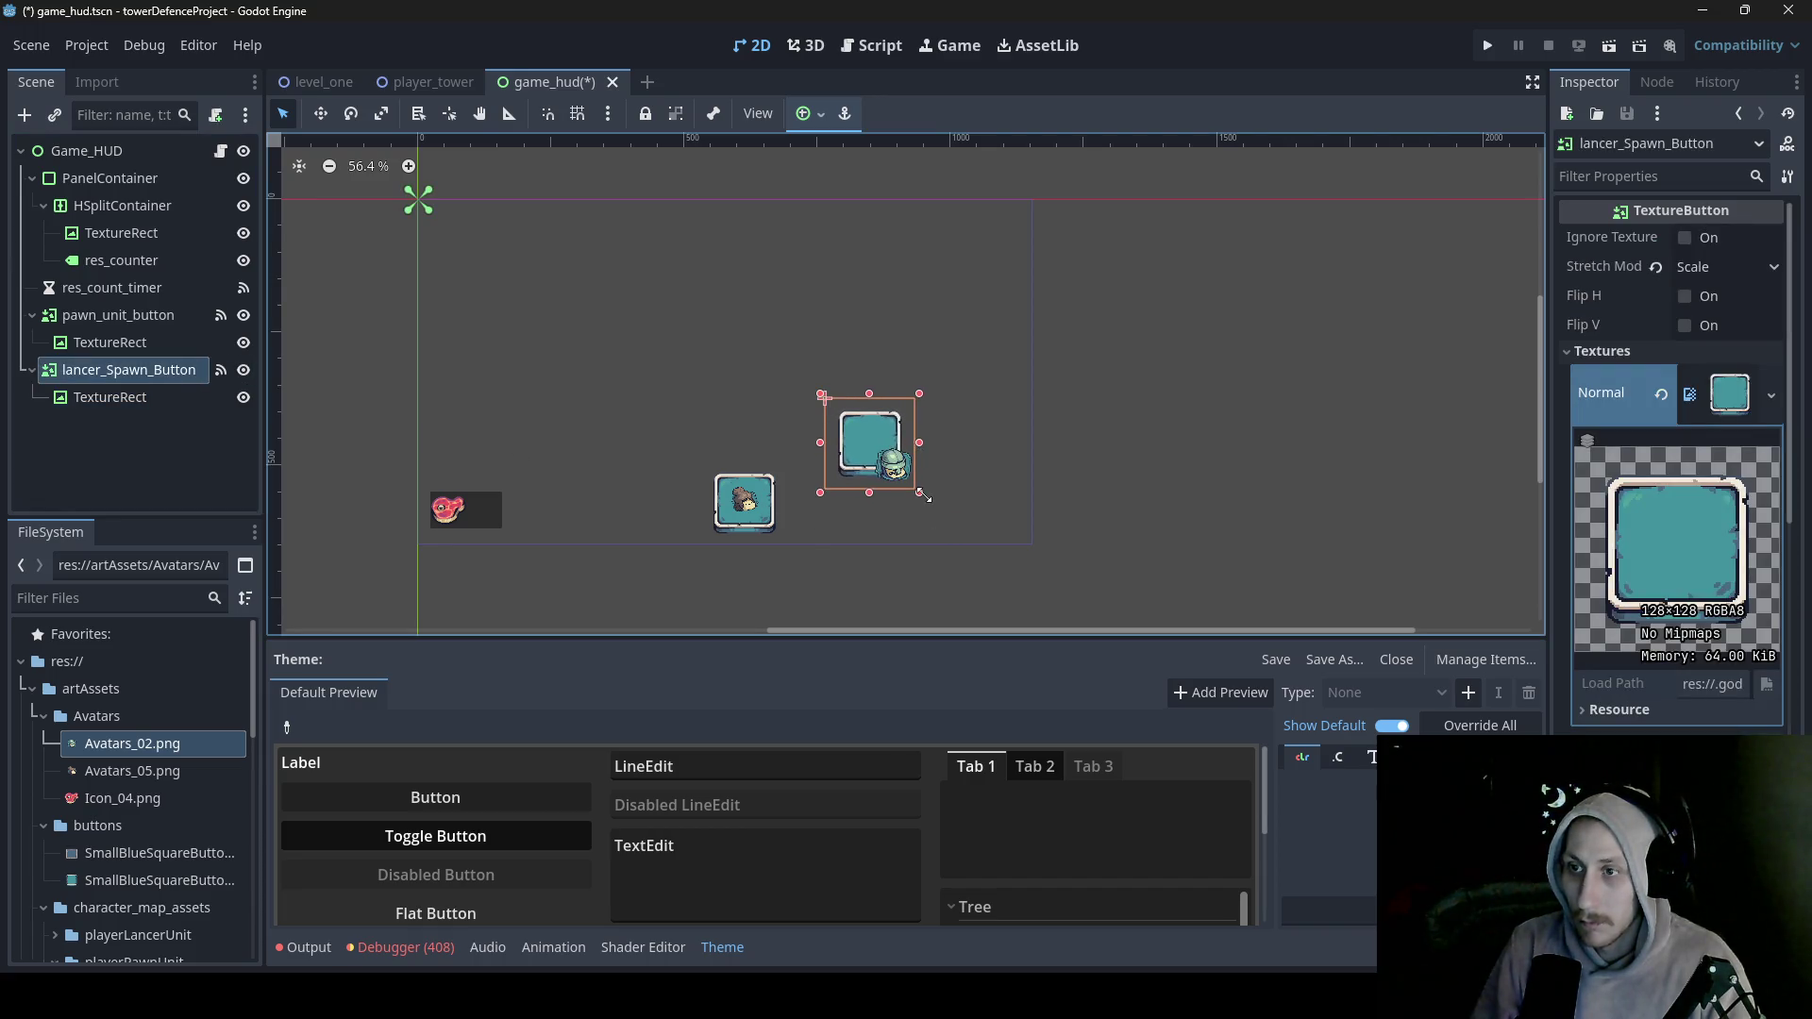
{"action": "mouse_move", "coordinate": [870, 437]}
{"action": "left_mouse_down"}
{"action": "mouse_move", "coordinate": [746, 496]}
{"action": "mouse_move", "coordinate": [808, 491]}
{"action": "left_mouse_up"}
{"action": "left_click_drag", "start_coordinate": [857, 553], "coordinate": [817, 510]}
{"action": "left_click", "coordinate": [838, 538]}
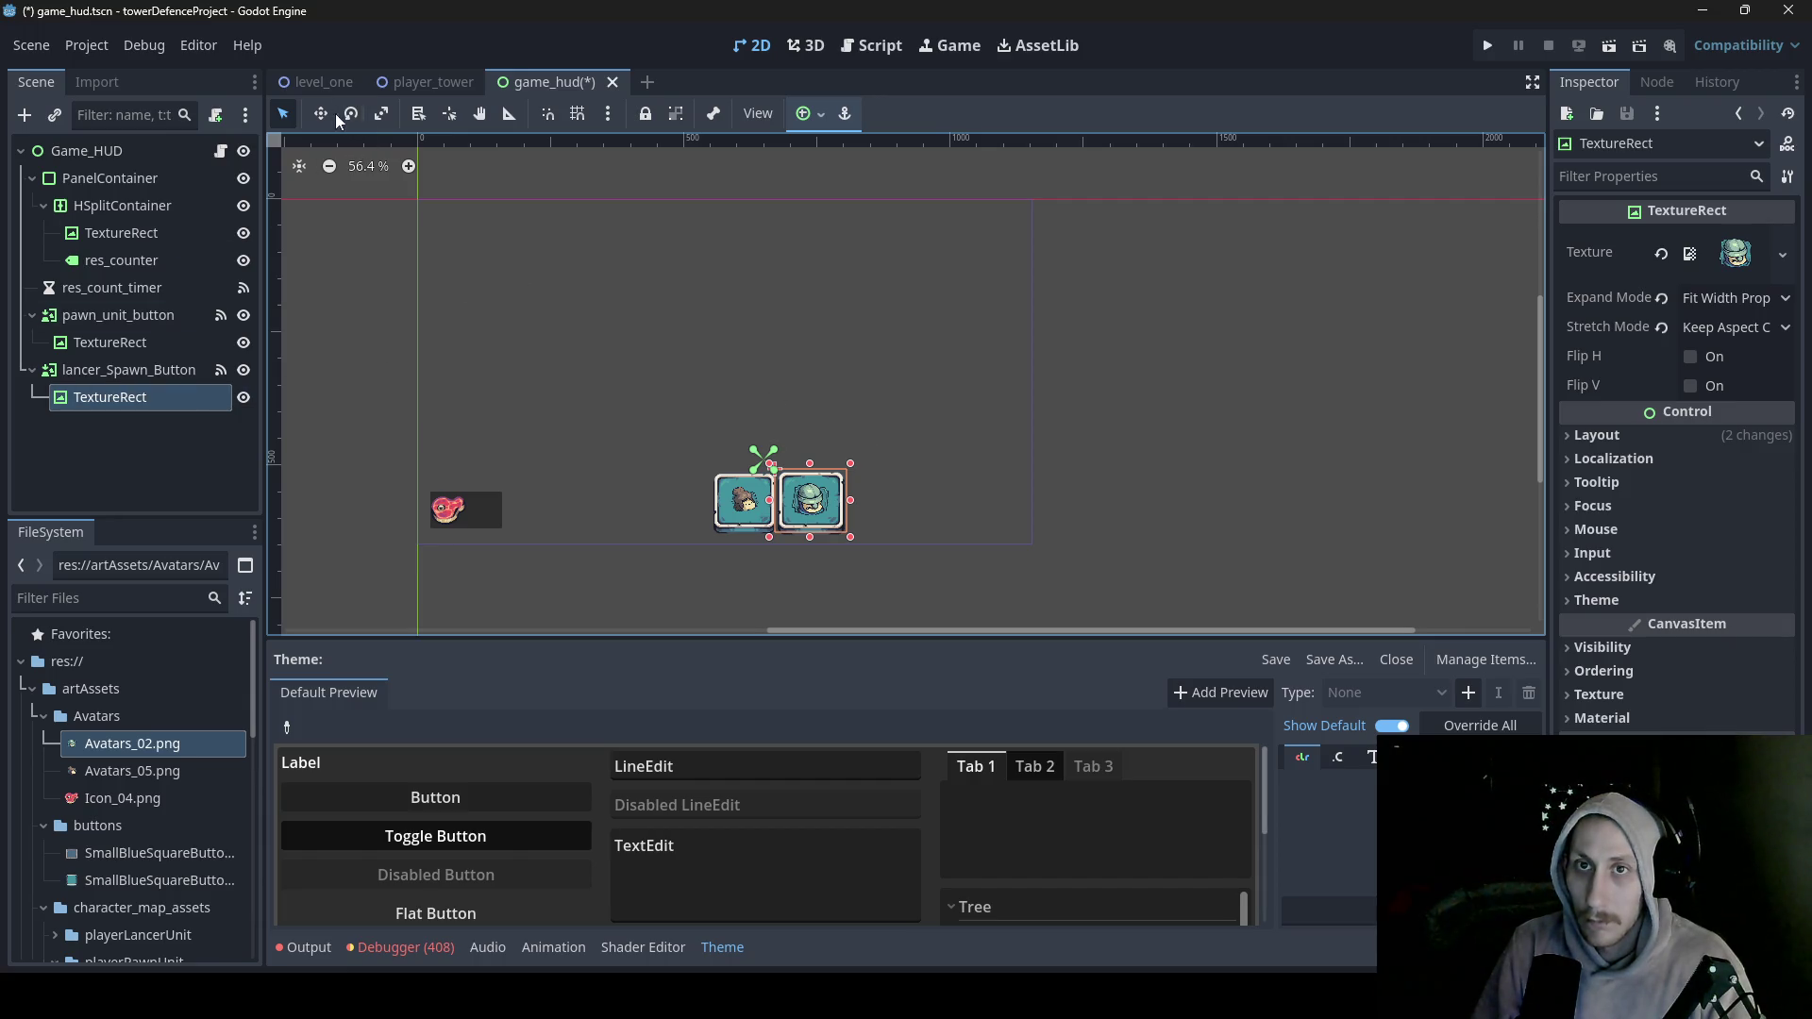
{"action": "left_click", "coordinate": [128, 369]}
{"action": "key", "text": "w"}
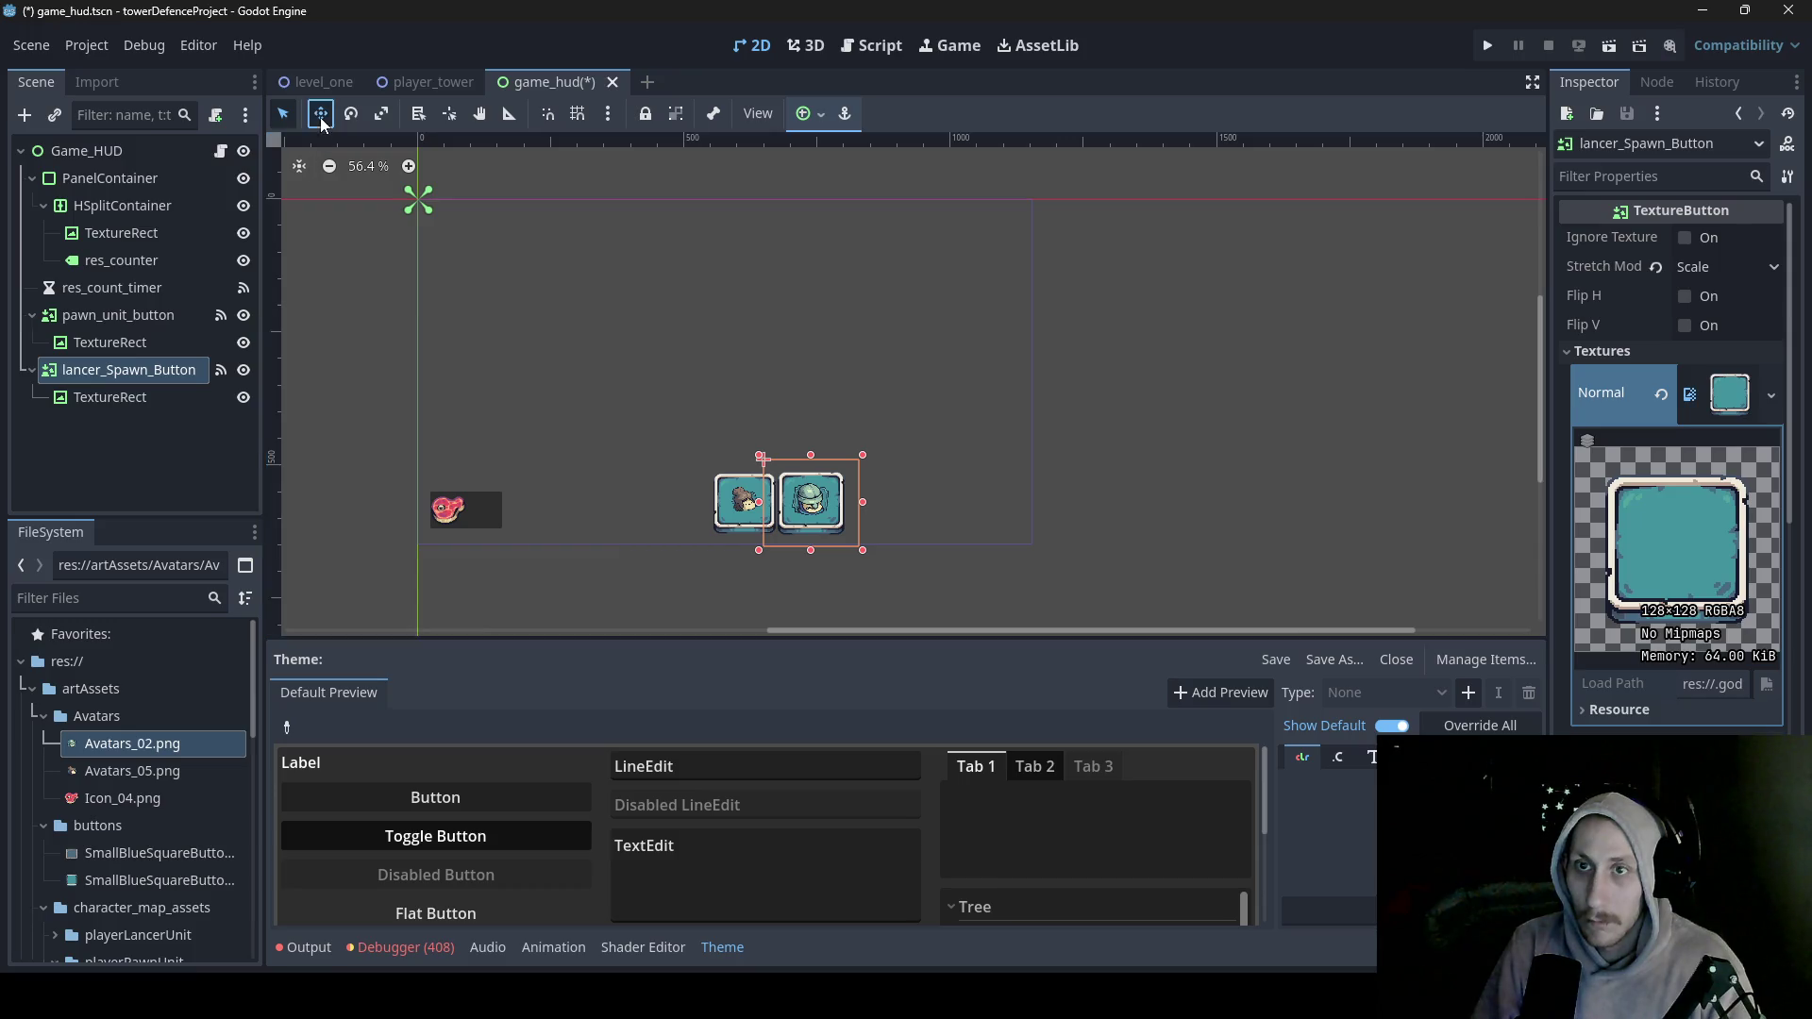
{"action": "mouse_move", "coordinate": [632, 381]}
{"action": "left_mouse_down"}
{"action": "mouse_move", "coordinate": [663, 380]}
{"action": "mouse_move", "coordinate": [640, 379]}
{"action": "left_mouse_up"}
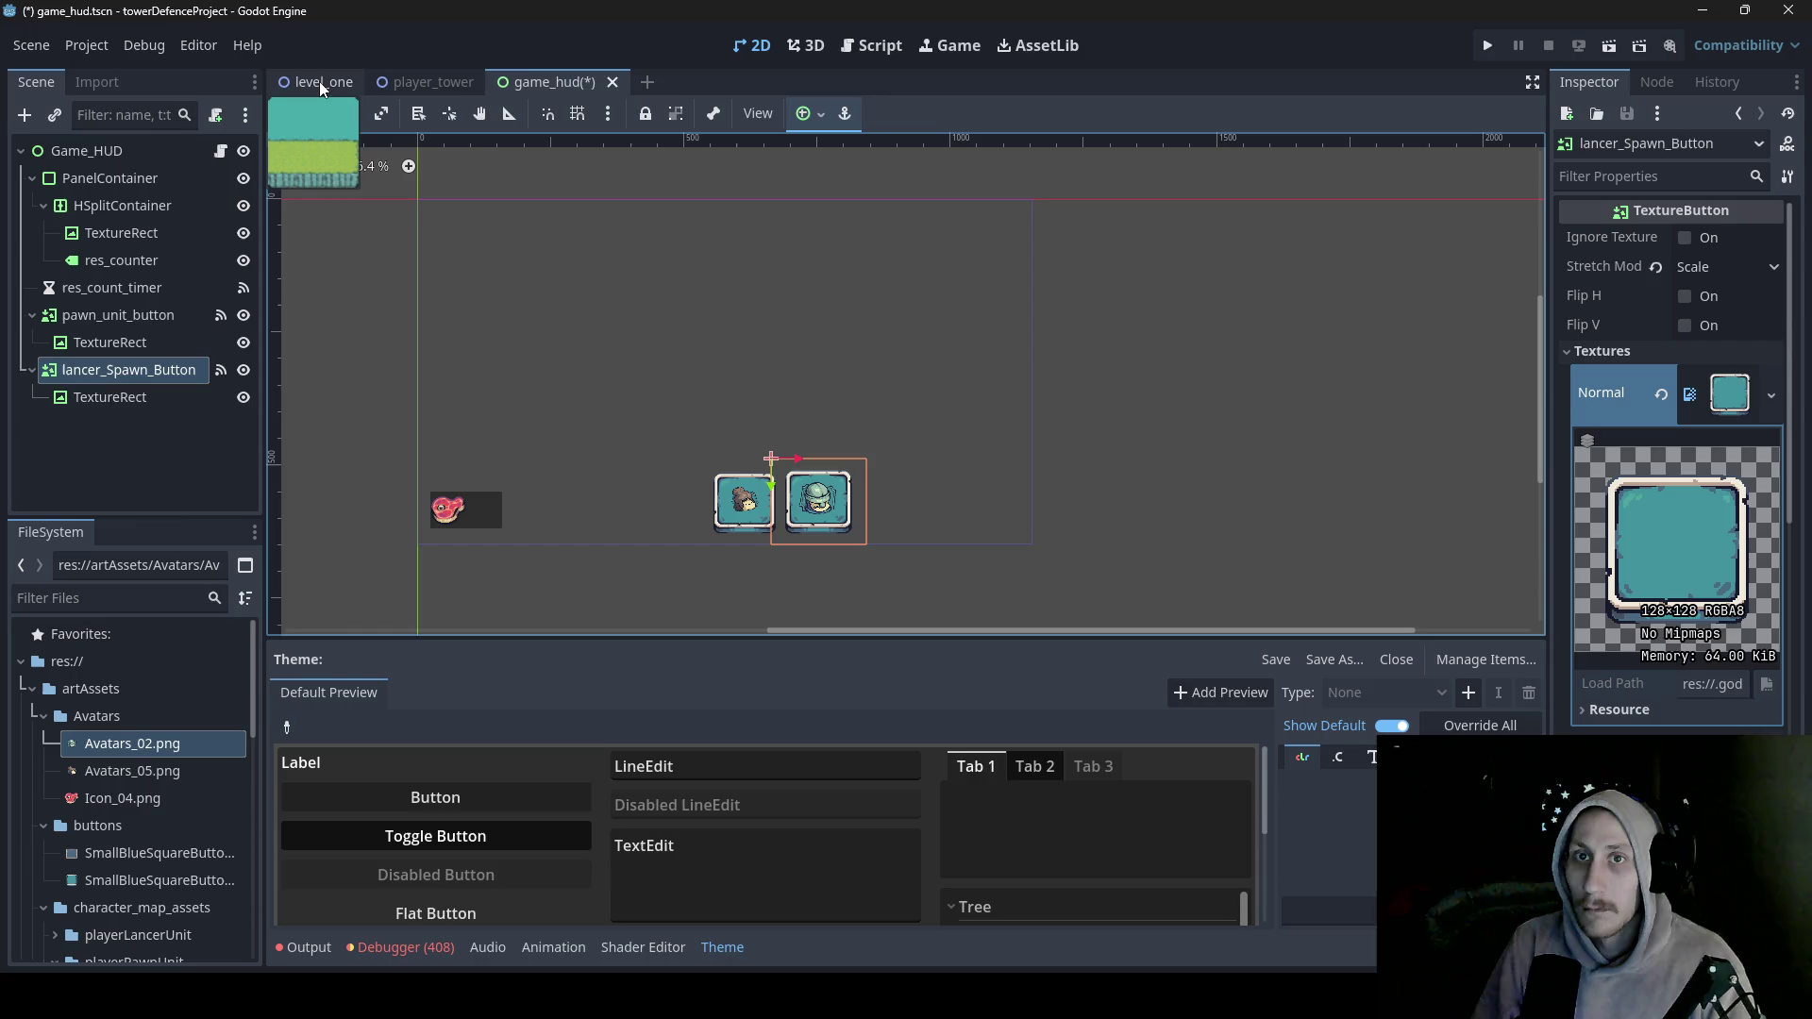
- Save the HUD scene and run the level_one scene
{"action": "key", "text": "ctrl+s"}
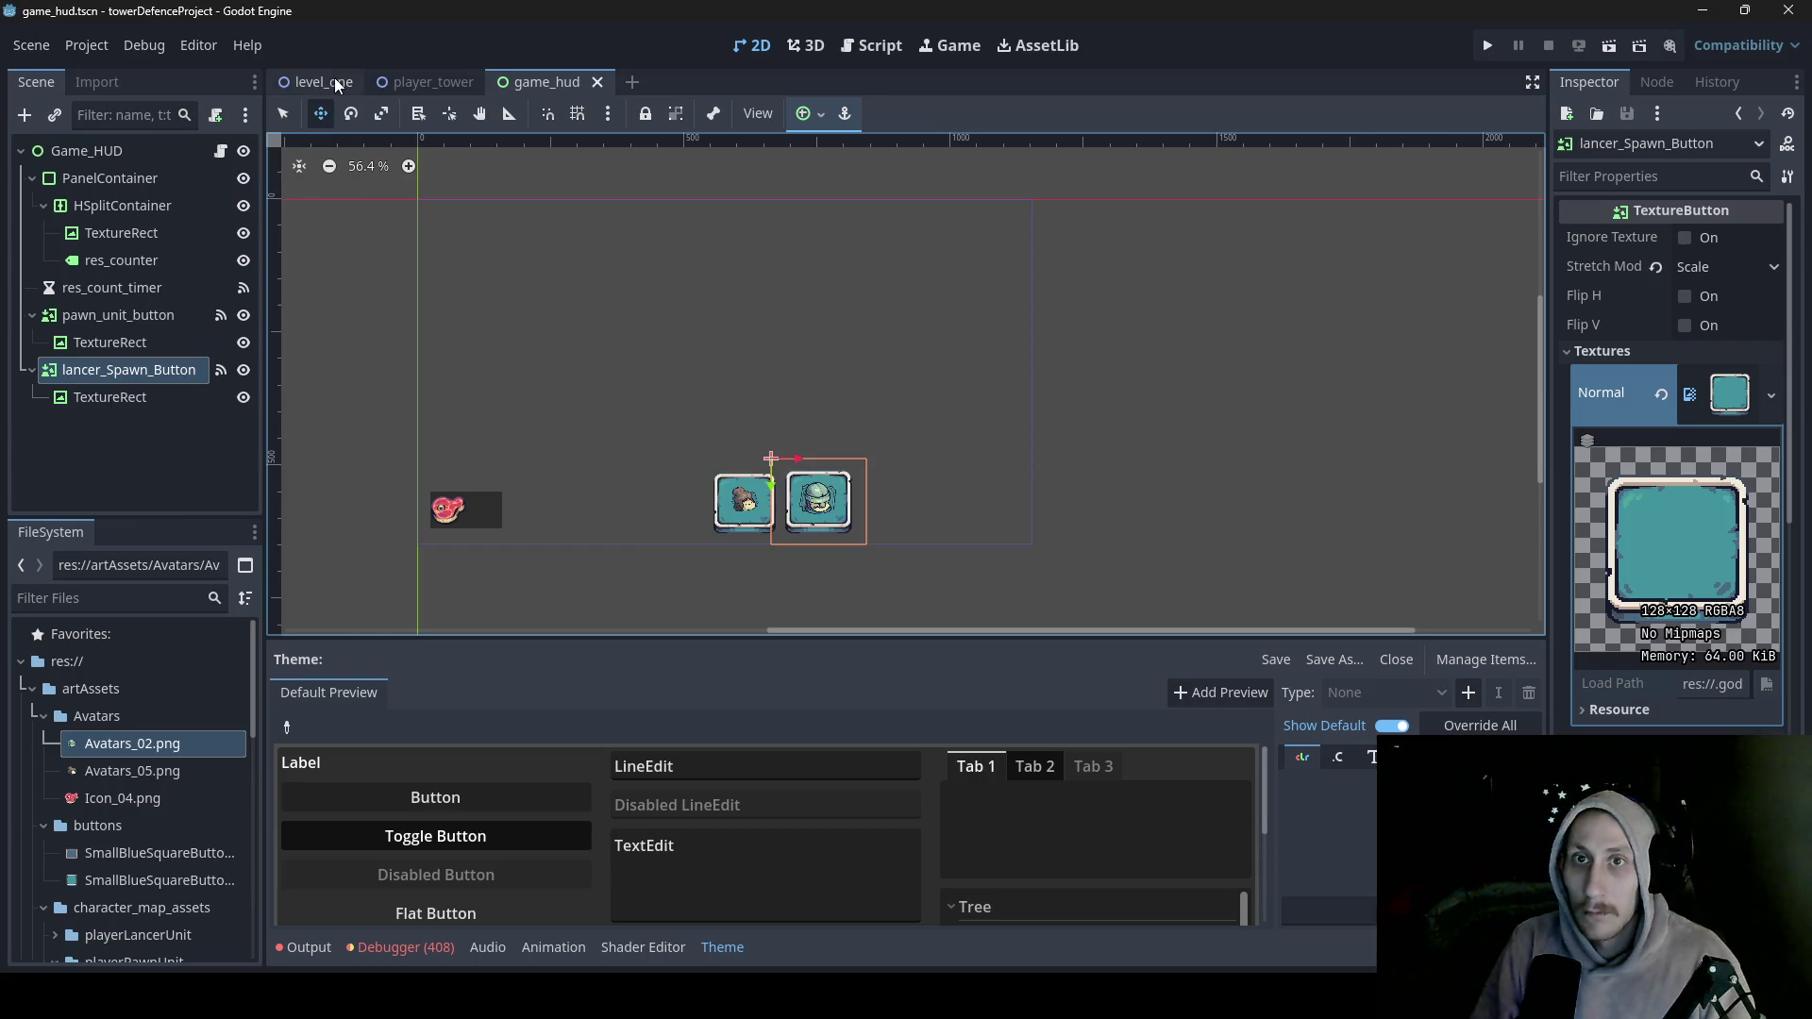
{"action": "left_click", "coordinate": [334, 82]}
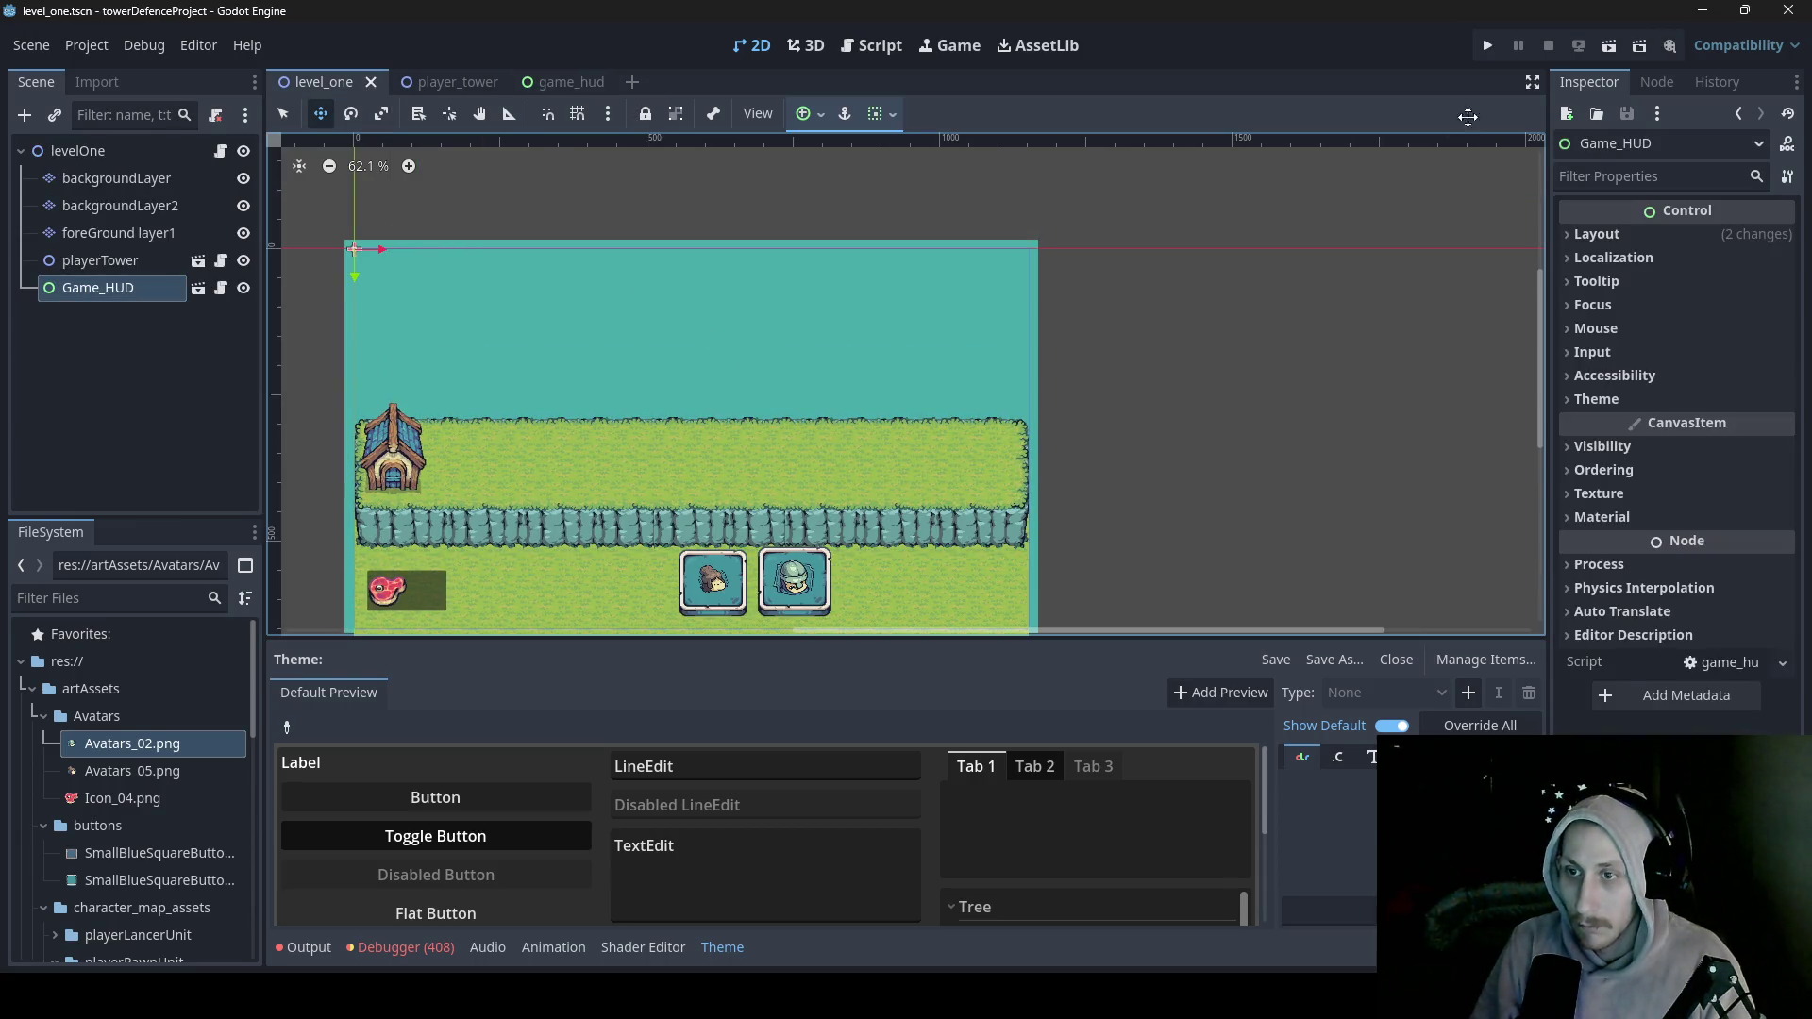
{"action": "left_click", "coordinate": [1616, 52]}
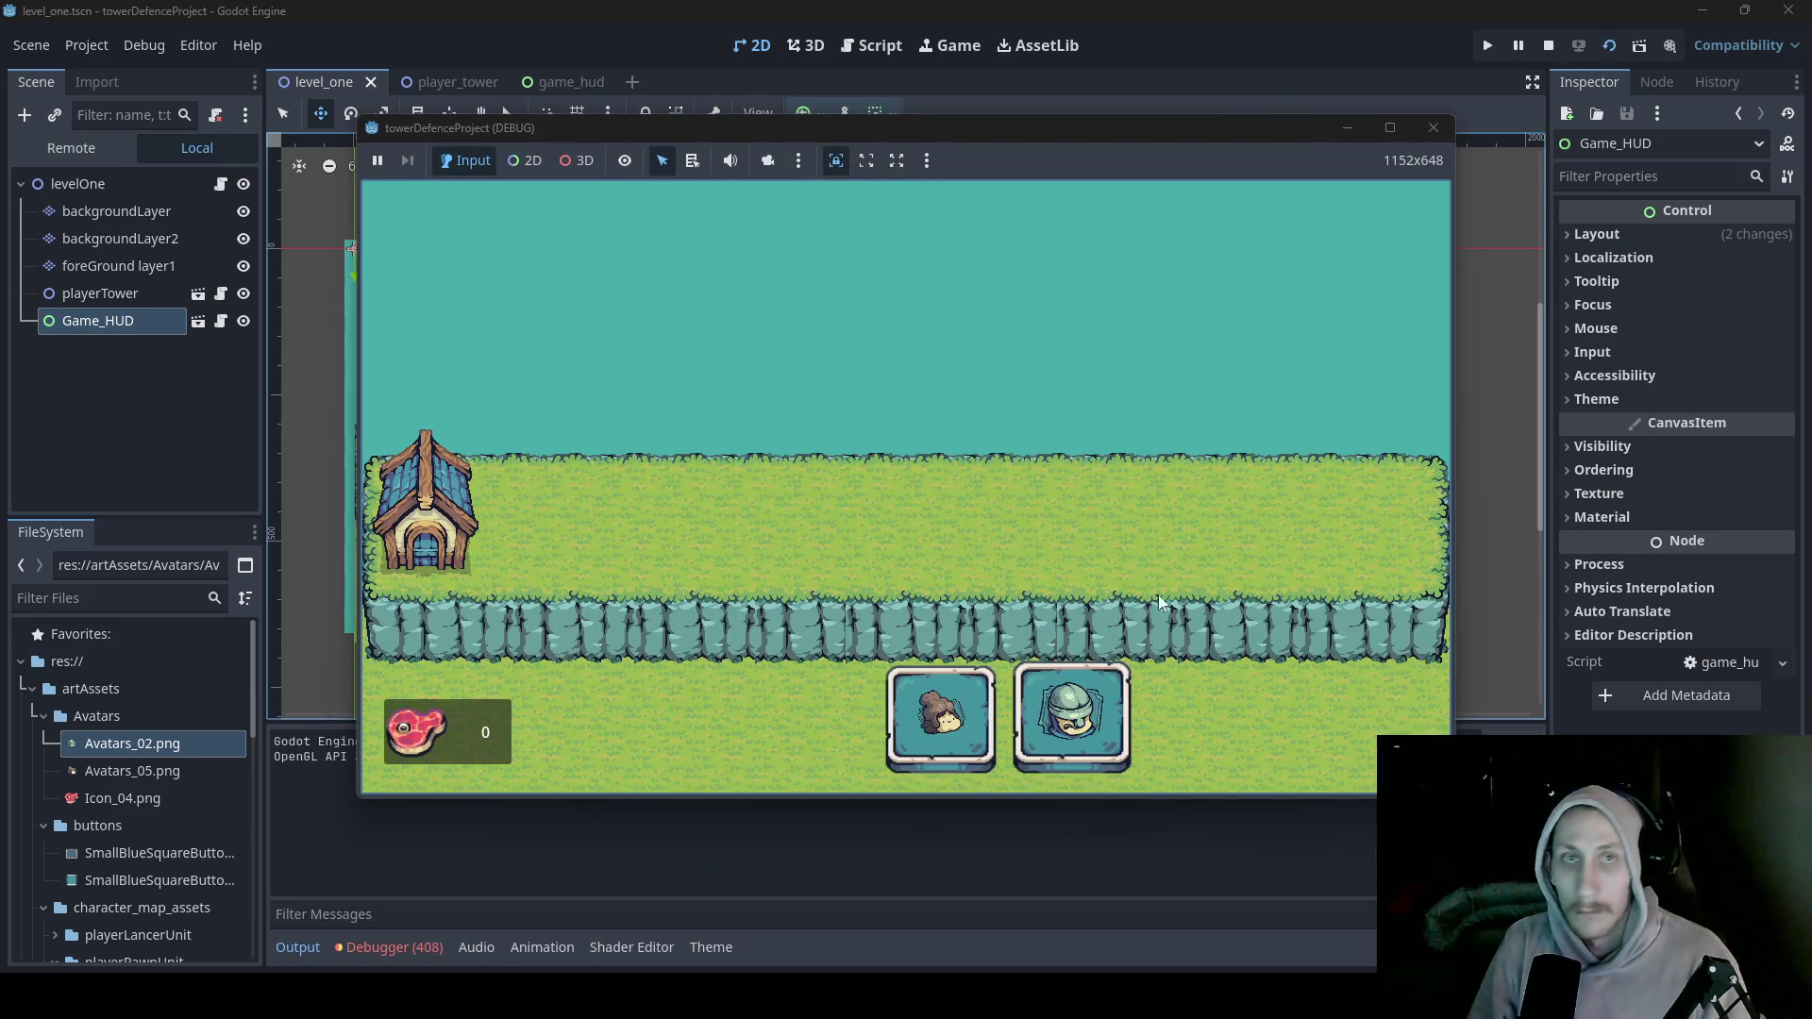
- Press the first avatar button three times and the helmeted button twice, then stop the game
{"action": "left_click", "coordinate": [941, 725]}
{"action": "left_click", "coordinate": [941, 724]}
{"action": "left_click", "coordinate": [941, 724]}
{"action": "left_click", "coordinate": [1077, 722]}
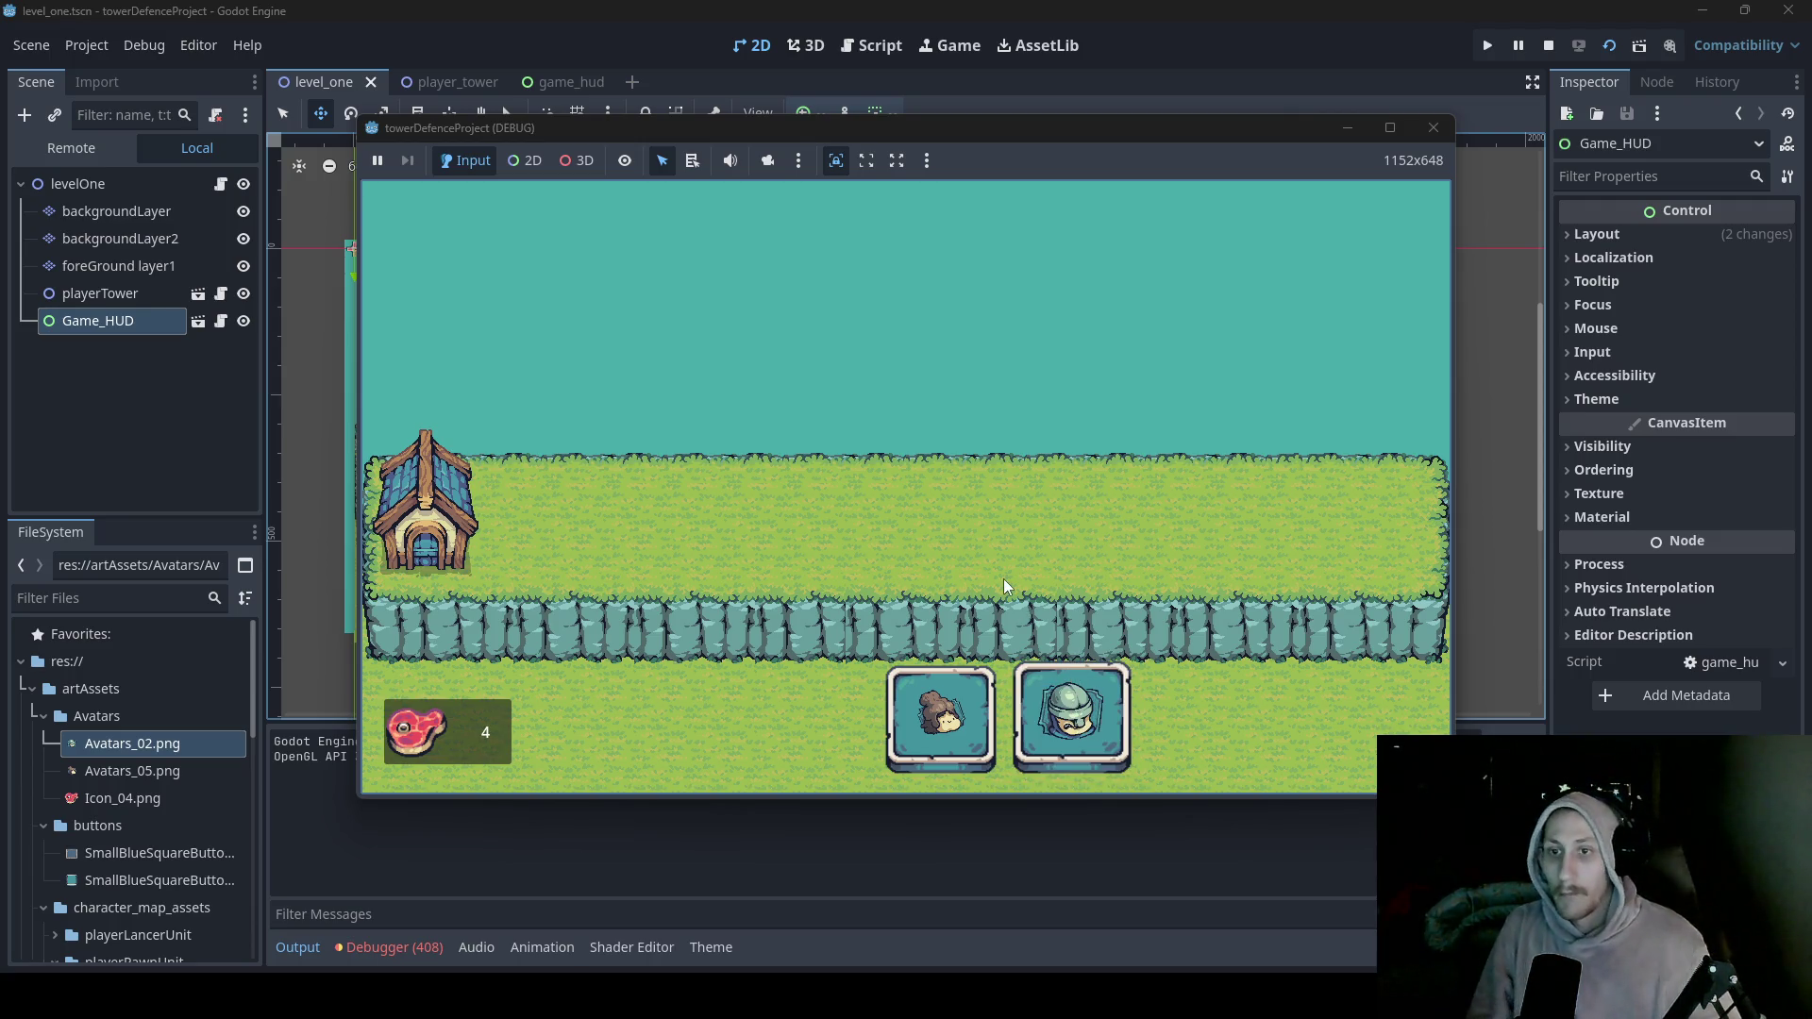
{"action": "left_click", "coordinate": [1069, 728]}
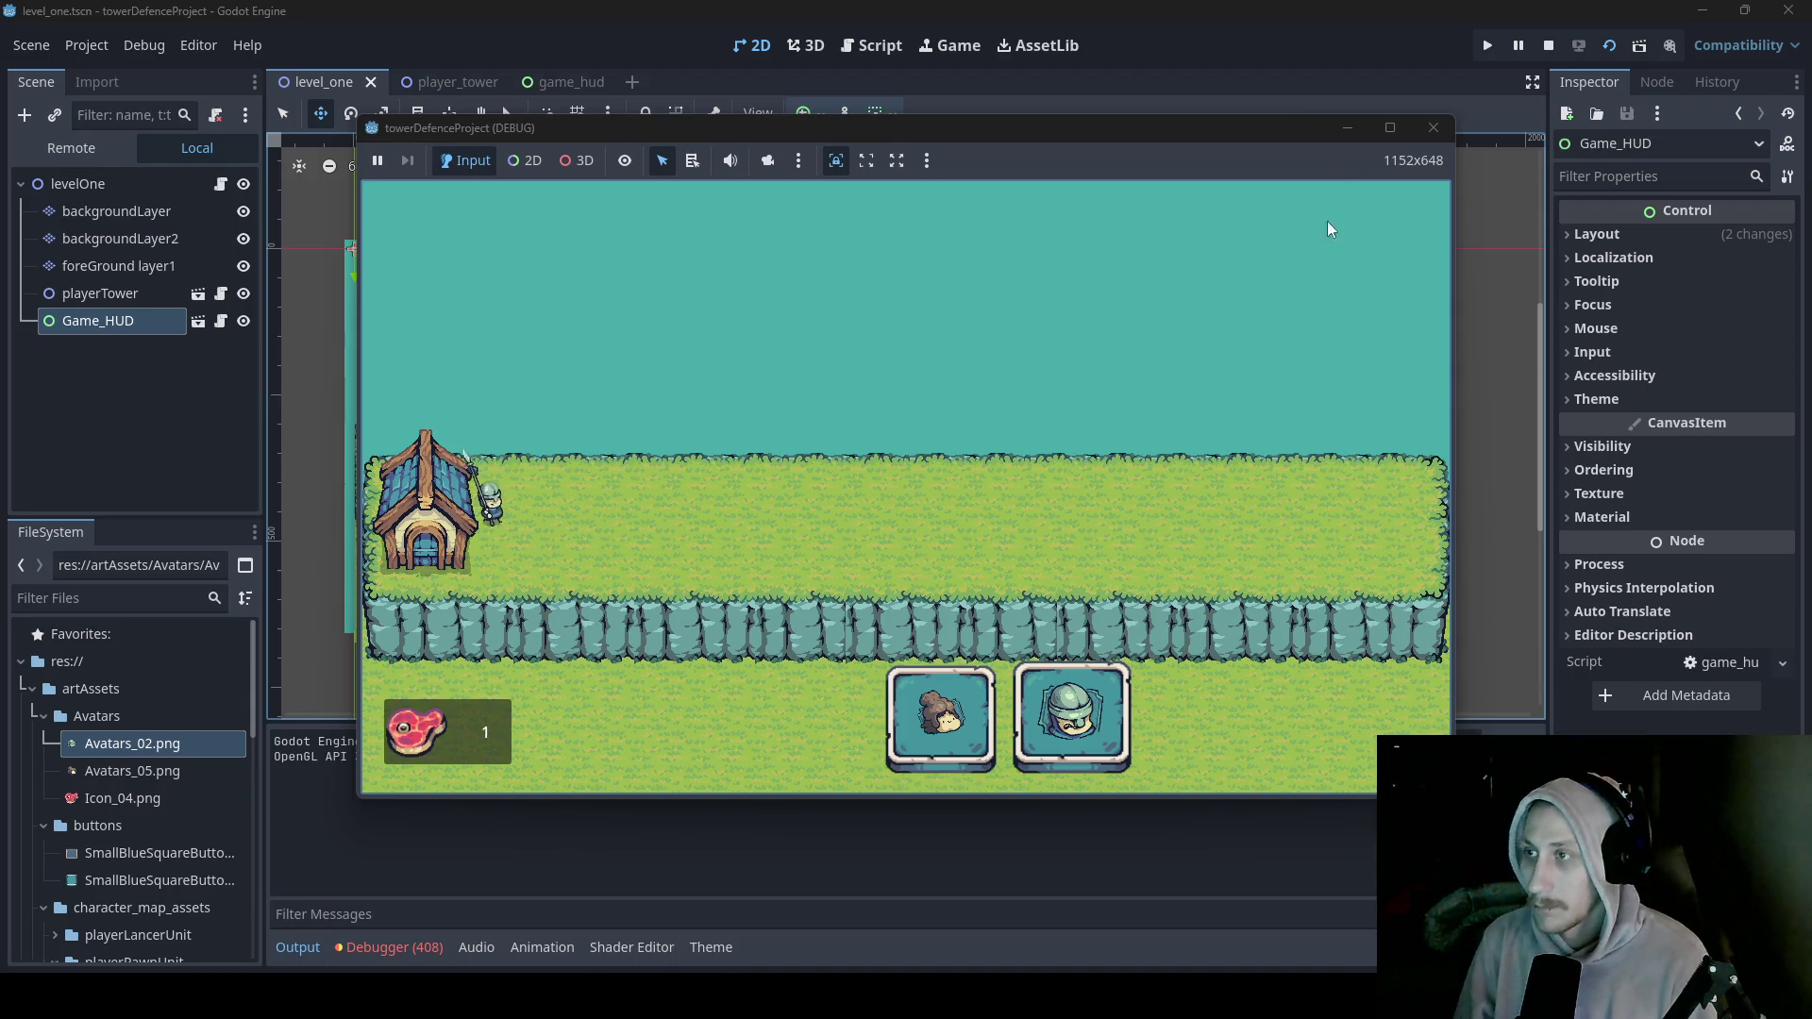
{"action": "left_click", "coordinate": [1428, 128]}
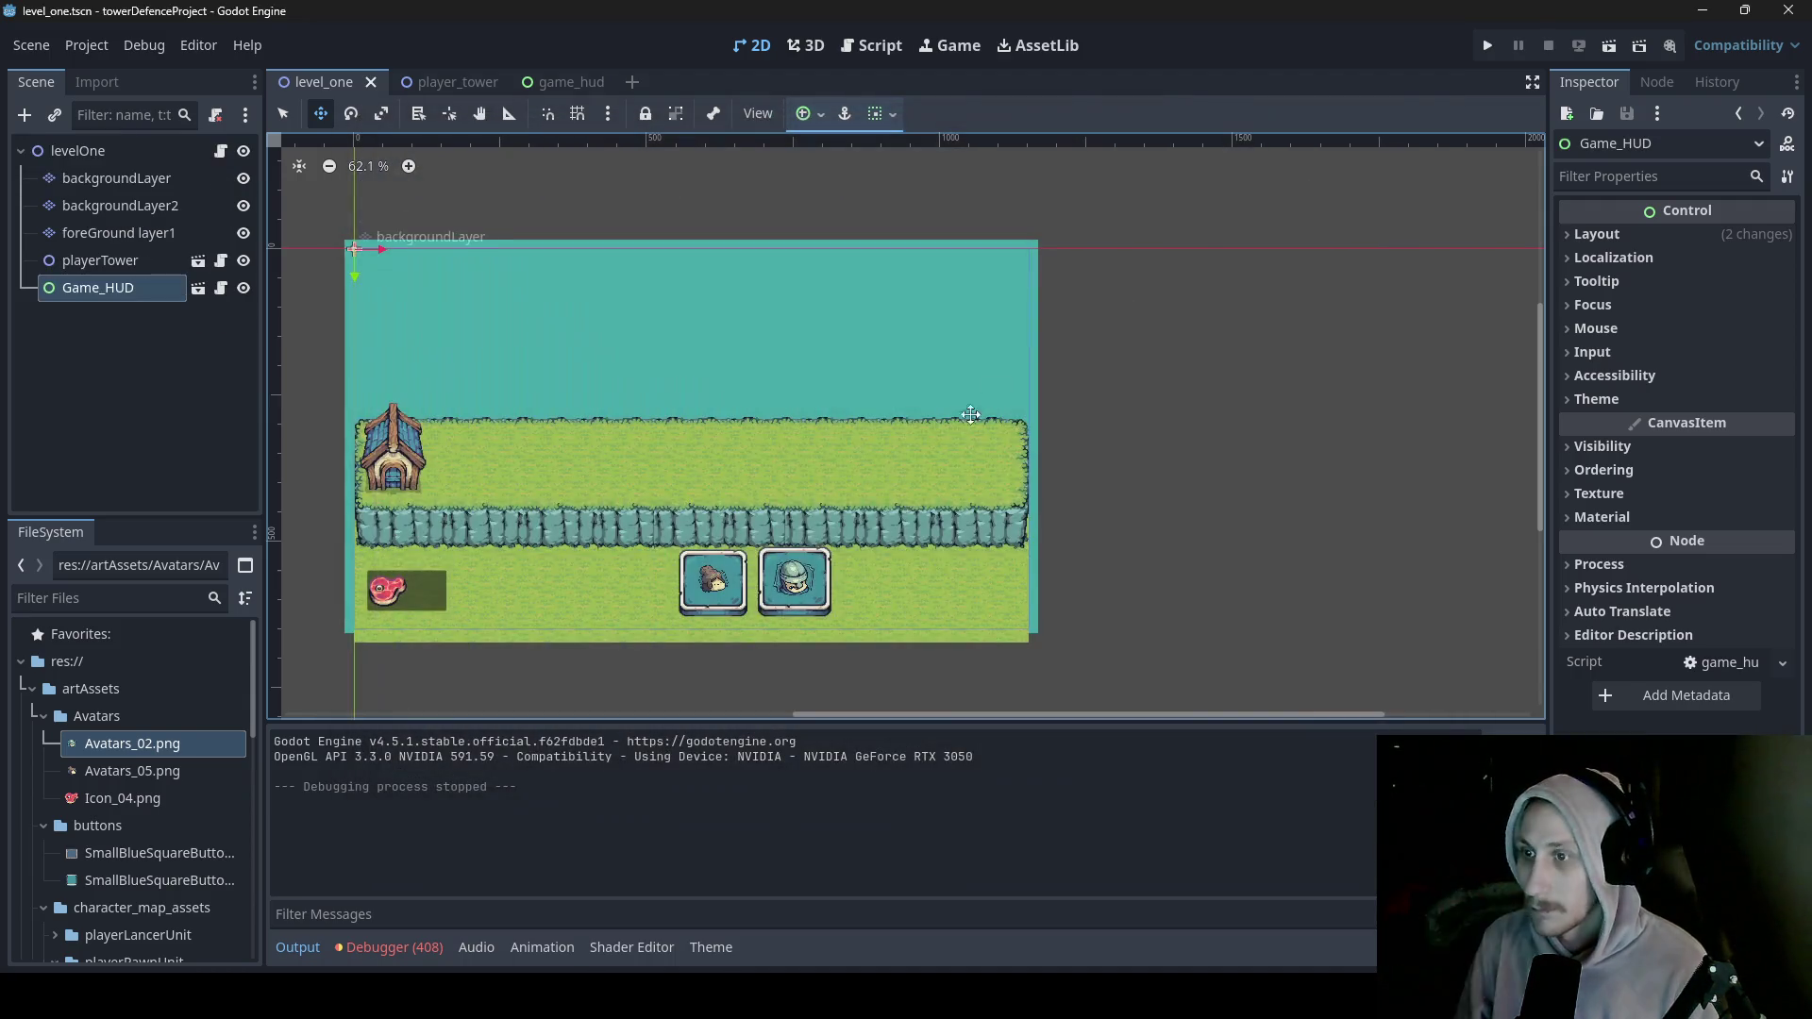
- Back in game_hud, lower the lancer button's top edge to make it 178 × 157
{"action": "left_click", "coordinate": [565, 84]}
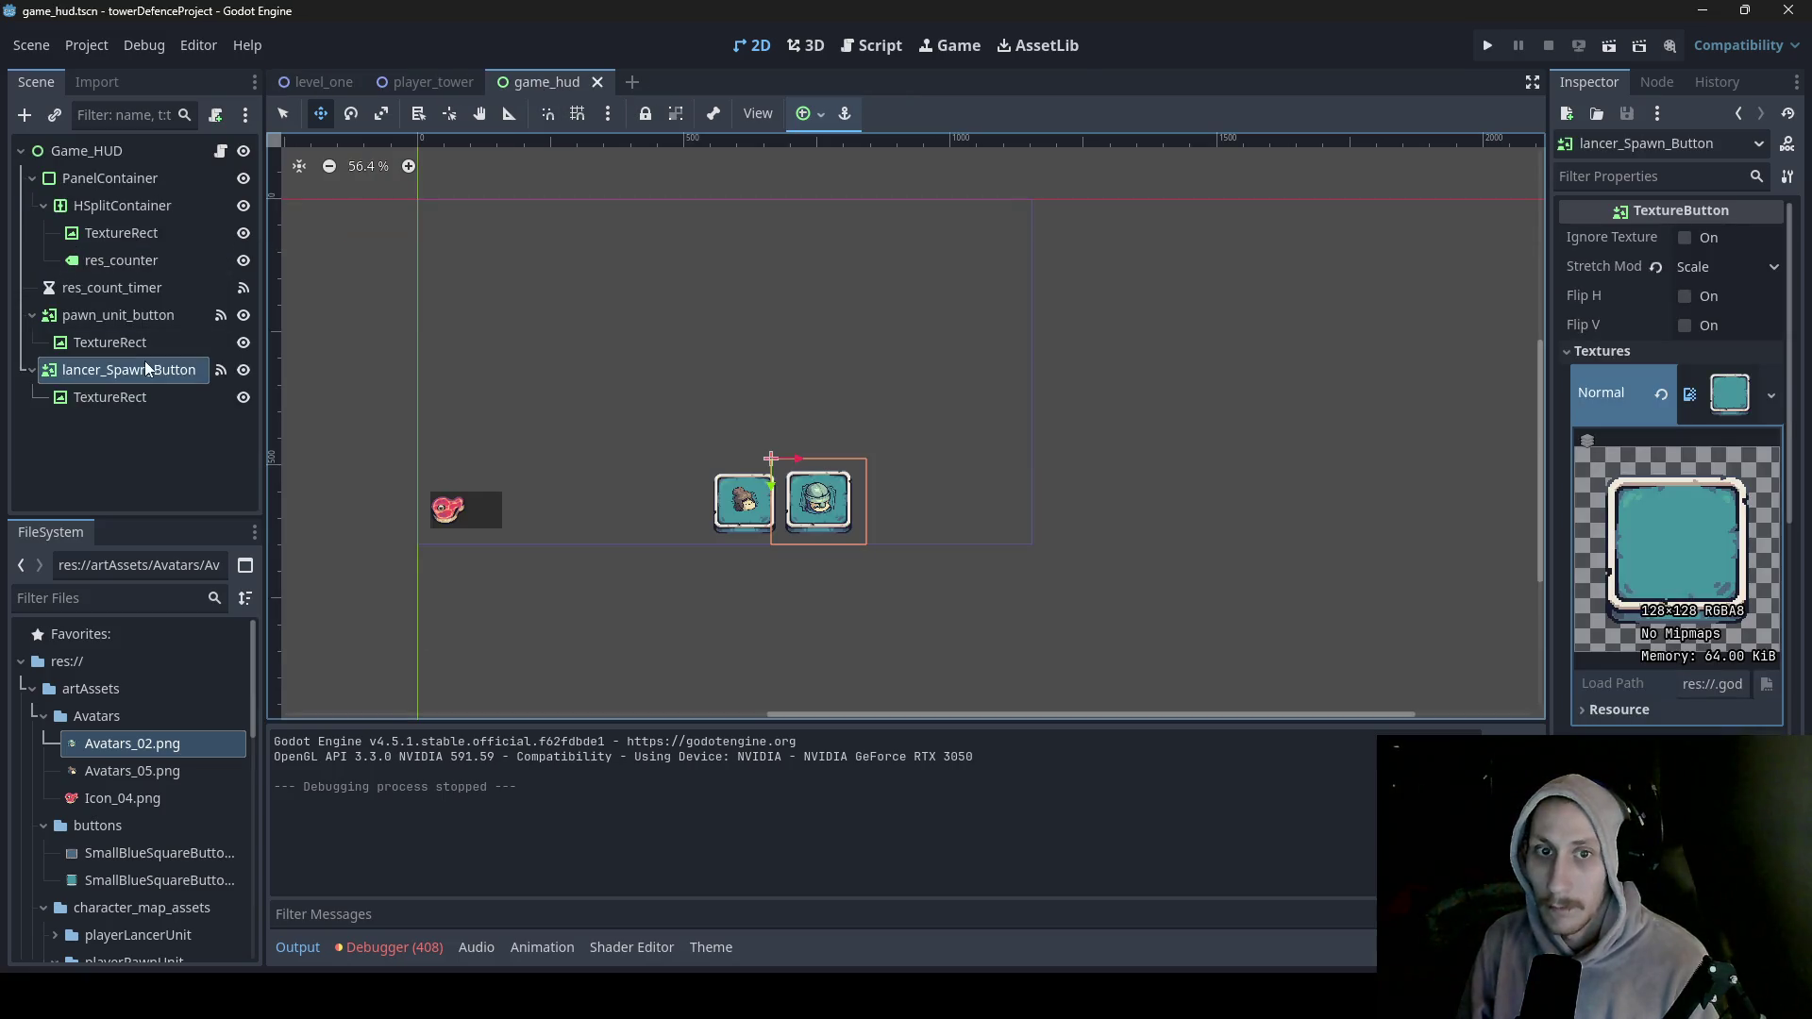
{"action": "left_click", "coordinate": [284, 113]}
{"action": "left_click_drag", "start_coordinate": [818, 456], "coordinate": [816, 449]}
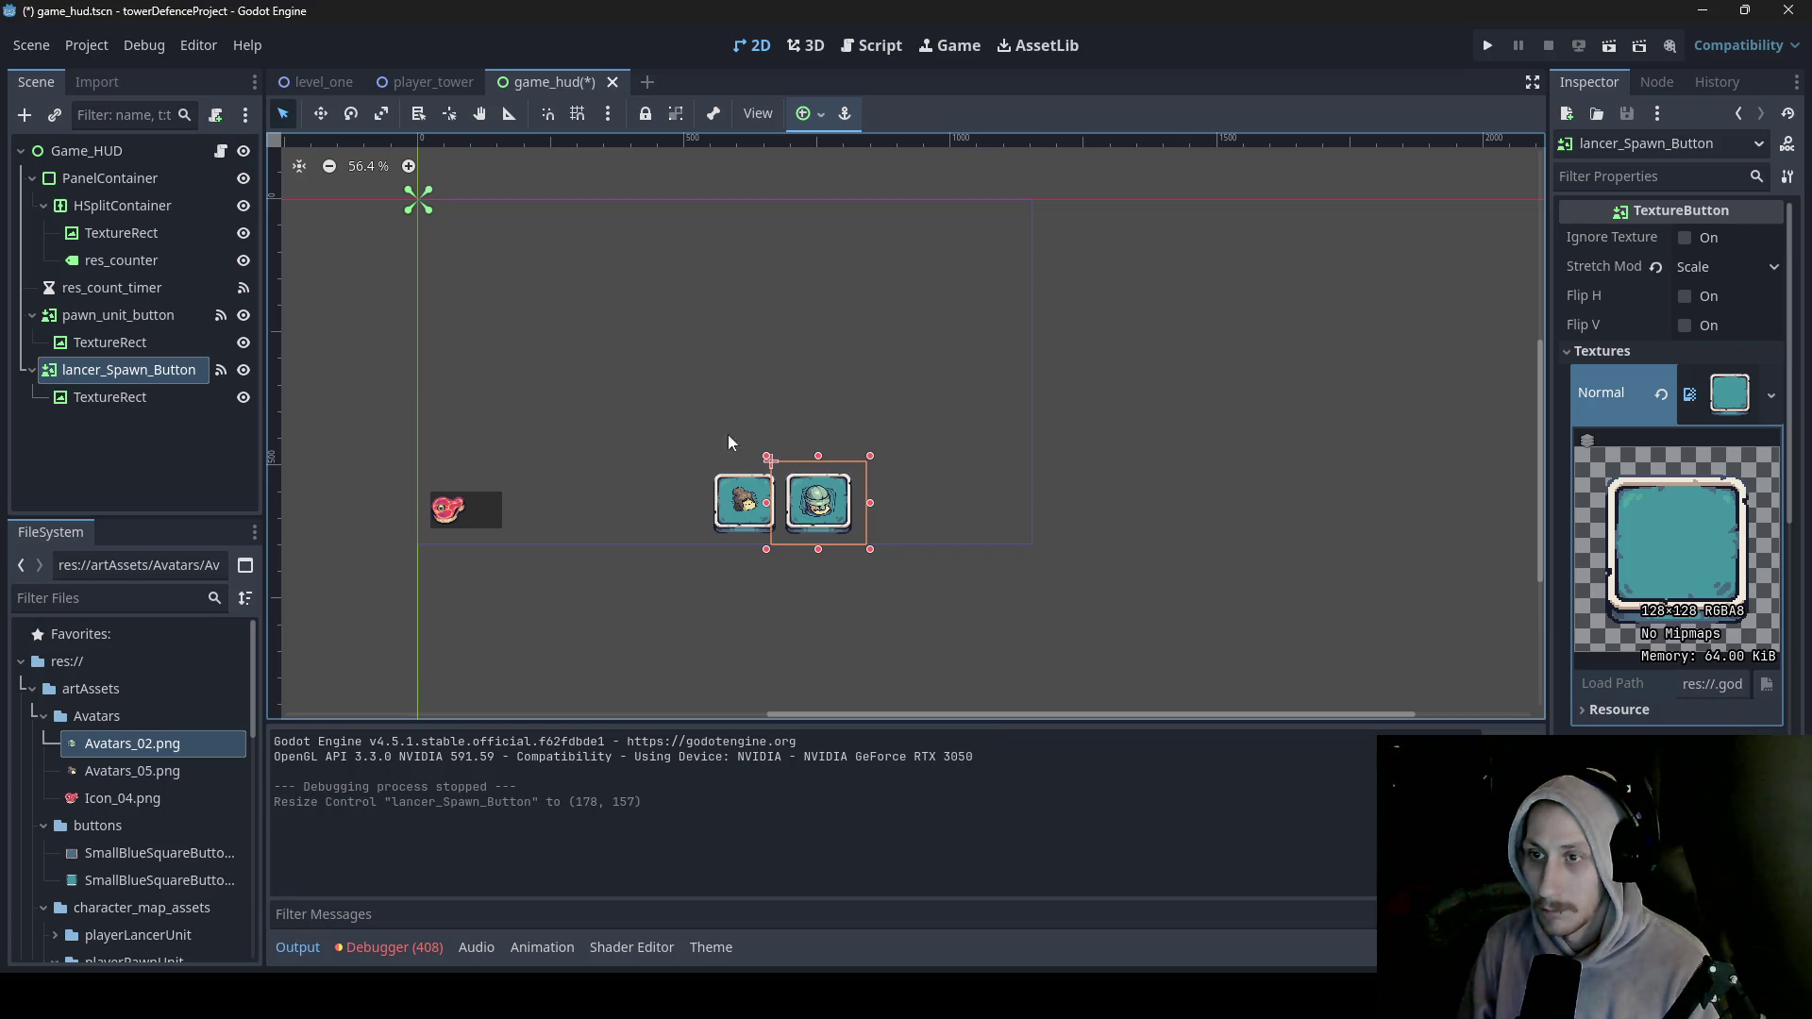
- Shrink the lancer avatar and adjust the top and bottom edges of both avatars
{"action": "left_click", "coordinate": [110, 396]}
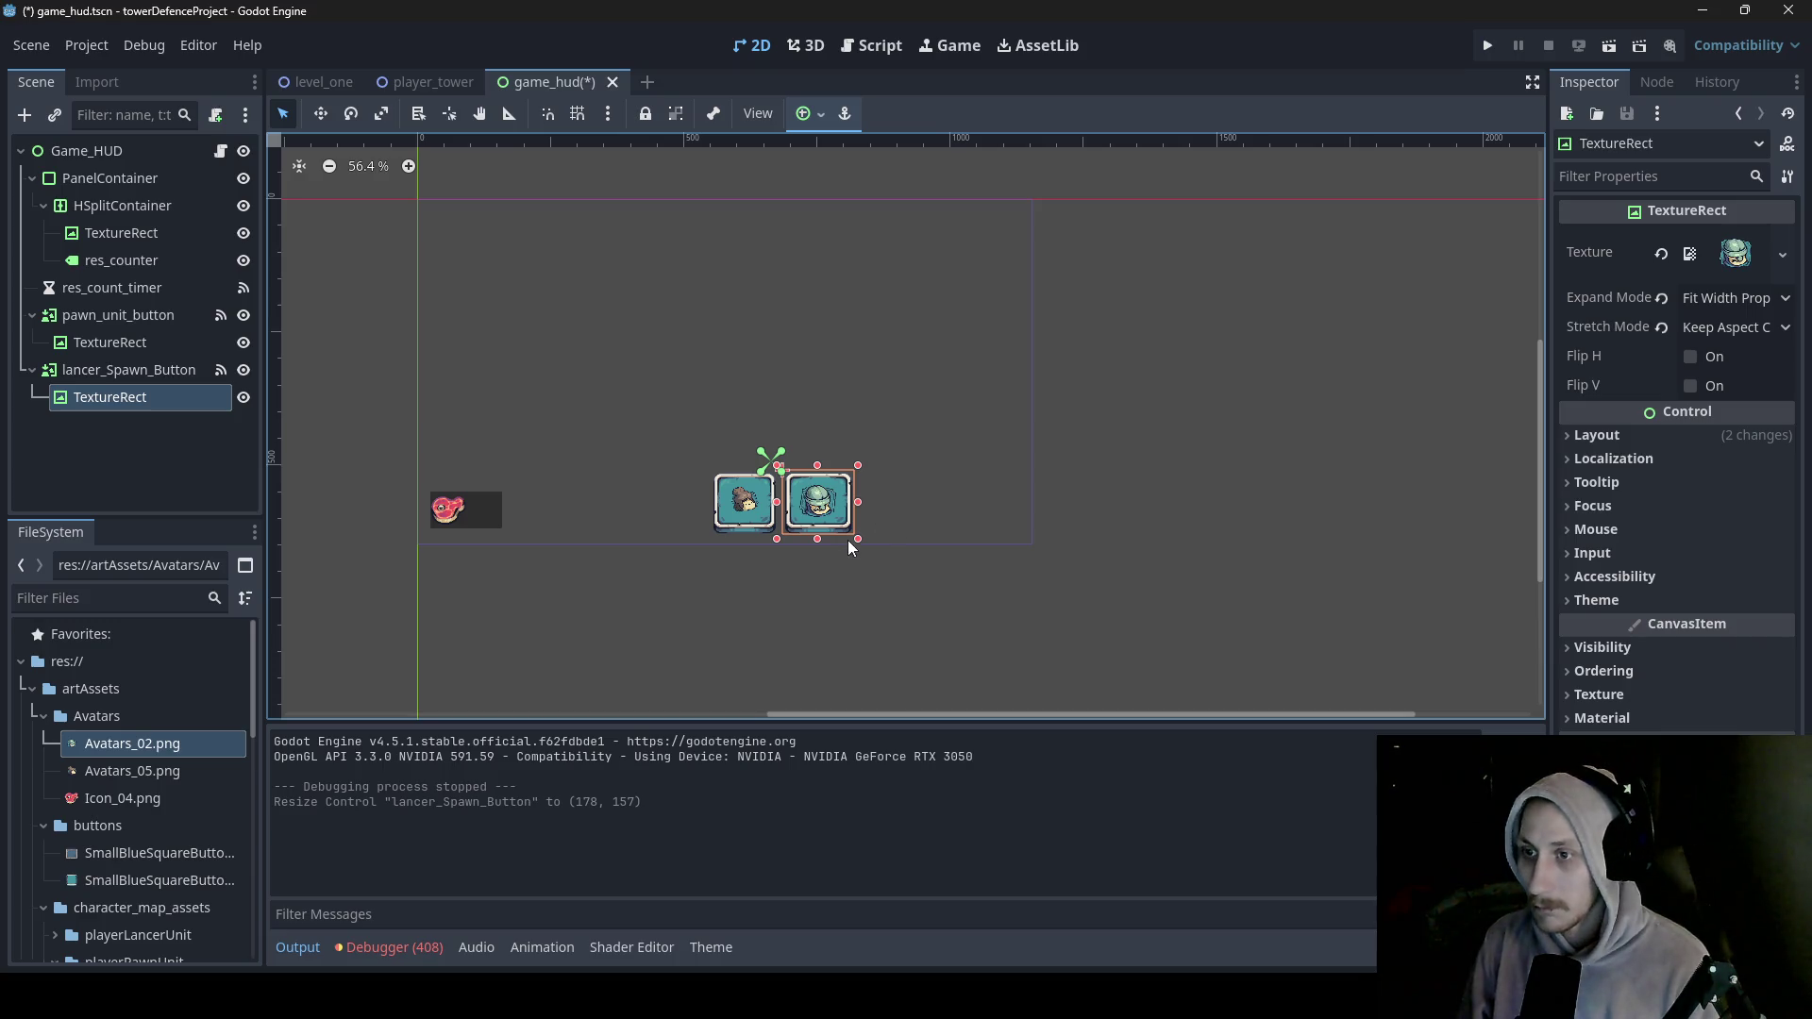
{"action": "left_click_drag", "start_coordinate": [858, 543], "coordinate": [807, 501]}
{"action": "left_click", "coordinate": [741, 506]}
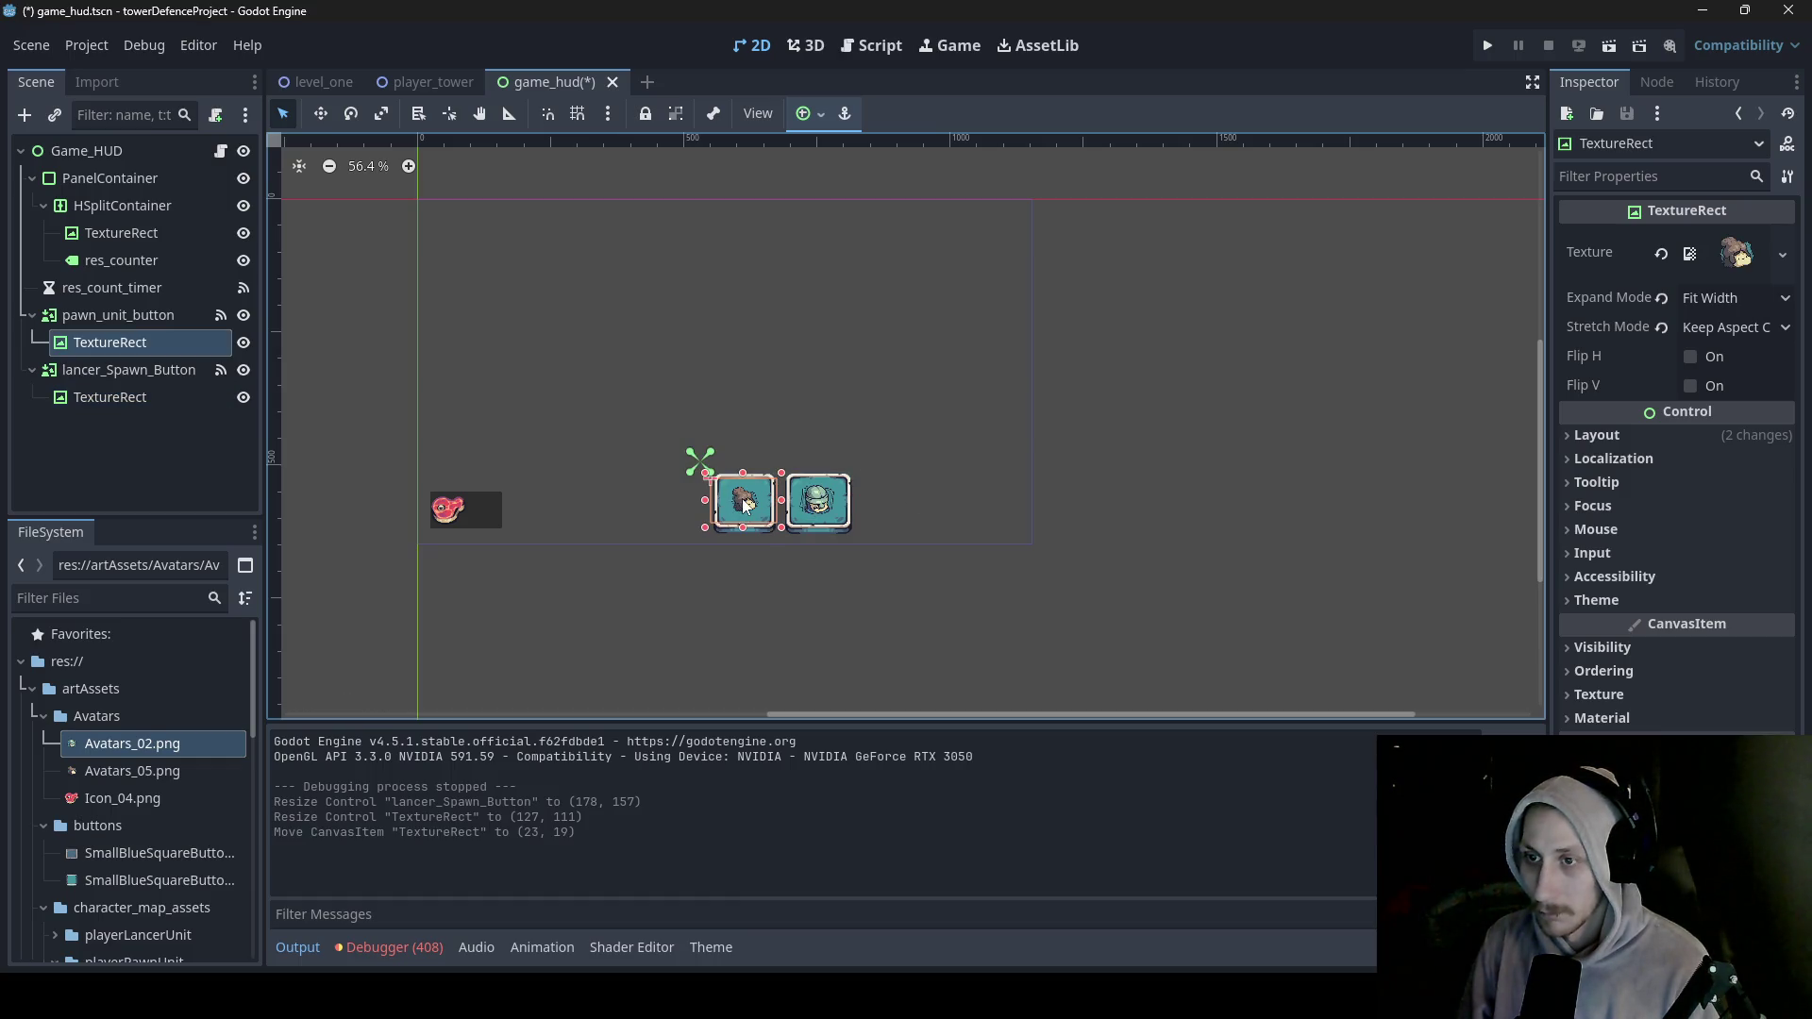
{"action": "left_click_drag", "start_coordinate": [743, 528], "coordinate": [744, 511]}
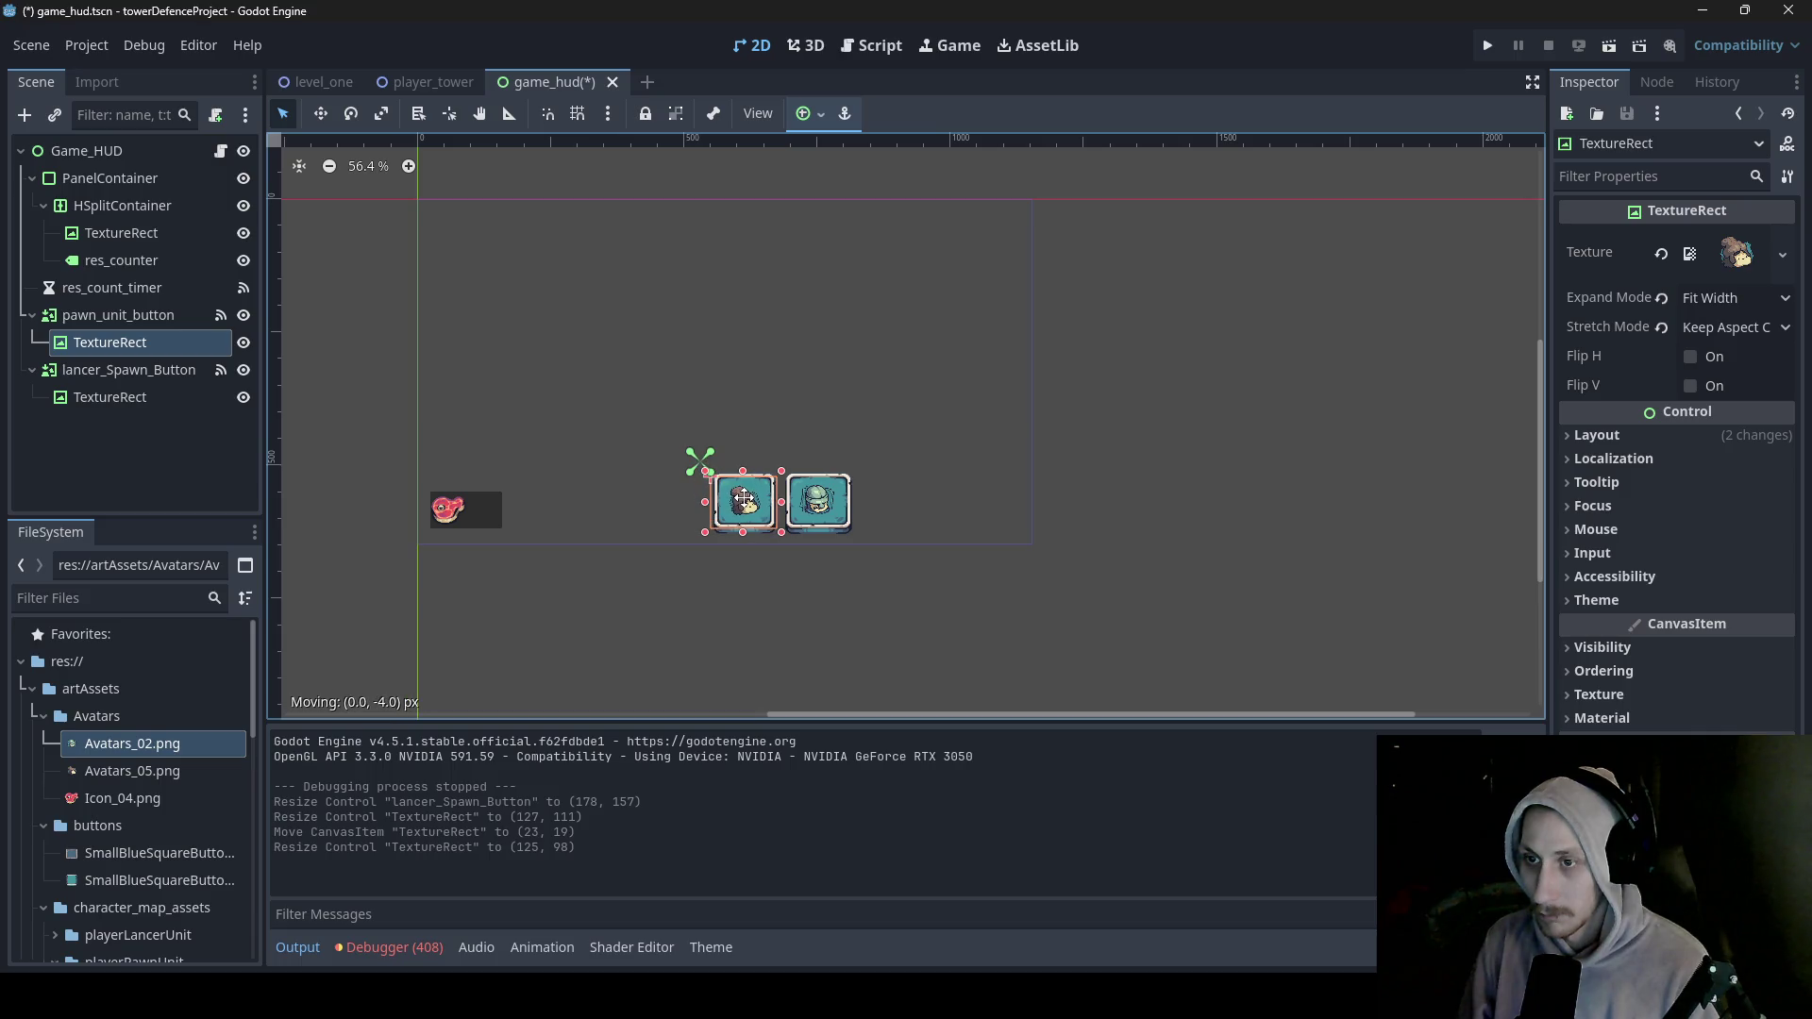
{"action": "left_click", "coordinate": [821, 511]}
{"action": "left_click_drag", "start_coordinate": [816, 537], "coordinate": [815, 533]}
{"action": "left_click_drag", "start_coordinate": [820, 472], "coordinate": [819, 477]}
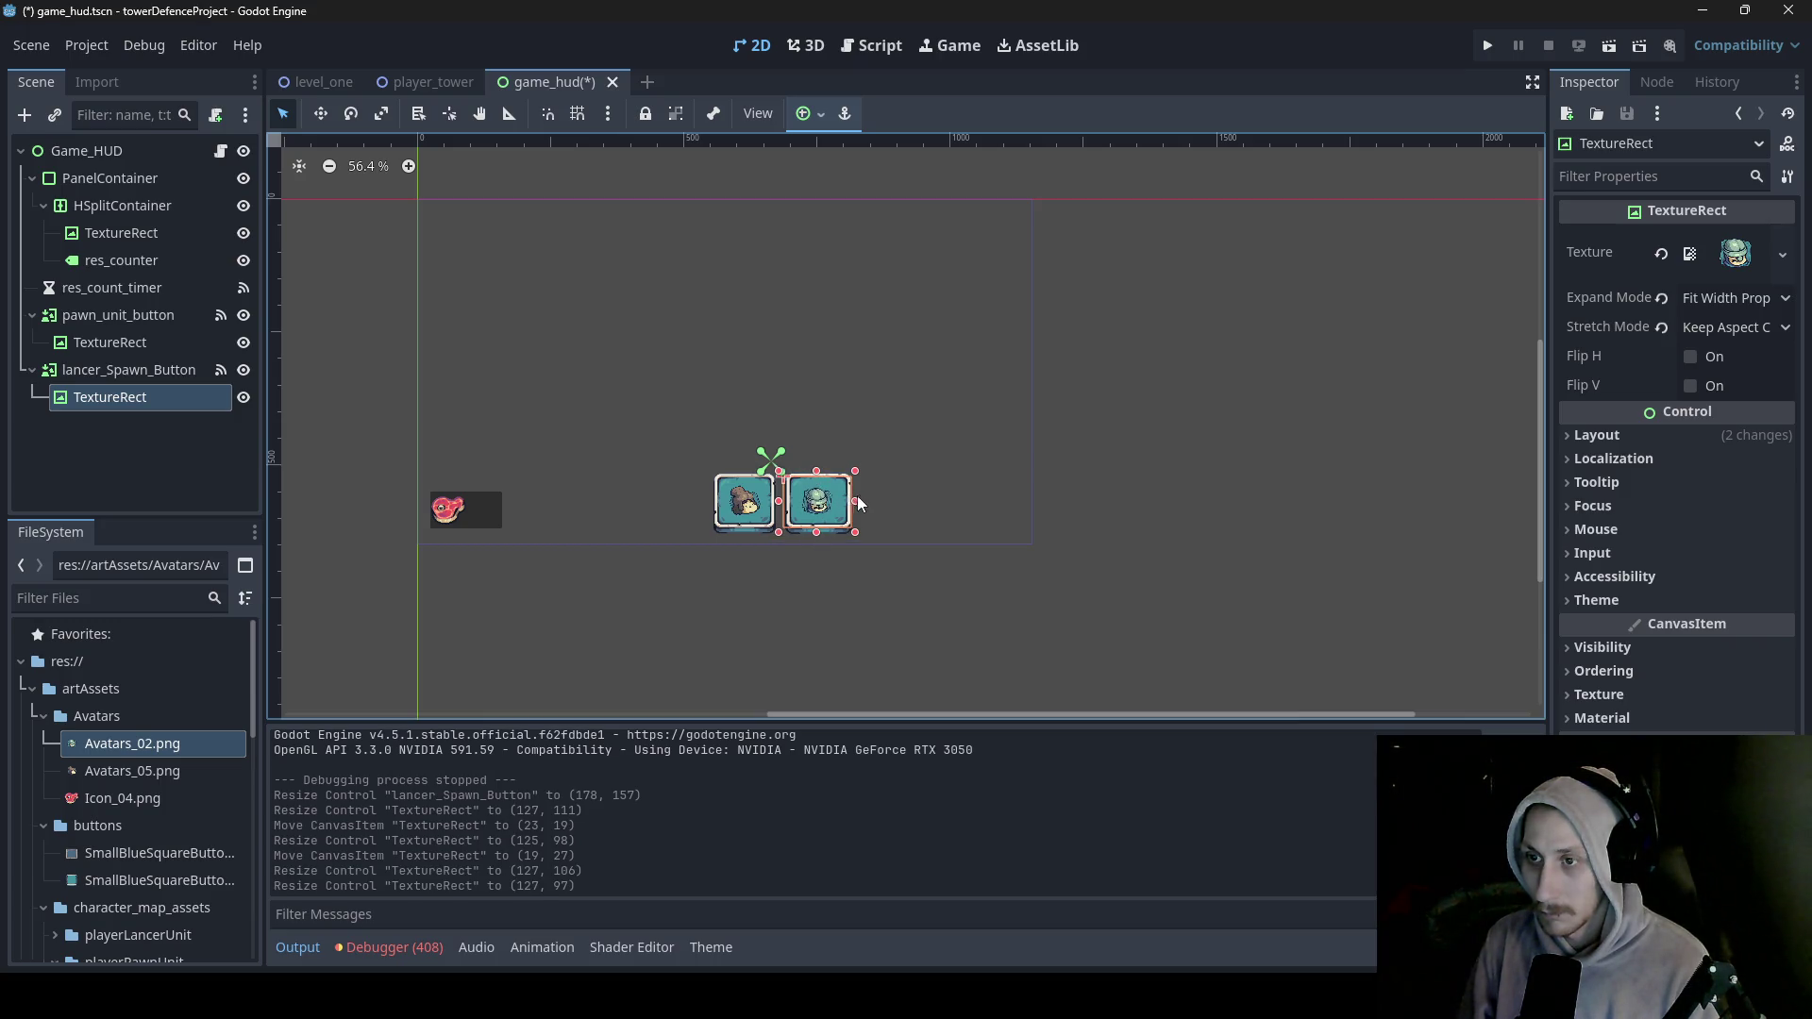
{"action": "left_click", "coordinate": [743, 505]}
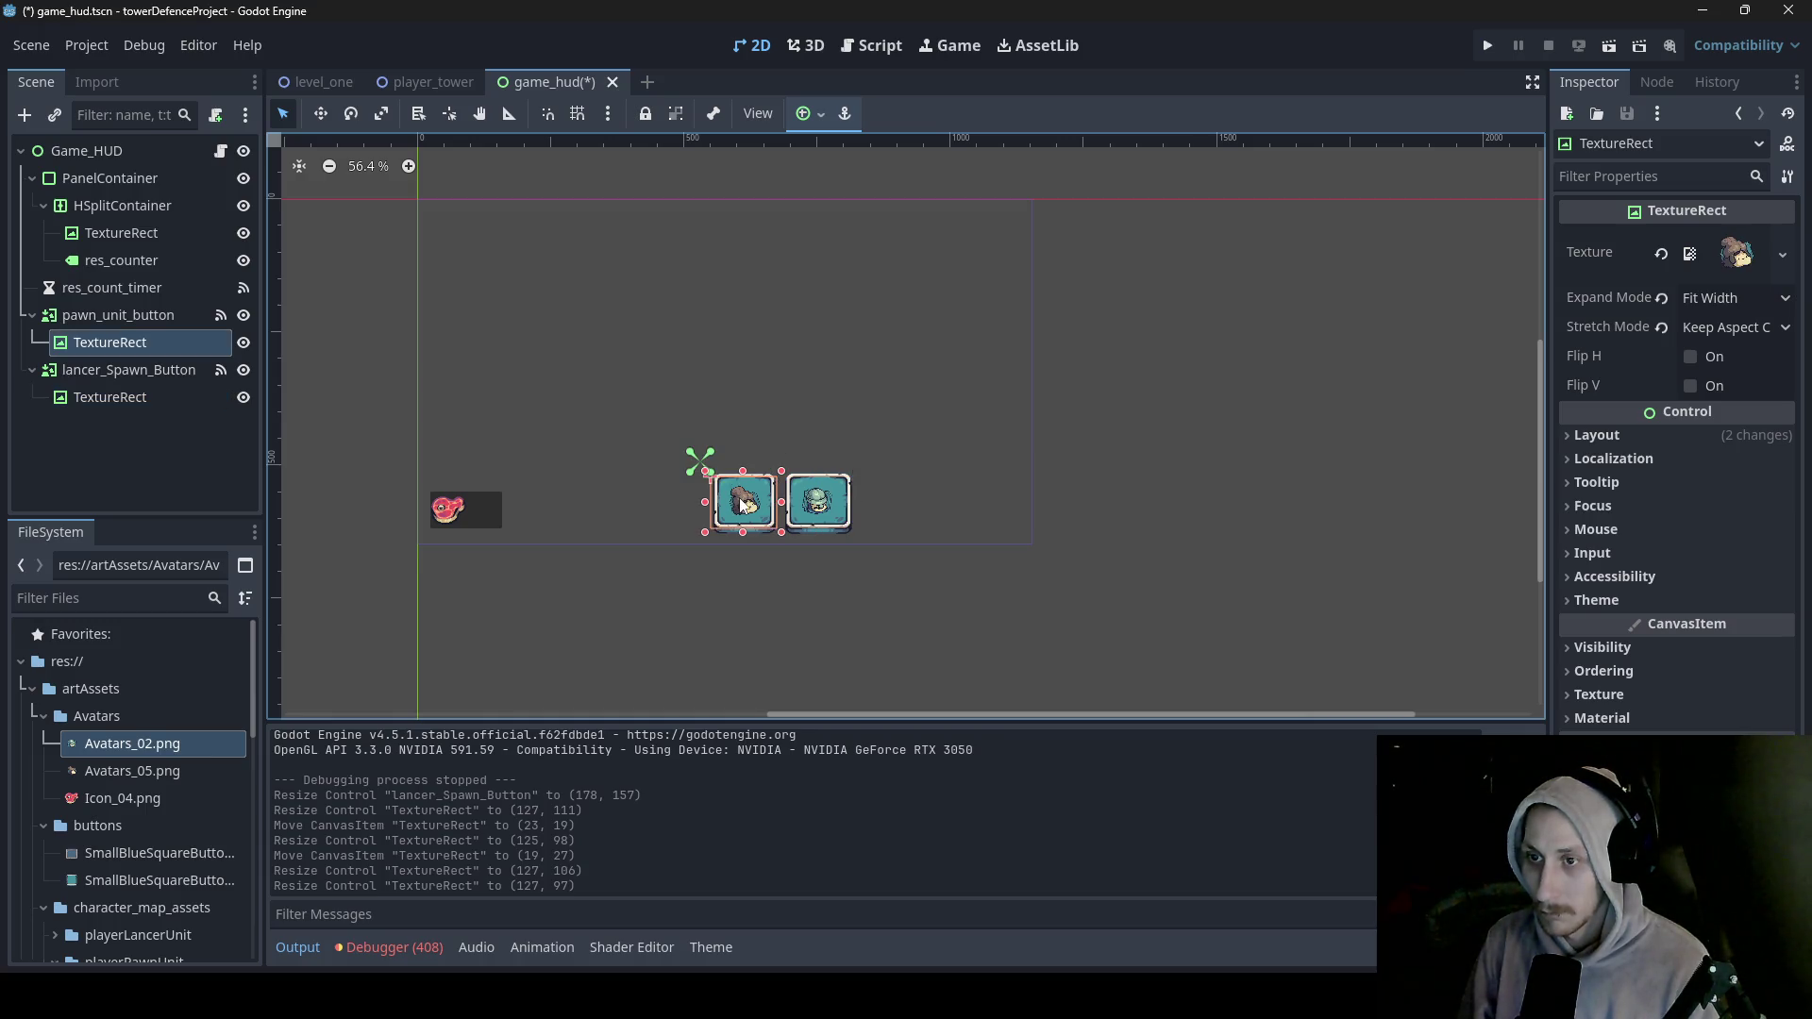
{"action": "left_click_drag", "start_coordinate": [744, 534], "coordinate": [743, 529]}
- Match the pawn avatar's height to the lancer's, about 125 × 94, and save game_hud
{"action": "left_click", "coordinate": [813, 505]}
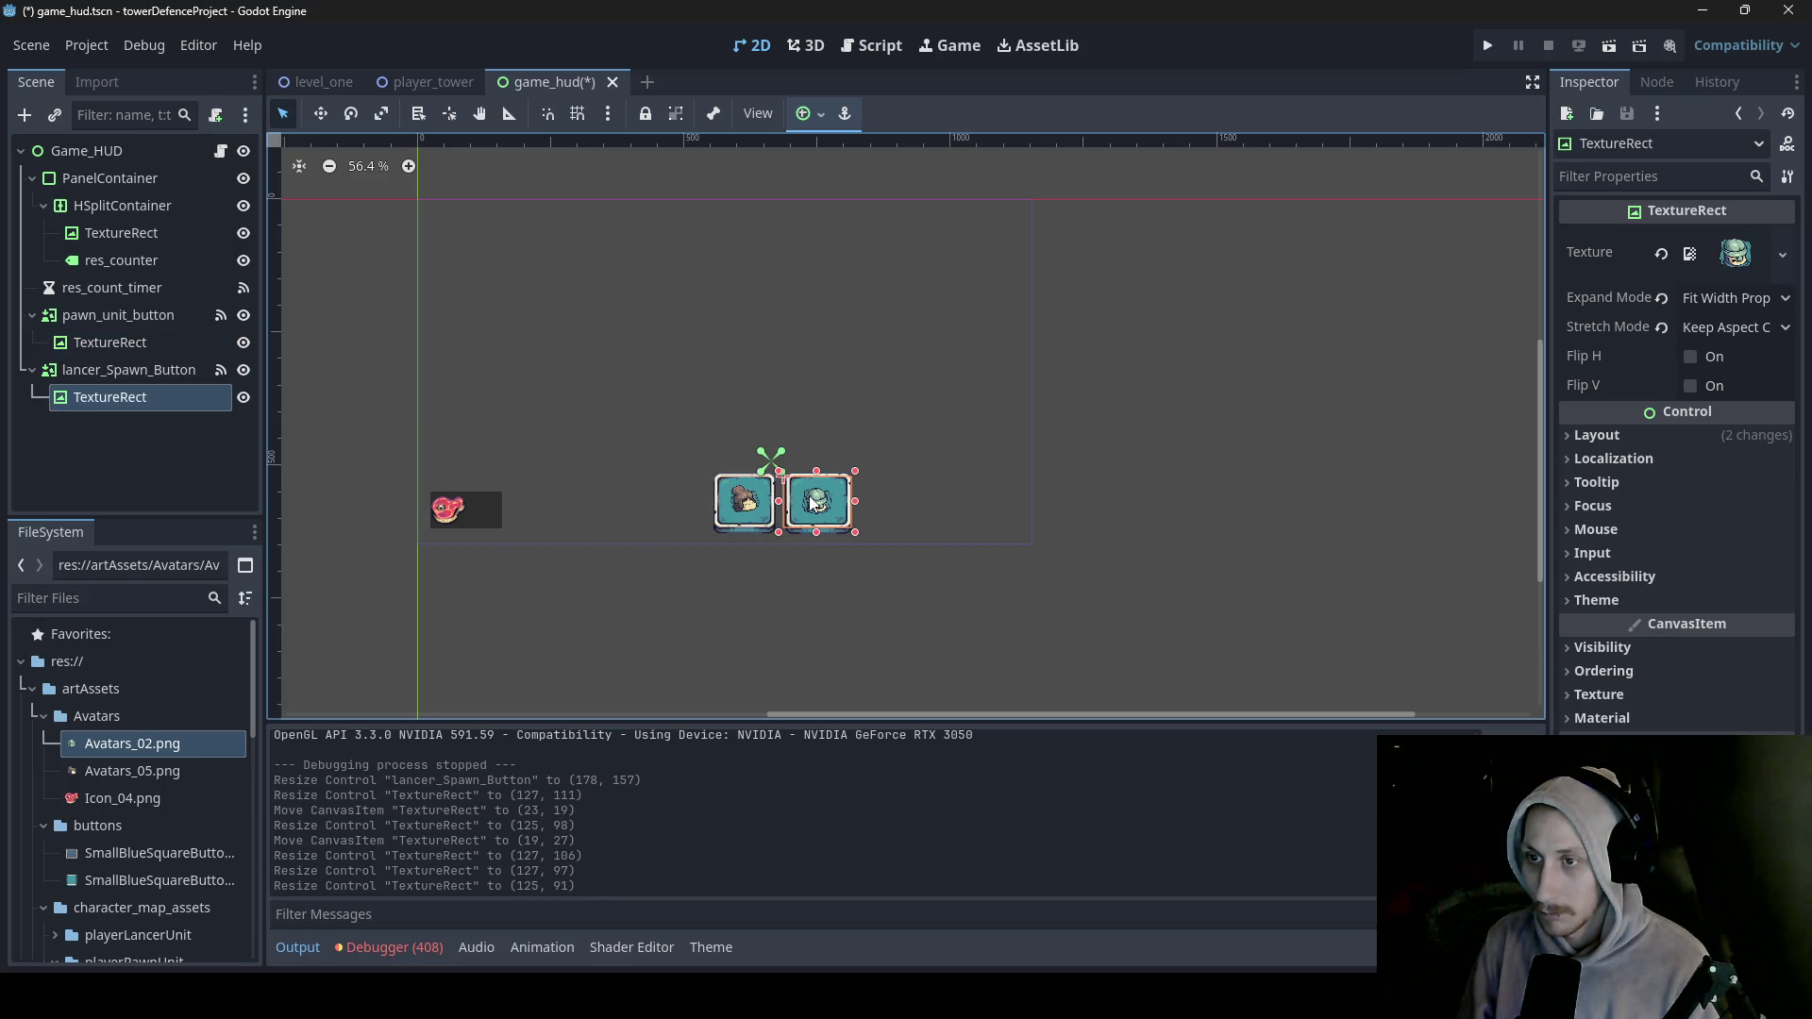
{"action": "left_click", "coordinate": [751, 506]}
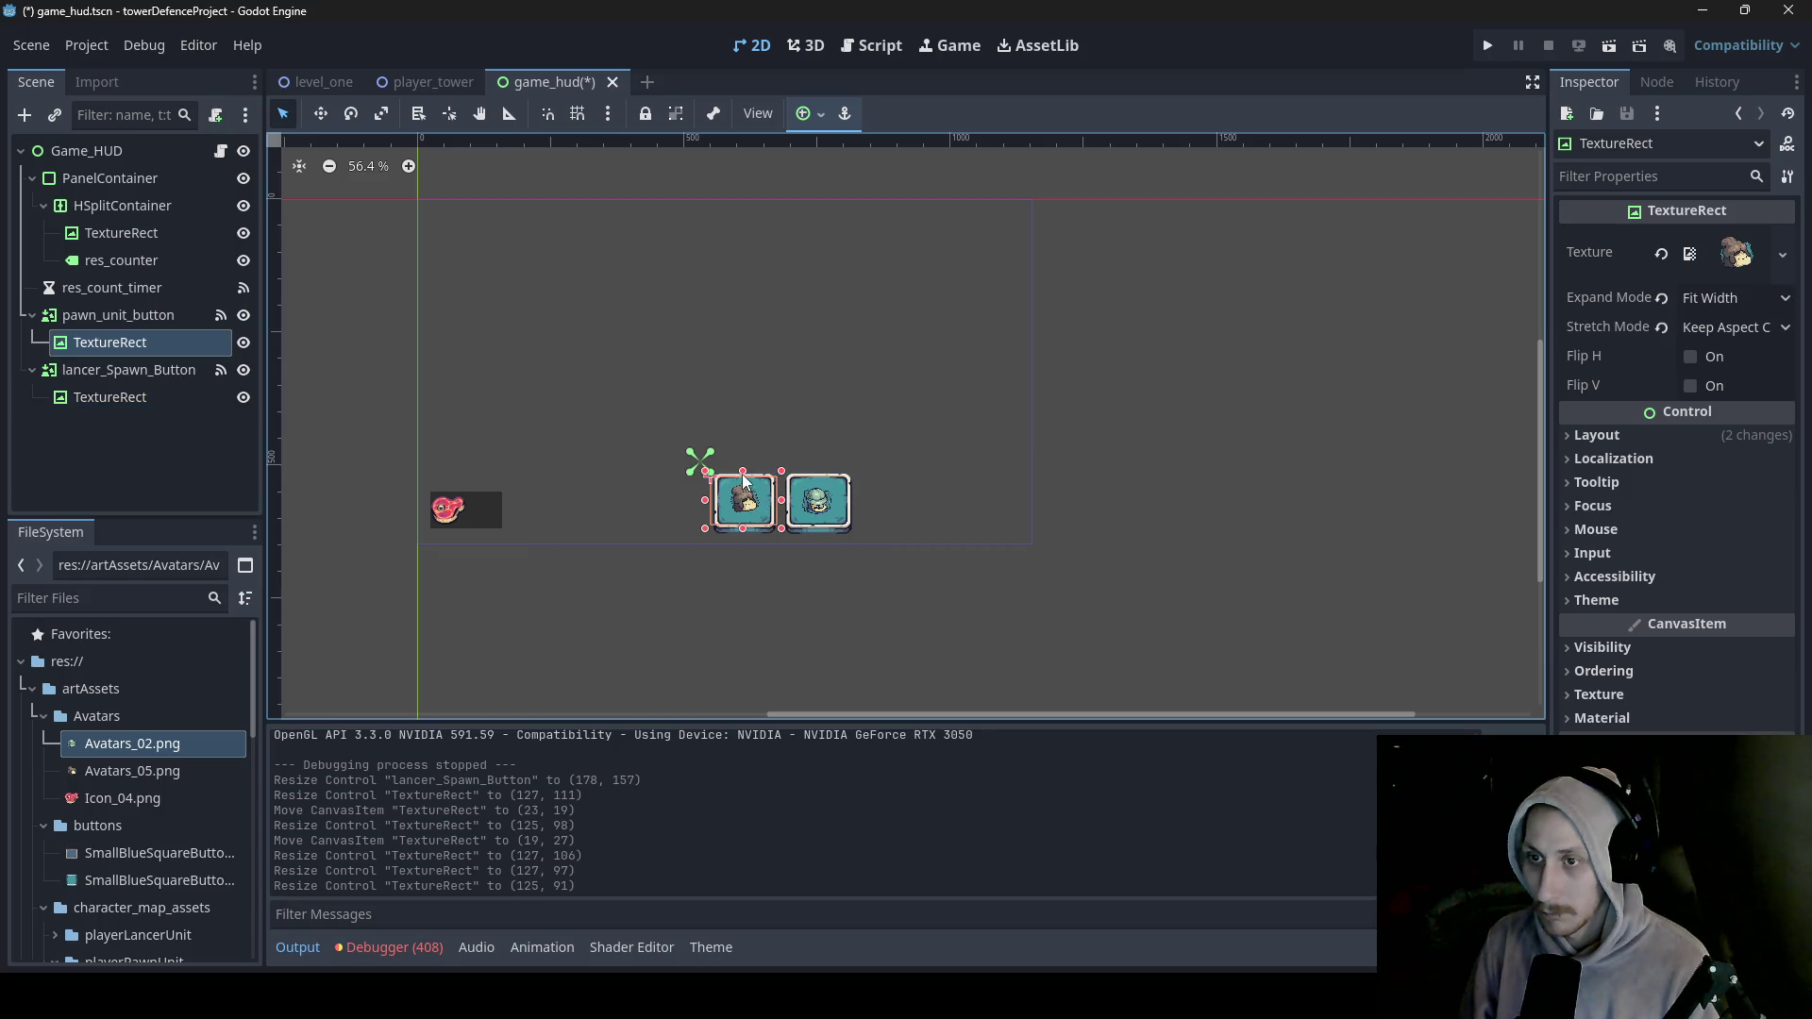
{"action": "left_click_drag", "start_coordinate": [742, 465], "coordinate": [743, 464]}
{"action": "left_click", "coordinate": [816, 503]}
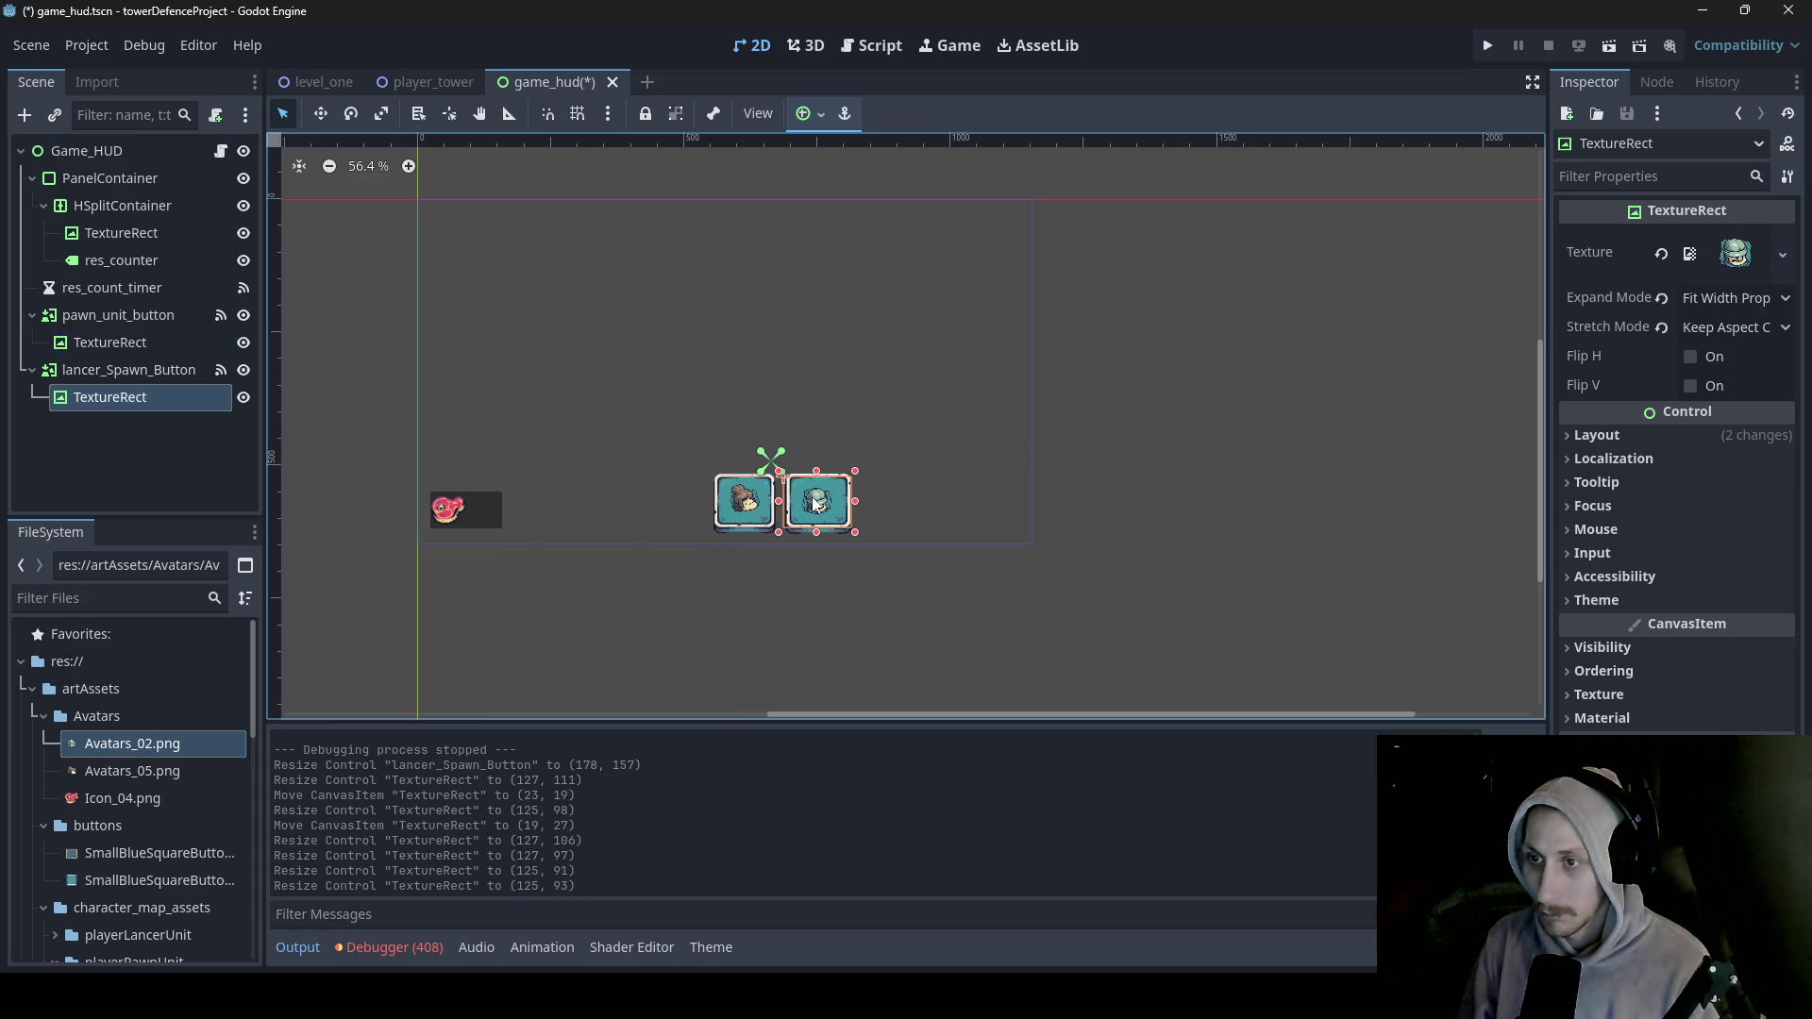
{"action": "left_click", "coordinate": [752, 502]}
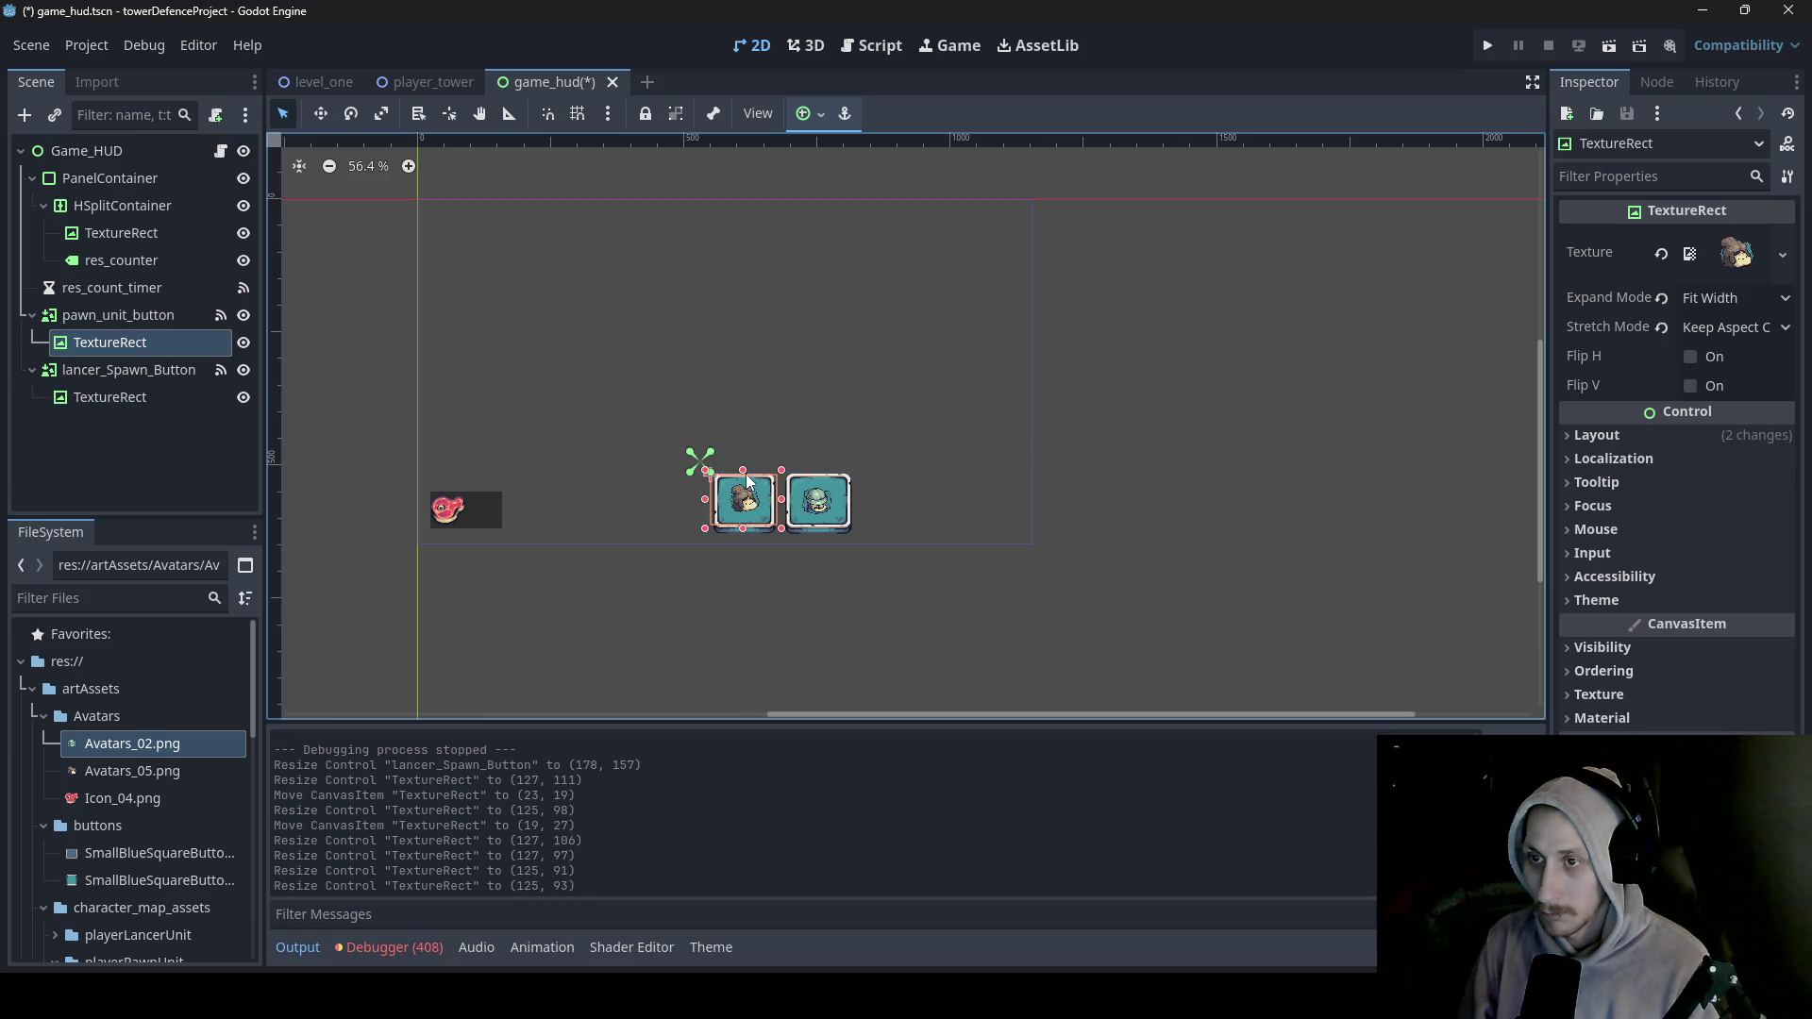
{"action": "left_click_drag", "start_coordinate": [743, 464], "coordinate": [746, 475]}
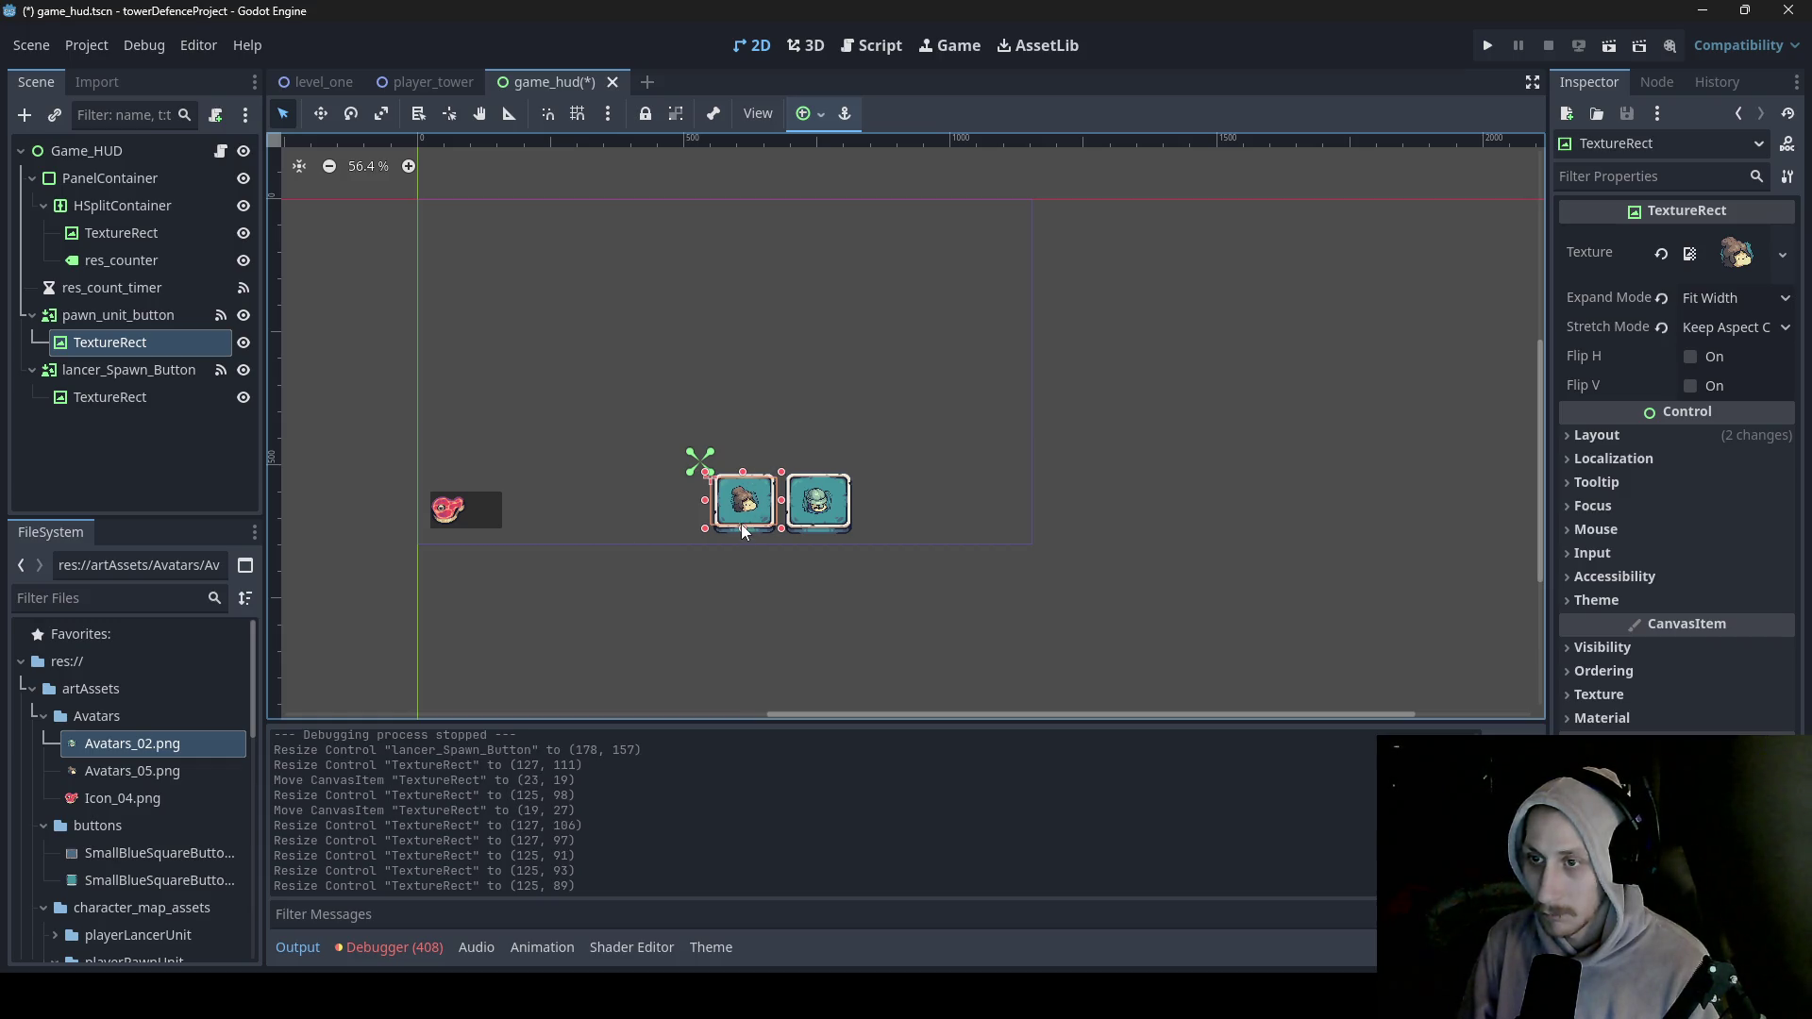
{"action": "left_click_drag", "start_coordinate": [742, 528], "coordinate": [742, 531]}
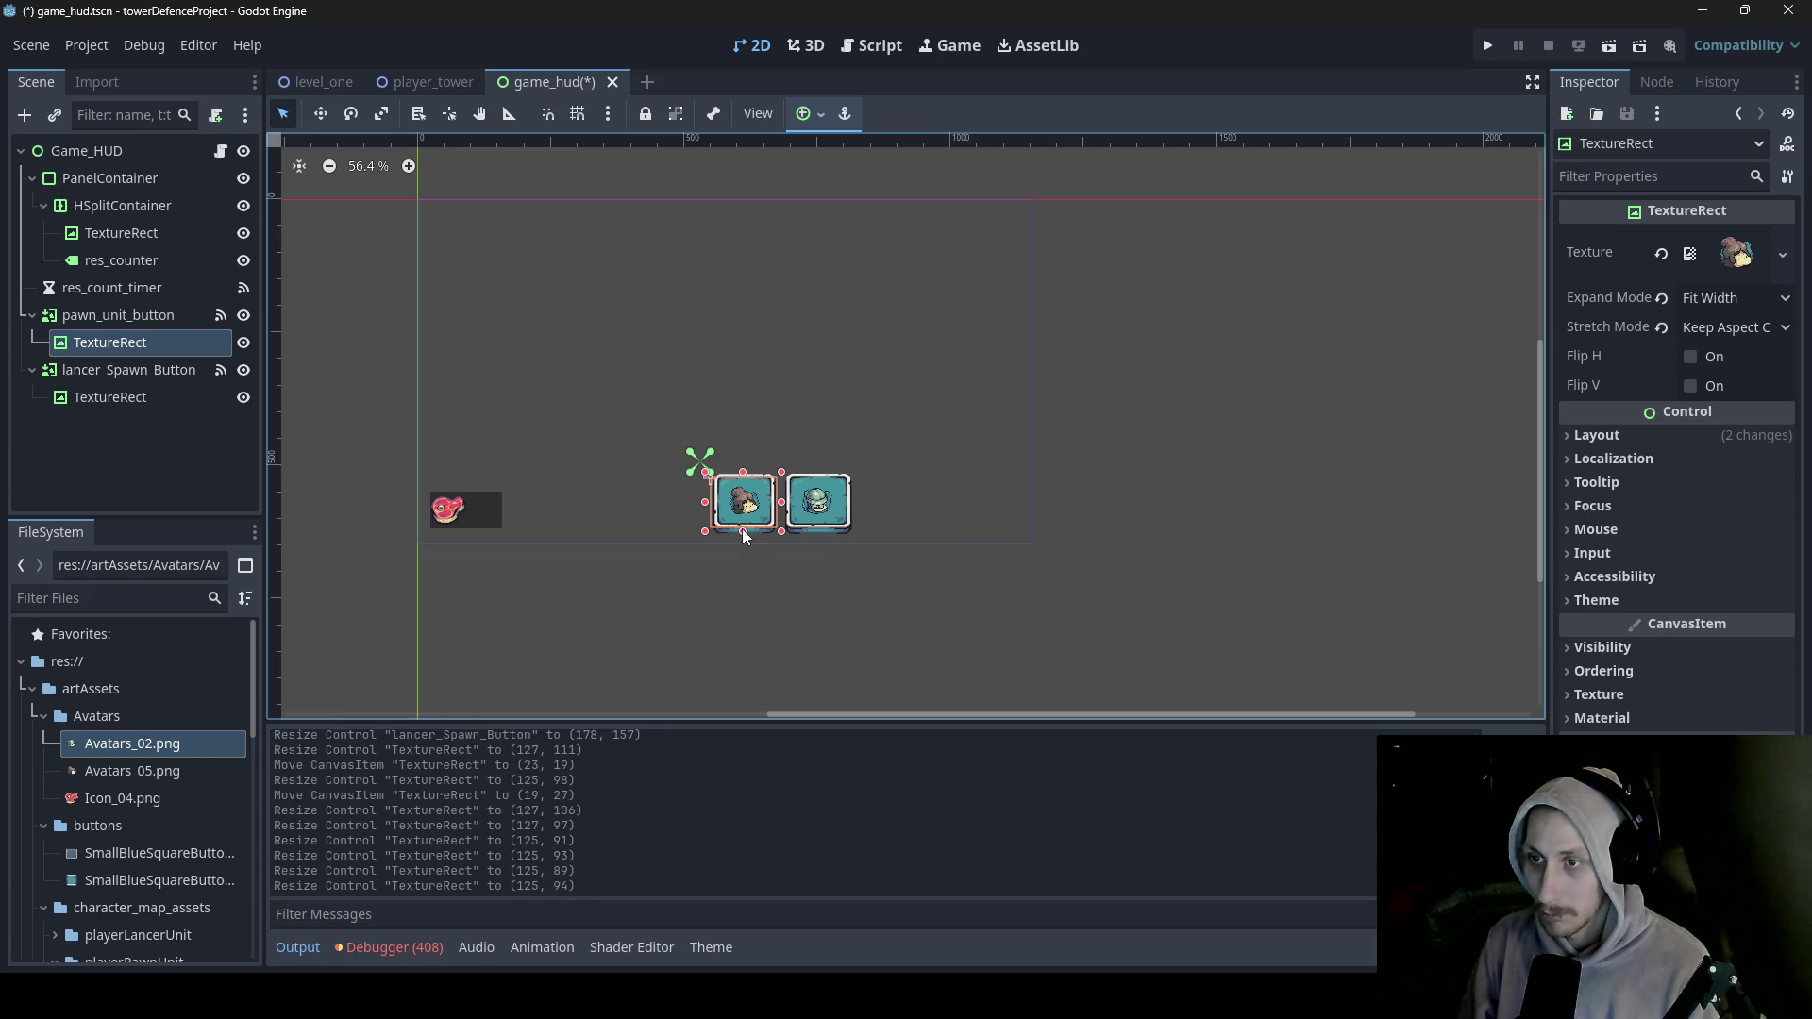
{"action": "key", "text": "ctrl+s"}
{"action": "left_click", "coordinate": [306, 82]}
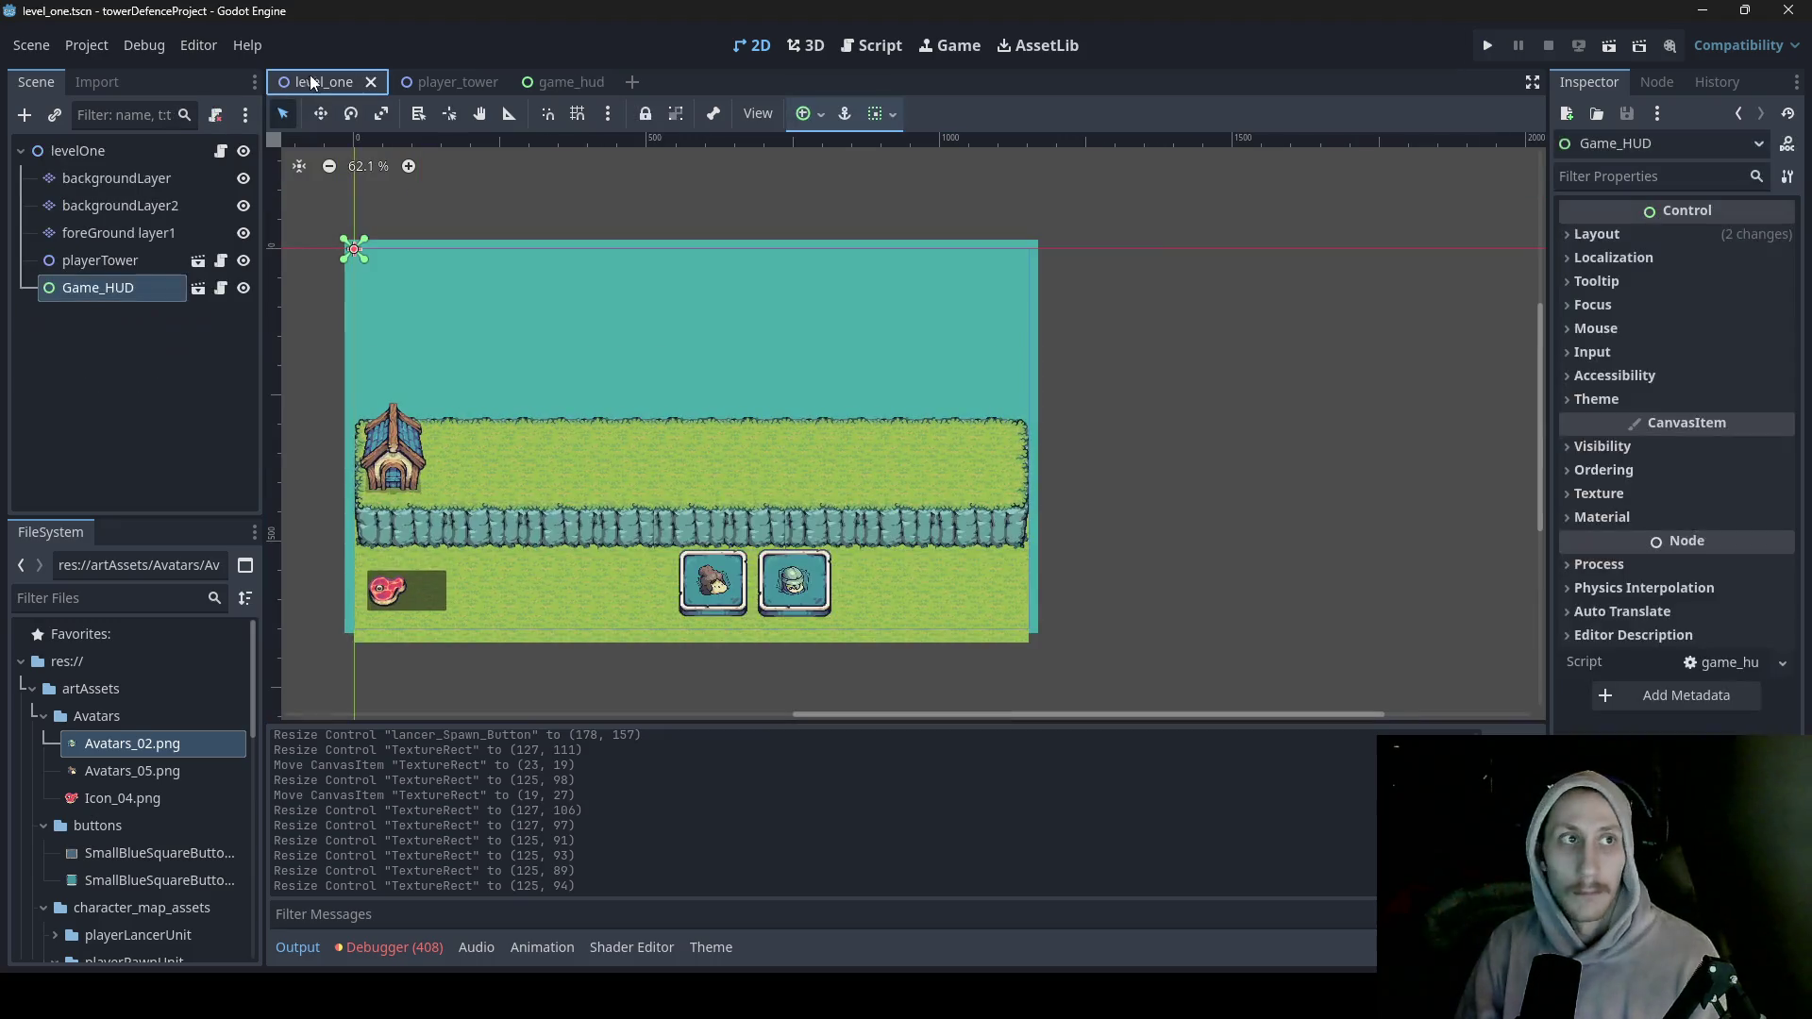
- Run level_one, spawn units with each avatar button twice, then stop and return to game_hud
{"action": "left_click", "coordinate": [1609, 45]}
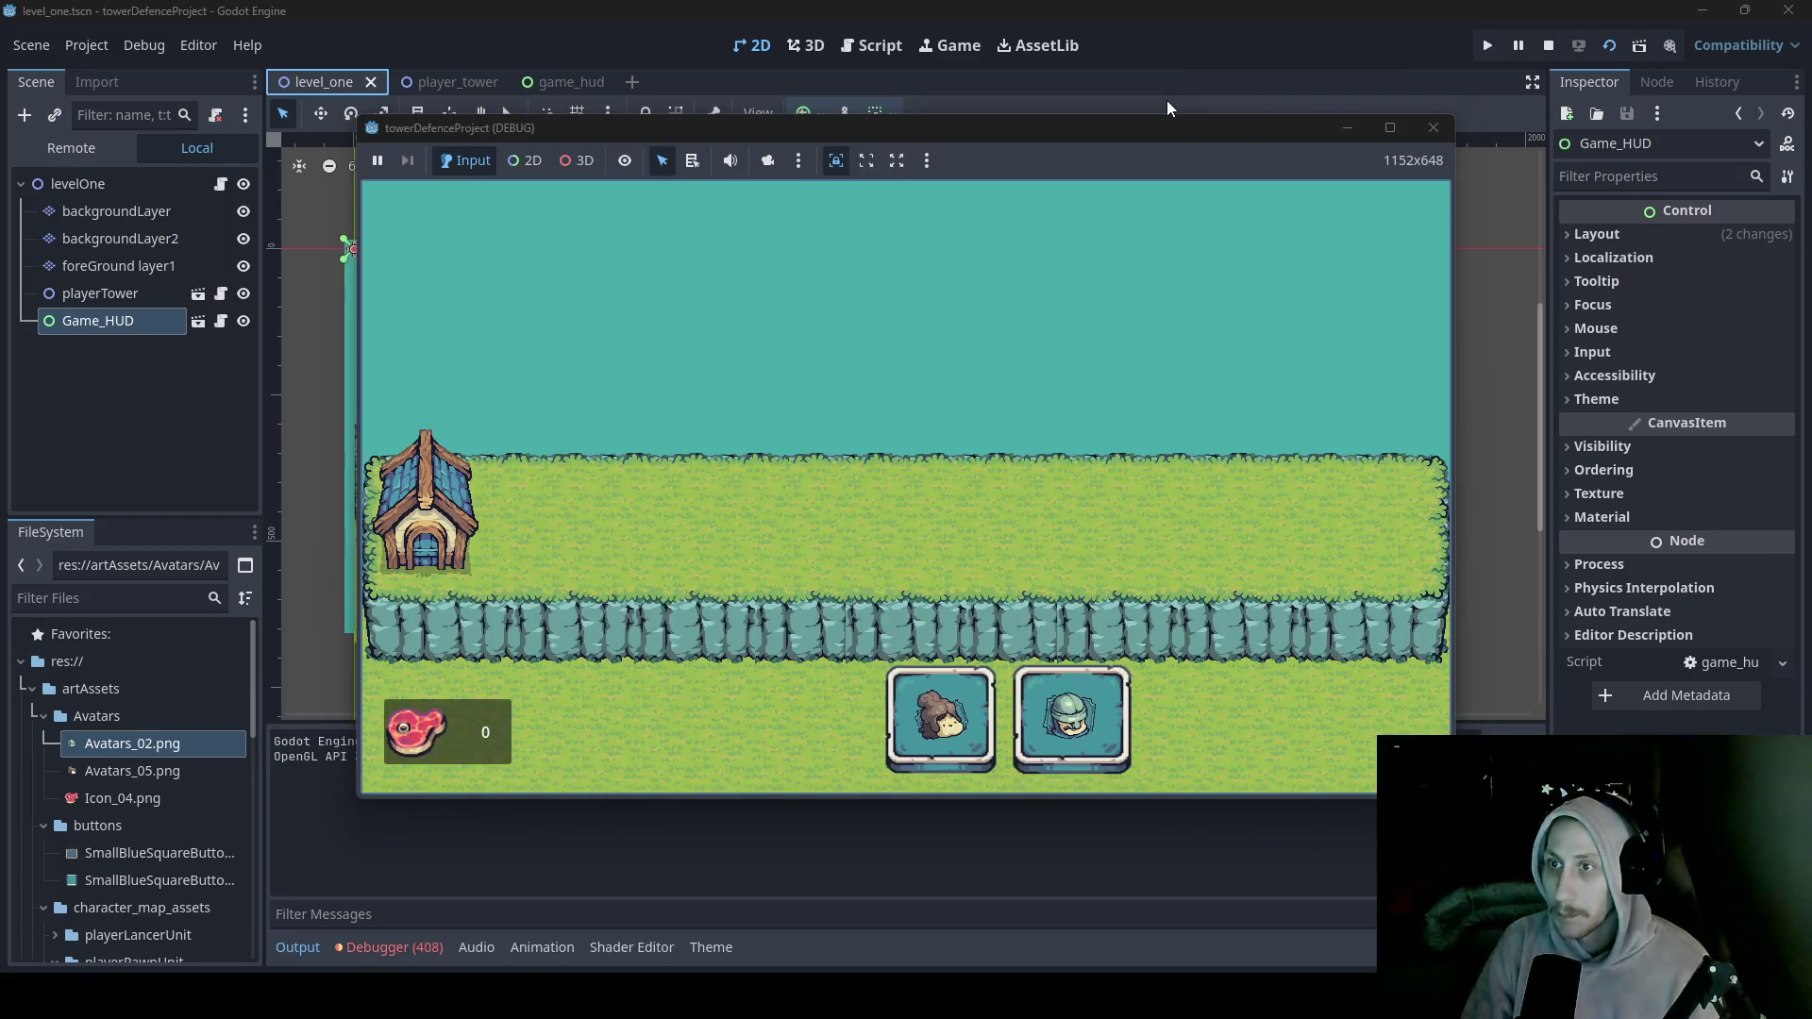
{"action": "left_click", "coordinate": [968, 721]}
{"action": "left_click", "coordinate": [1102, 729]}
{"action": "left_click", "coordinate": [968, 710]}
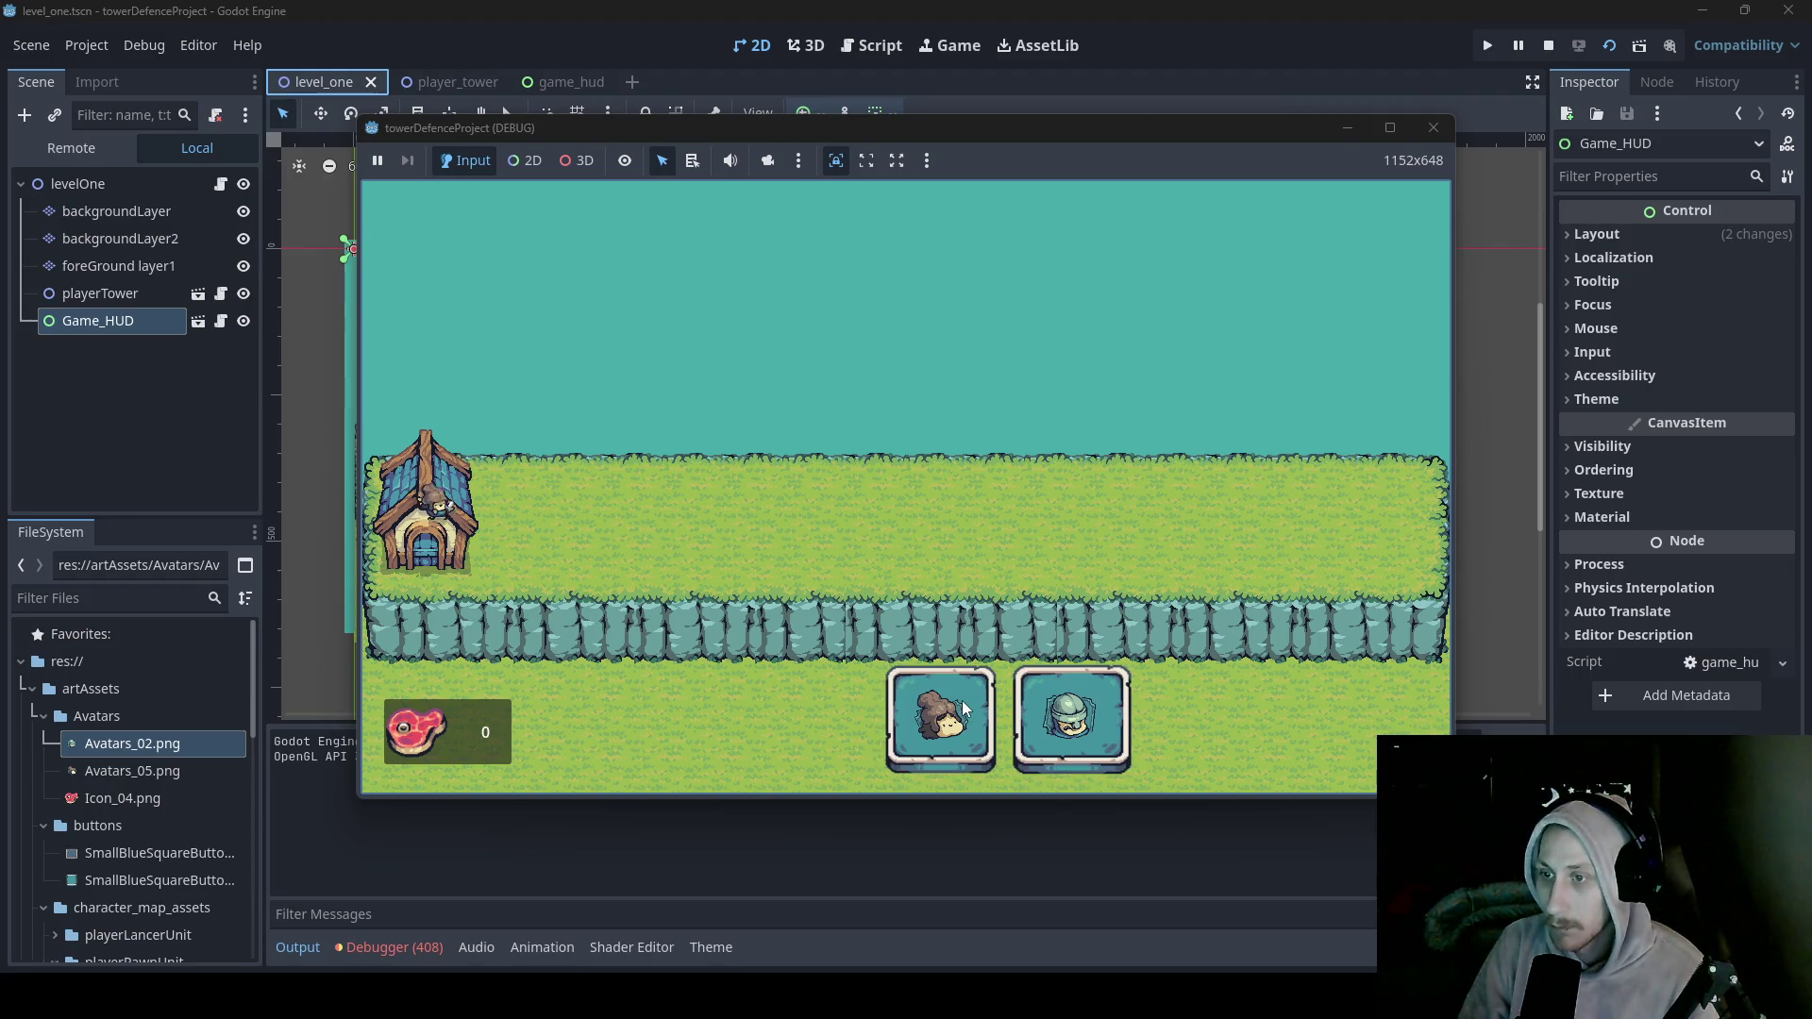
{"action": "left_click", "coordinate": [1069, 710]}
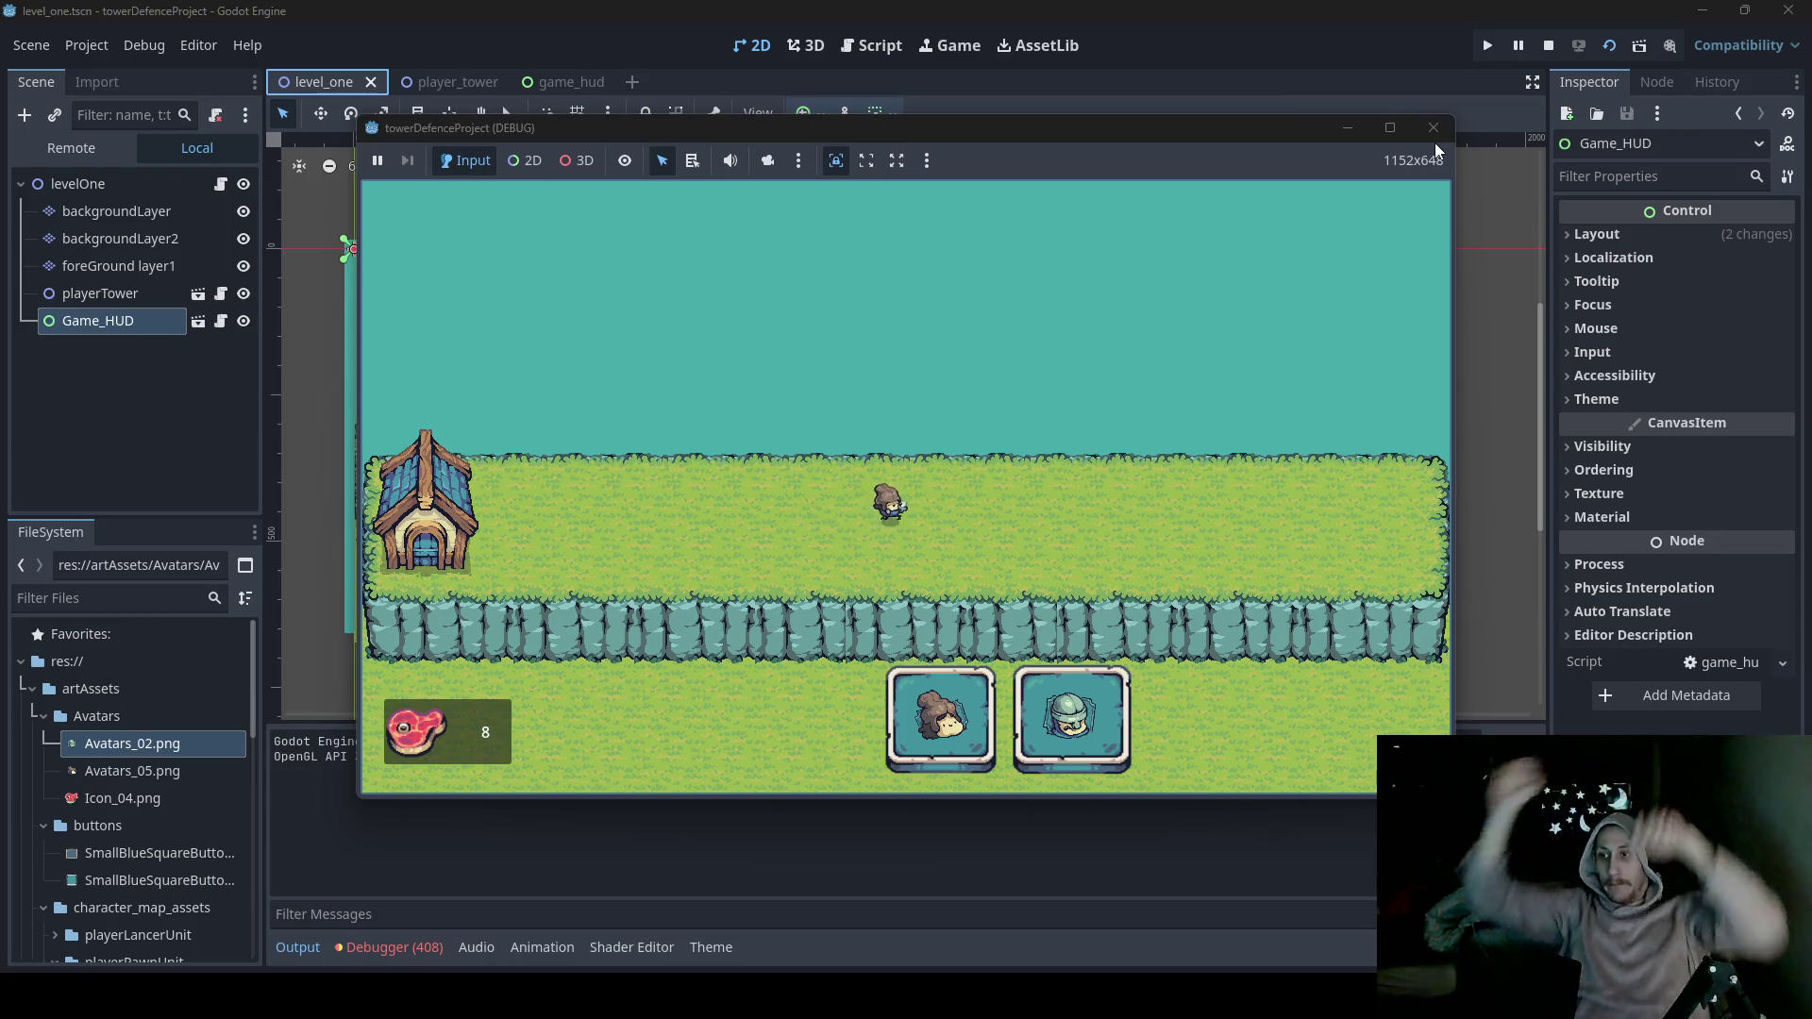
{"action": "left_click", "coordinate": [1433, 128]}
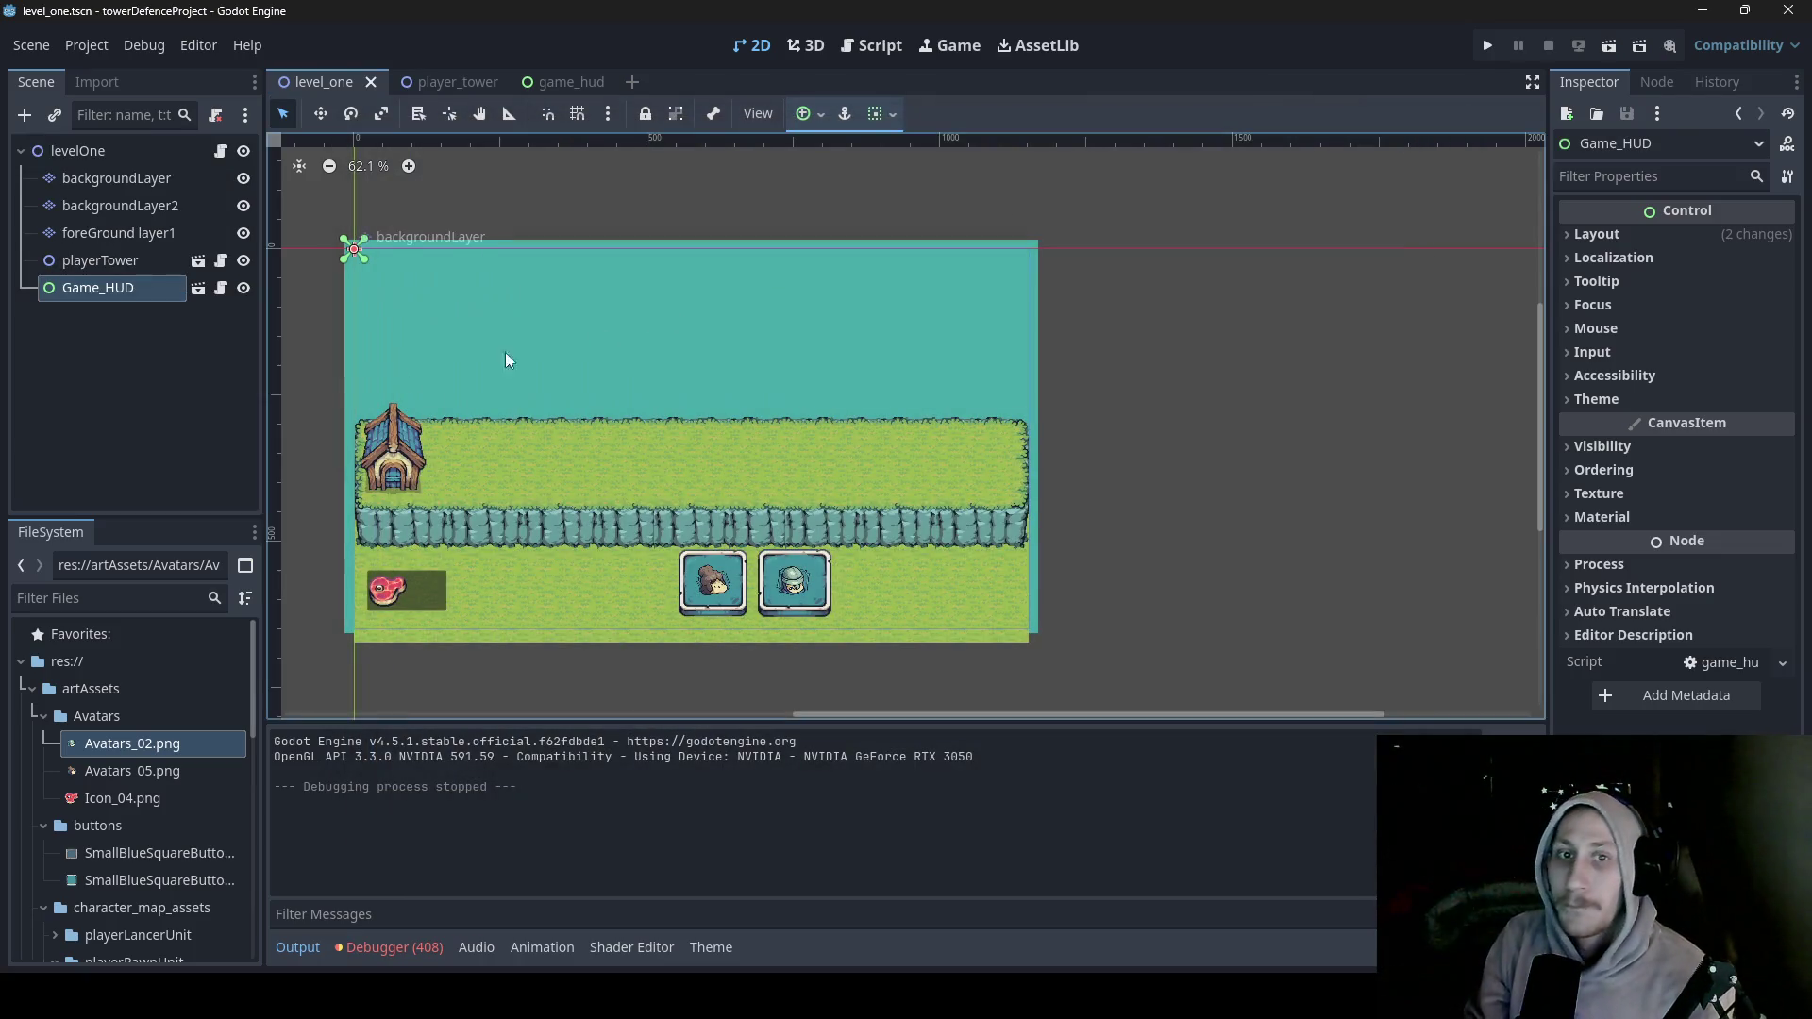
{"action": "left_click", "coordinate": [594, 90]}
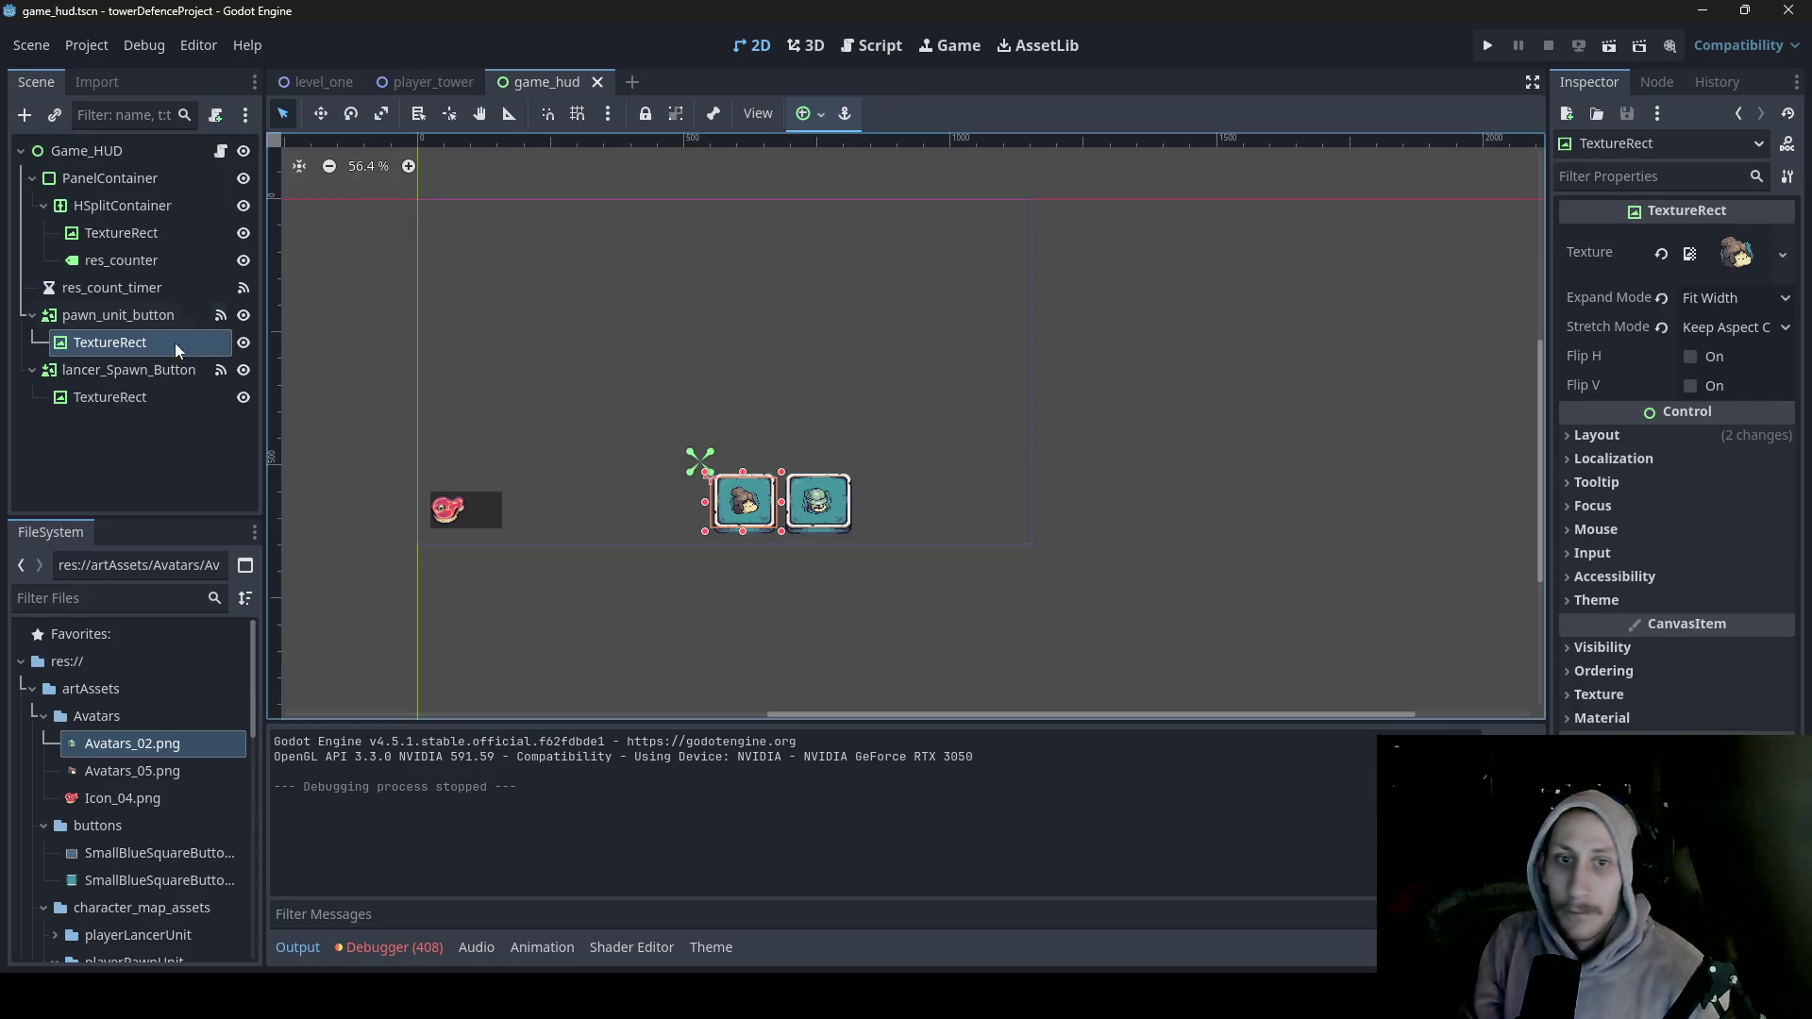
- Add a TextureButton under Game_HUD and rename it mage_spawn_button
{"action": "right_click", "coordinate": [112, 156]}
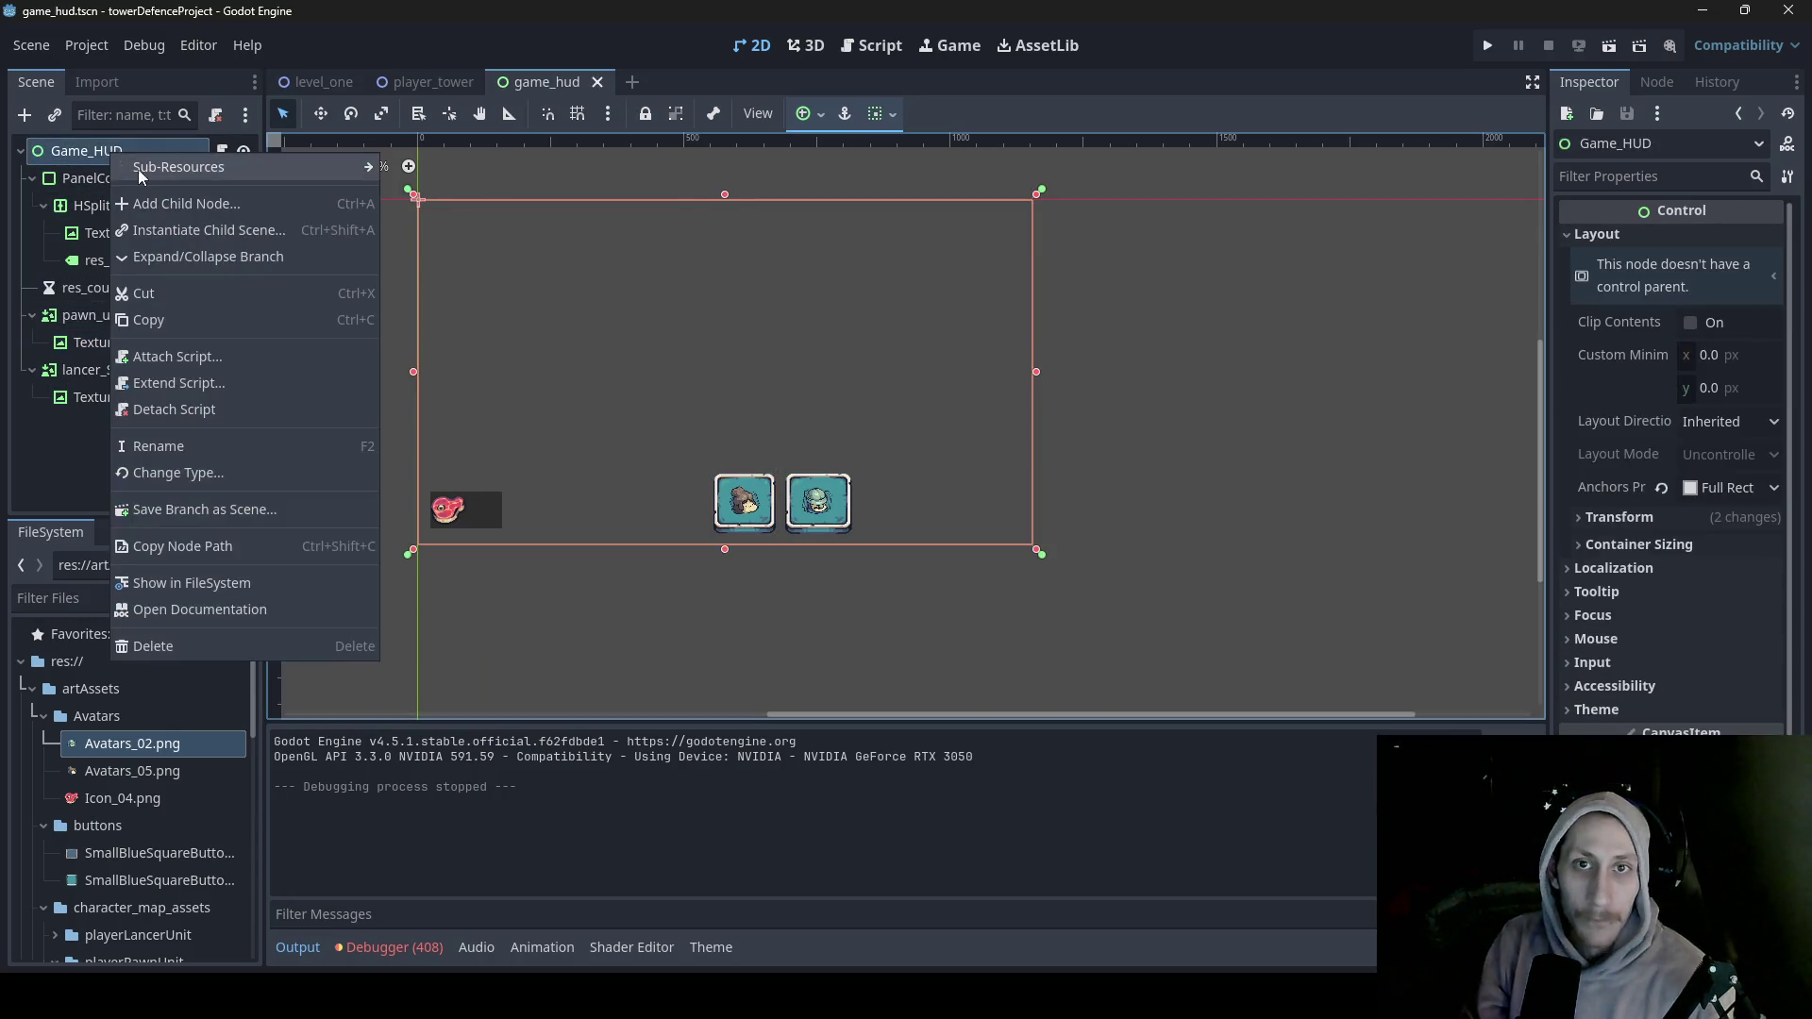
{"action": "left_click", "coordinate": [152, 207]}
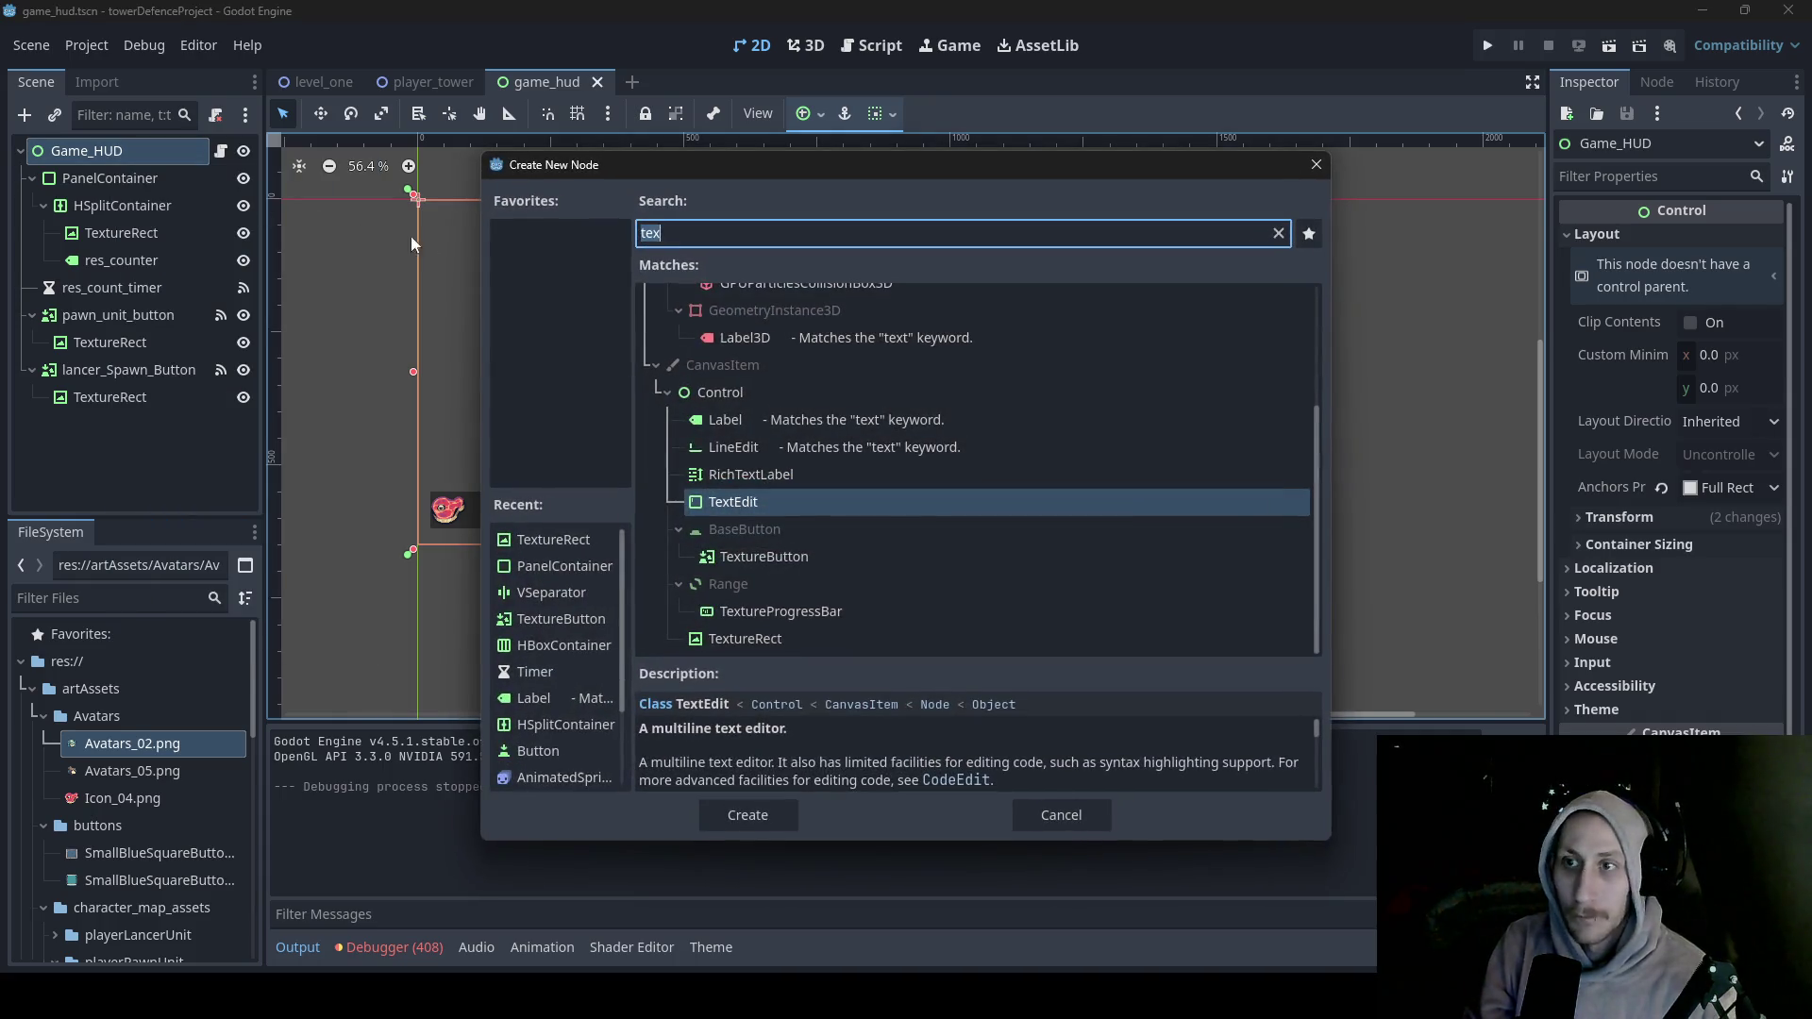
{"action": "key", "text": "BackSpace"}
{"action": "type", "text": "but"}
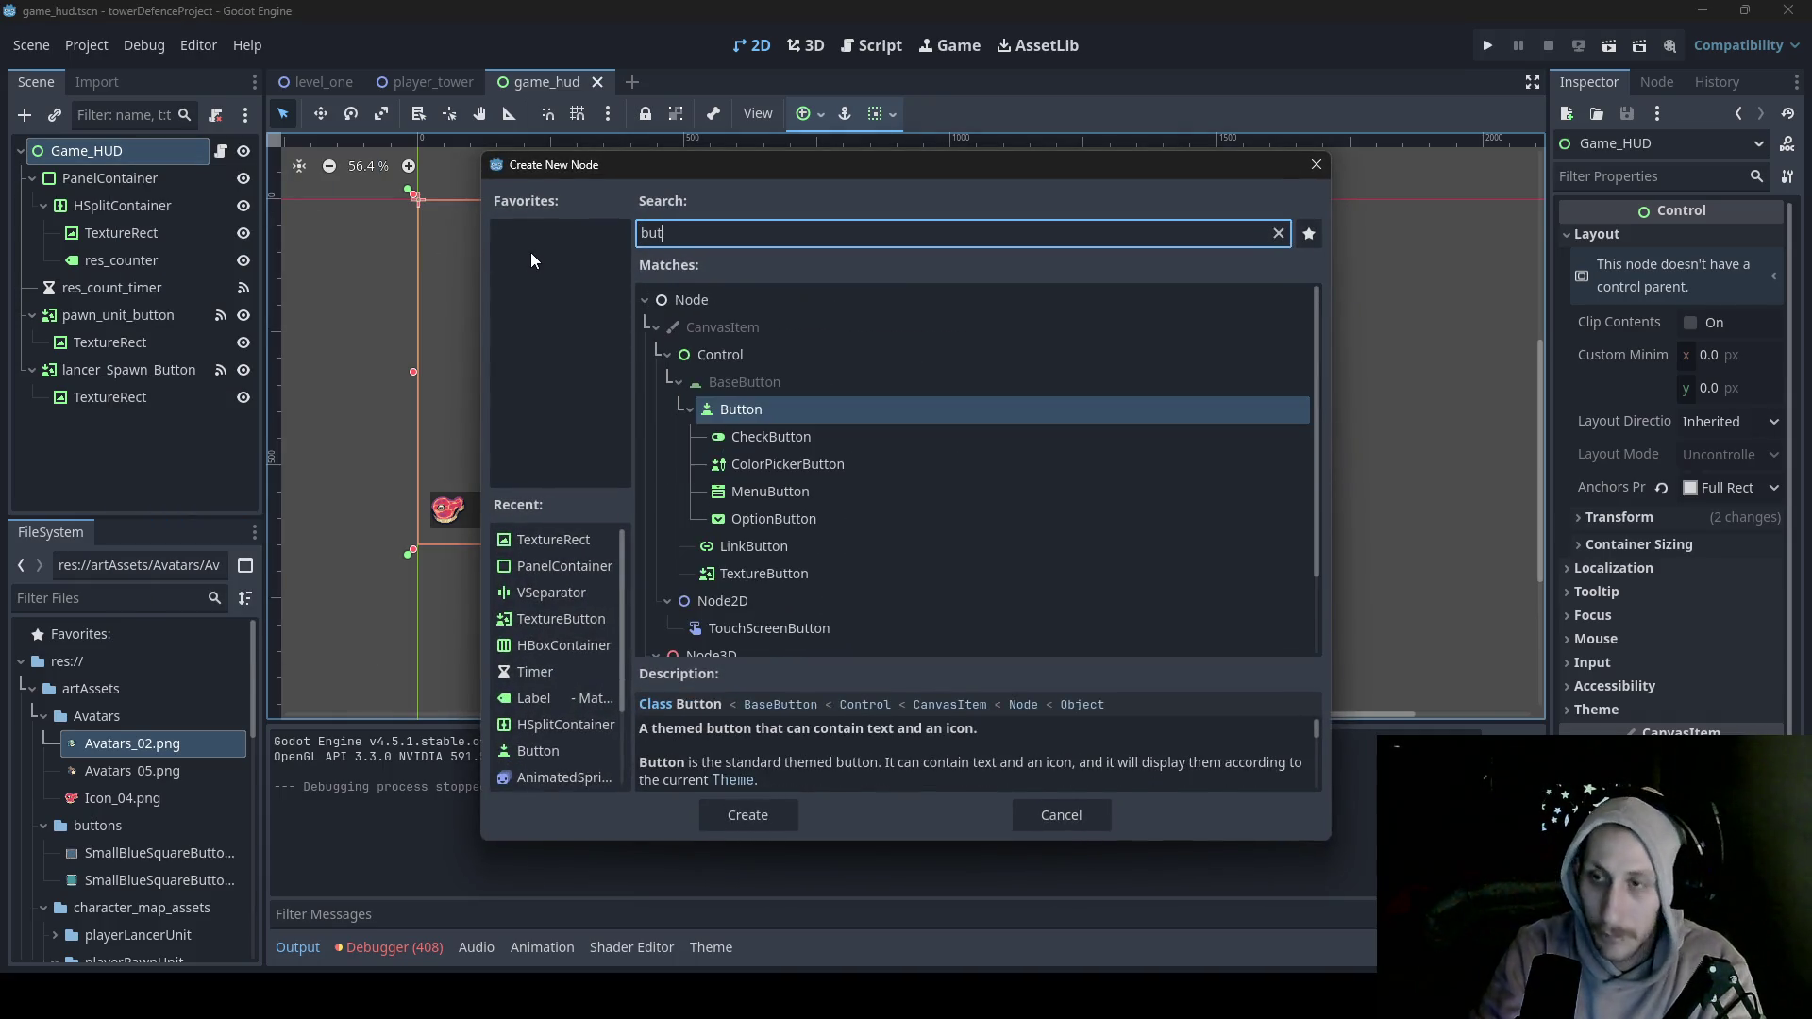
{"action": "double_click", "coordinate": [738, 574]}
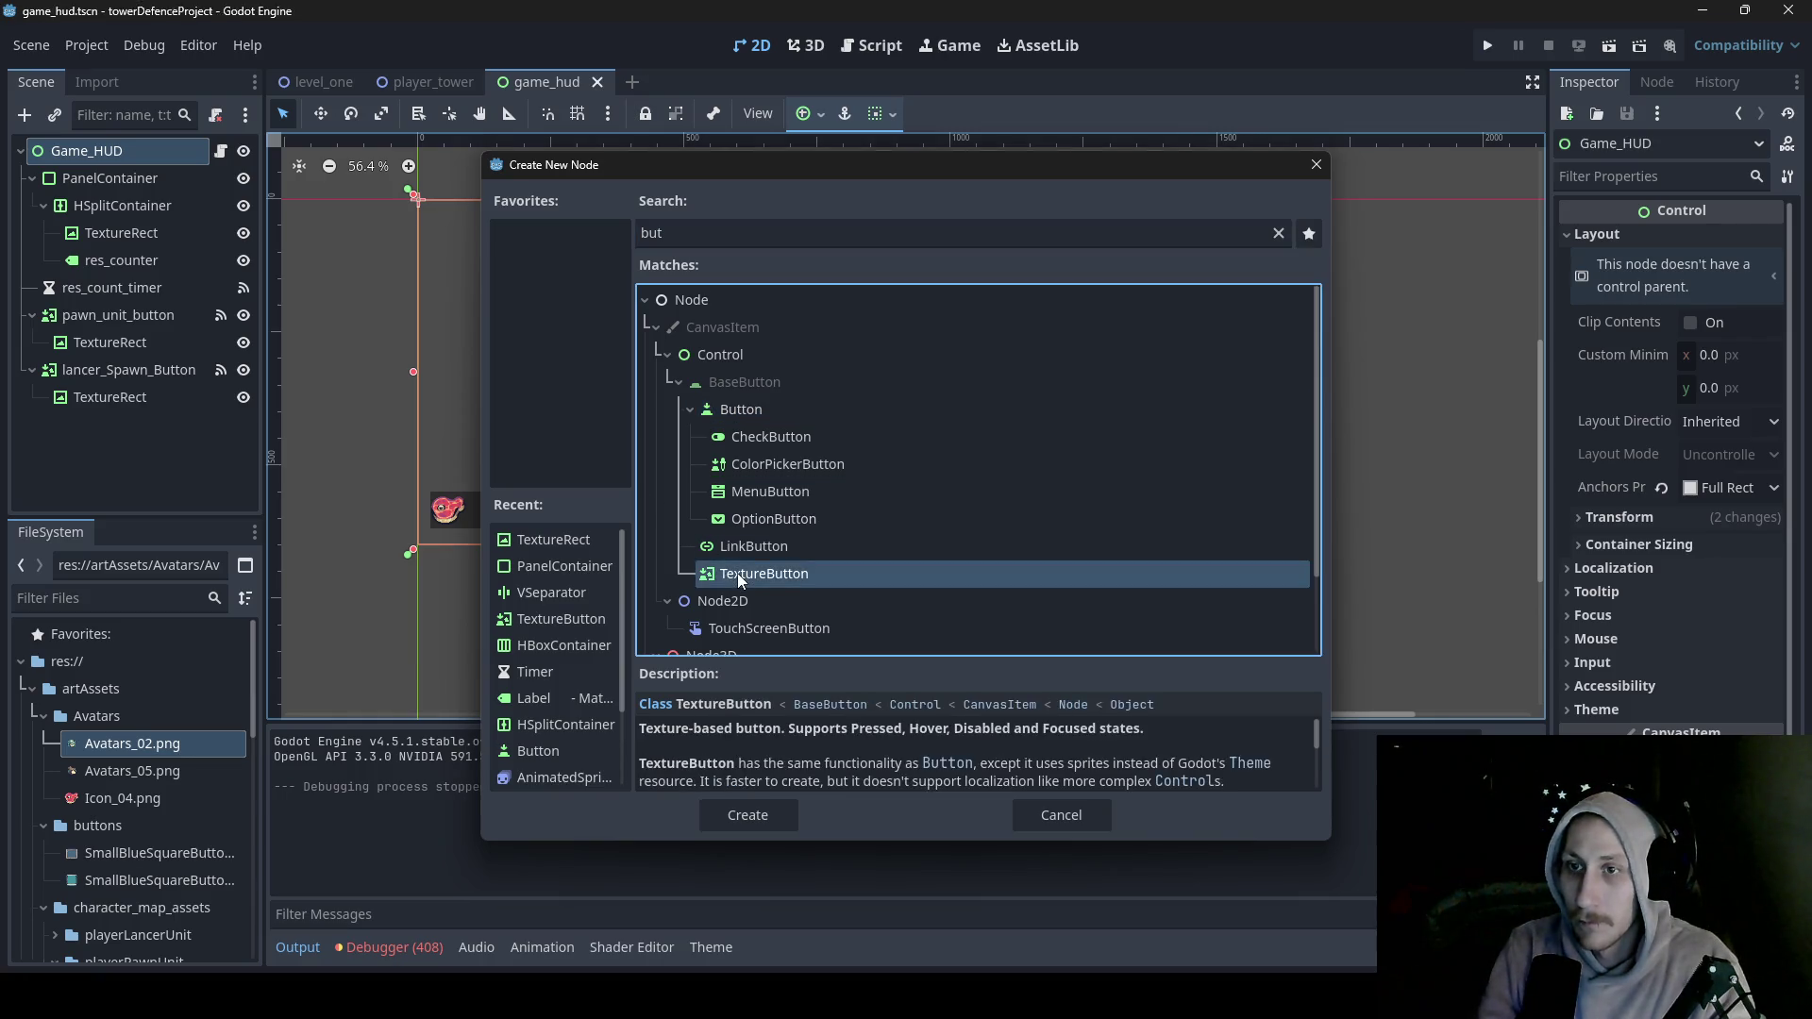
{"action": "left_click", "coordinate": [139, 430]}
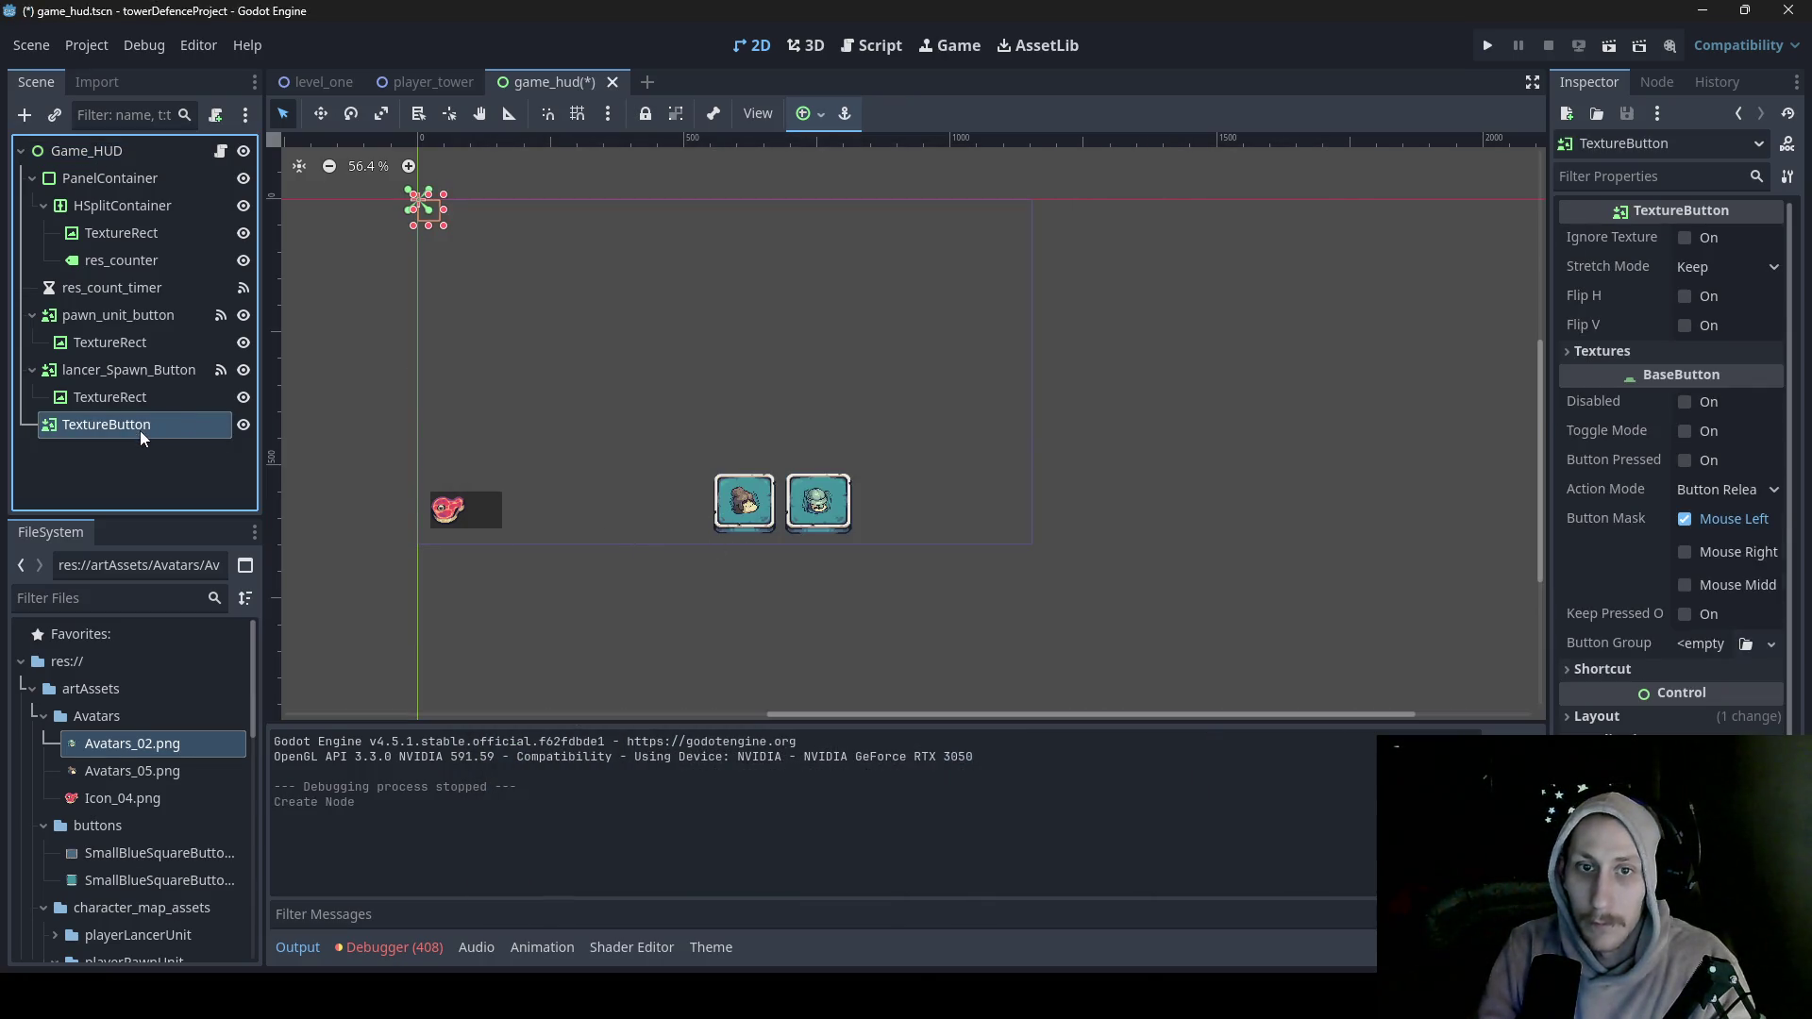
{"action": "key", "text": "BackSpace"}
{"action": "type", "text": "mage_spawn_button"}
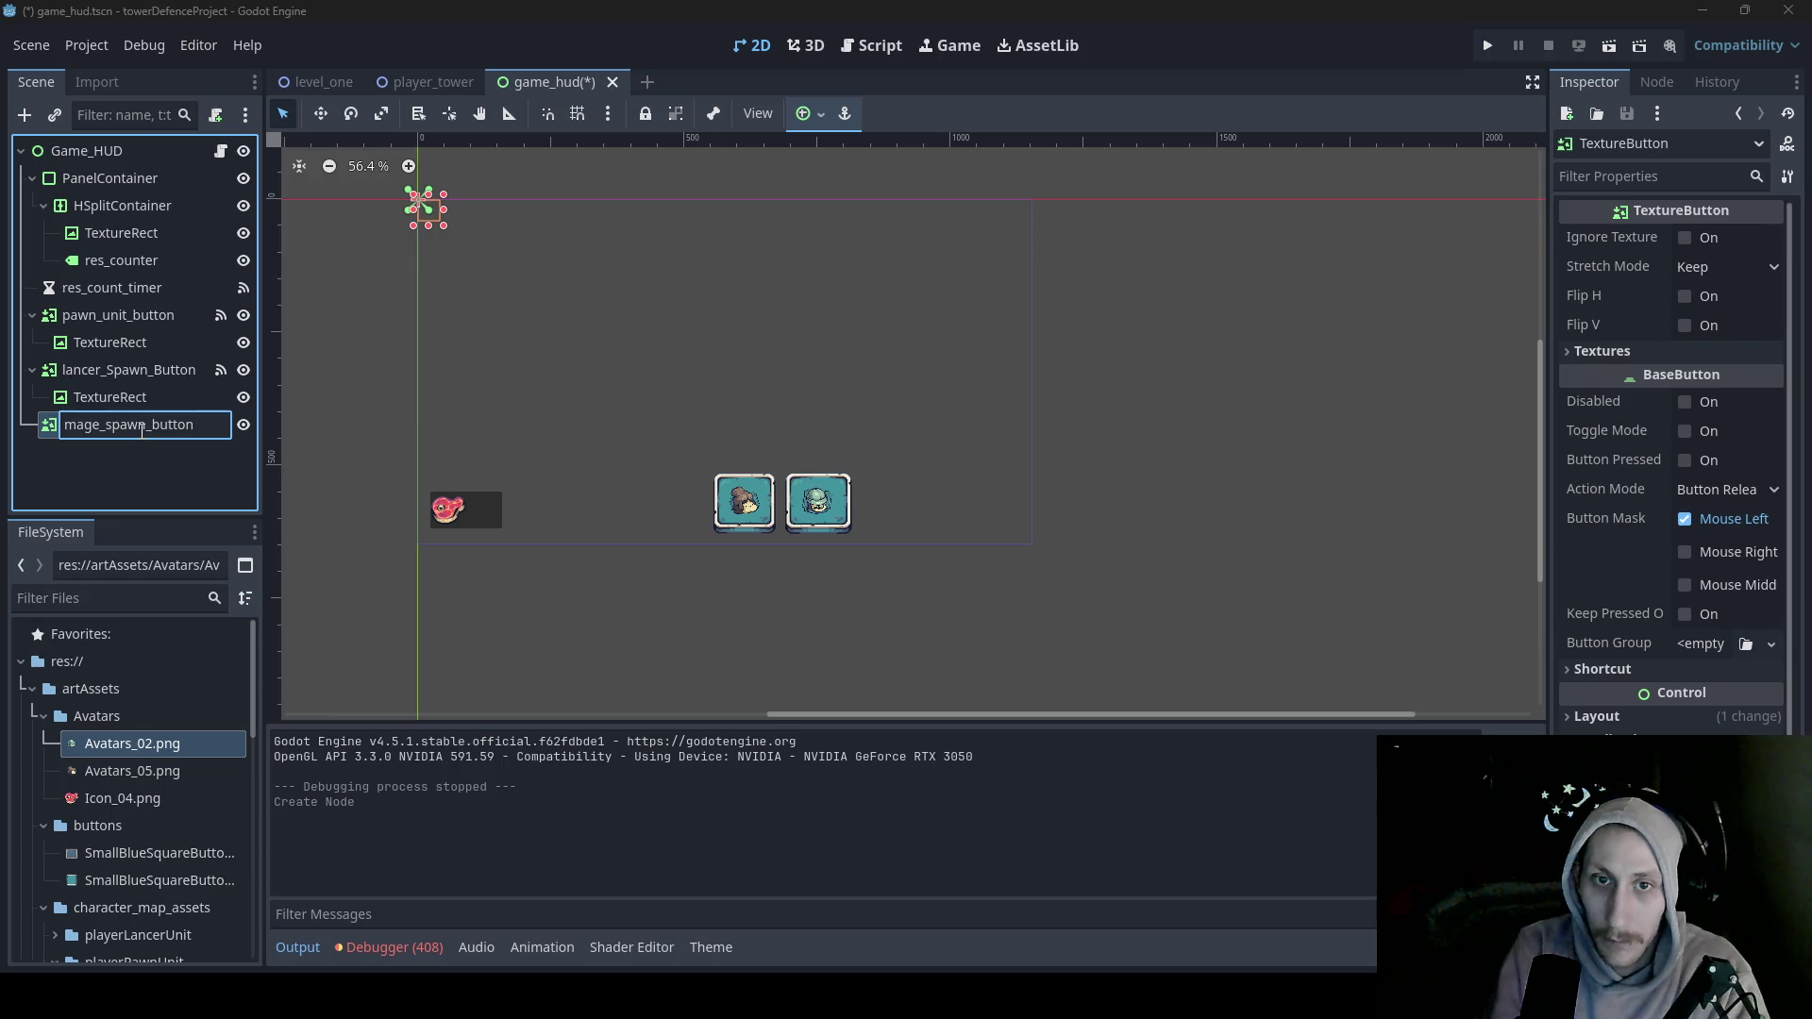
{"action": "key", "text": "Return"}
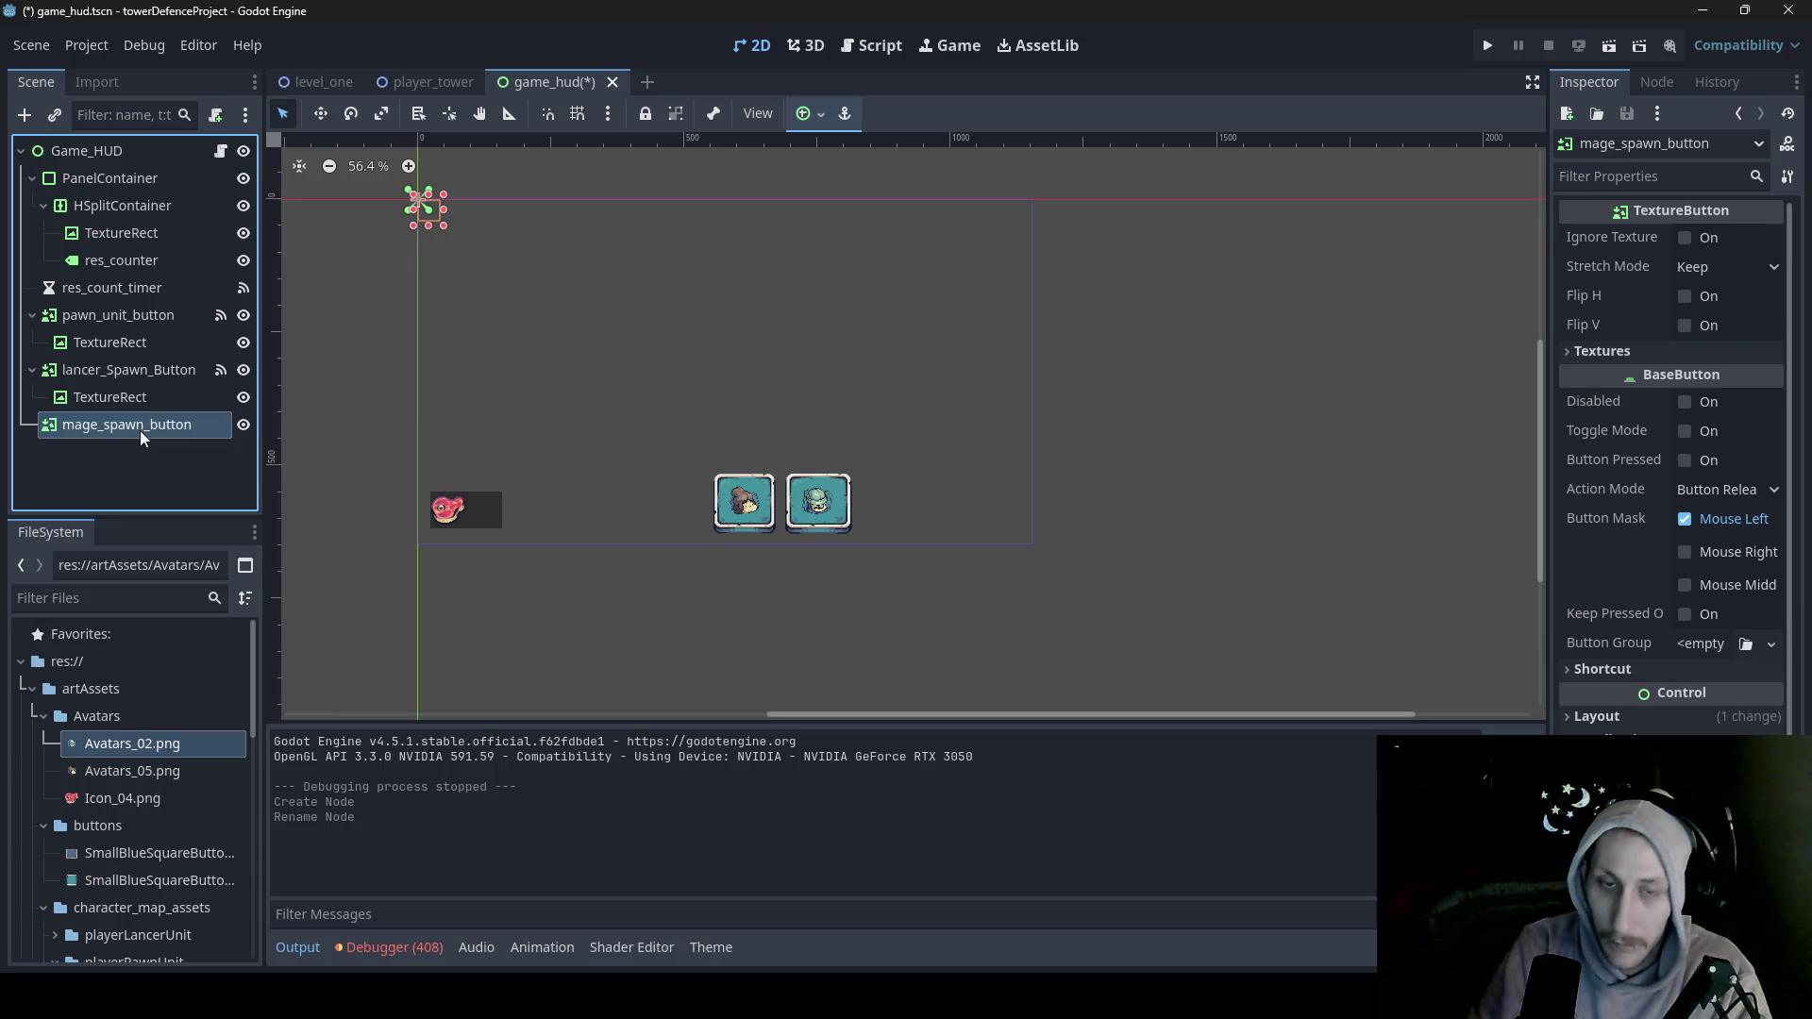
- Add a TextureRect child inside mage_spawn_button and reselect the button
{"action": "right_click", "coordinate": [140, 430]}
{"action": "left_click", "coordinate": [222, 405]}
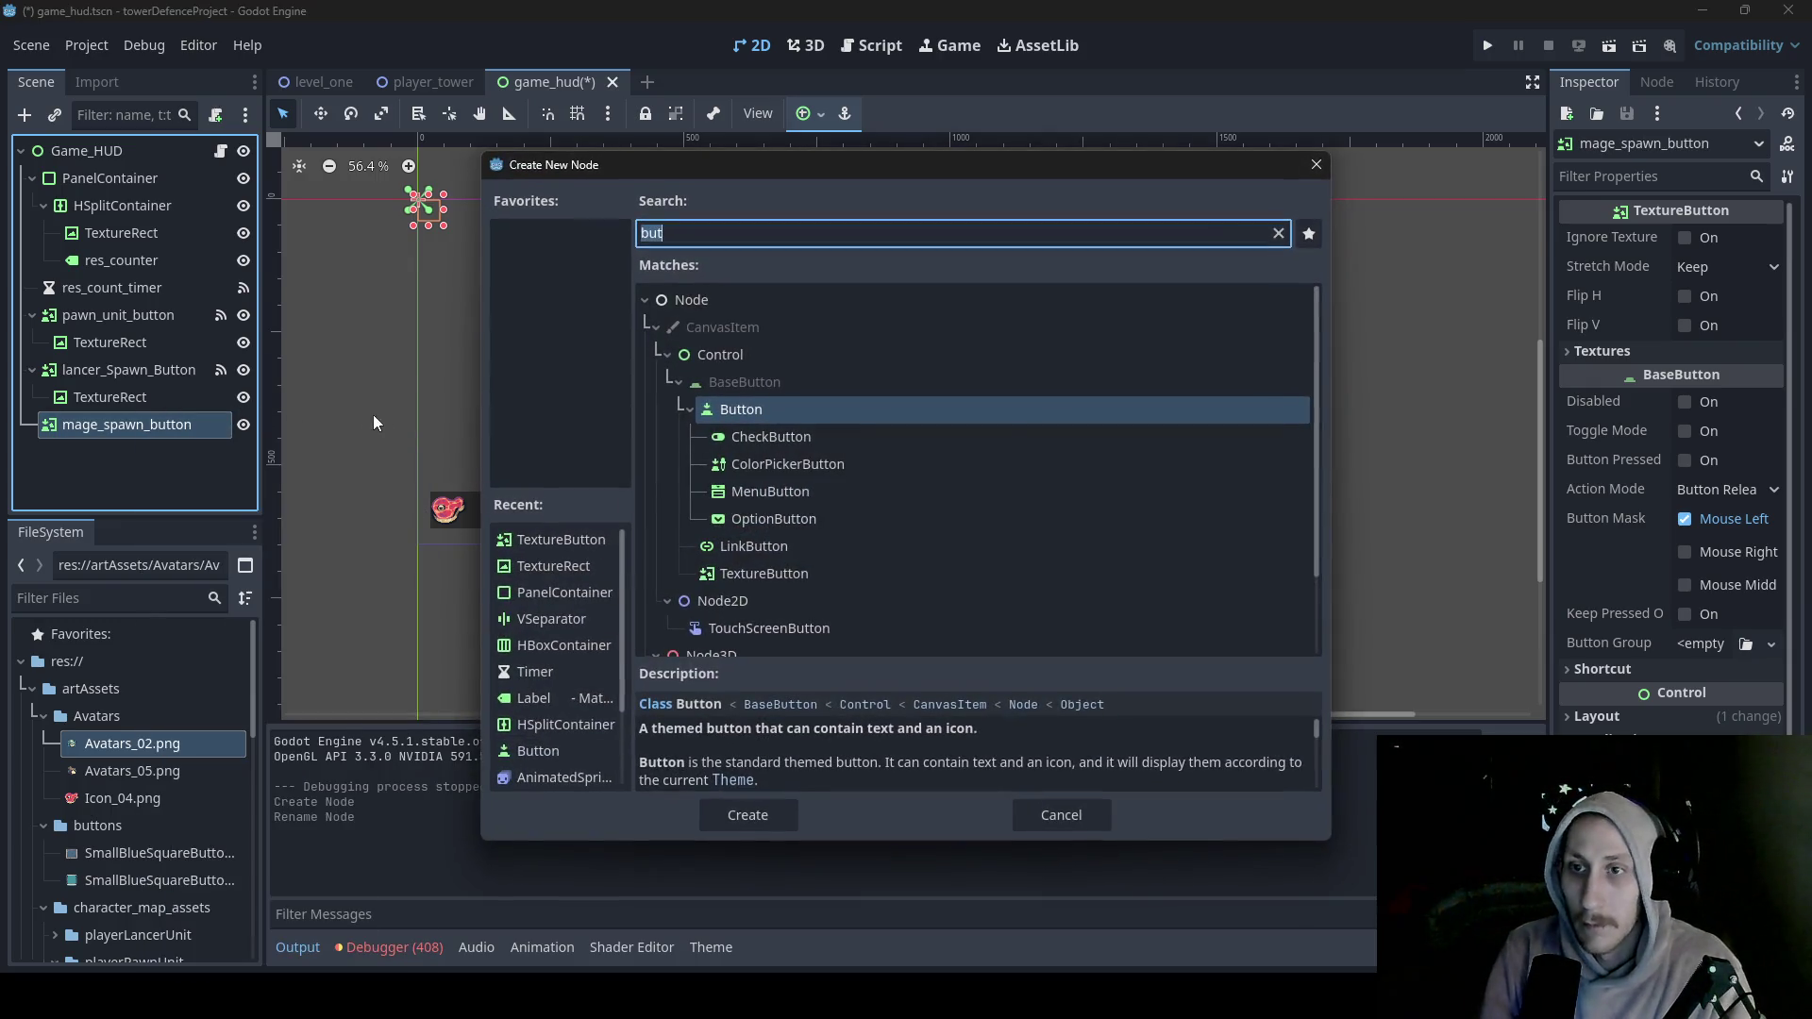
{"action": "key", "text": "BackSpace"}
{"action": "type", "text": "ext"}
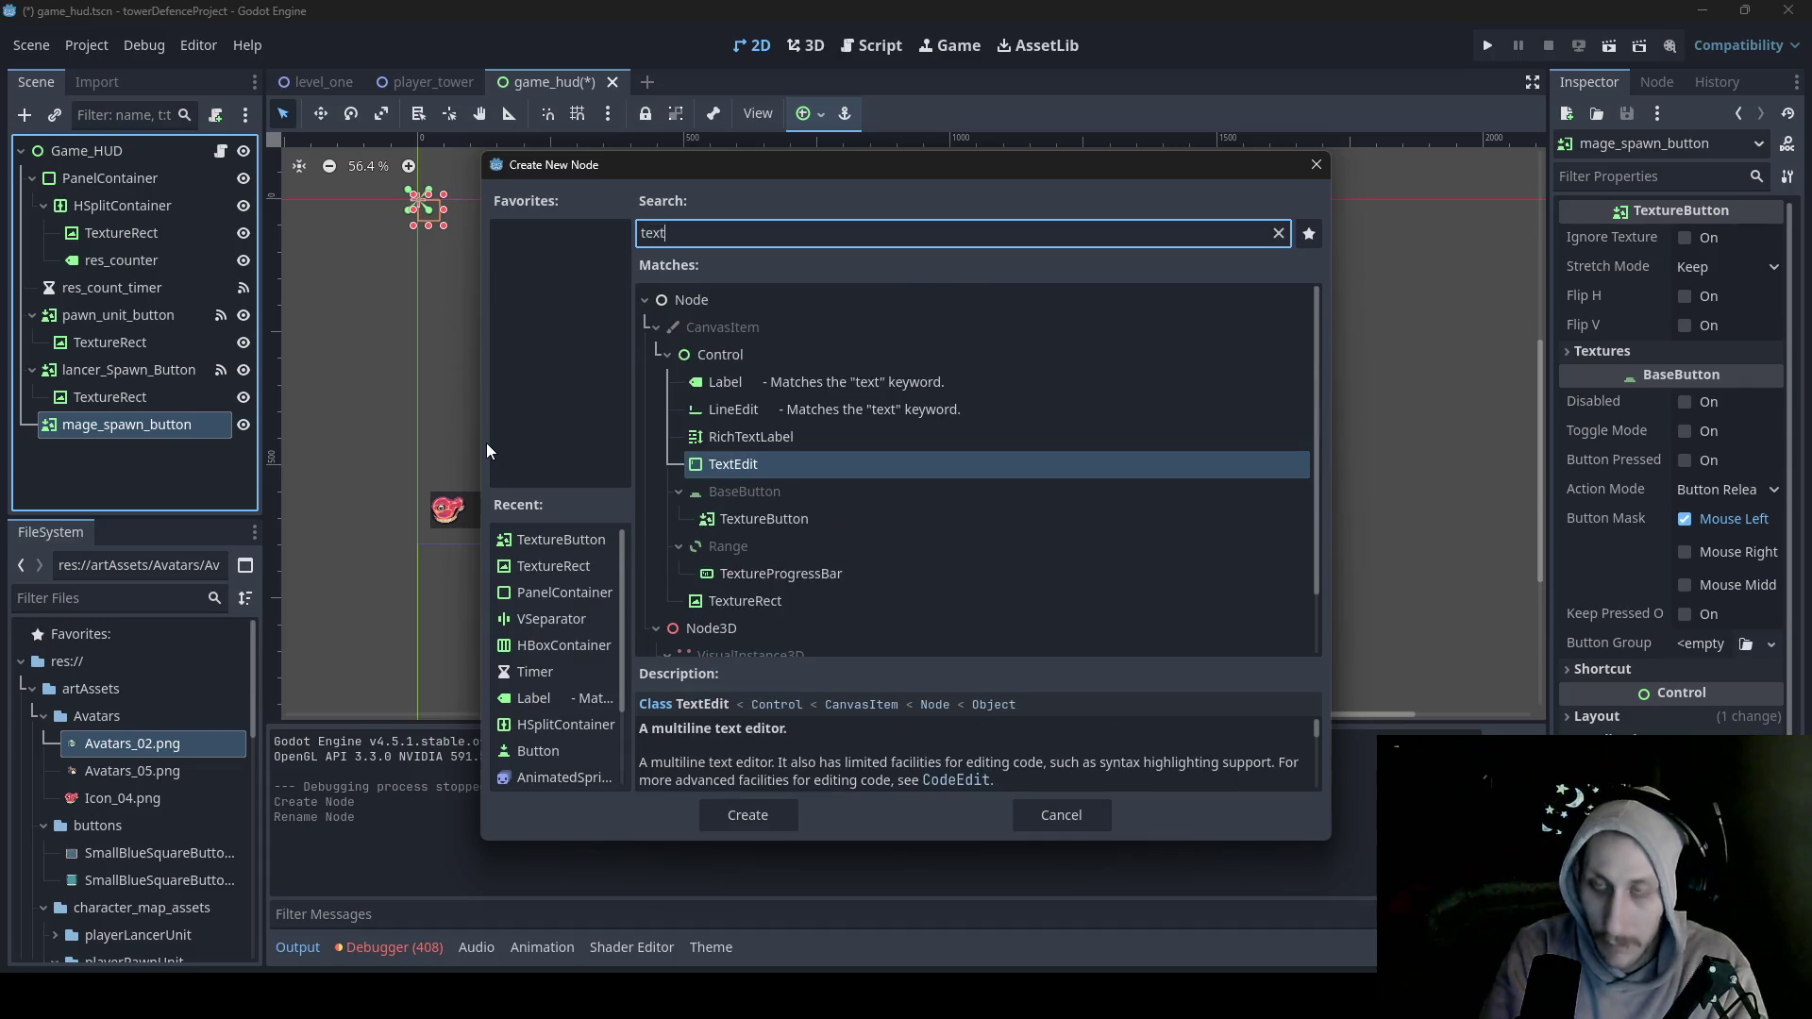
{"action": "left_click", "coordinate": [739, 600]}
{"action": "double_click", "coordinate": [739, 601]}
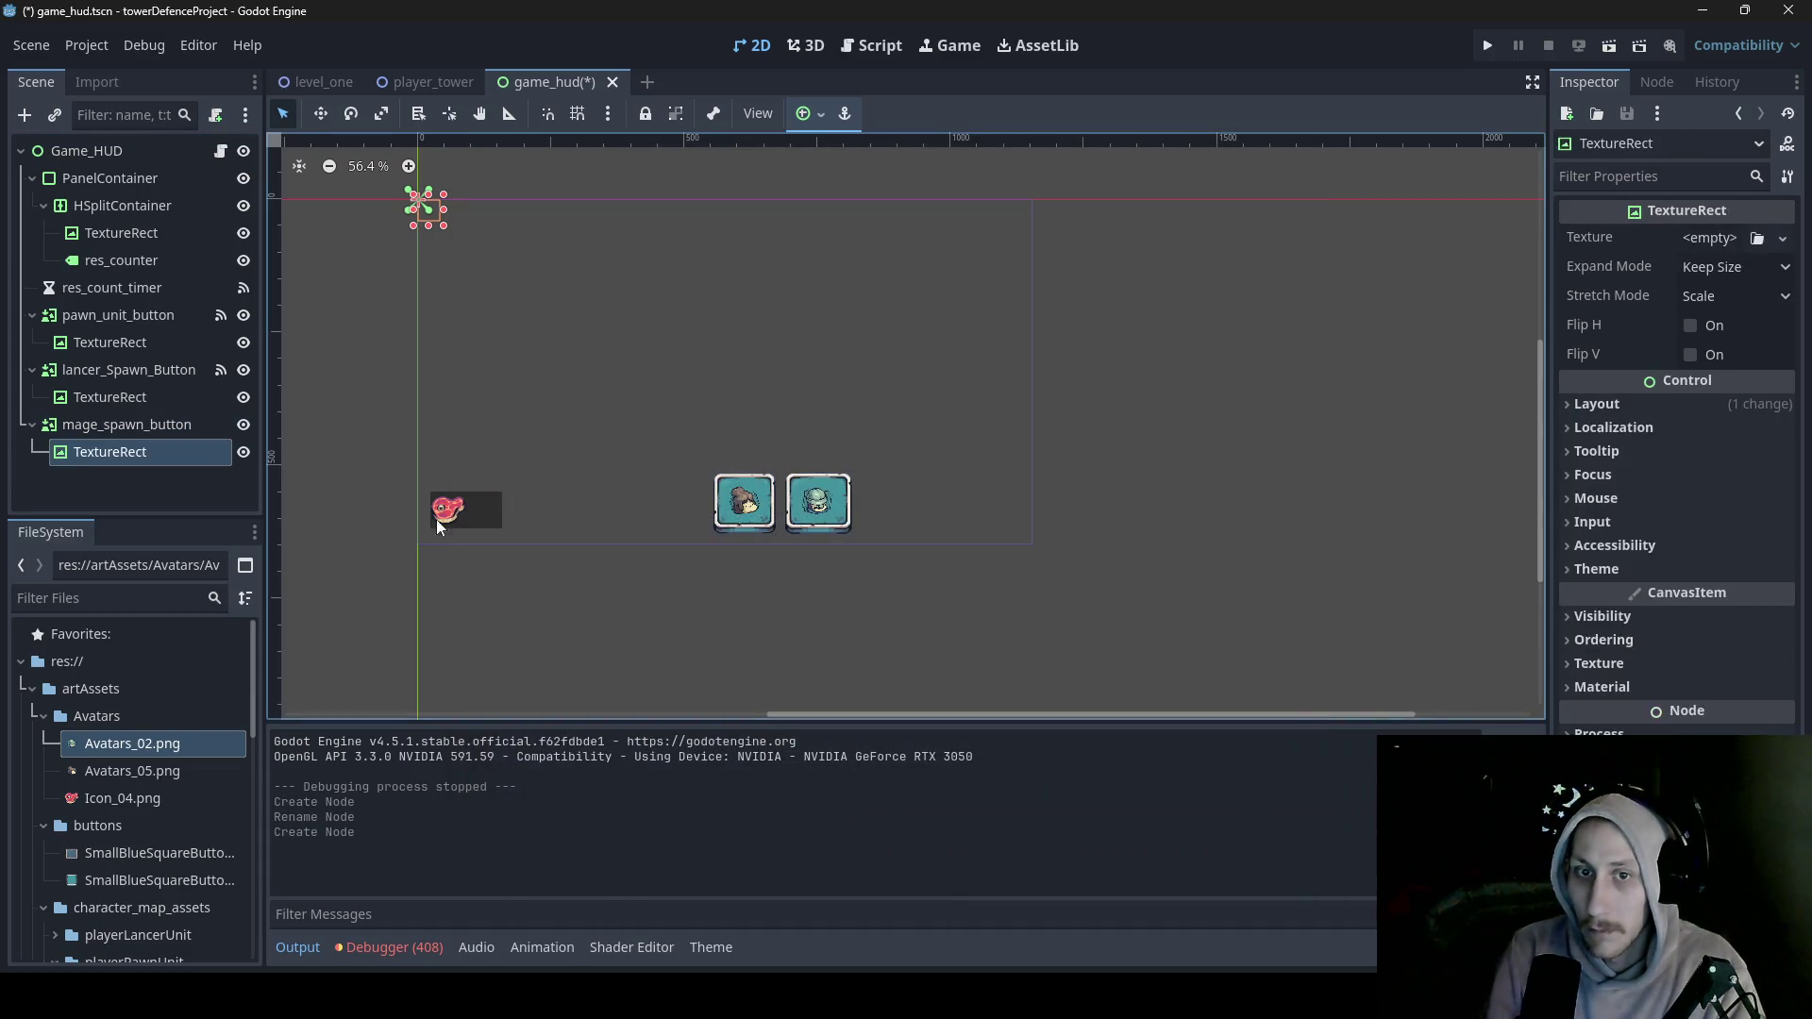
{"action": "left_click", "coordinate": [138, 429]}
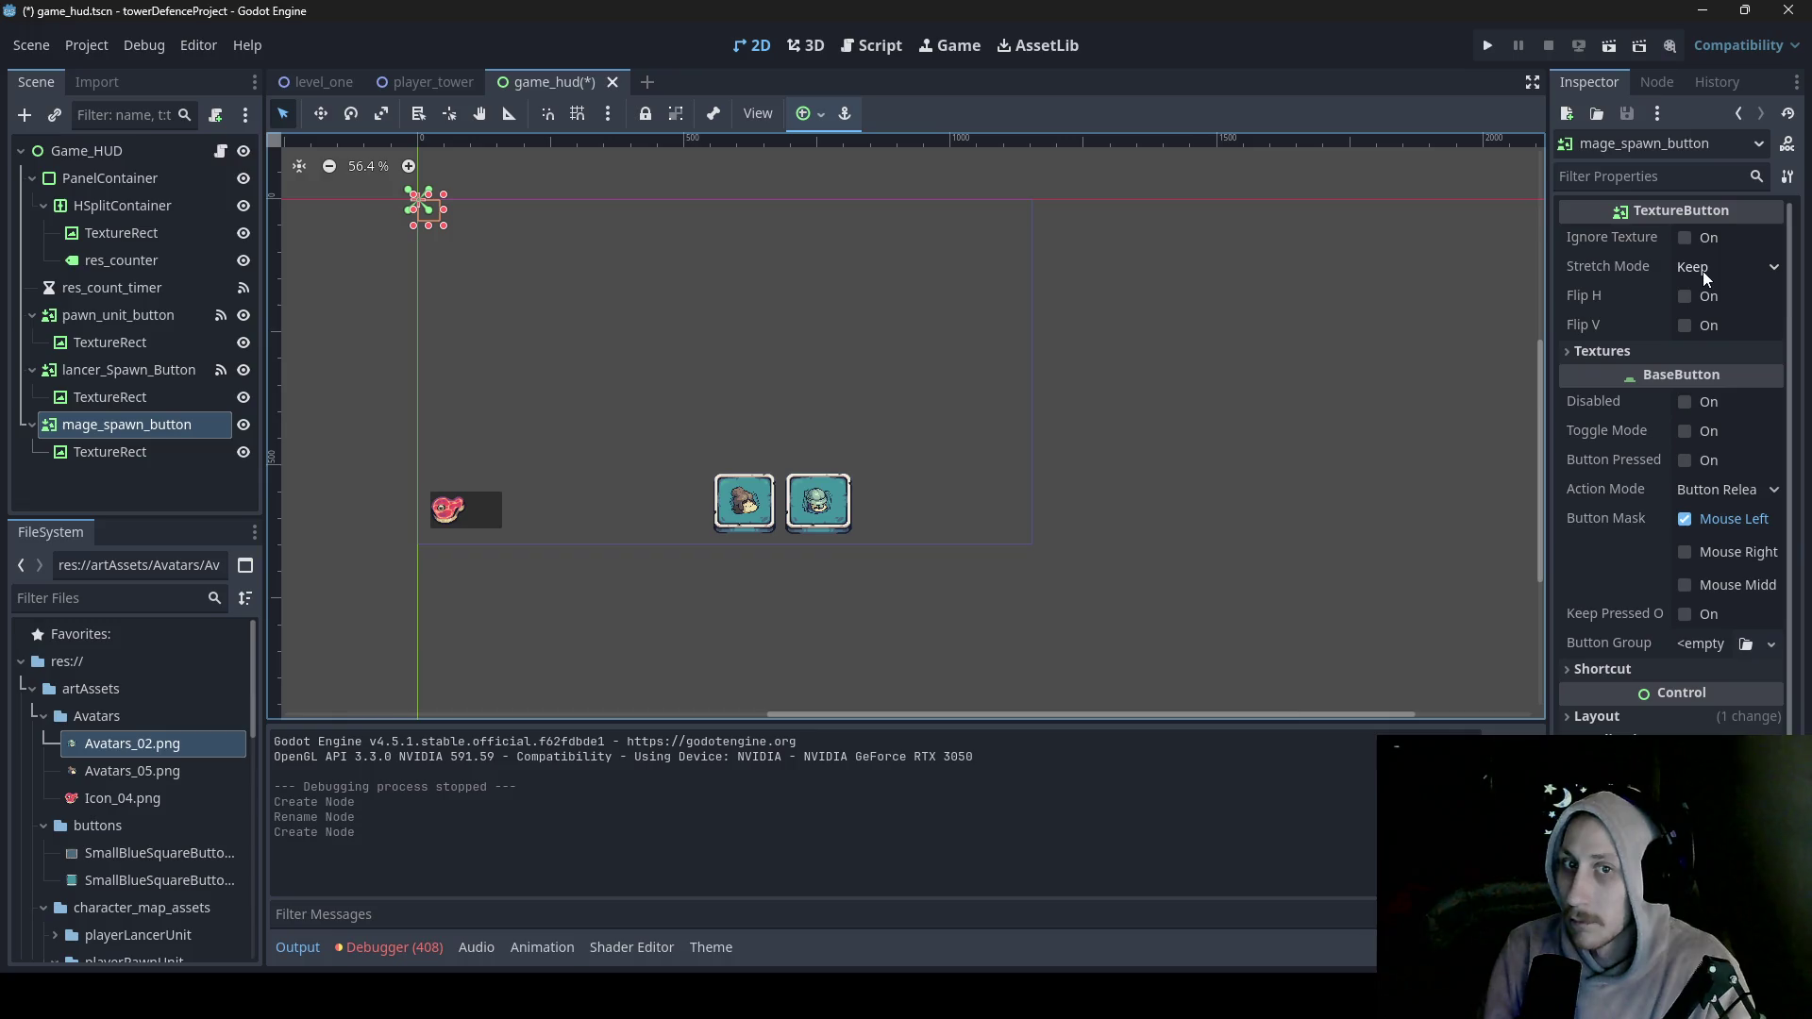
- Set mage_spawn_button's Normal and Pressed textures to the SmallBlueSquareButton images
{"action": "left_click", "coordinate": [1701, 350]}
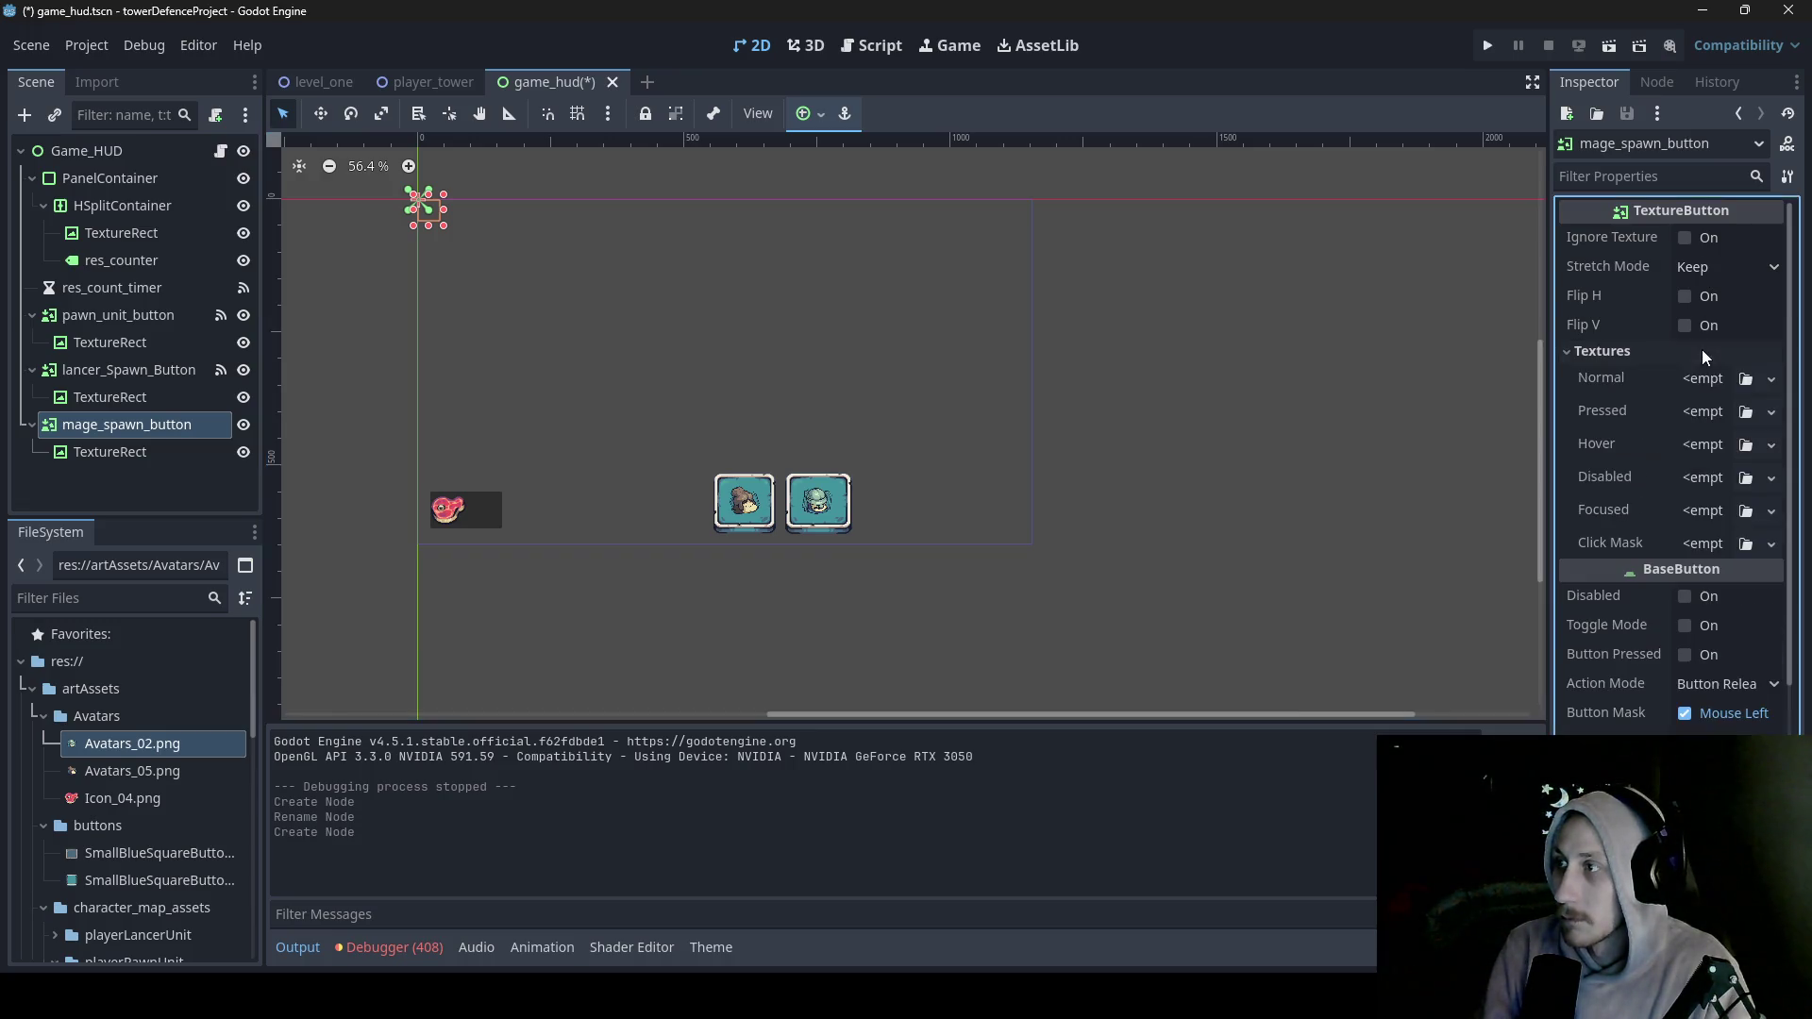
{"action": "mouse_move", "coordinate": [142, 878]}
{"action": "left_mouse_down"}
{"action": "mouse_move", "coordinate": [1266, 616]}
{"action": "mouse_move", "coordinate": [1731, 383]}
{"action": "left_mouse_up"}
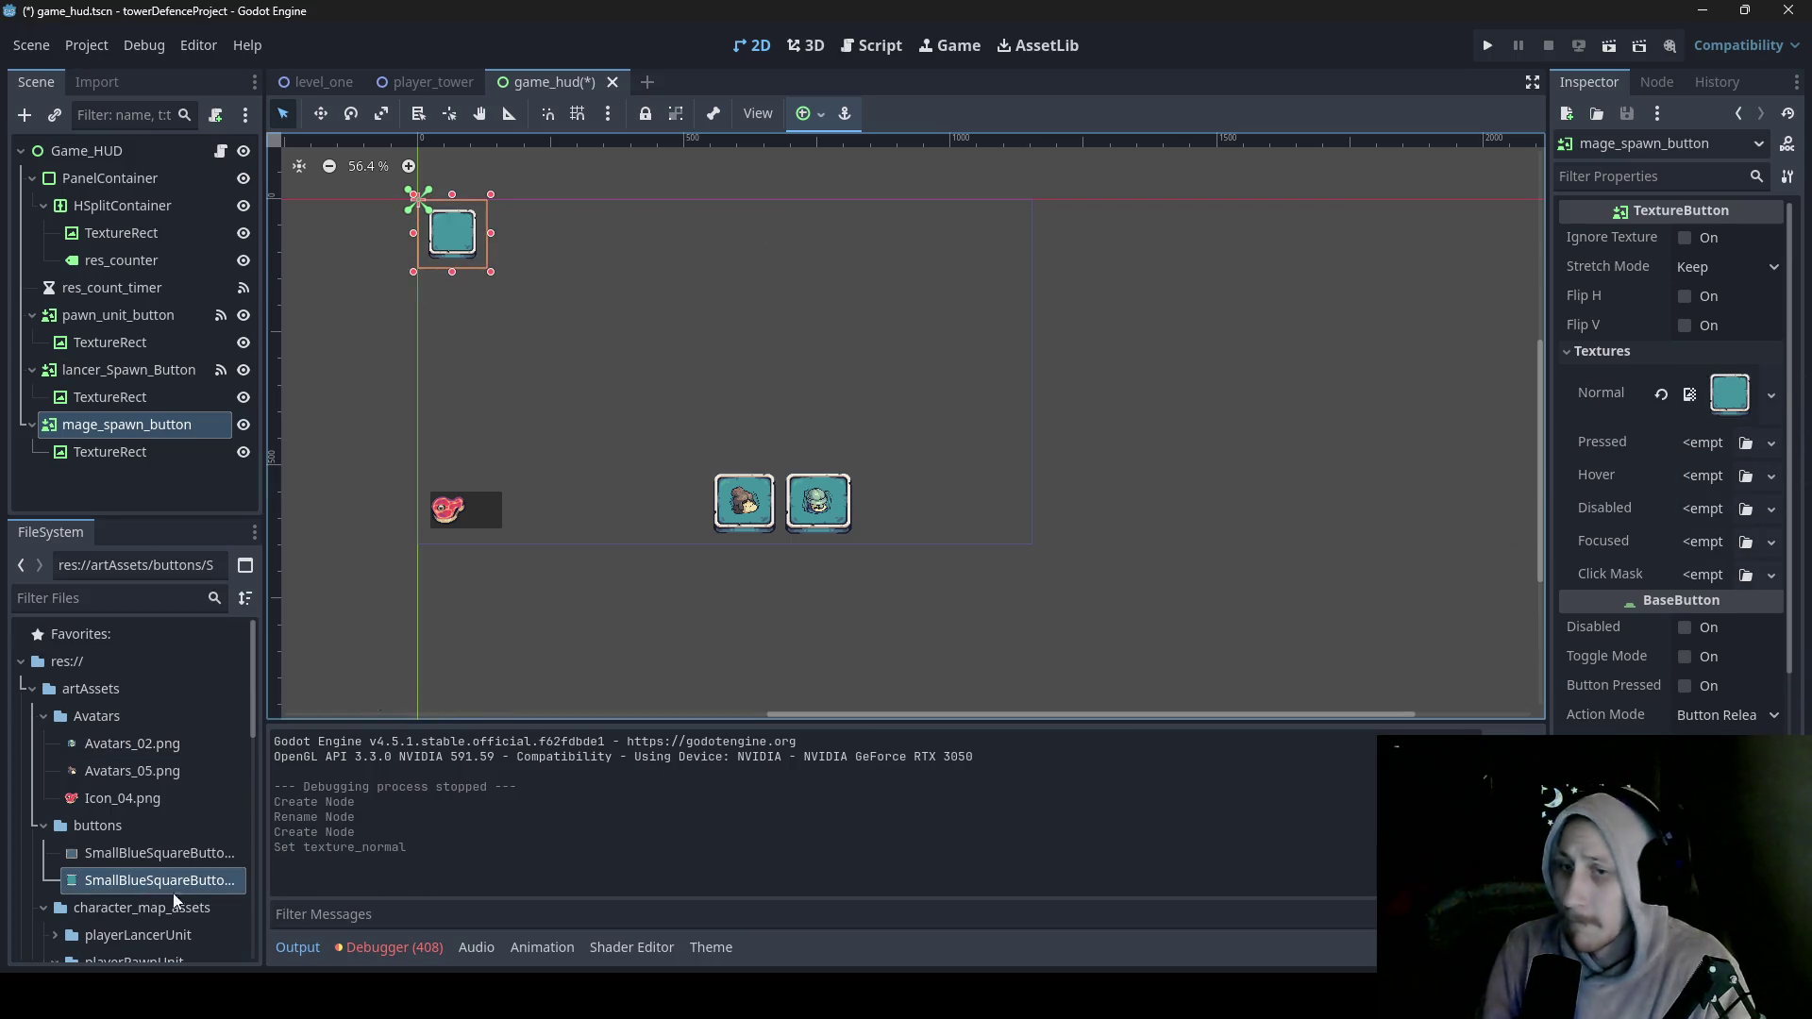
{"action": "mouse_move", "coordinate": [116, 855]}
{"action": "left_mouse_down"}
{"action": "mouse_move", "coordinate": [741, 767]}
{"action": "mouse_move", "coordinate": [1792, 437]}
{"action": "mouse_move", "coordinate": [1706, 461]}
{"action": "left_mouse_up"}
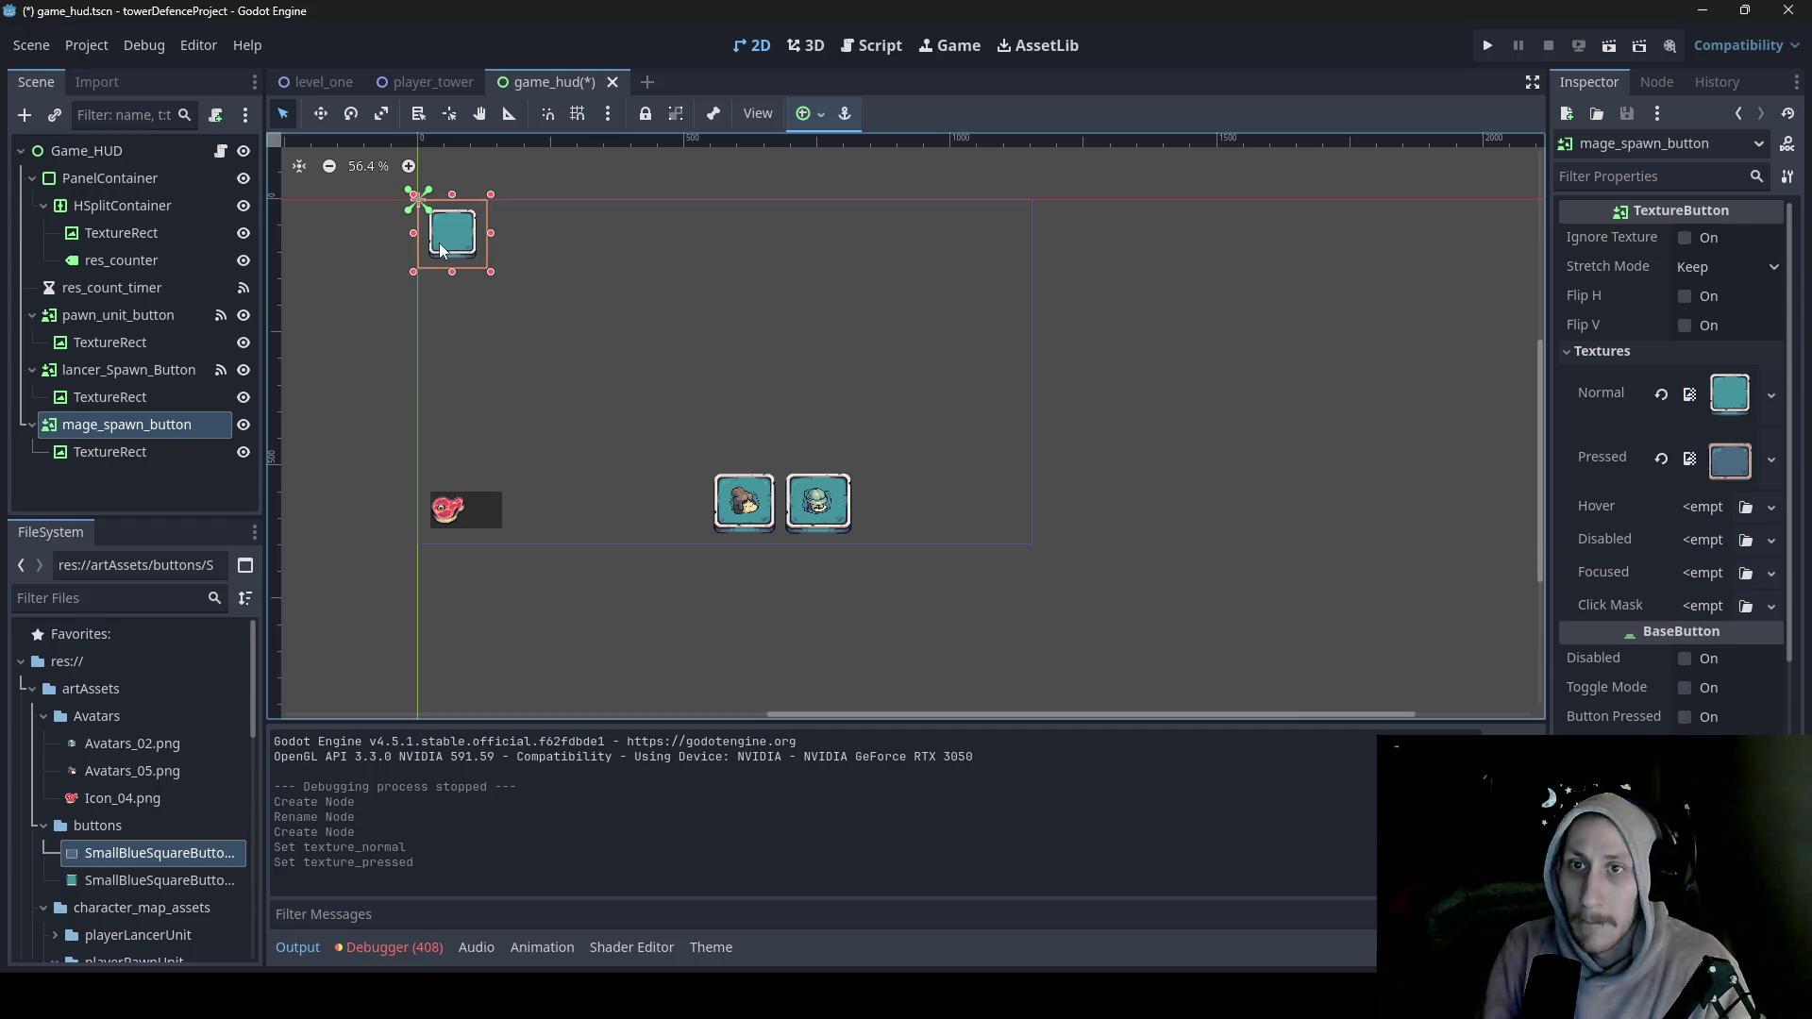
- Move mage_spawn_button to (811, 501), right of the lancer button
{"action": "left_click", "coordinate": [319, 114]}
{"action": "mouse_move", "coordinate": [505, 276]}
{"action": "left_mouse_down"}
{"action": "mouse_move", "coordinate": [721, 477]}
{"action": "mouse_move", "coordinate": [925, 535]}
{"action": "left_mouse_up"}
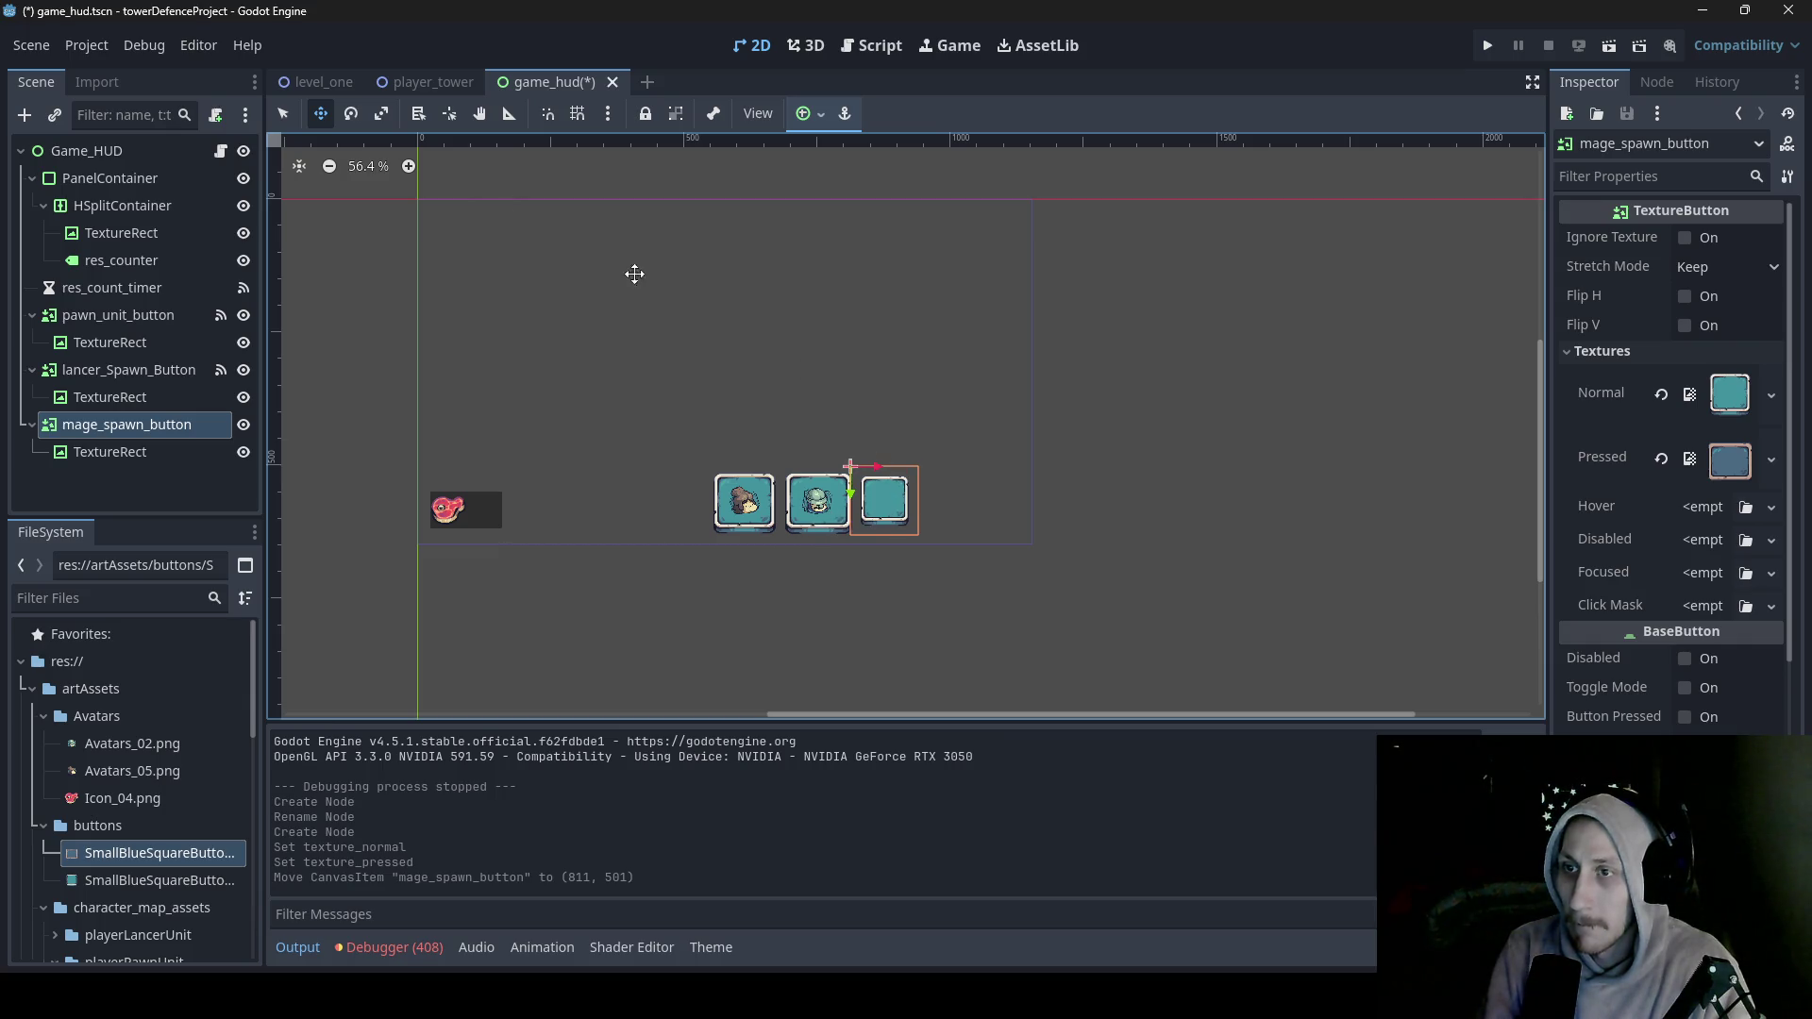
{"action": "left_click", "coordinate": [283, 113]}
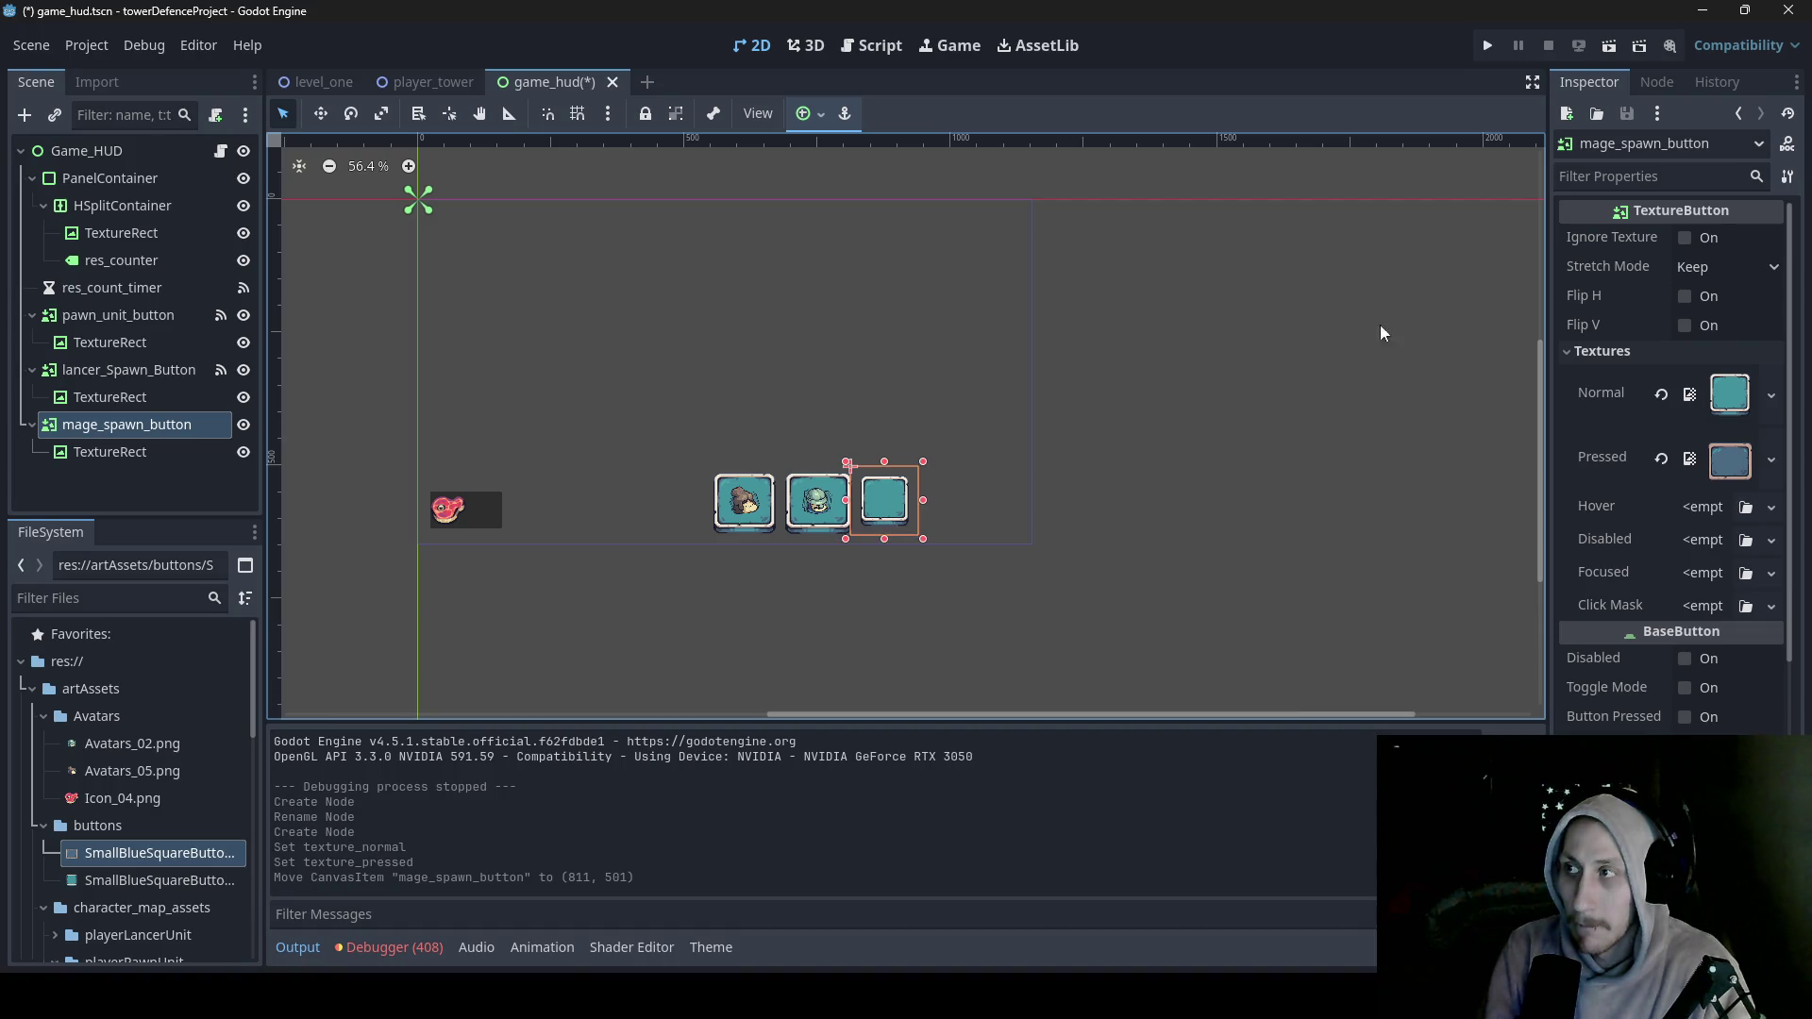
- Try Keep Aspect and Keep Aspect Covered stretch modes on the mage button while adjusting its height
{"action": "left_click", "coordinate": [1724, 267]}
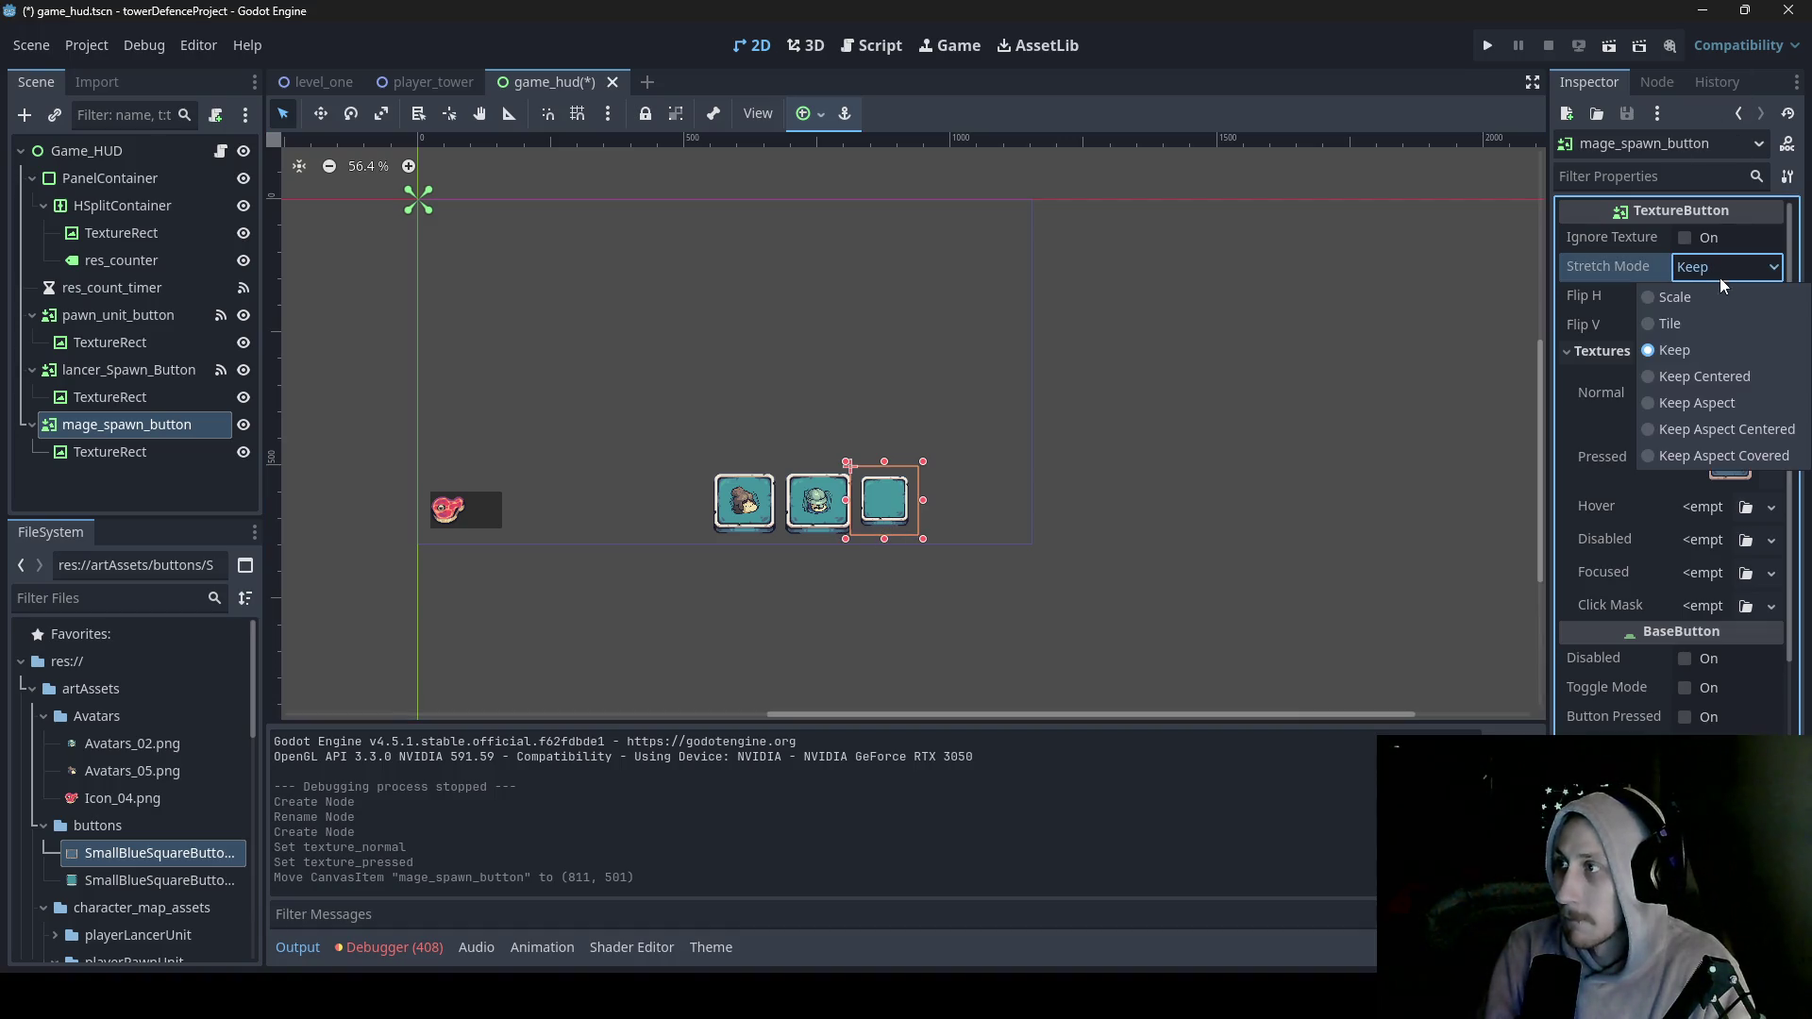
{"action": "left_click", "coordinate": [1714, 429]}
{"action": "left_click_drag", "start_coordinate": [885, 538], "coordinate": [886, 555]}
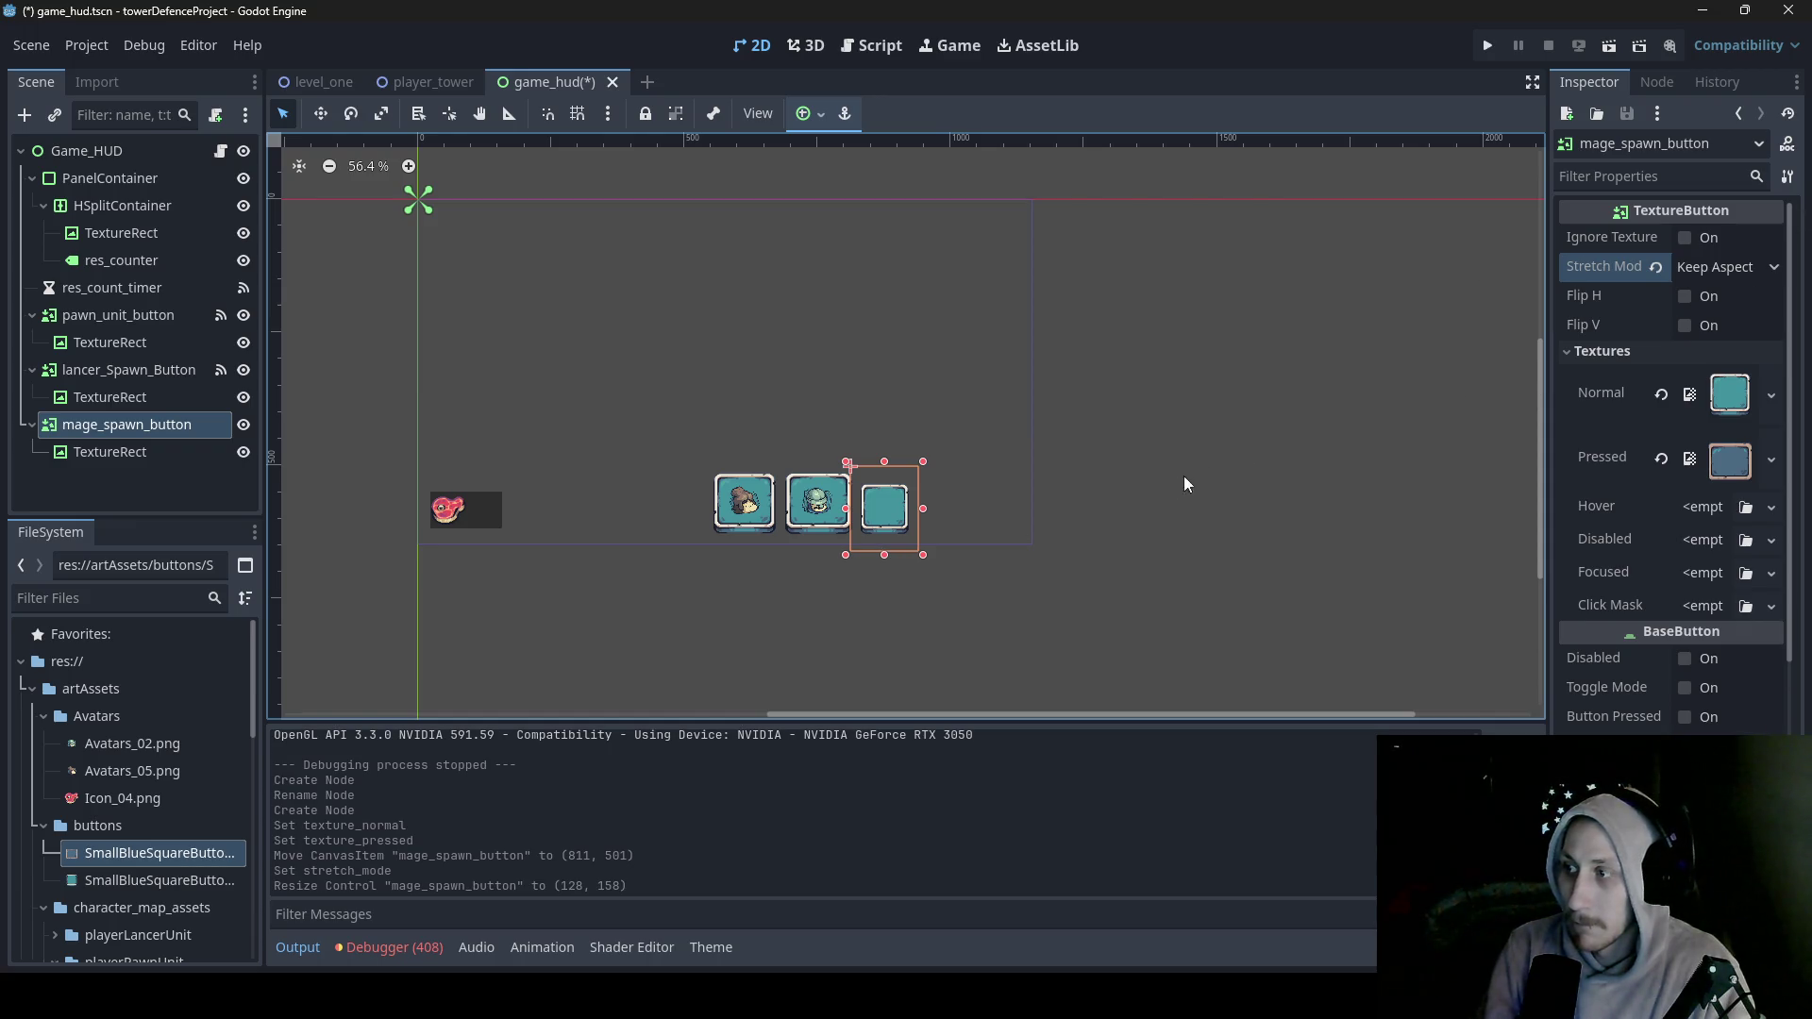
{"action": "mouse_move", "coordinate": [883, 466]}
{"action": "left_mouse_down"}
{"action": "mouse_move", "coordinate": [884, 440]}
{"action": "mouse_move", "coordinate": [884, 456]}
{"action": "left_mouse_up"}
{"action": "left_click", "coordinate": [1742, 269]}
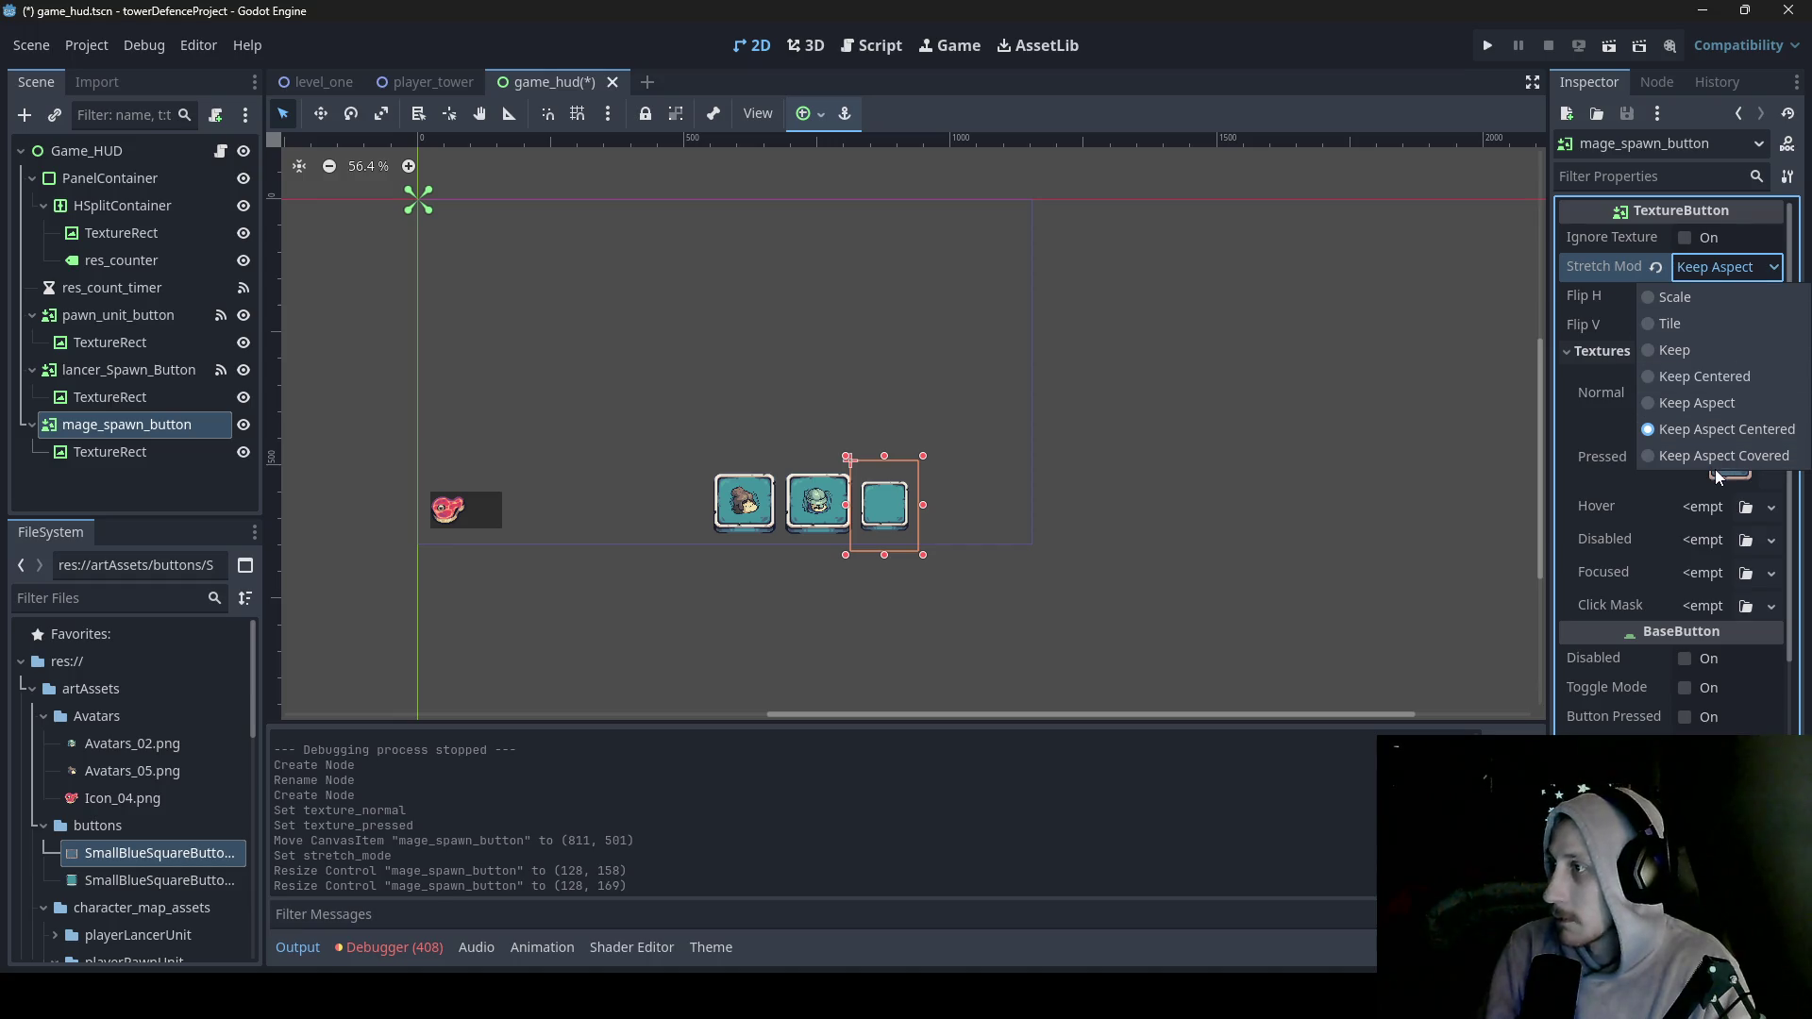
{"action": "left_click", "coordinate": [1725, 455]}
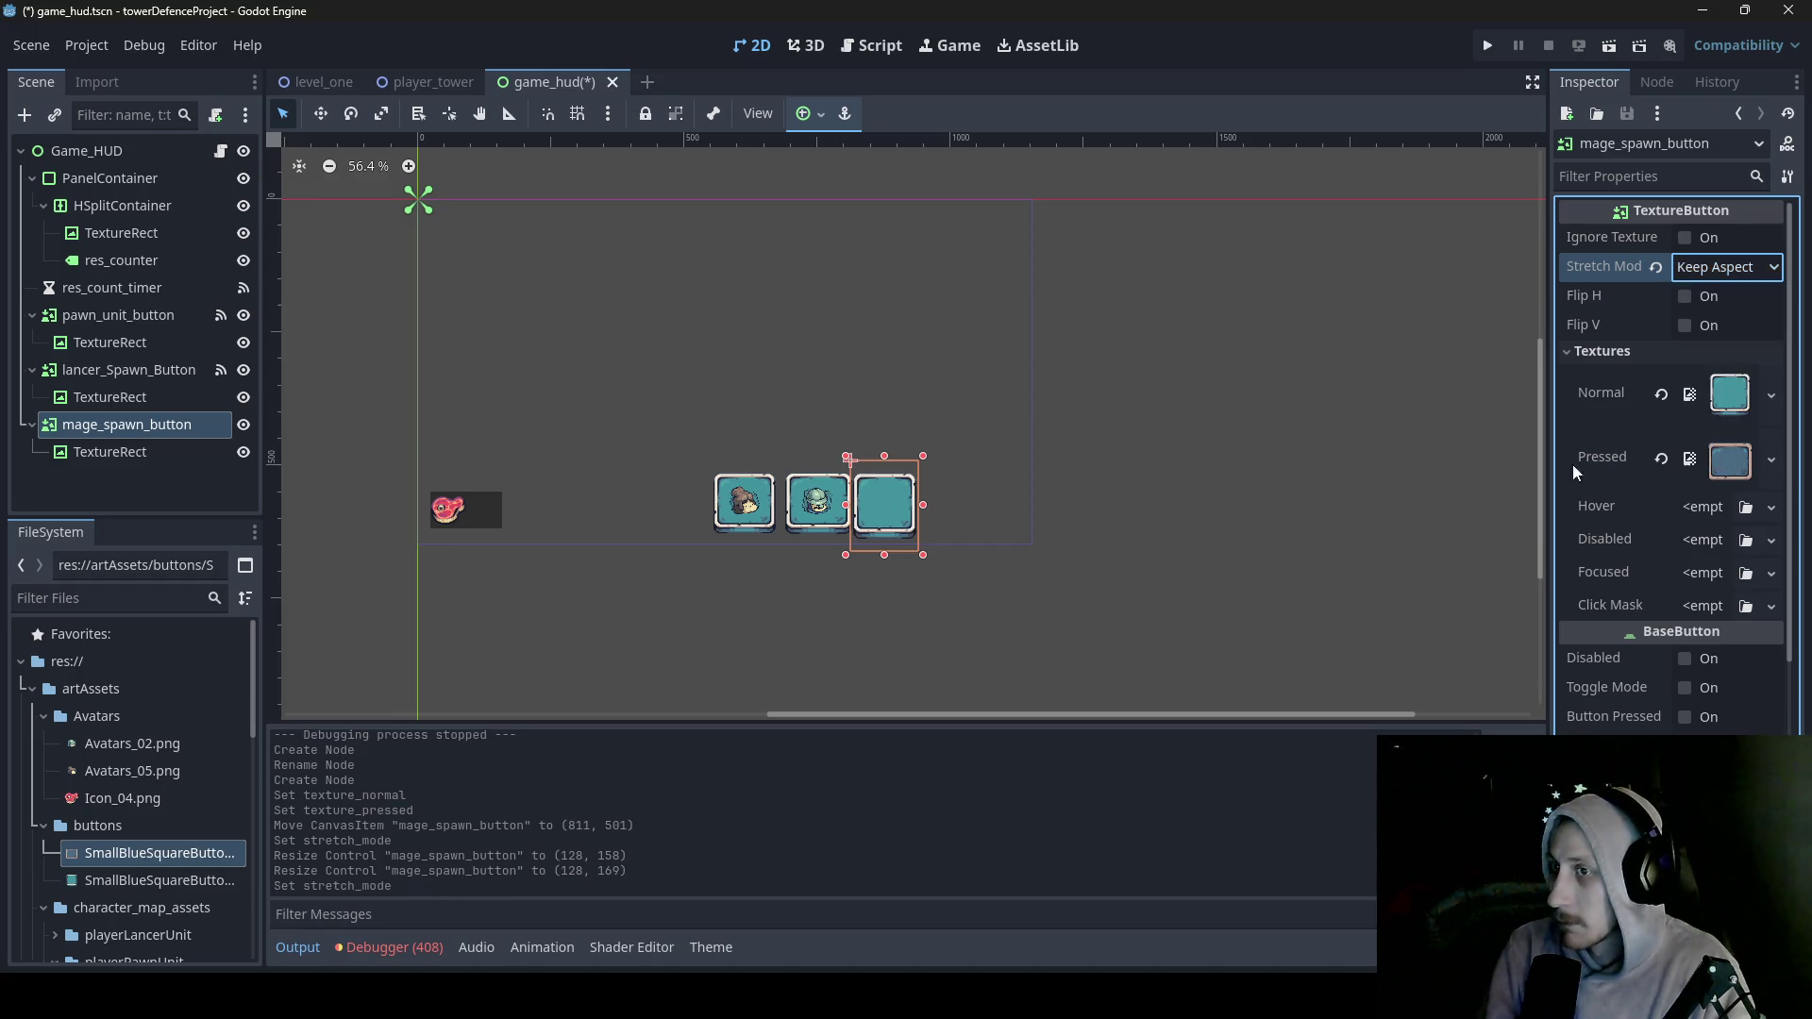
{"action": "left_click_drag", "start_coordinate": [888, 557], "coordinate": [941, 506]}
- Settle on Scale stretch mode and resize the mage button to 176 × 157
{"action": "left_click", "coordinate": [1758, 273]}
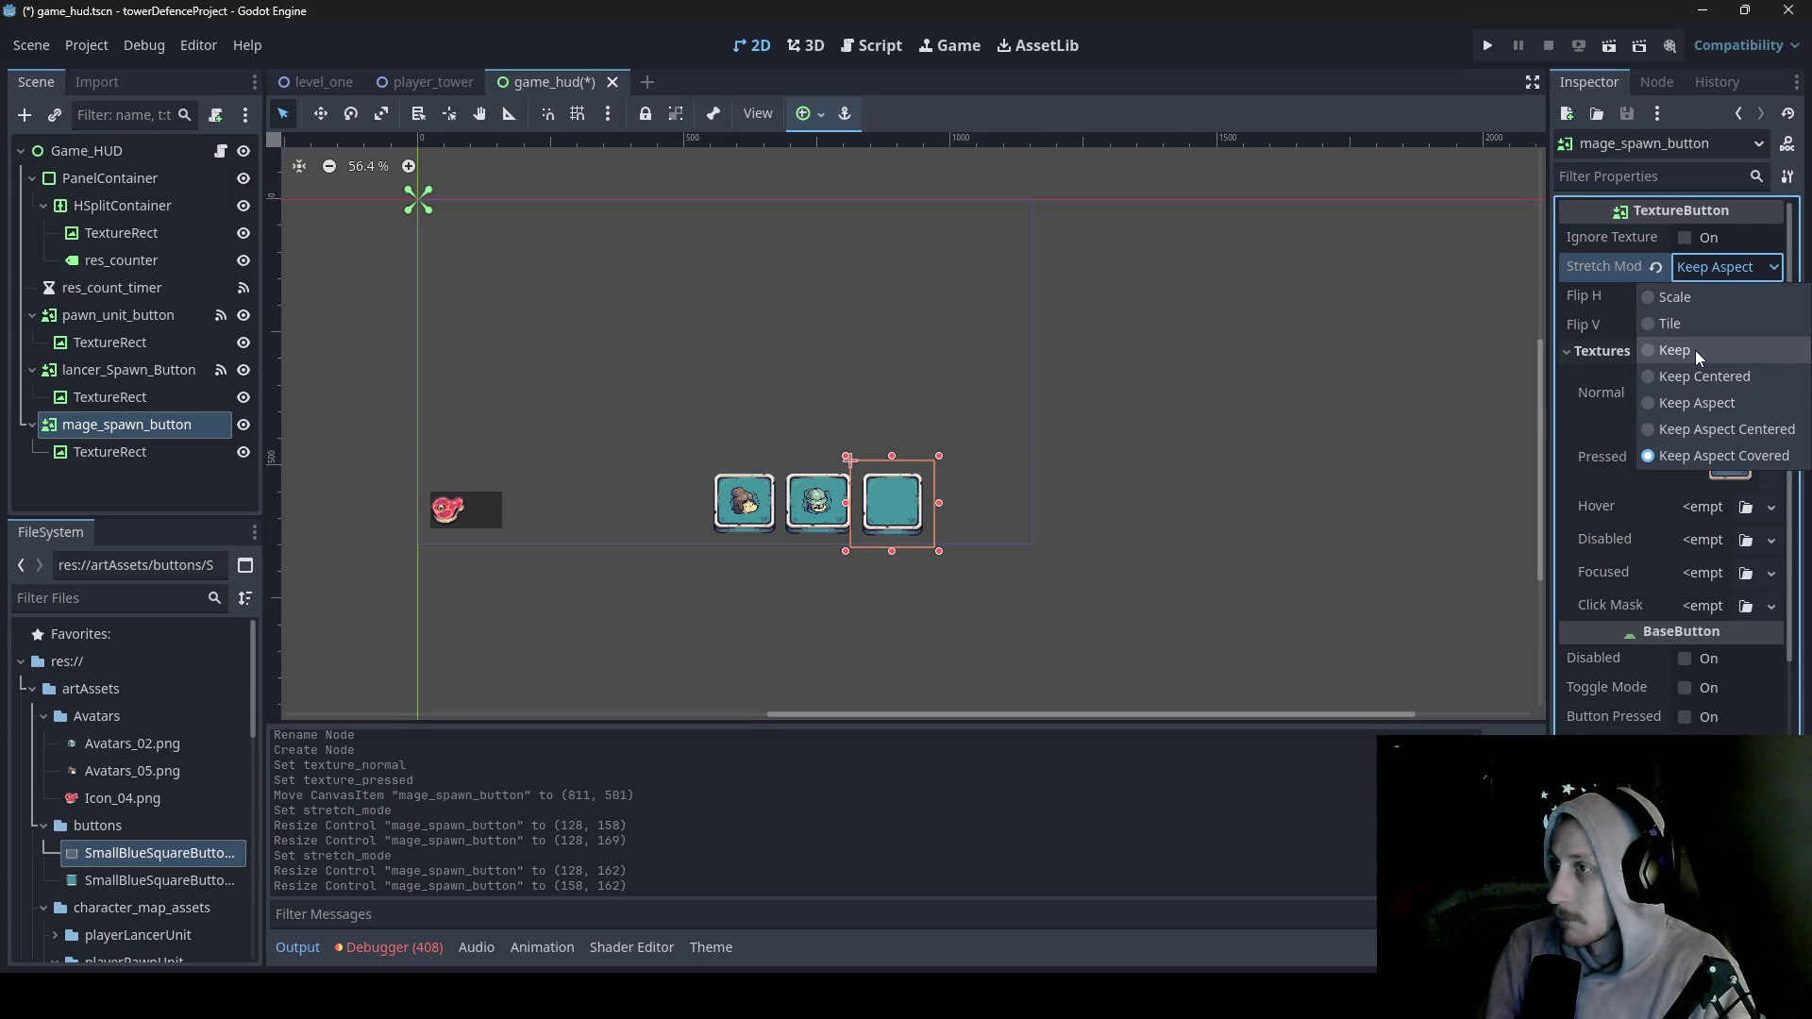
{"action": "left_click", "coordinate": [1695, 350]}
{"action": "left_click", "coordinate": [1718, 272]}
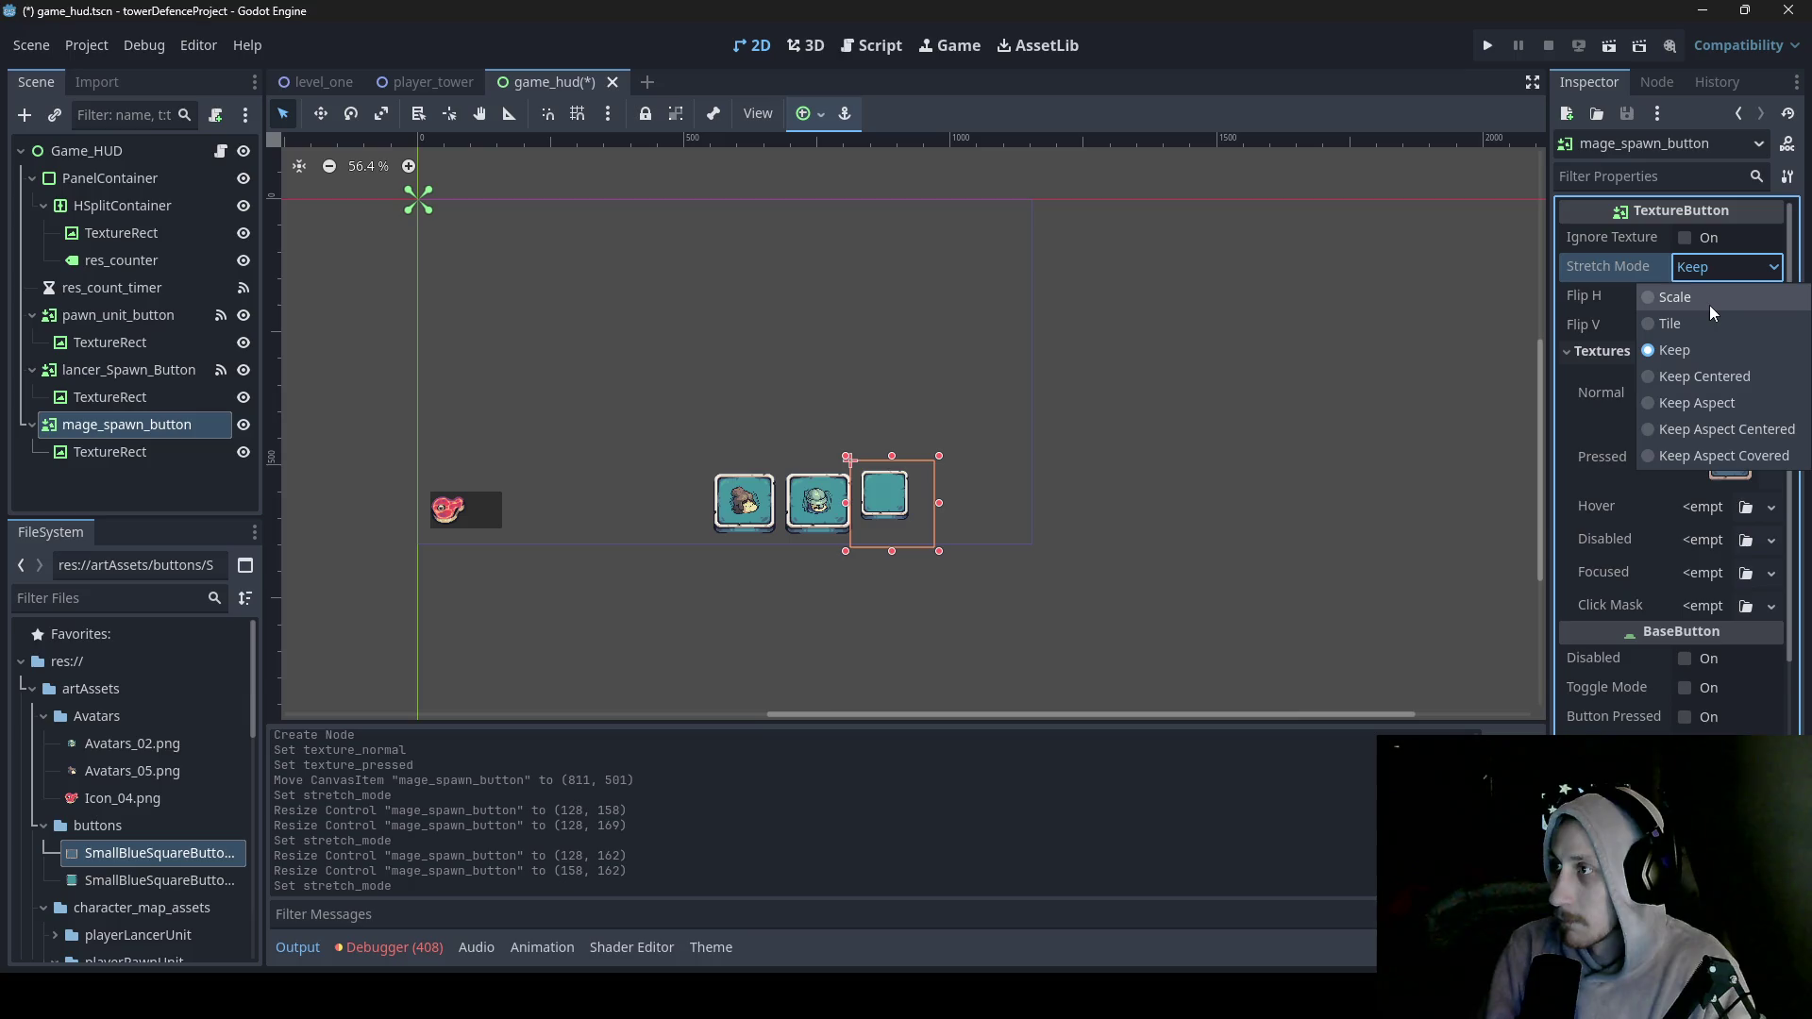
{"action": "left_click", "coordinate": [1703, 298]}
{"action": "mouse_move", "coordinate": [892, 551]}
{"action": "left_mouse_down"}
{"action": "mouse_move", "coordinate": [839, 504]}
{"action": "mouse_move", "coordinate": [948, 509]}
{"action": "left_mouse_up"}
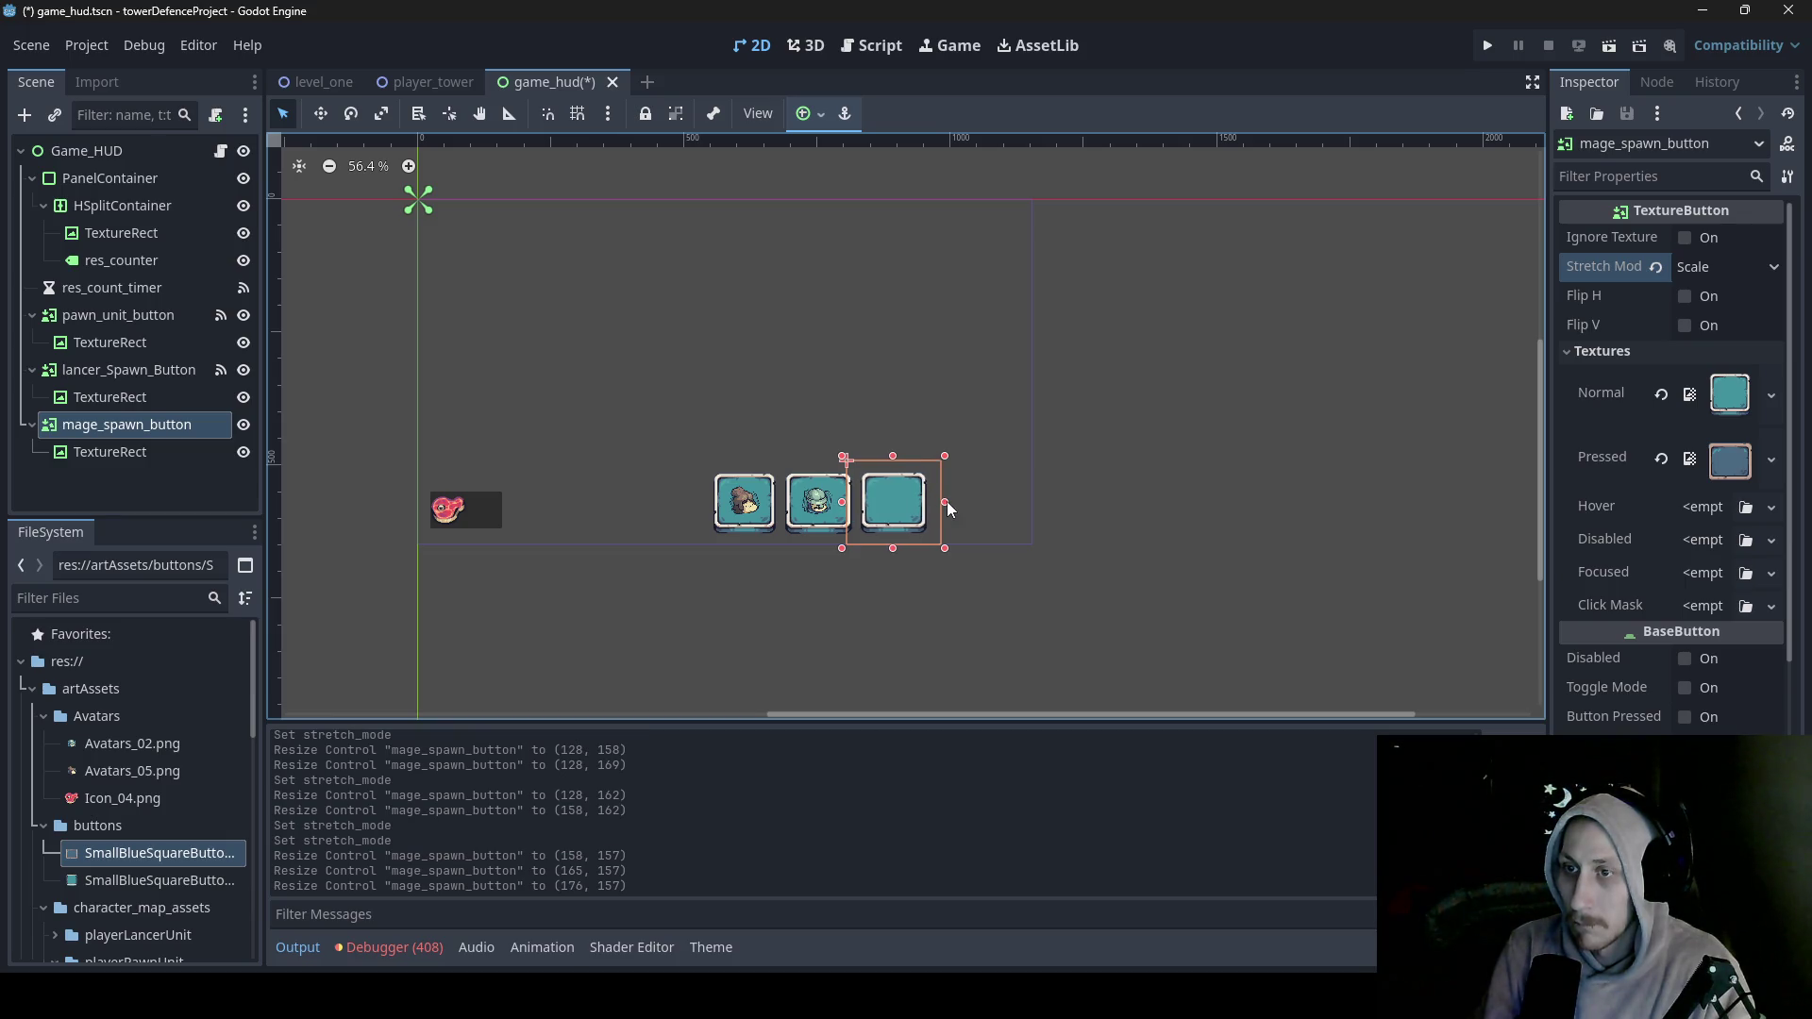
- Check the pawn button's avatar stretch settings, then select the mage button's empty TextureRect child
{"action": "left_click", "coordinate": [757, 526]}
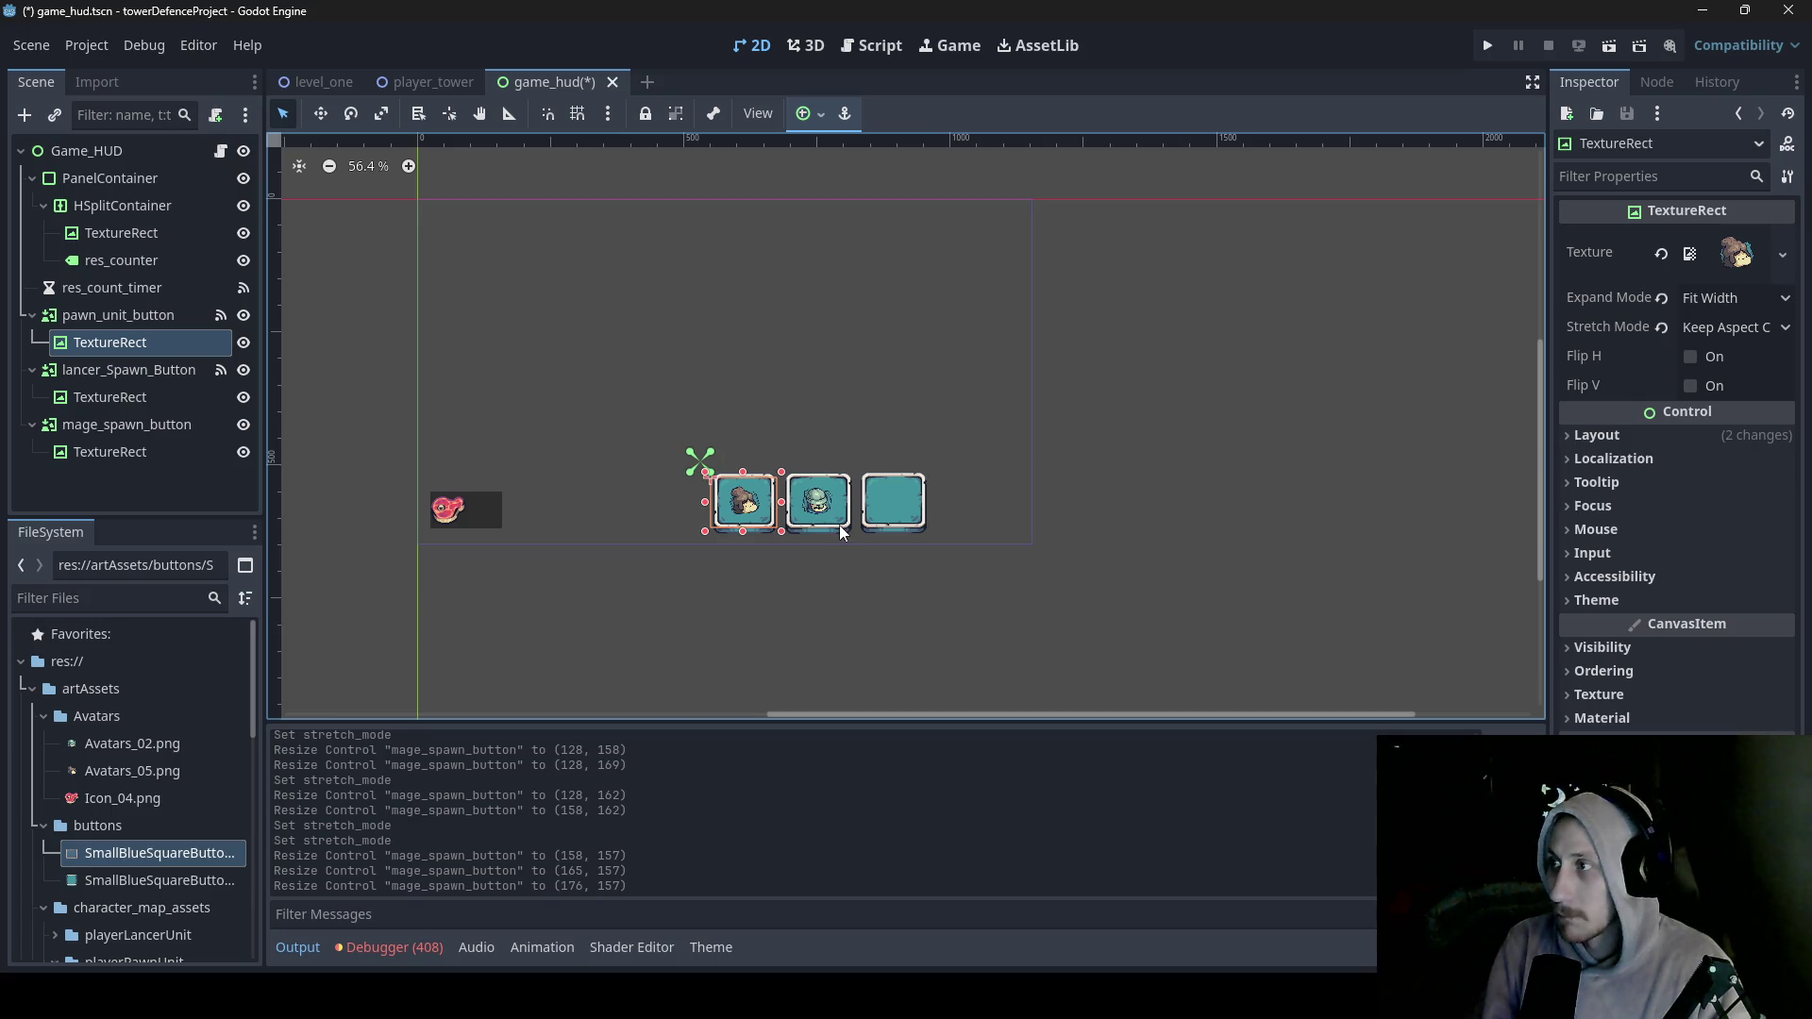
{"action": "left_click", "coordinate": [762, 536]}
{"action": "scroll", "coordinate": [1720, 376], "scroll_direction": "up", "scroll_amount": 3}
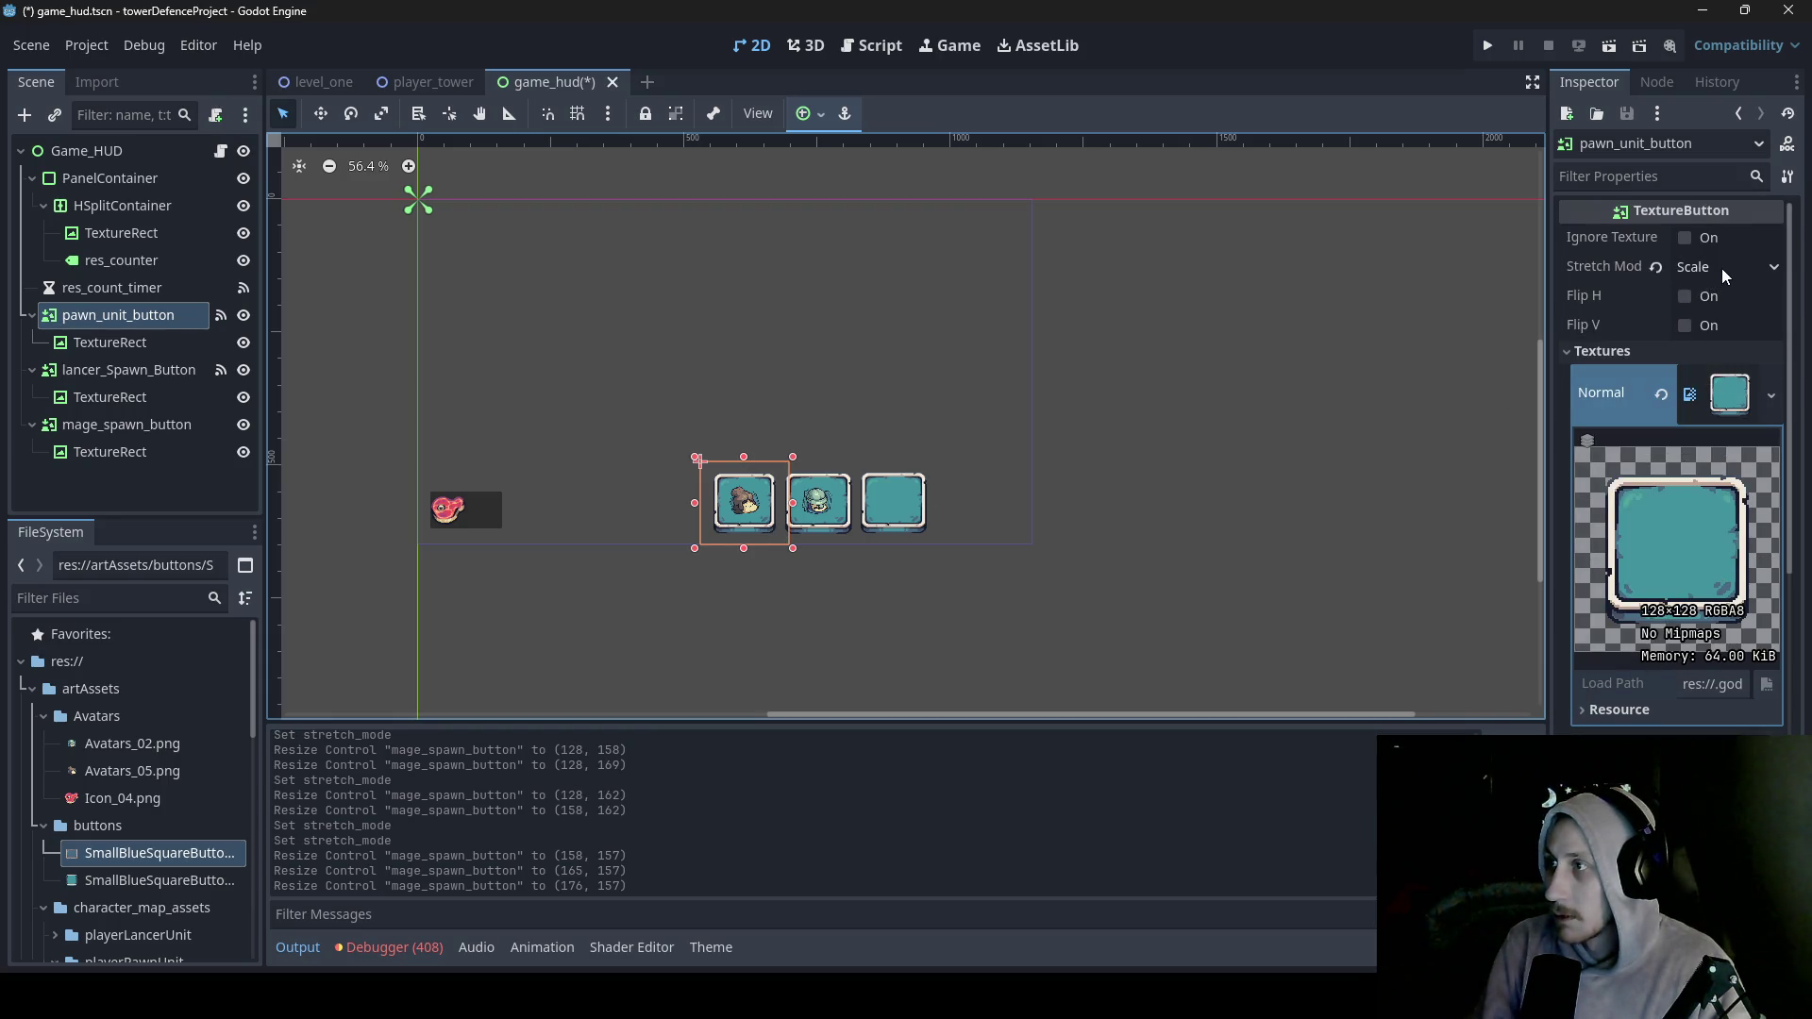
{"action": "left_click", "coordinate": [940, 502]}
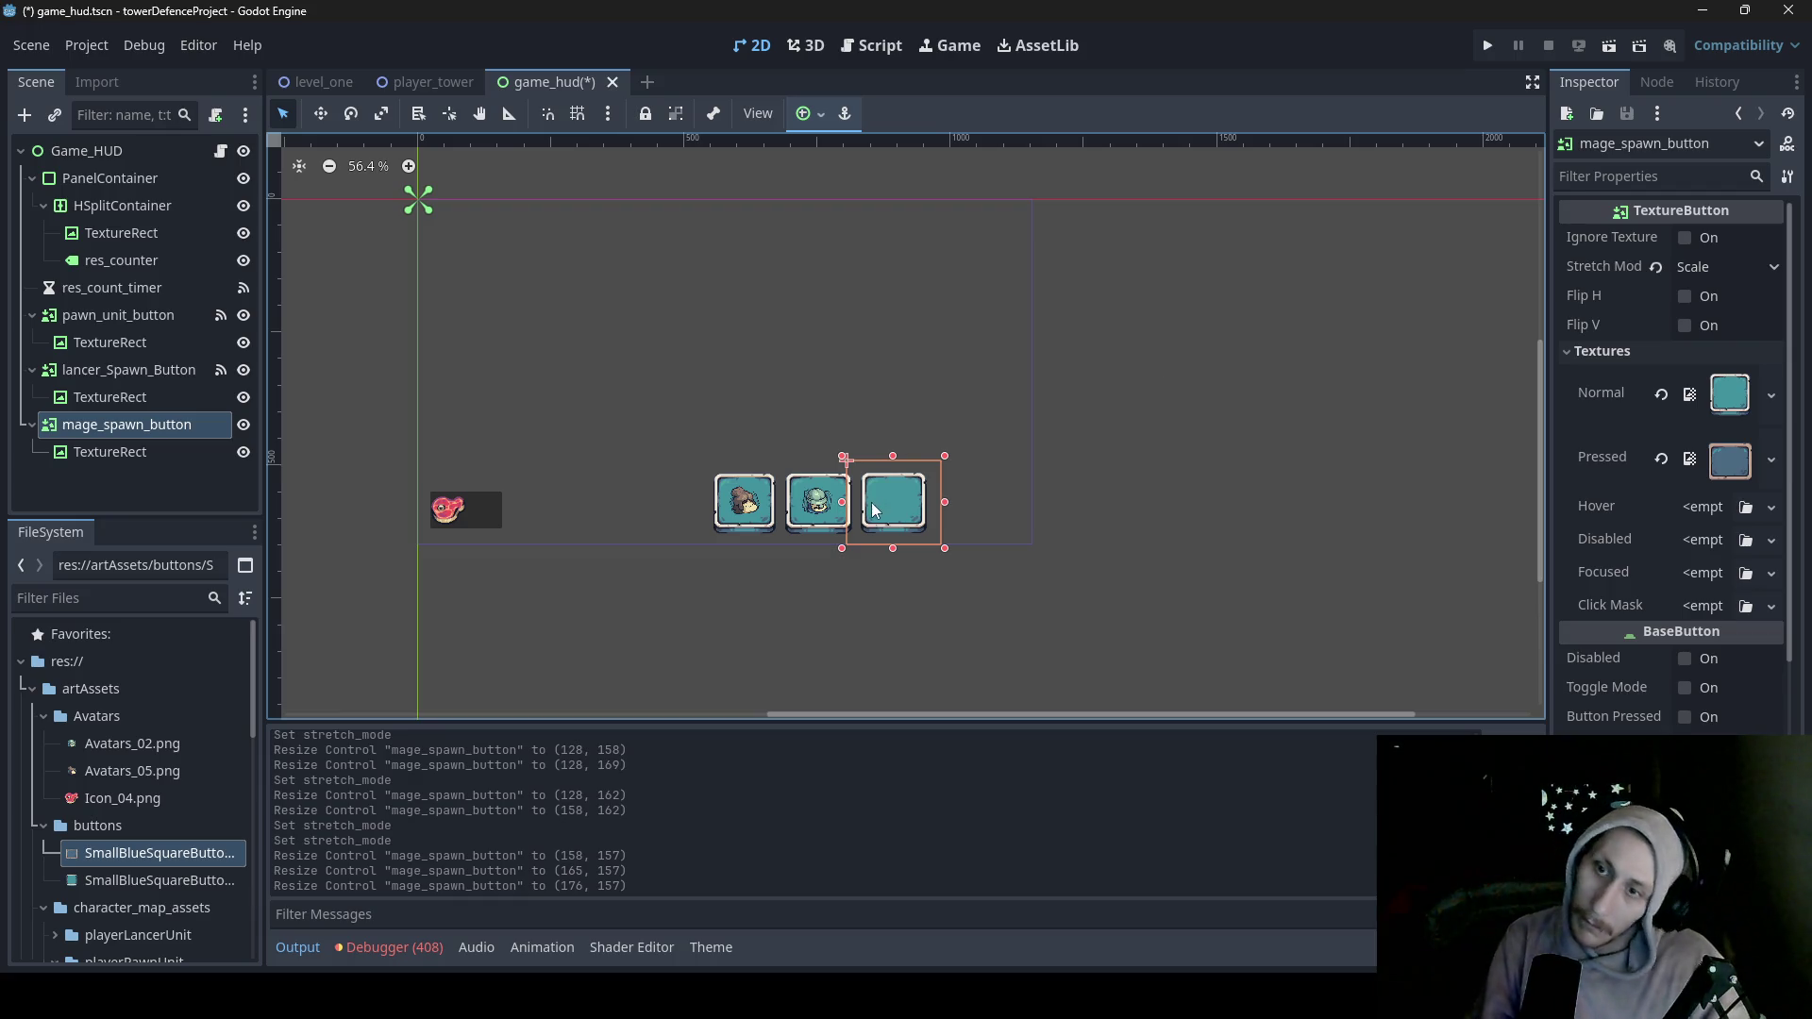
{"action": "left_click", "coordinate": [115, 451]}
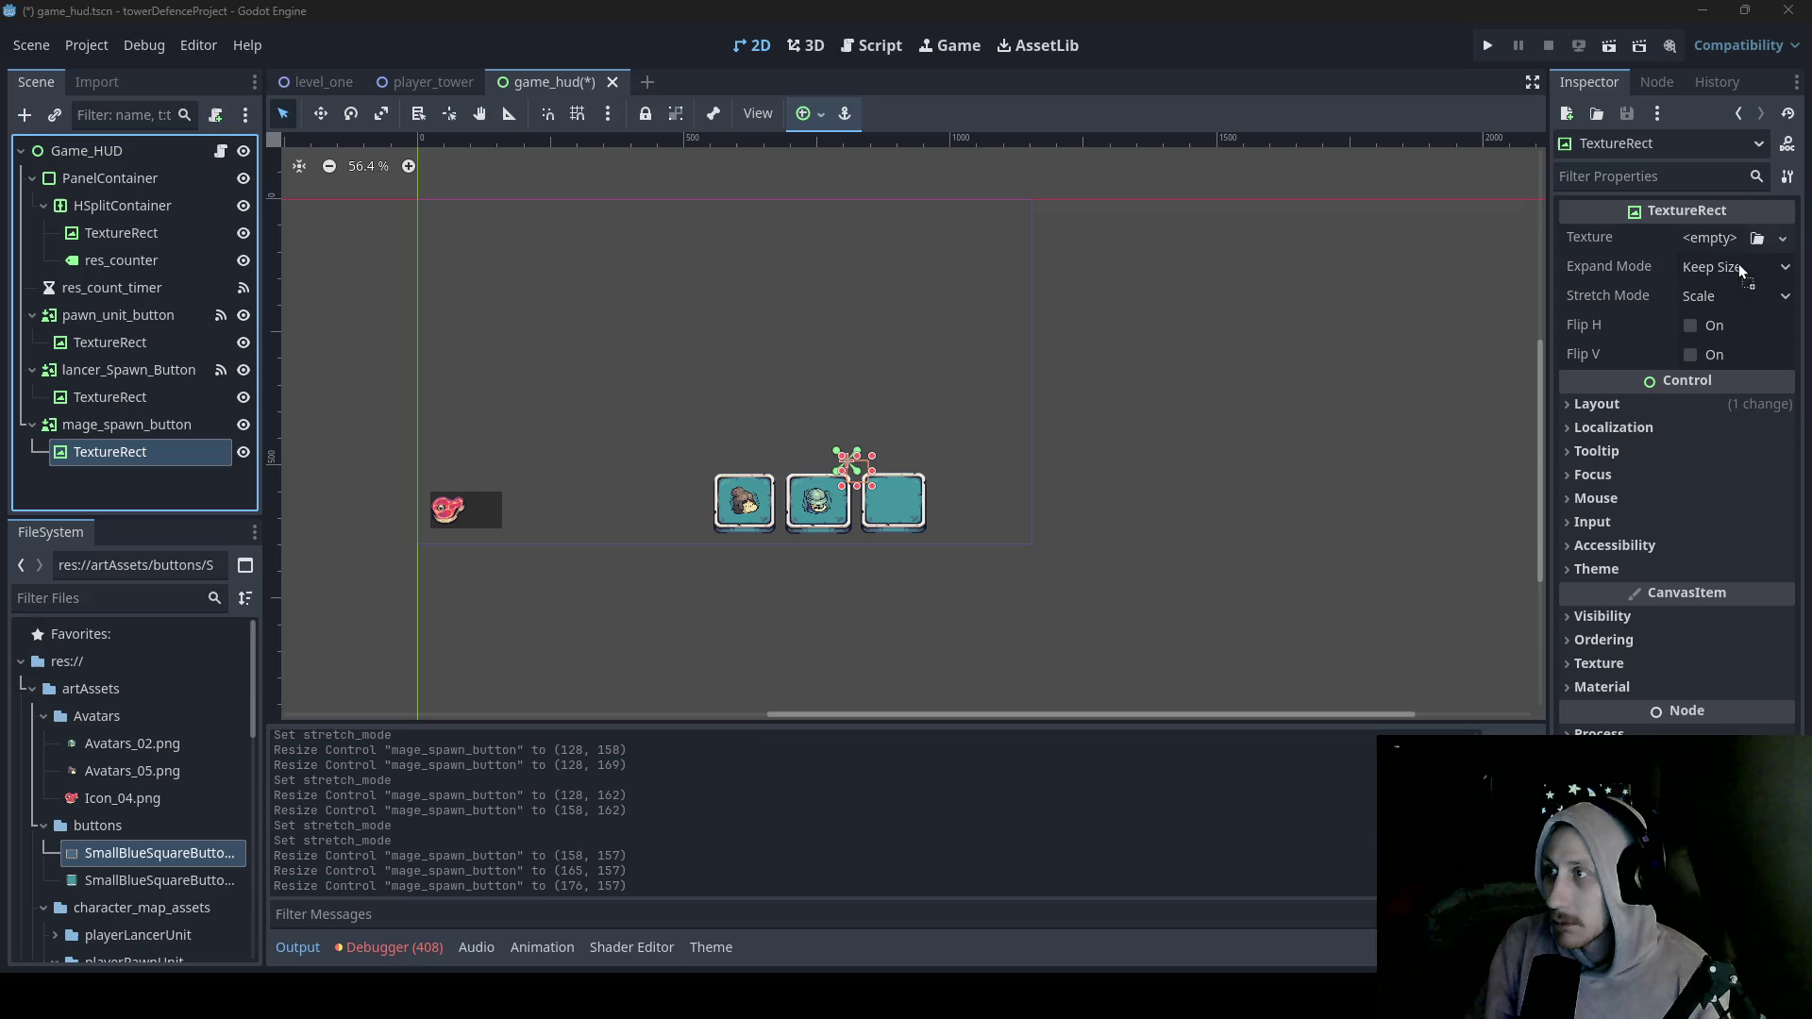
- Import Avatars_04.png and move the TextureRect inside the mage spawn button
{"action": "left_click_drag", "start_coordinate": [1727, 237], "coordinate": [1723, 236]}
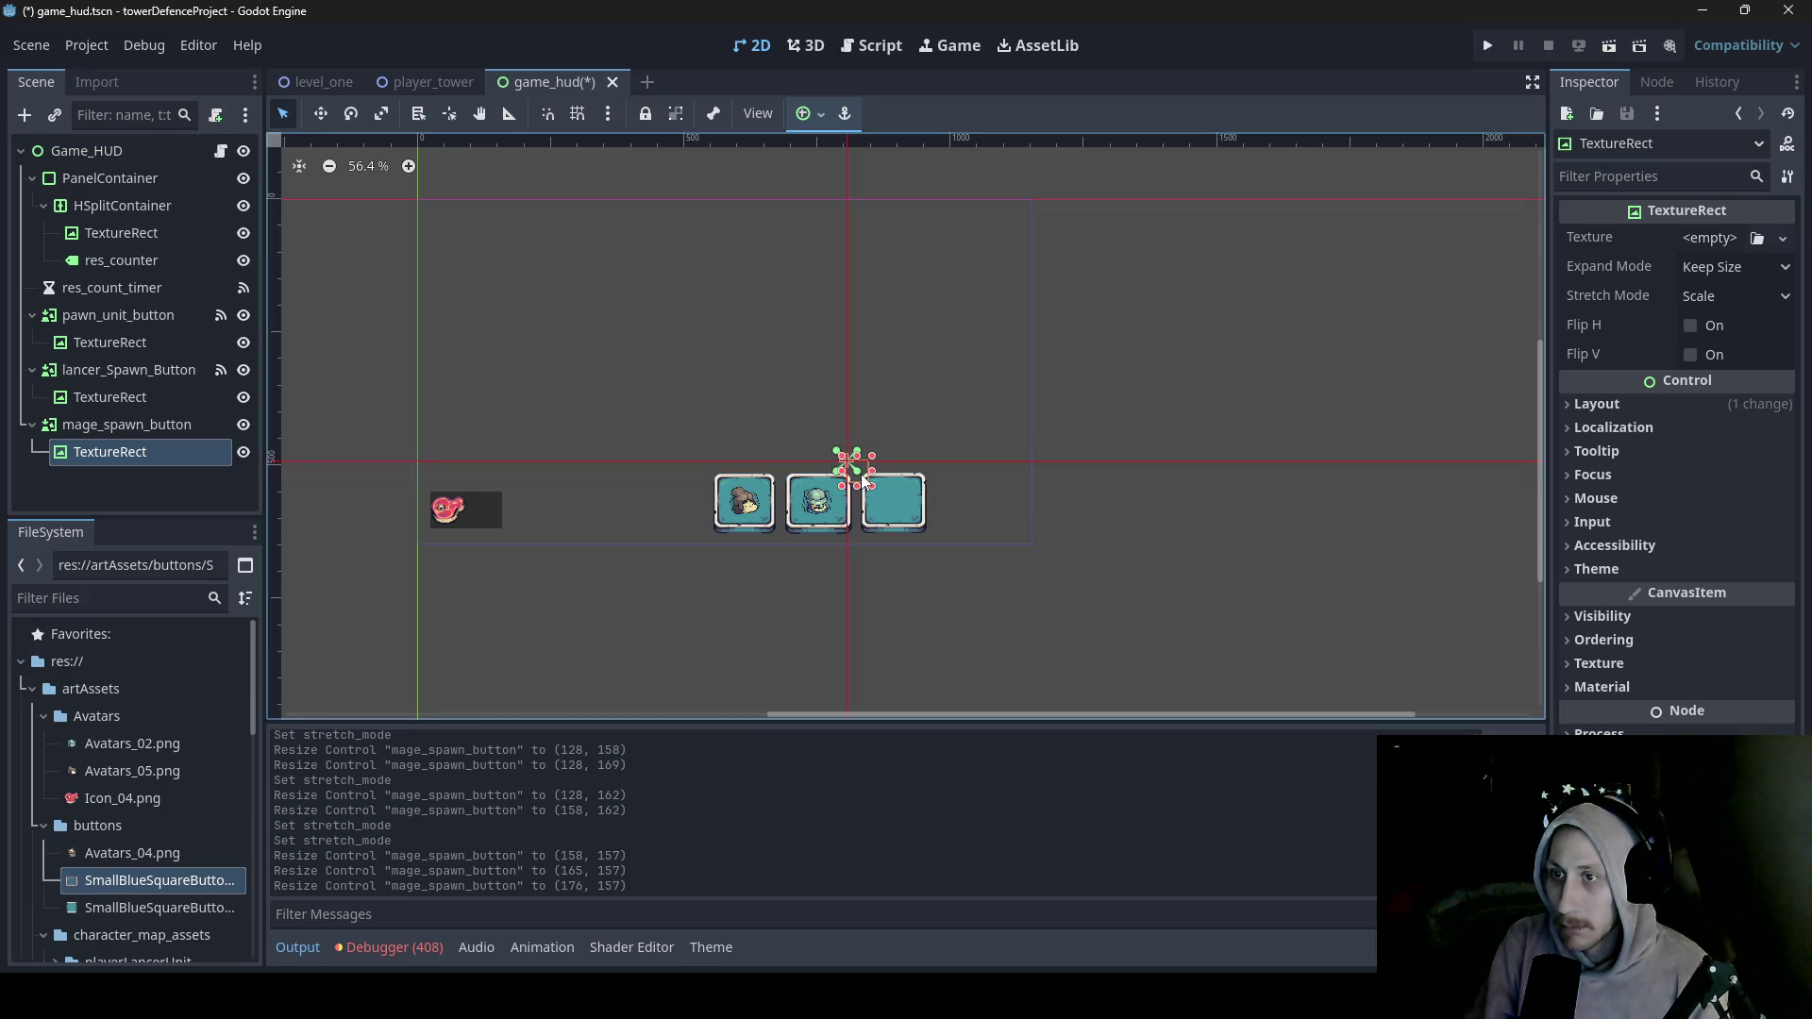
{"action": "left_click", "coordinate": [319, 115]}
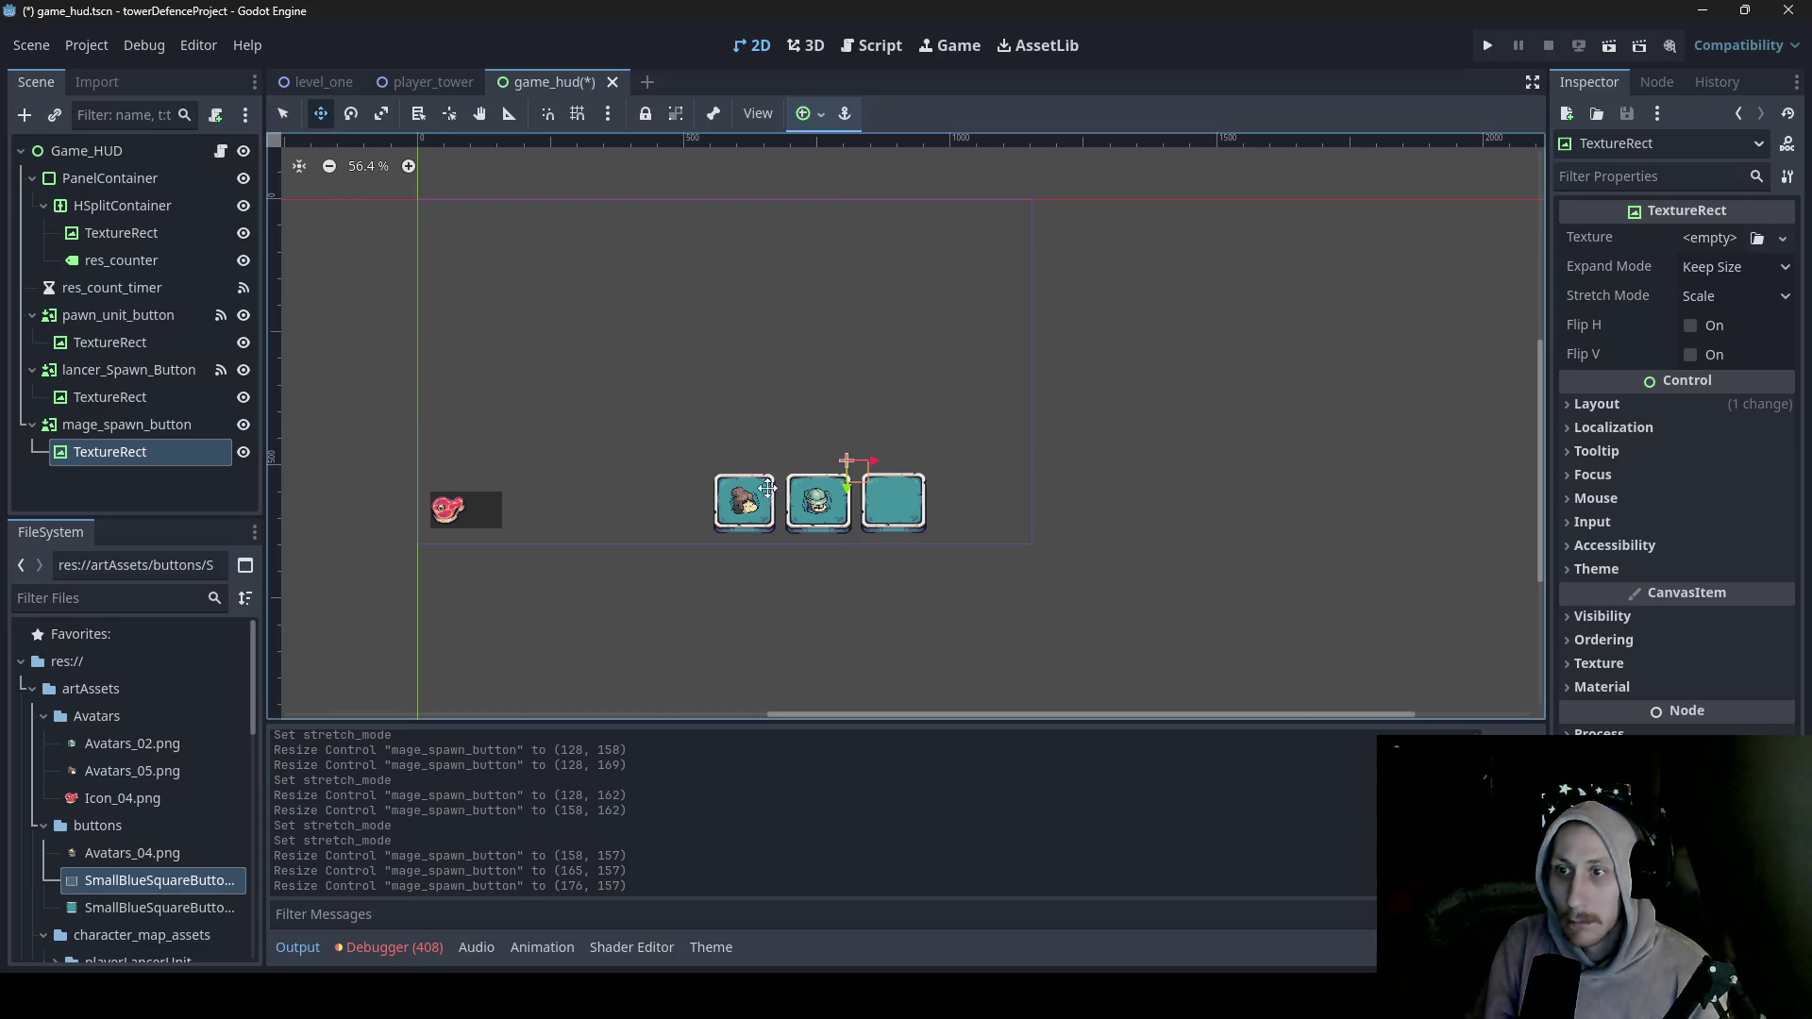
{"action": "left_click_drag", "start_coordinate": [865, 472], "coordinate": [899, 496]}
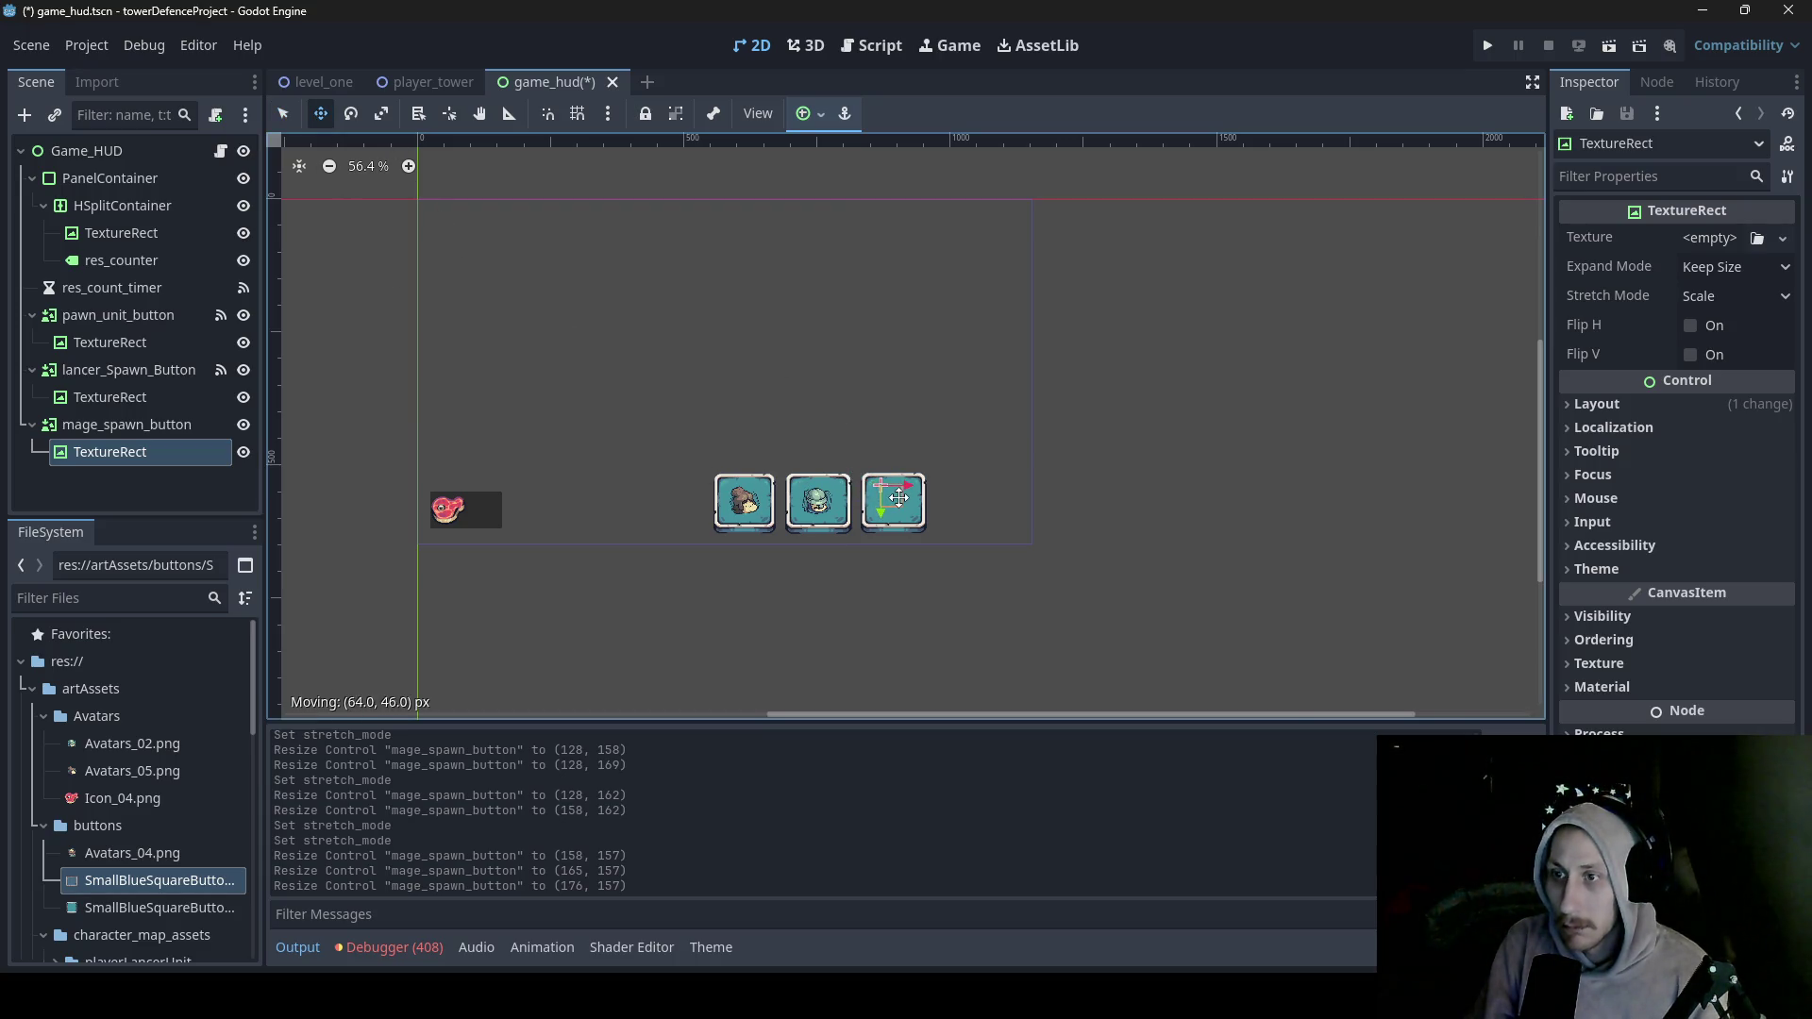
{"action": "scroll", "coordinate": [165, 809], "scroll_direction": "down", "scroll_amount": 1}
{"action": "scroll", "coordinate": [161, 804], "scroll_direction": "down", "scroll_amount": 8}
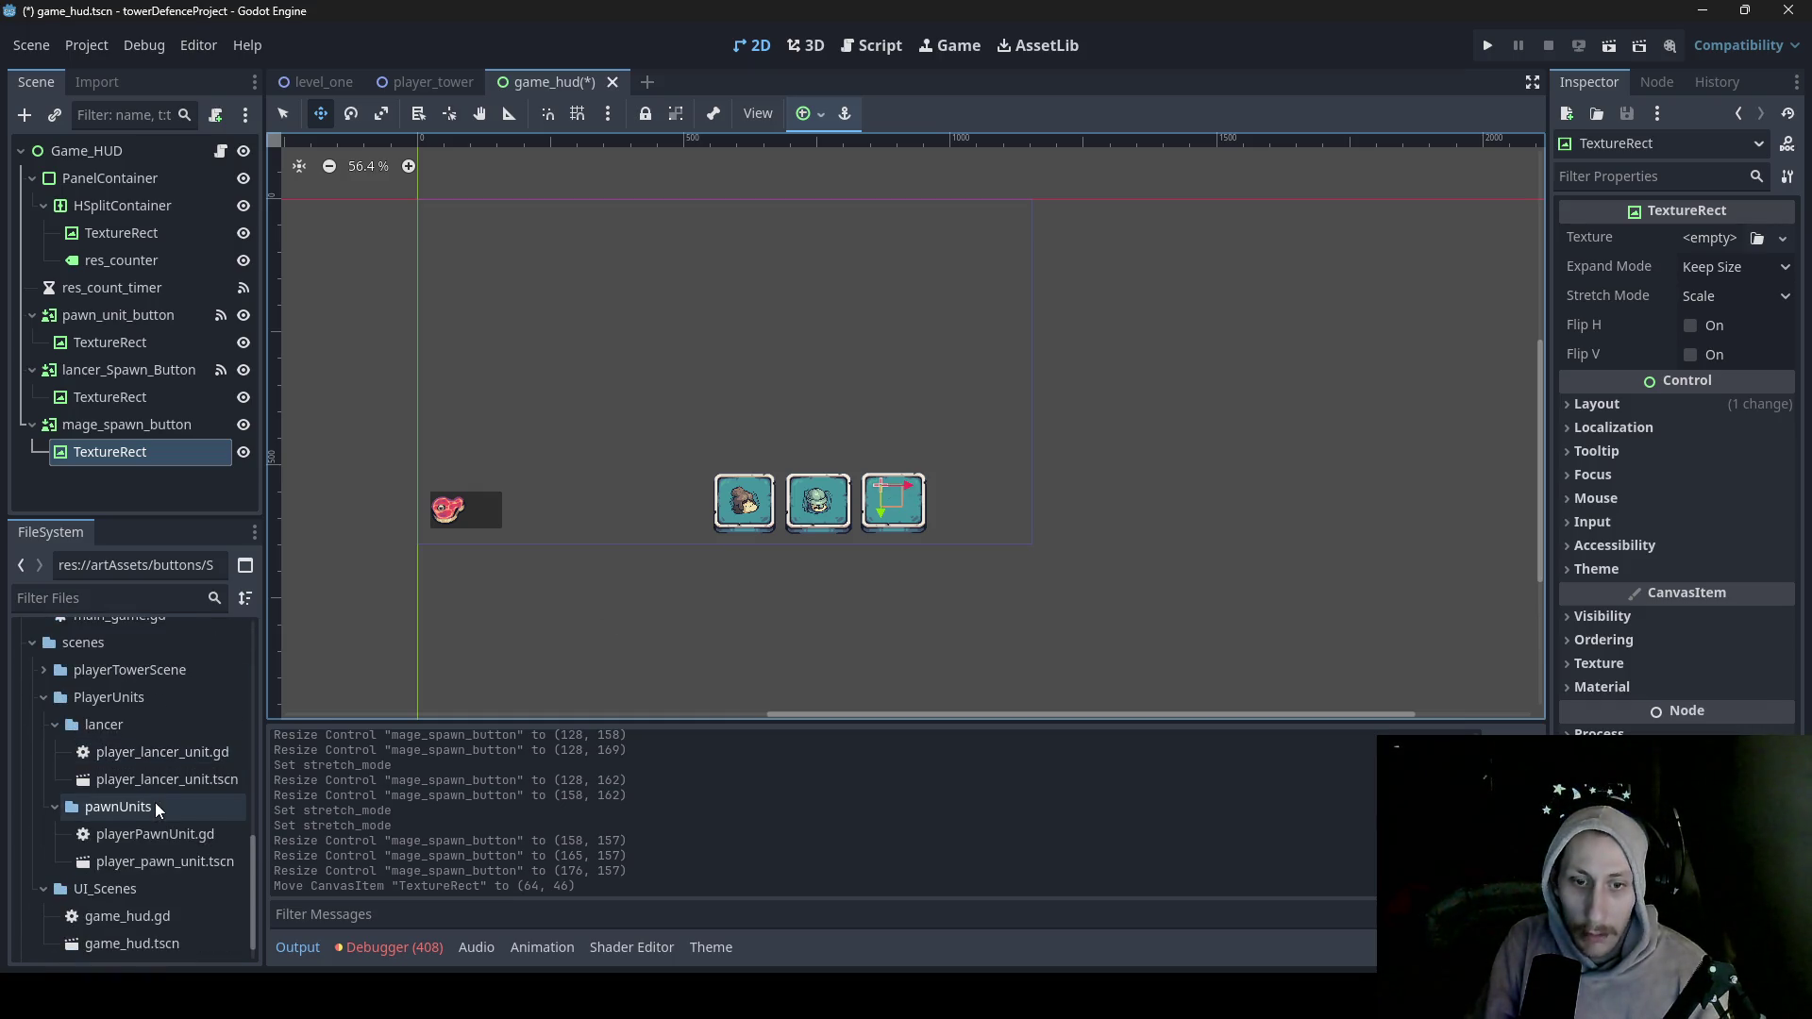
{"action": "scroll", "coordinate": [155, 804], "scroll_direction": "up", "scroll_amount": 2}
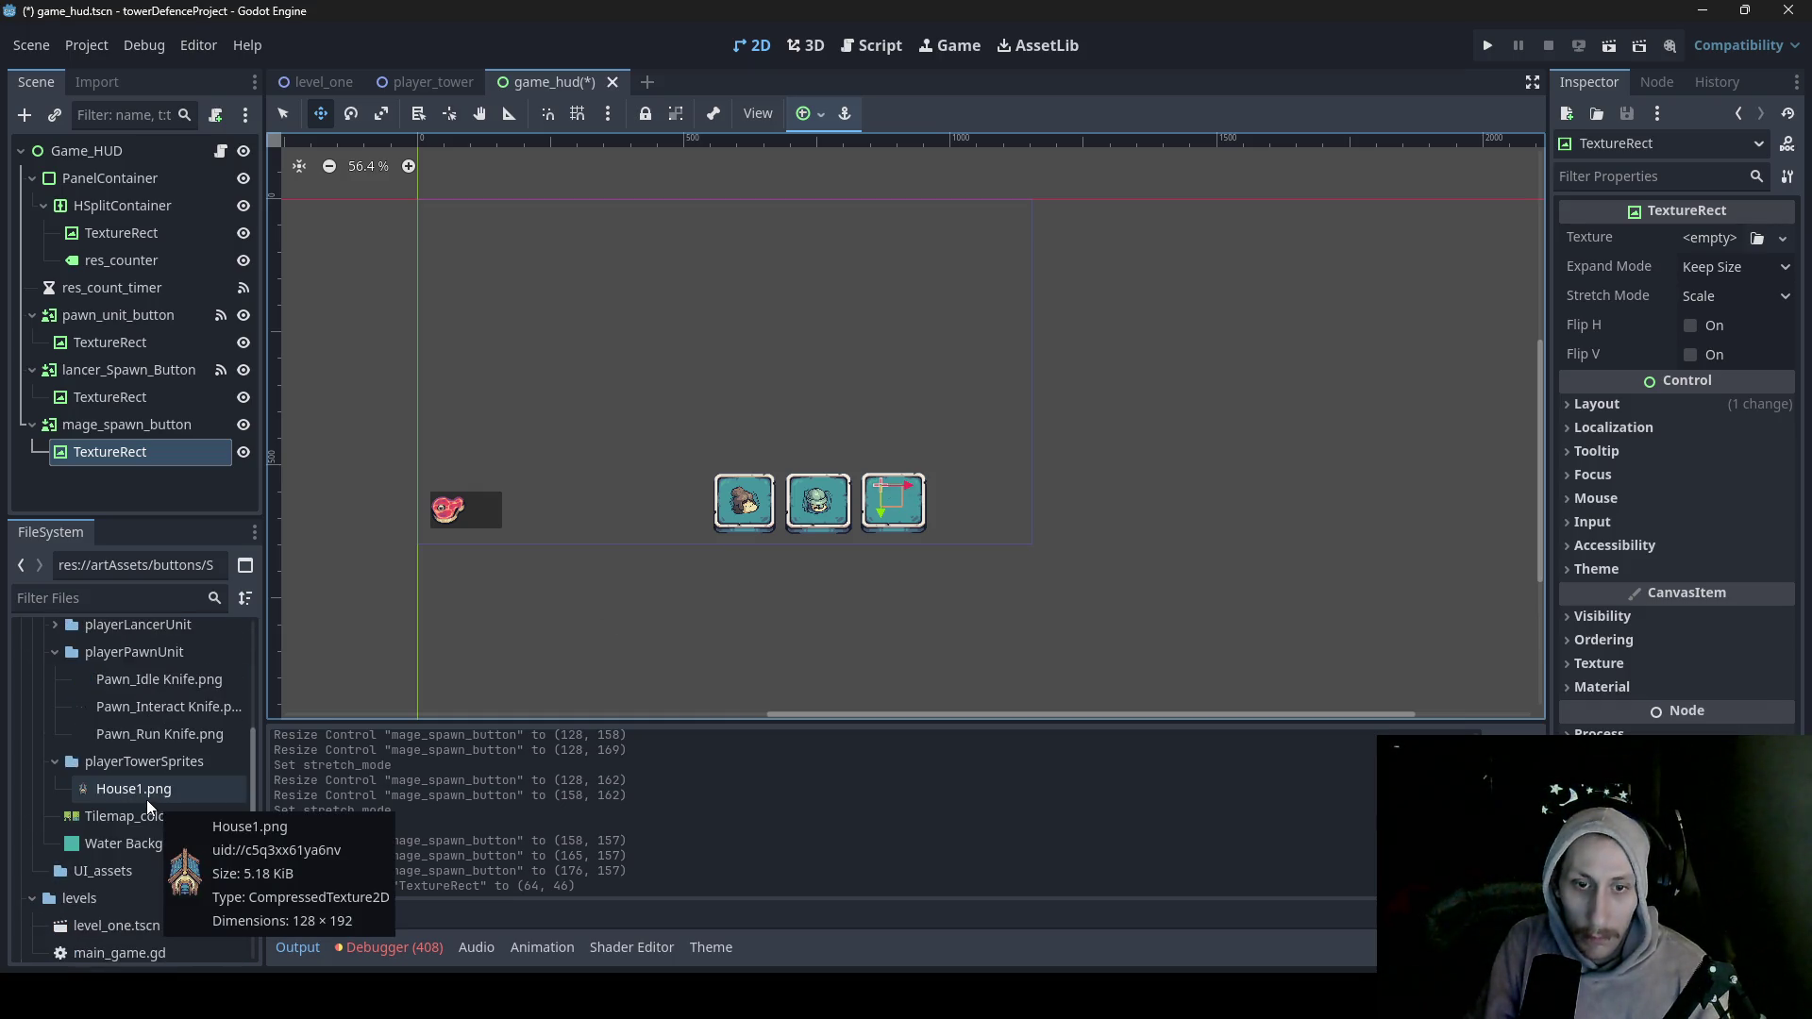
{"action": "scroll", "coordinate": [133, 799], "scroll_direction": "down", "scroll_amount": 4}
{"action": "scroll", "coordinate": [129, 798], "scroll_direction": "down", "scroll_amount": 2}
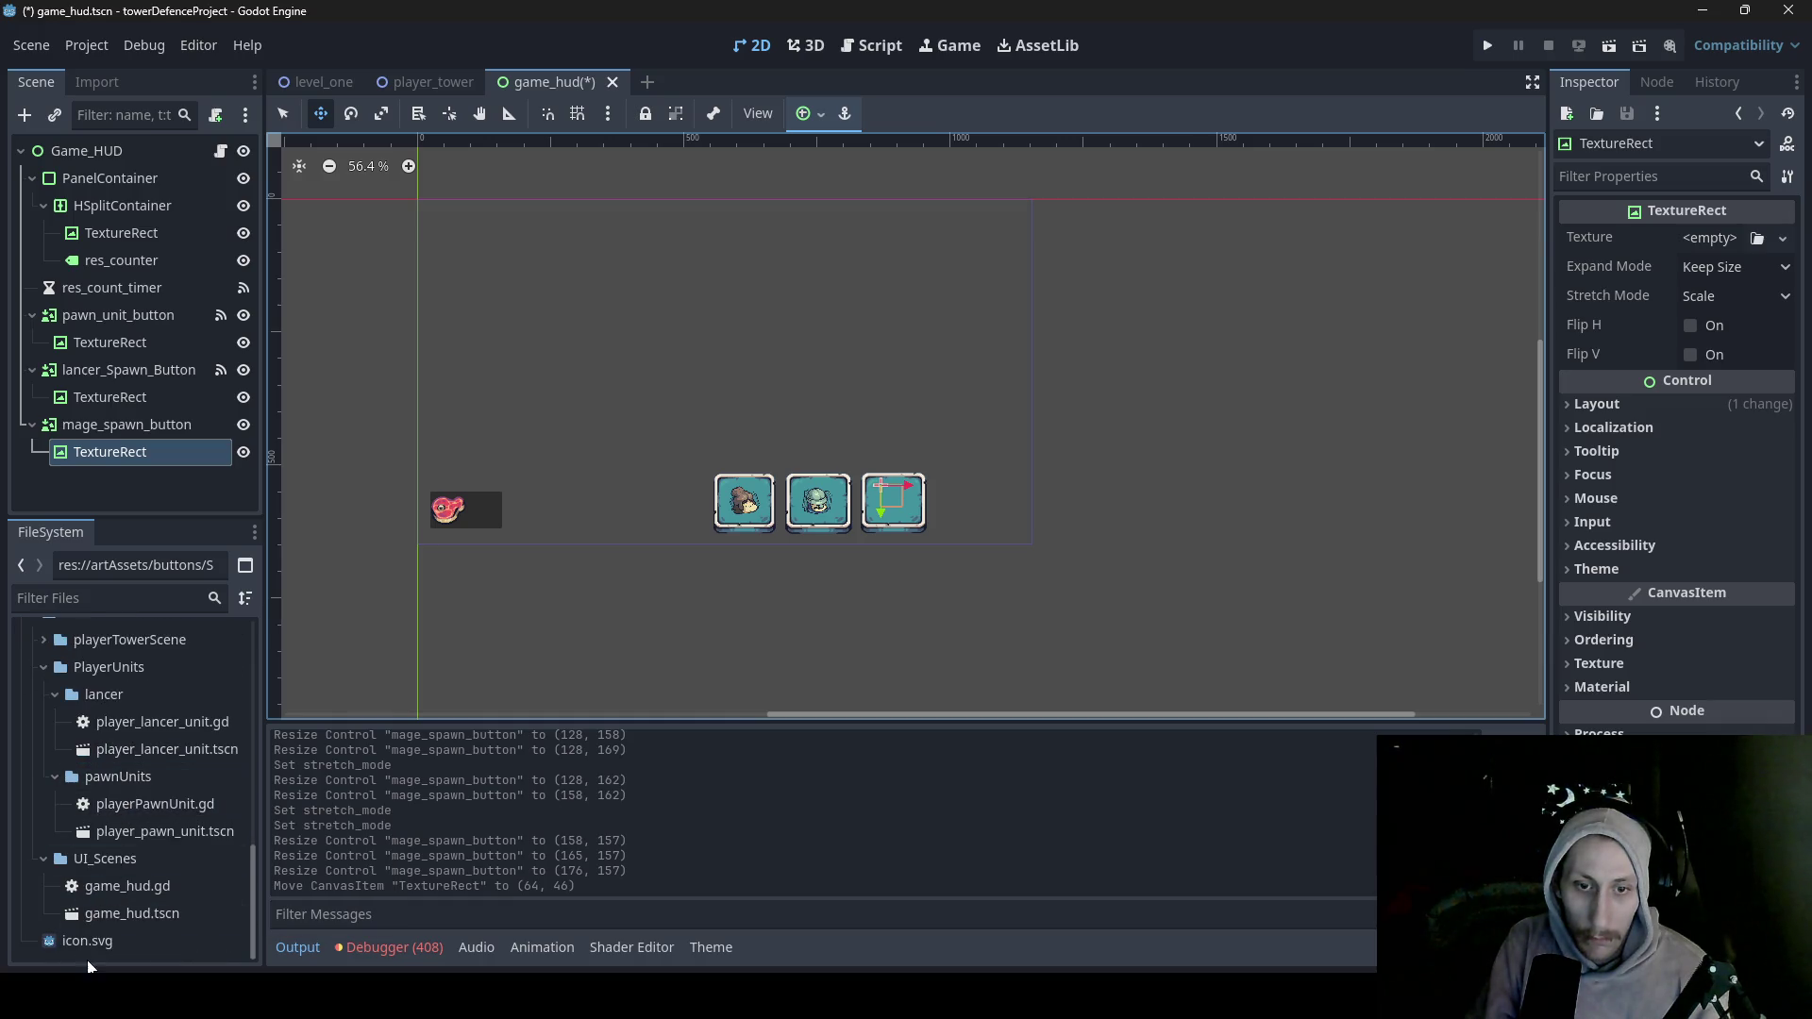
{"action": "scroll", "coordinate": [121, 891], "scroll_direction": "up", "scroll_amount": 3}
{"action": "scroll", "coordinate": [122, 891], "scroll_direction": "up", "scroll_amount": 10}
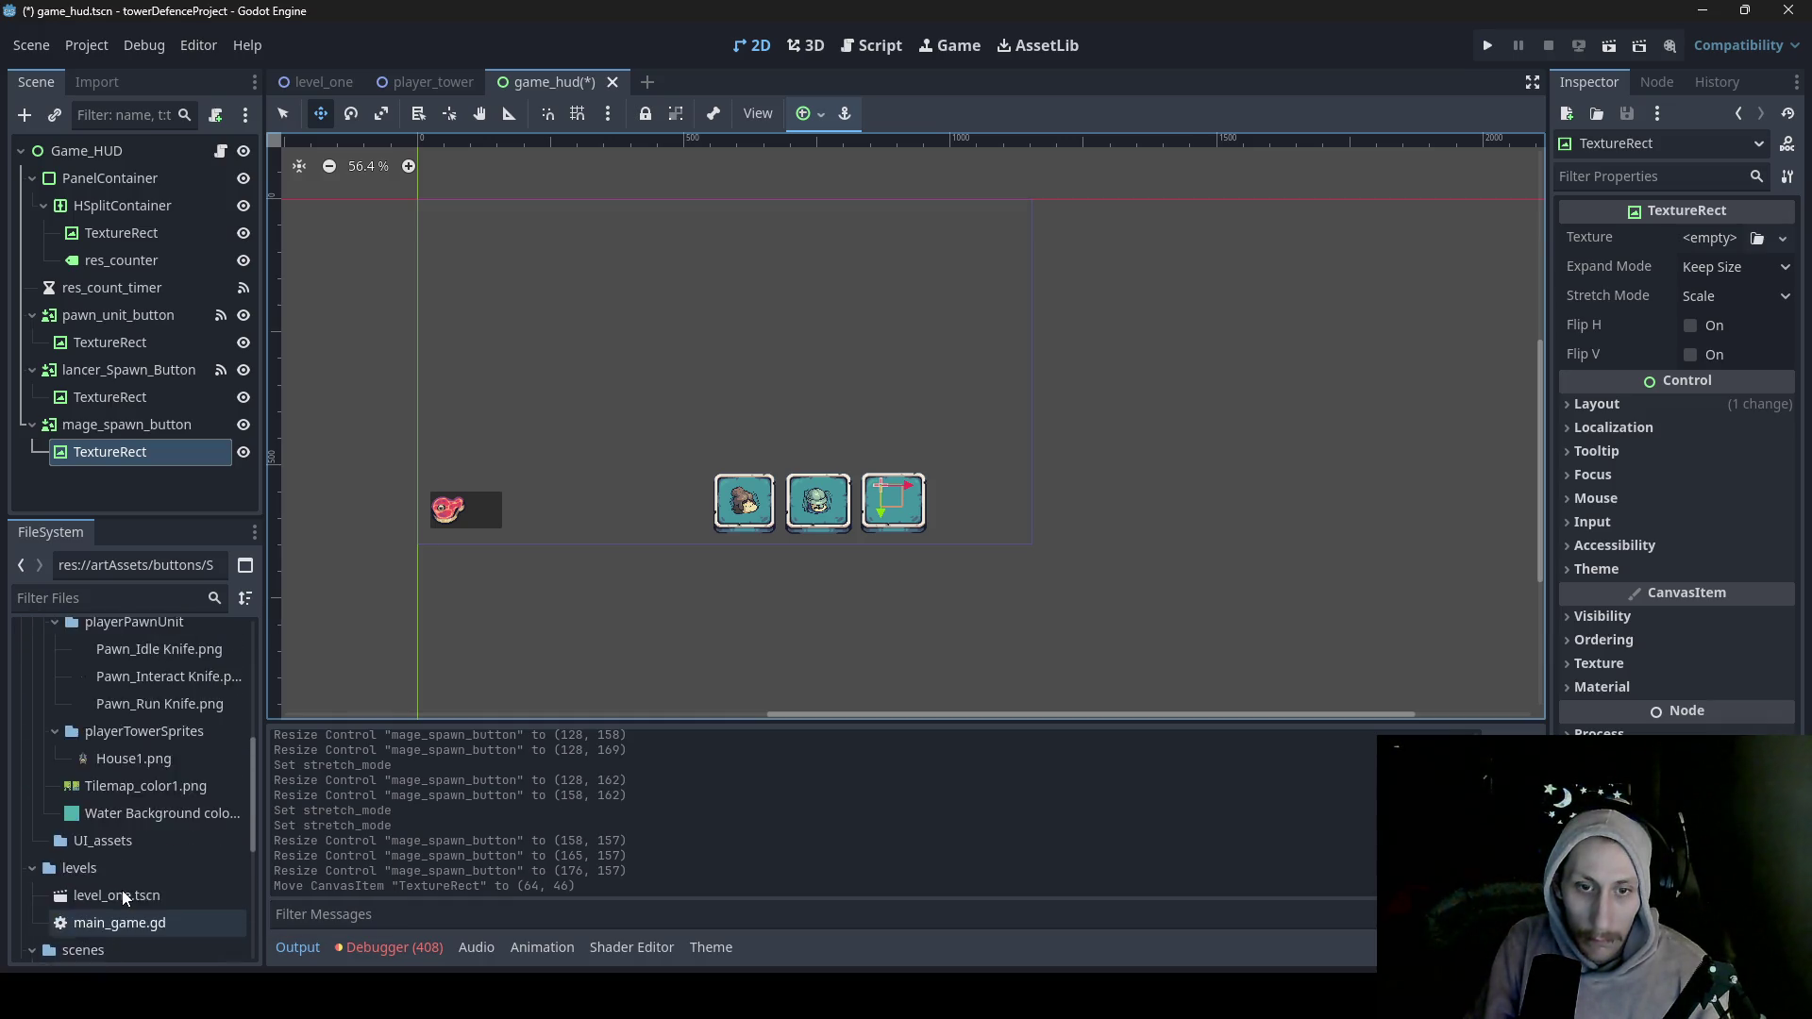
{"action": "scroll", "coordinate": [132, 886], "scroll_direction": "up", "scroll_amount": 3}
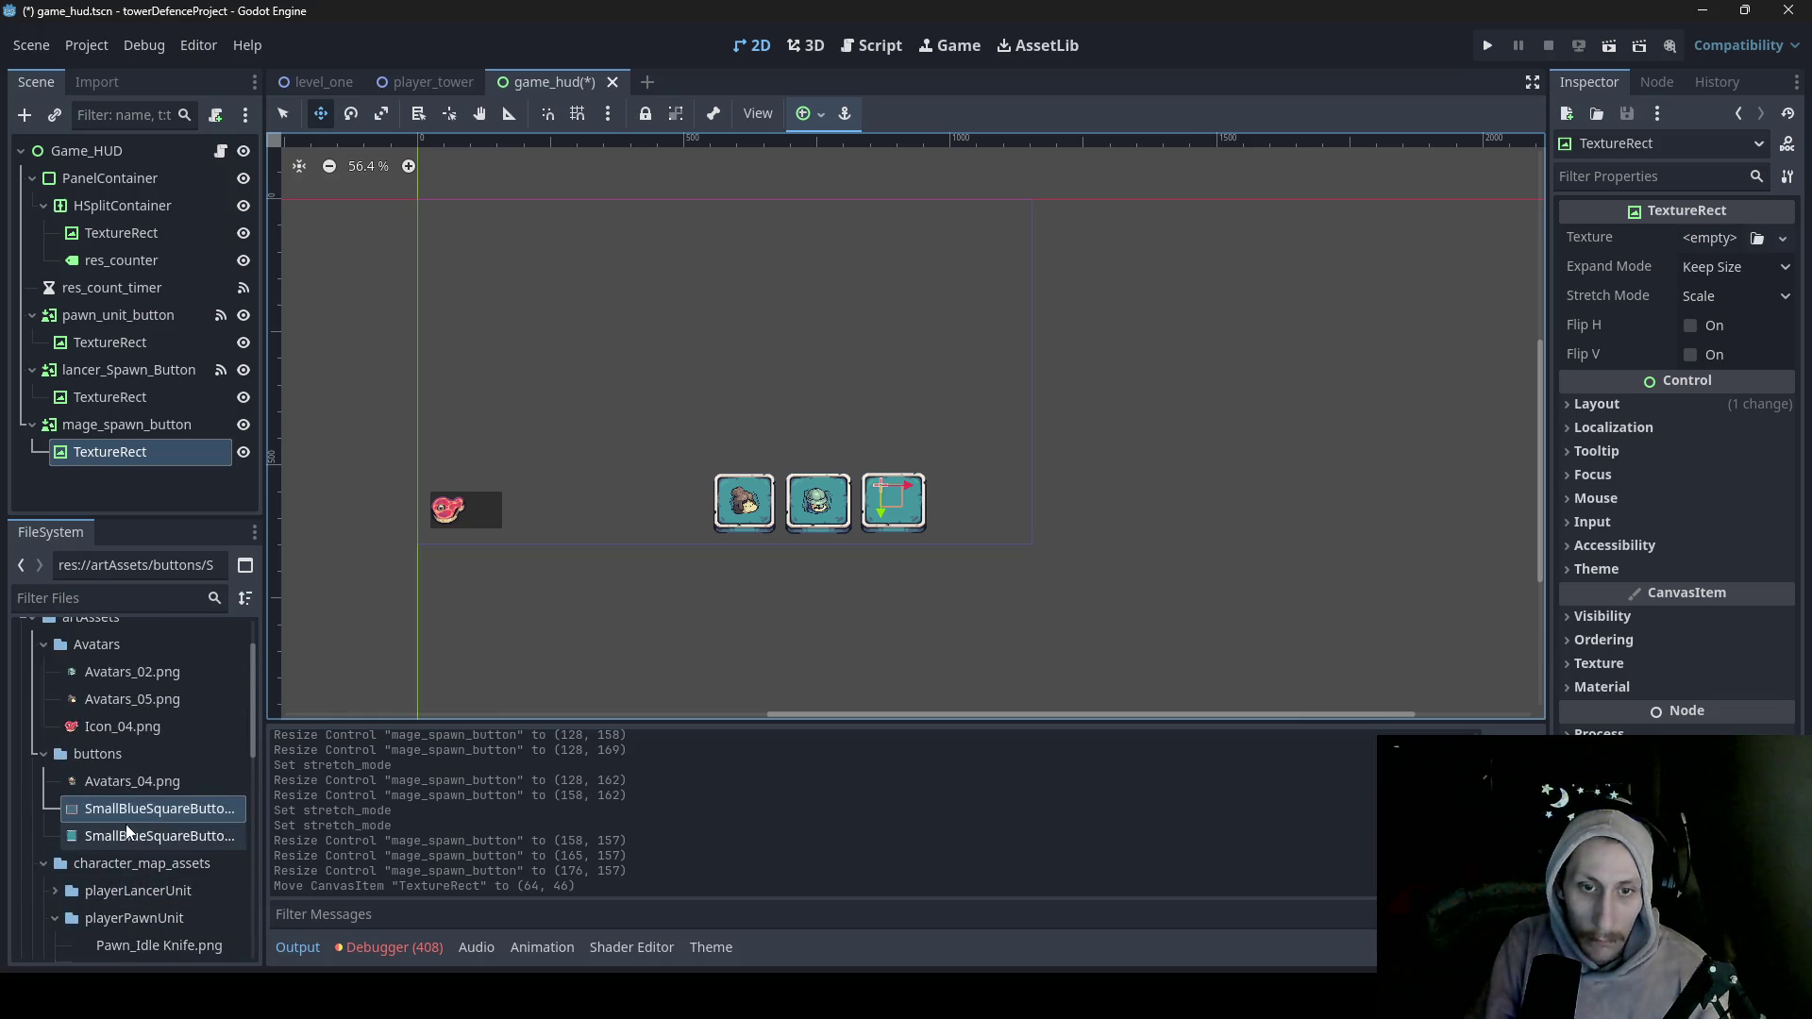
- Assign Avatars_04.png to the TextureRect with Fit Width Proportional and Keep Aspect Centered
{"action": "mouse_move", "coordinate": [117, 784]}
{"action": "left_mouse_down"}
{"action": "mouse_move", "coordinate": [106, 672]}
{"action": "mouse_move", "coordinate": [103, 693]}
{"action": "mouse_move", "coordinate": [1368, 396]}
{"action": "mouse_move", "coordinate": [1713, 241]}
{"action": "left_mouse_up"}
{"action": "left_click", "coordinate": [117, 740]}
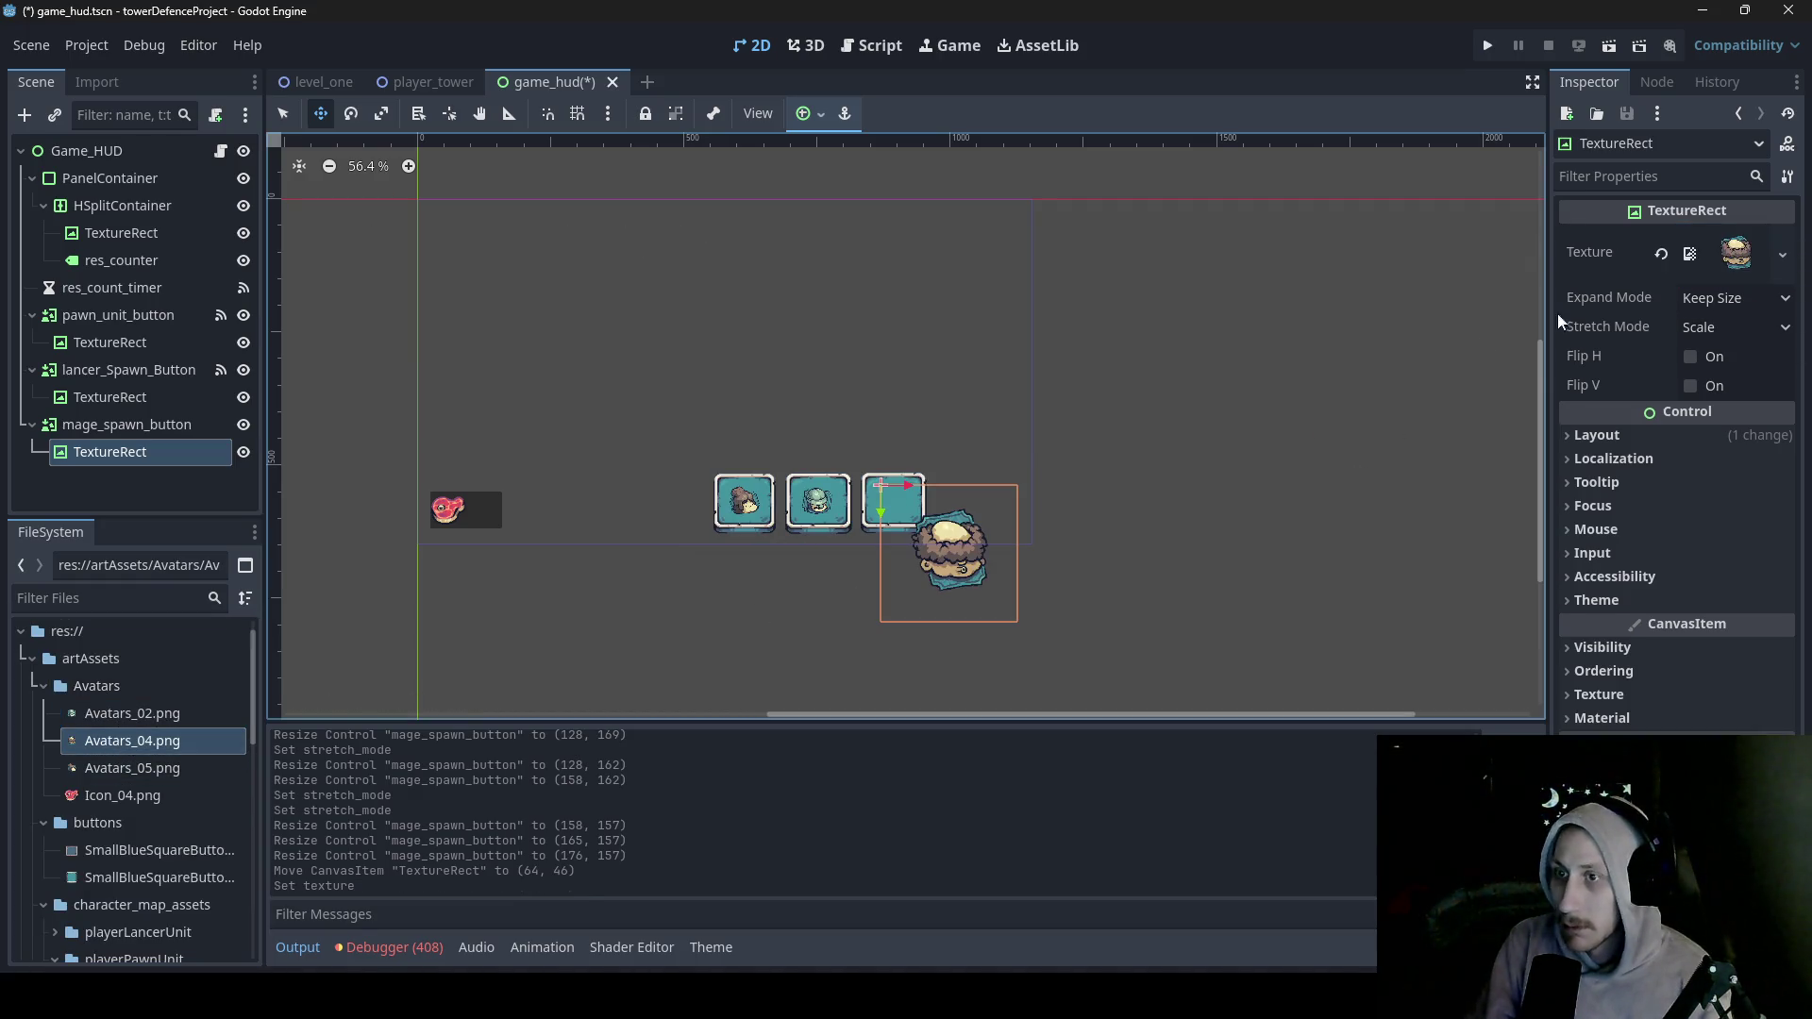
{"action": "left_click", "coordinate": [1756, 311]}
{"action": "left_click", "coordinate": [1734, 407]}
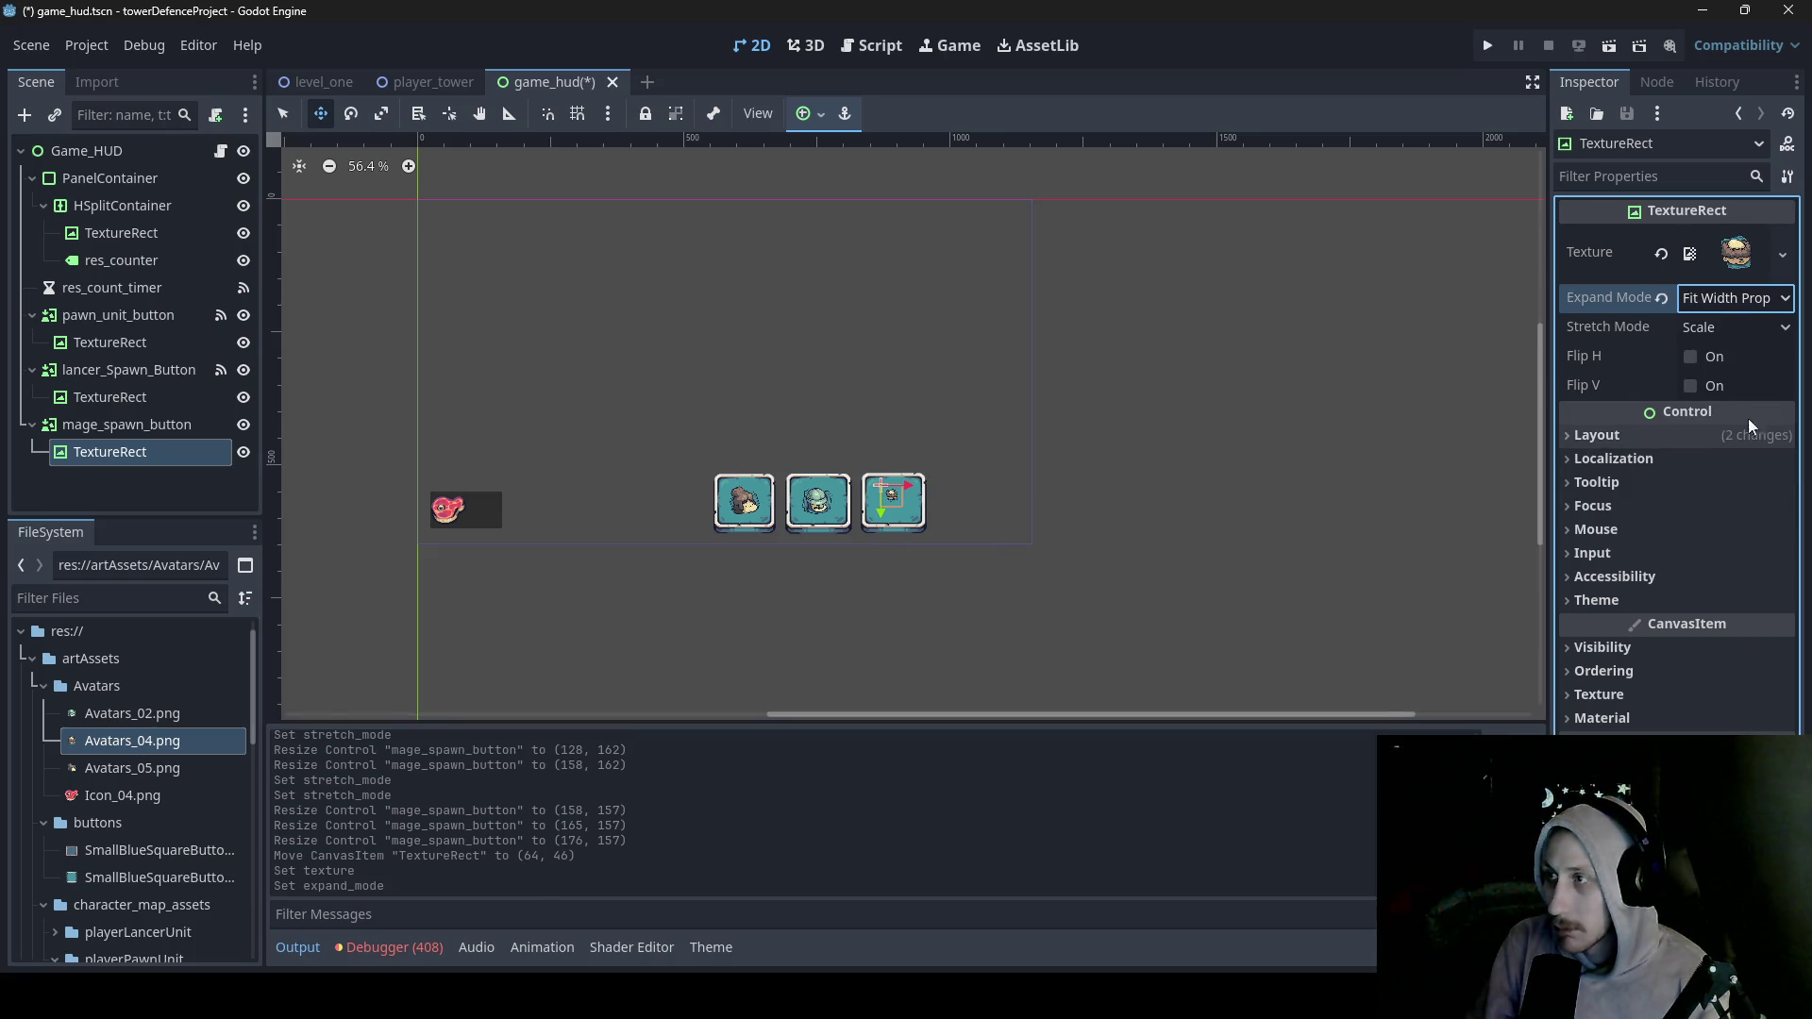
{"action": "left_click", "coordinate": [1748, 325]}
{"action": "left_click", "coordinate": [1747, 485]}
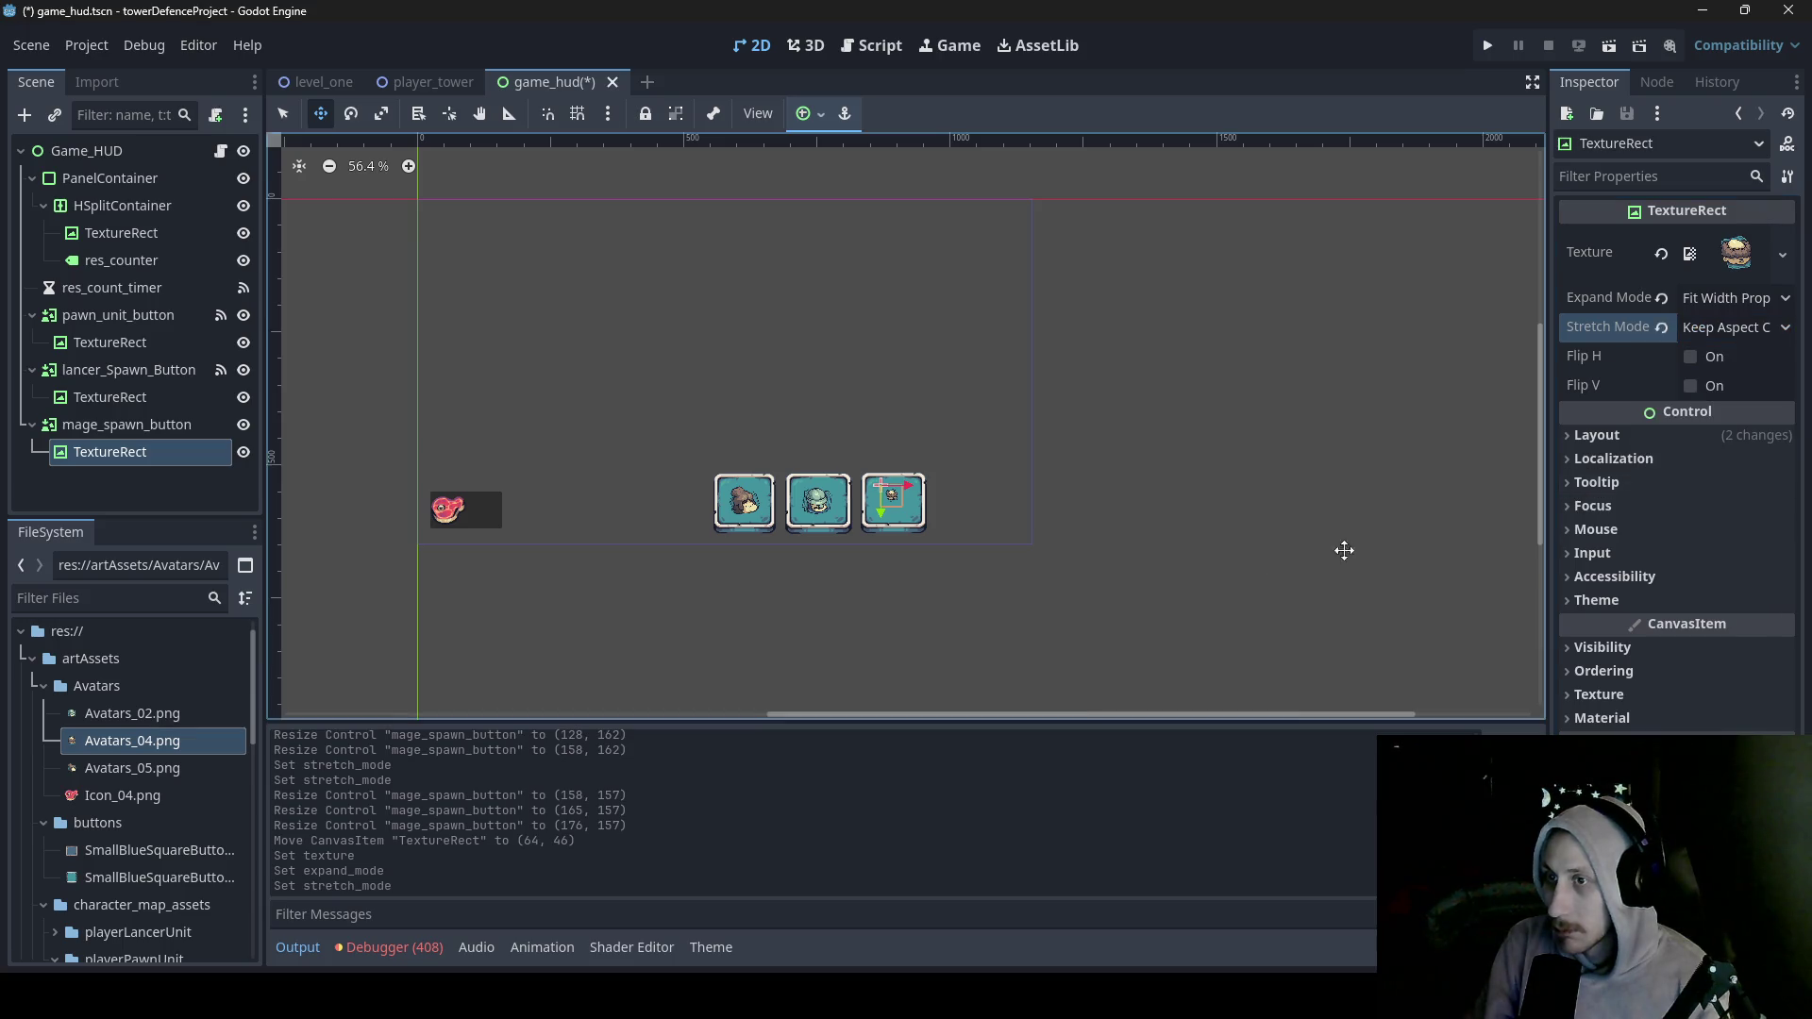
- Resize the avatar to 104 × 94, save the HUD, and view level_one
{"action": "left_click", "coordinate": [283, 113]}
{"action": "mouse_move", "coordinate": [924, 519]}
{"action": "left_mouse_down"}
{"action": "mouse_move", "coordinate": [860, 503]}
{"action": "mouse_move", "coordinate": [889, 535]}
{"action": "mouse_move", "coordinate": [889, 471]}
{"action": "left_mouse_up"}
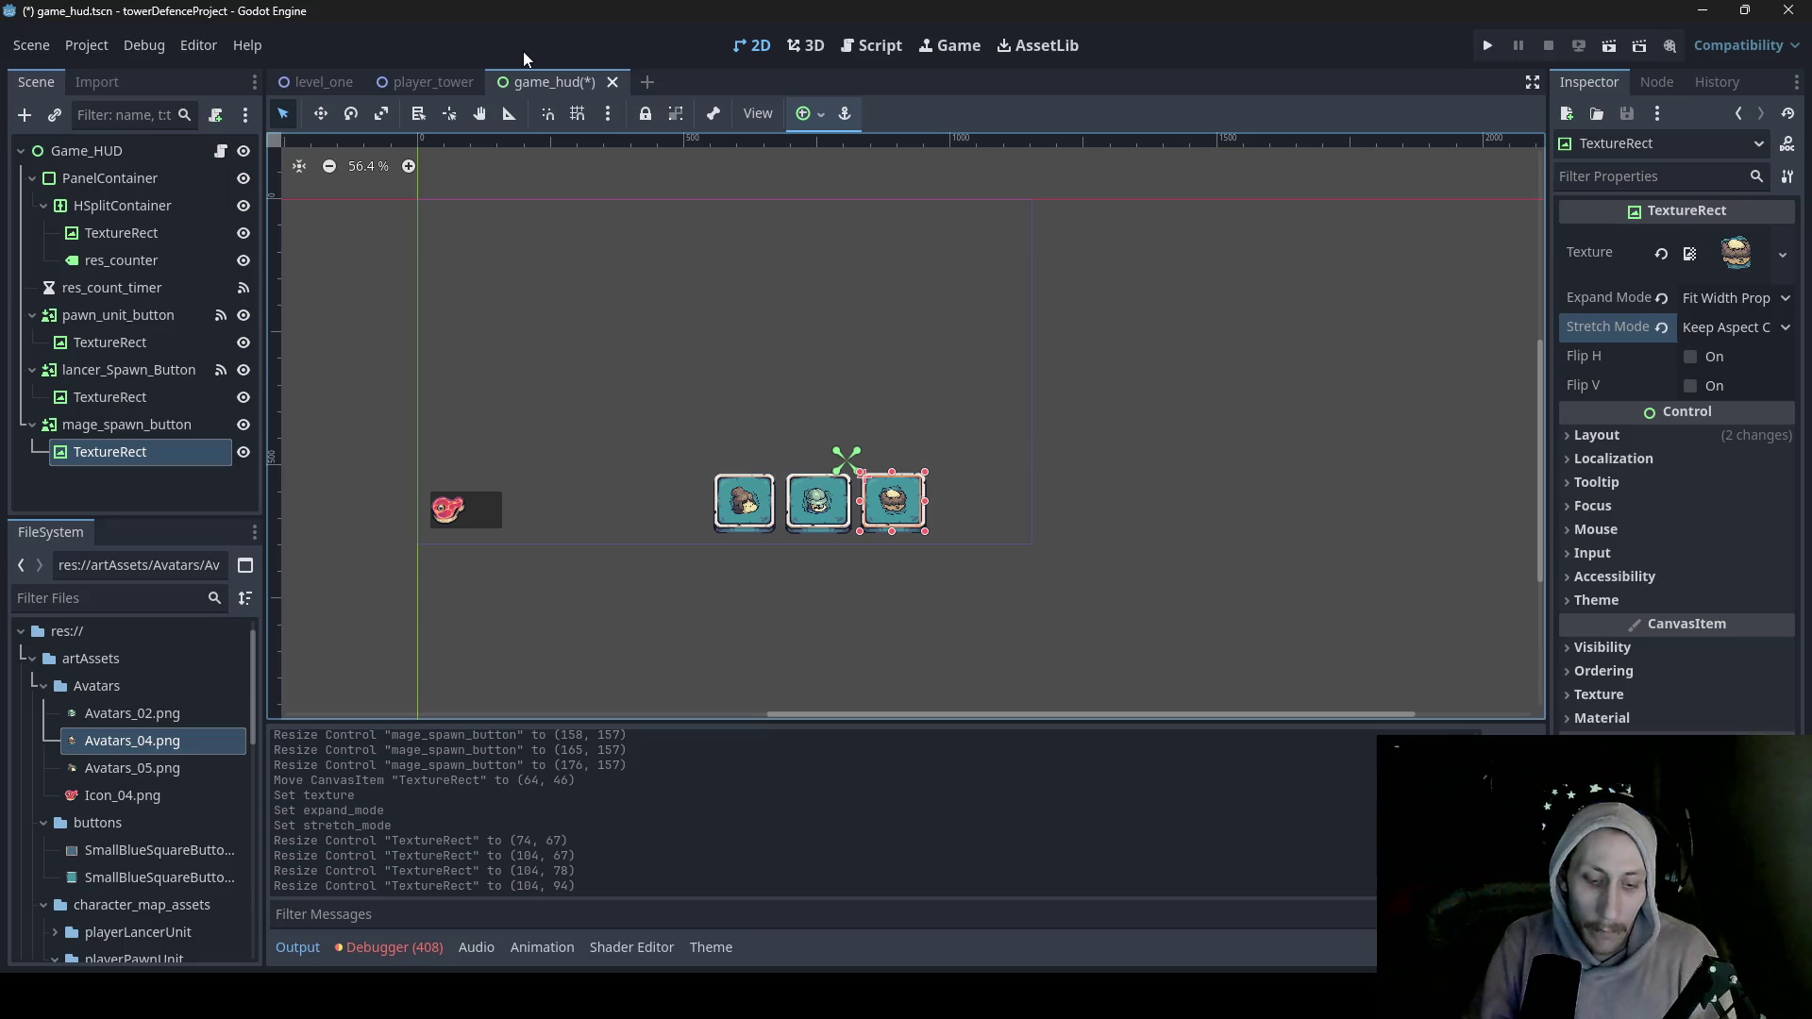
{"action": "key", "text": "ctrl+s"}
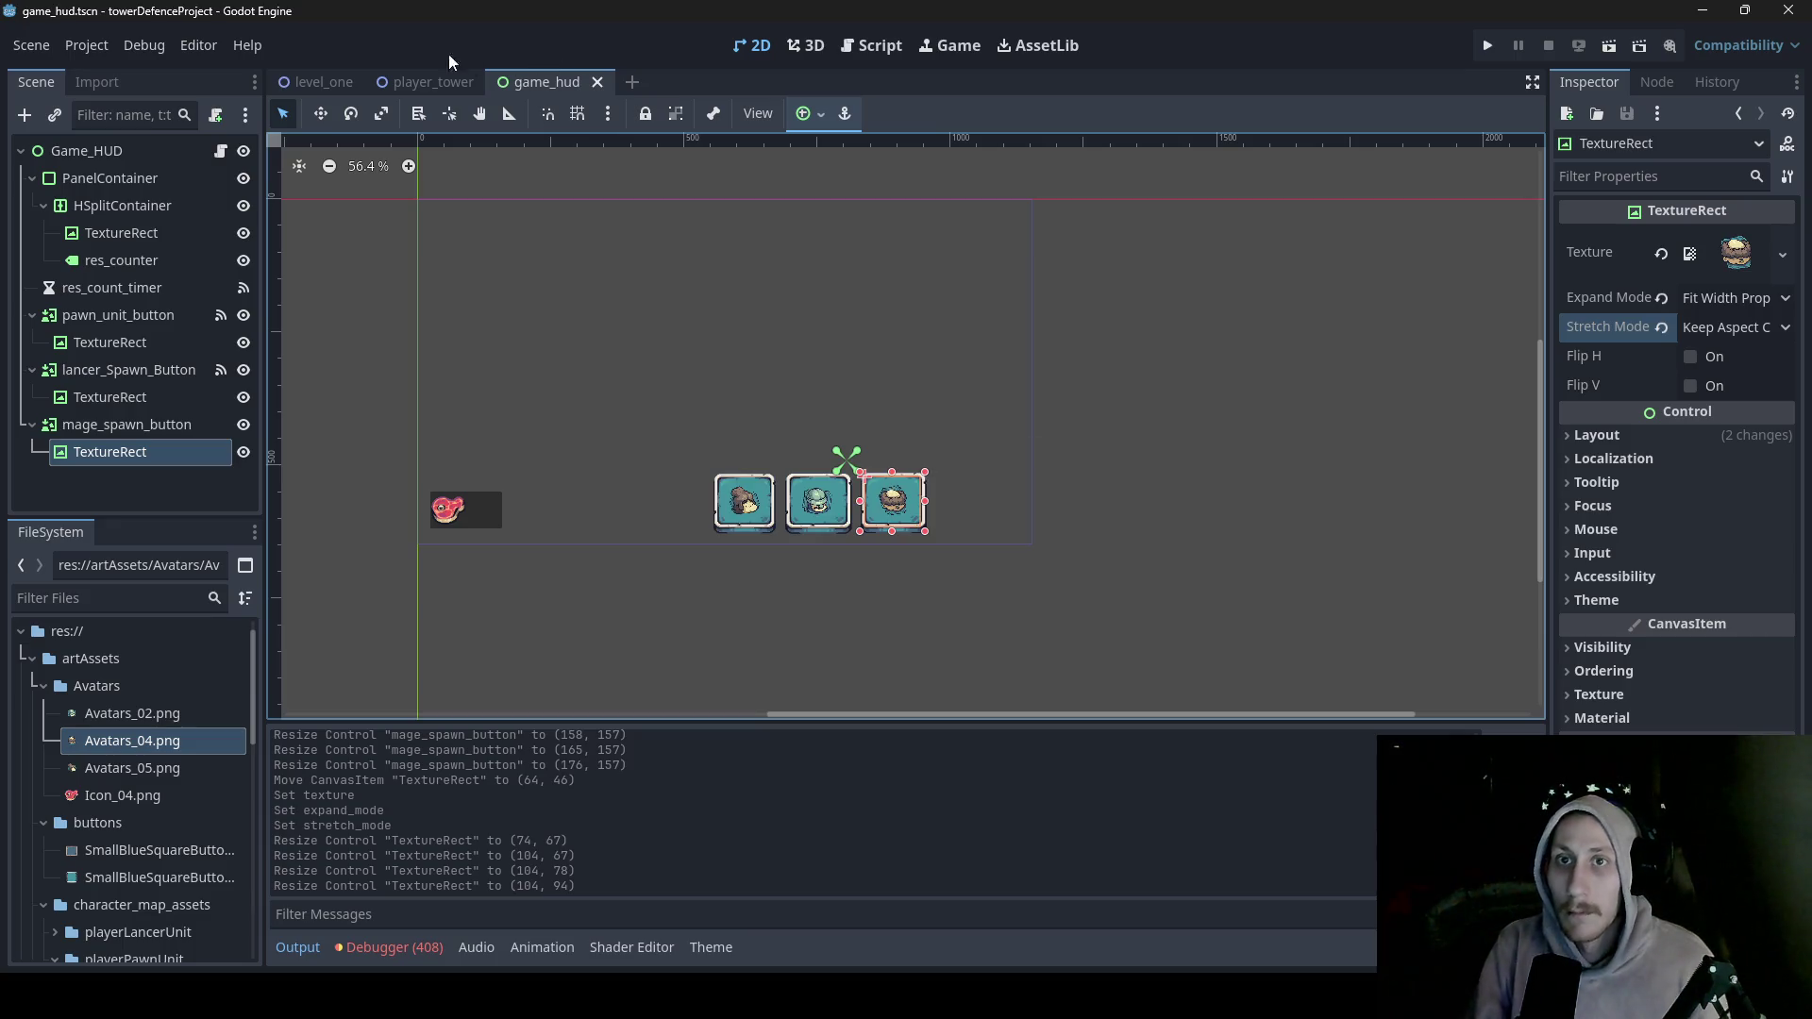
{"action": "left_click", "coordinate": [316, 82]}
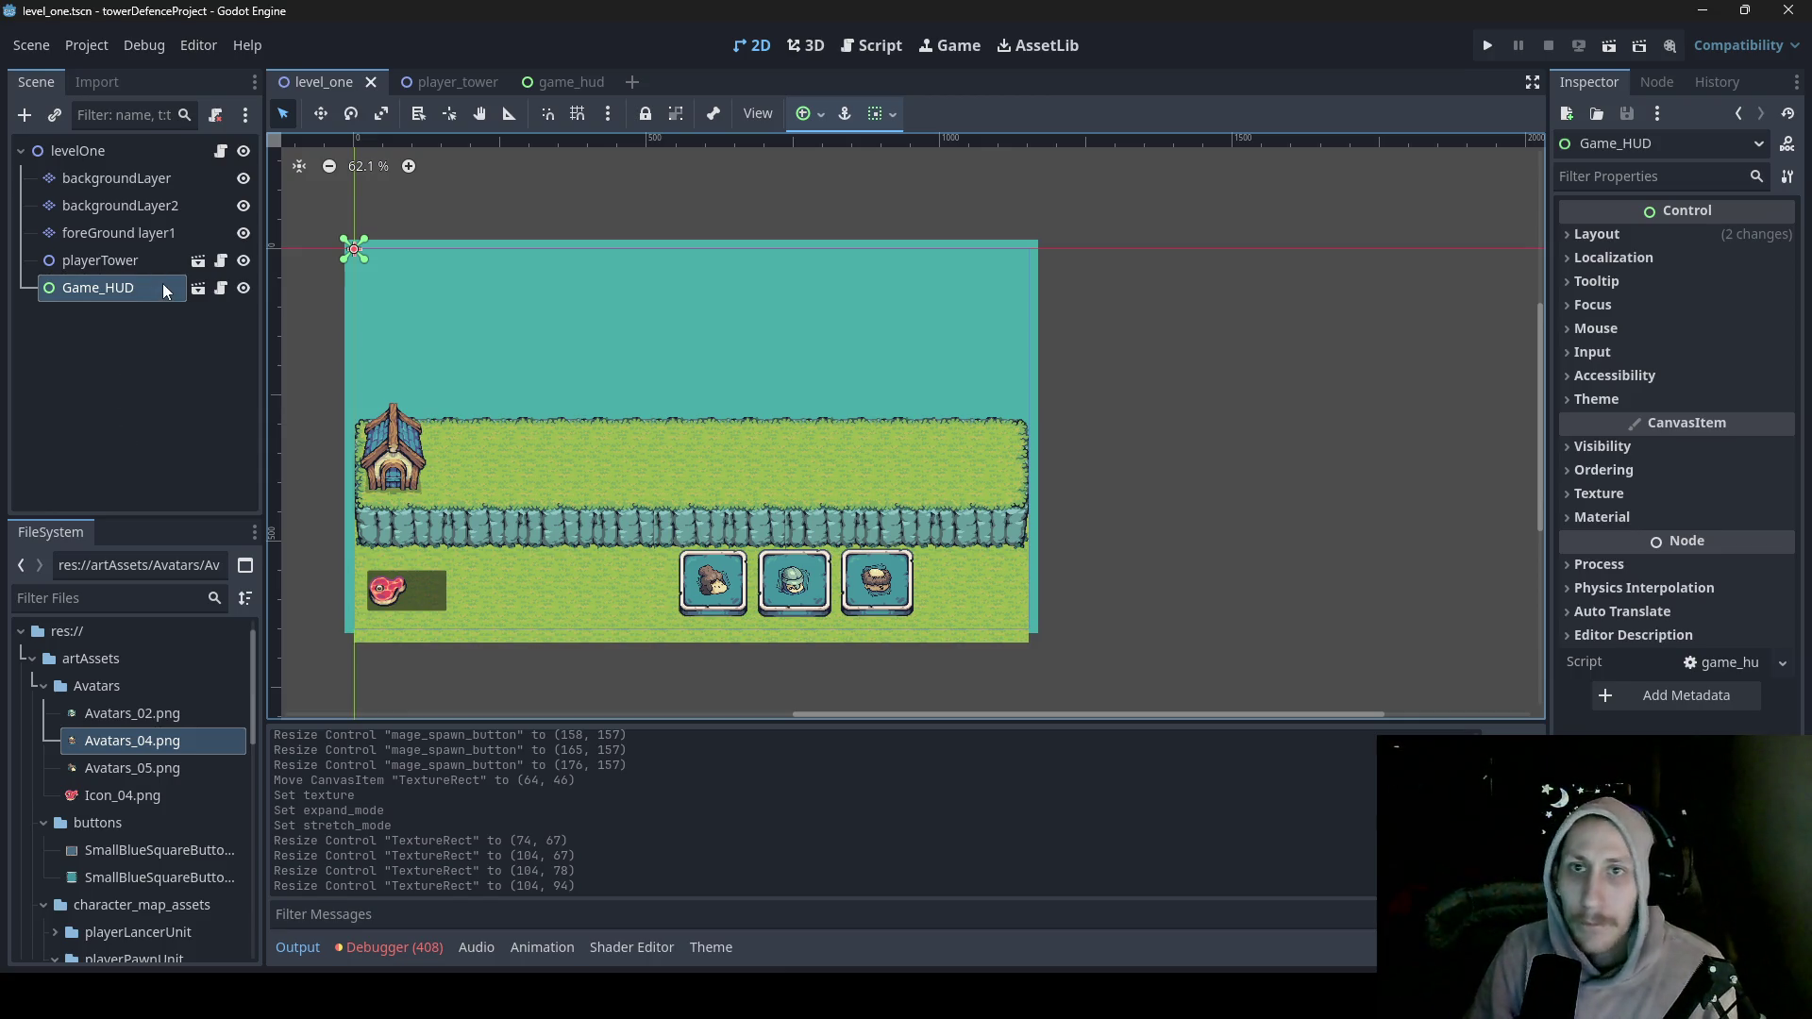
{"action": "left_click", "coordinate": [558, 76]}
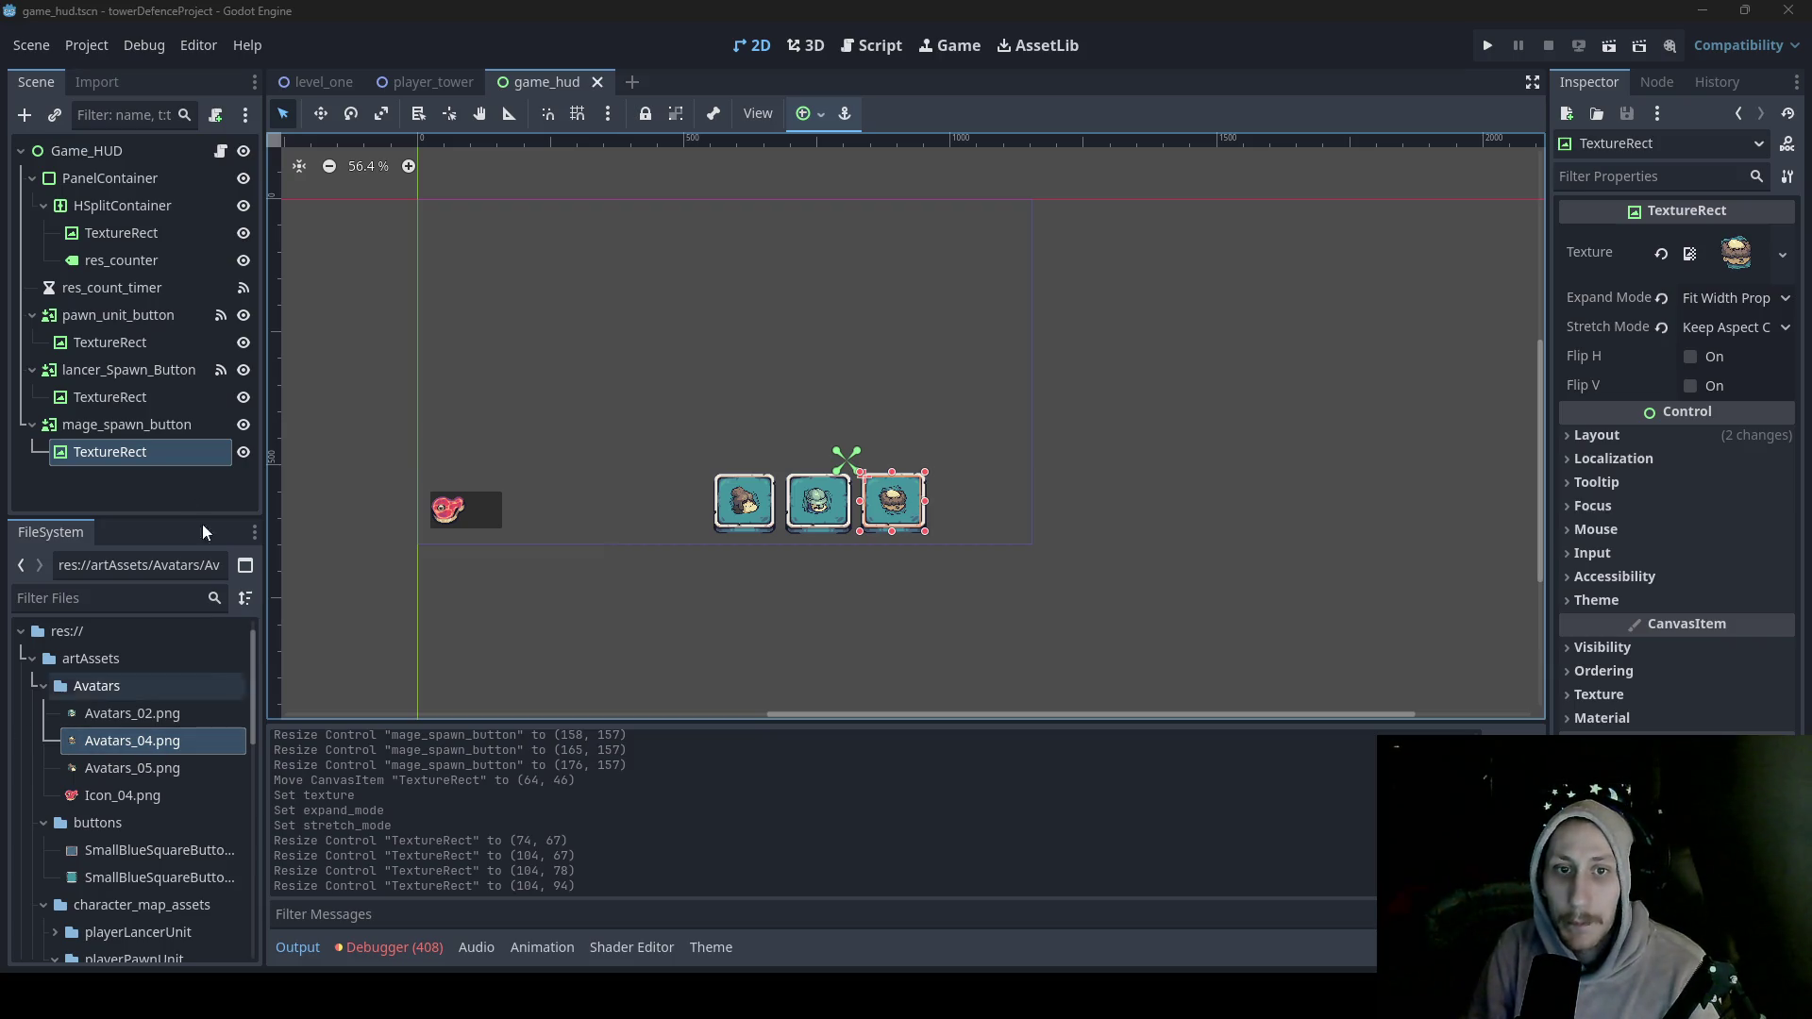
- Add a TextureButton under Game_HUD named archer_spawn_button
{"action": "right_click", "coordinate": [110, 149]}
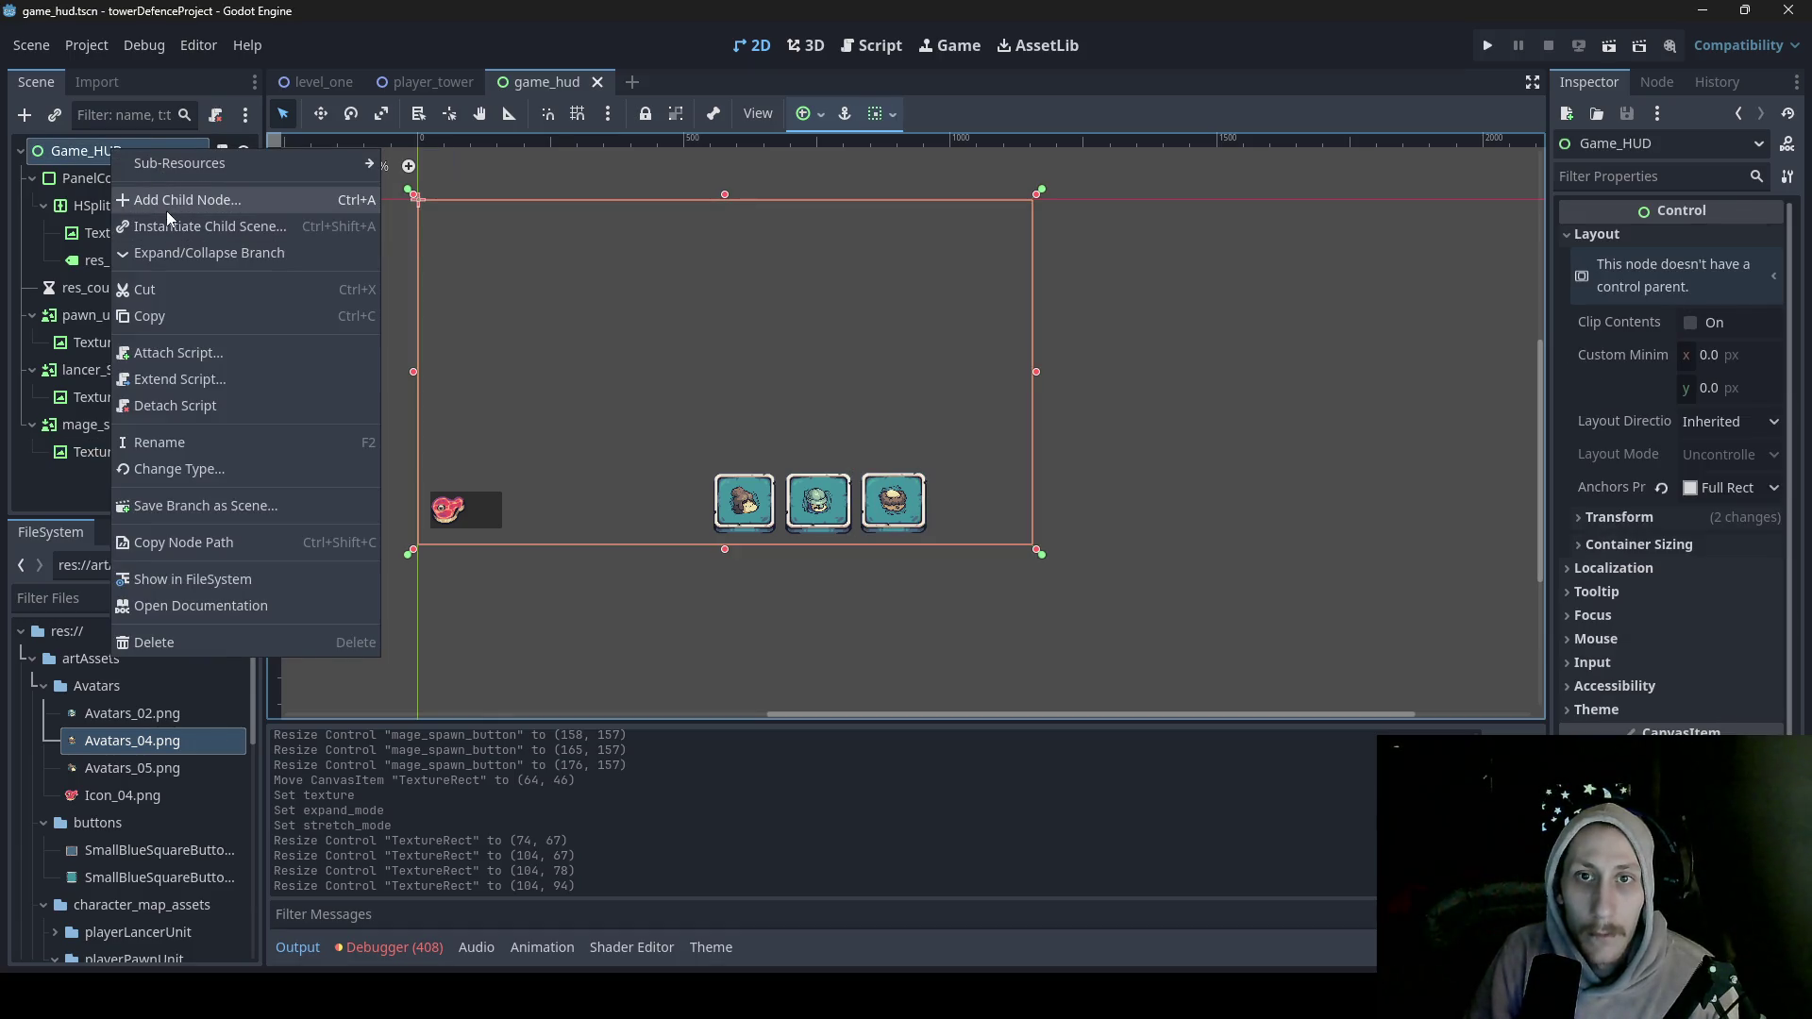
{"action": "left_click", "coordinate": [166, 202]}
{"action": "type", "text": "bu"}
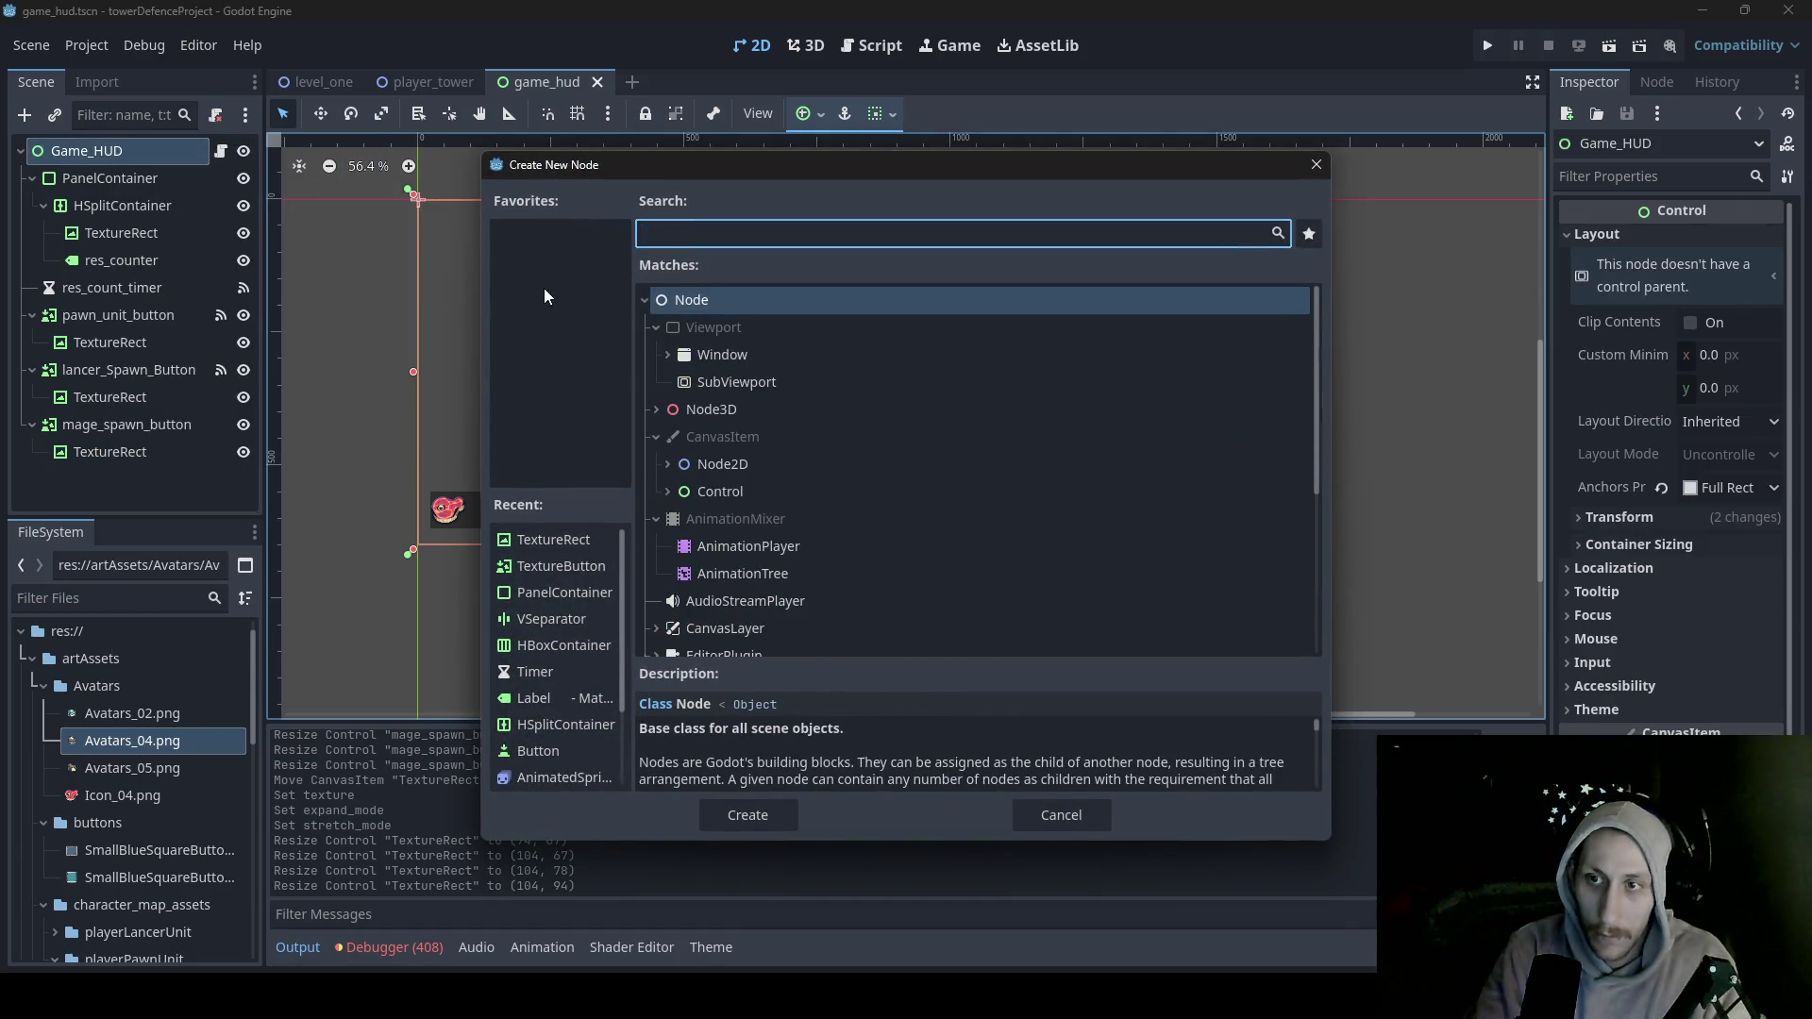
{"action": "type", "text": "tt"}
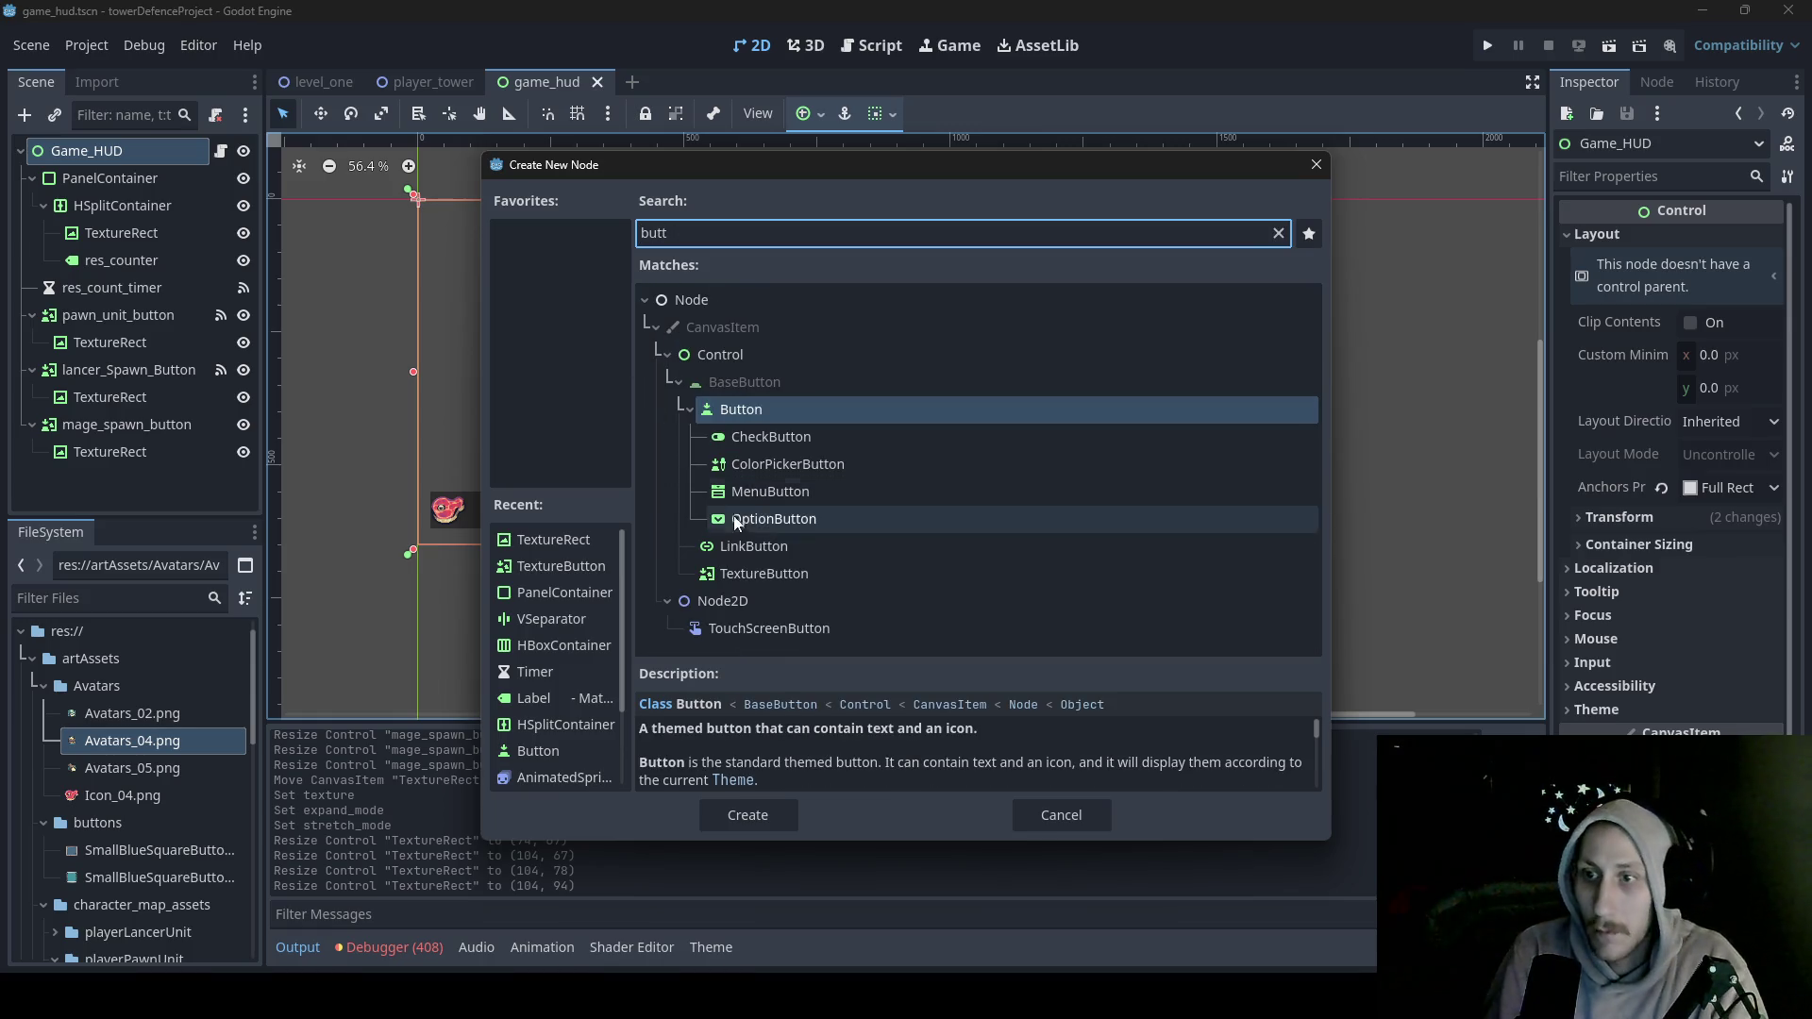
{"action": "double_click", "coordinate": [749, 575]}
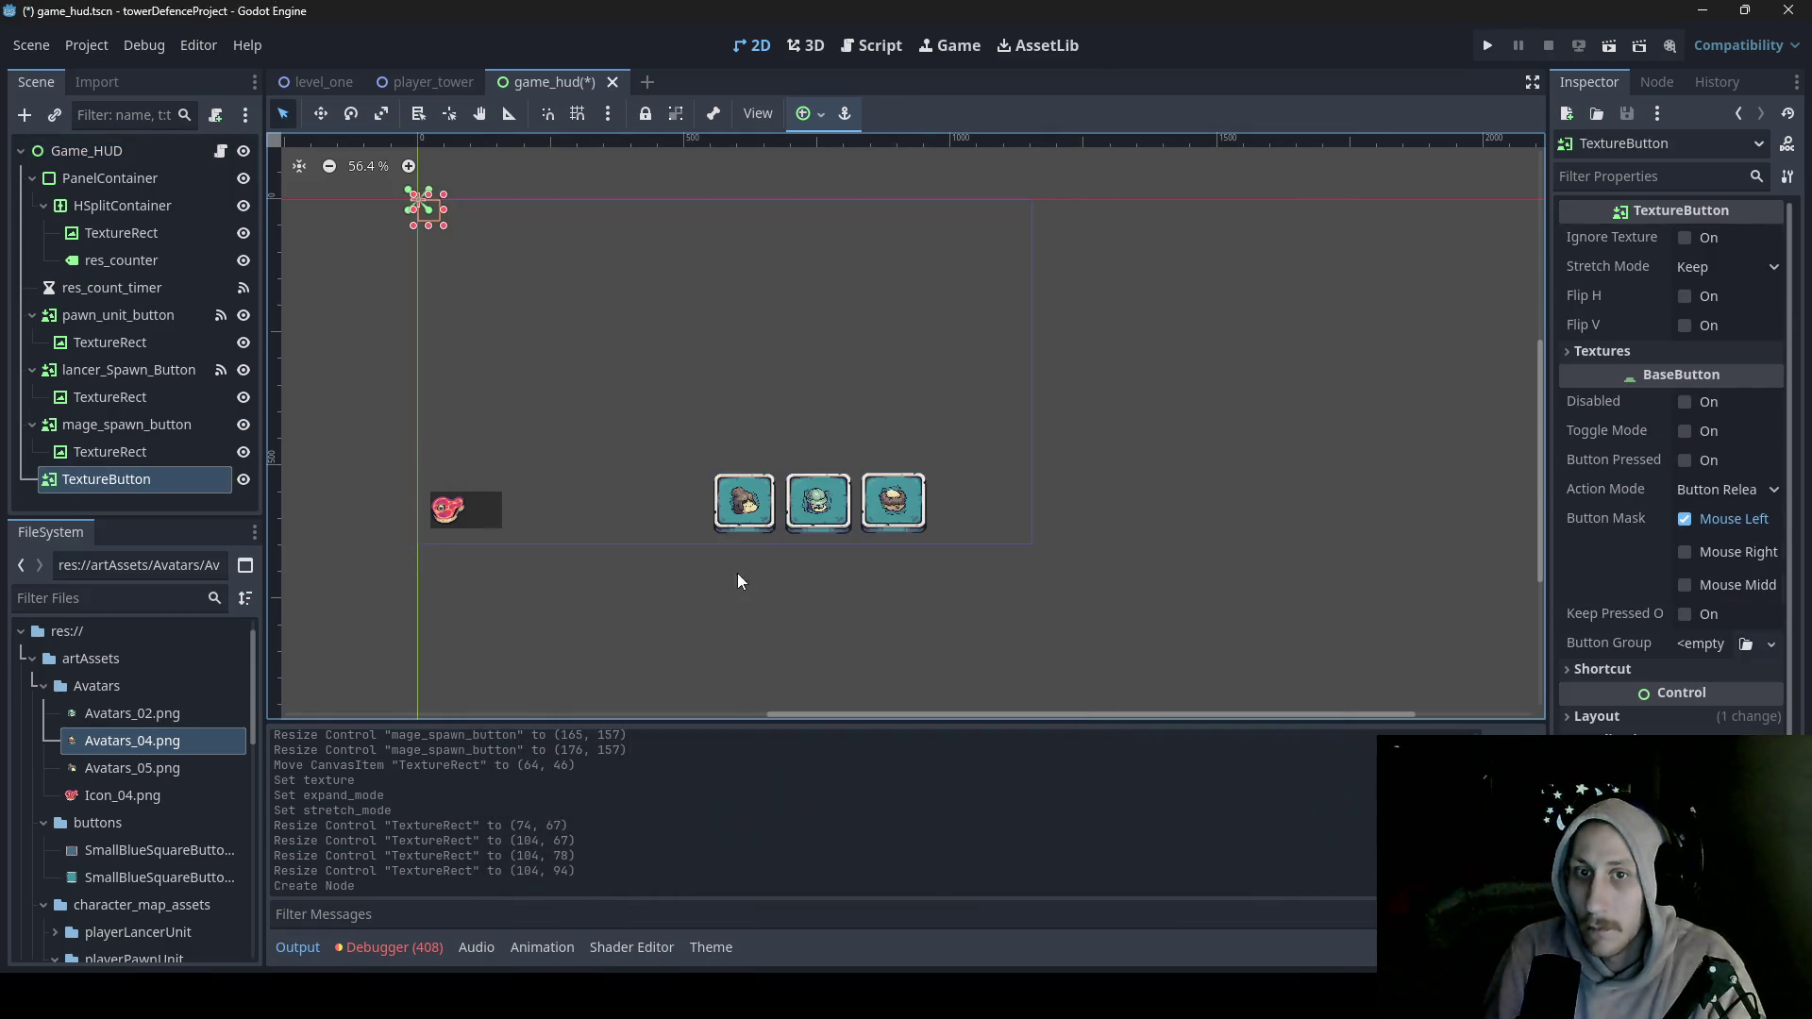
{"action": "double_click", "coordinate": [163, 478]}
{"action": "key", "text": "BackSpace"}
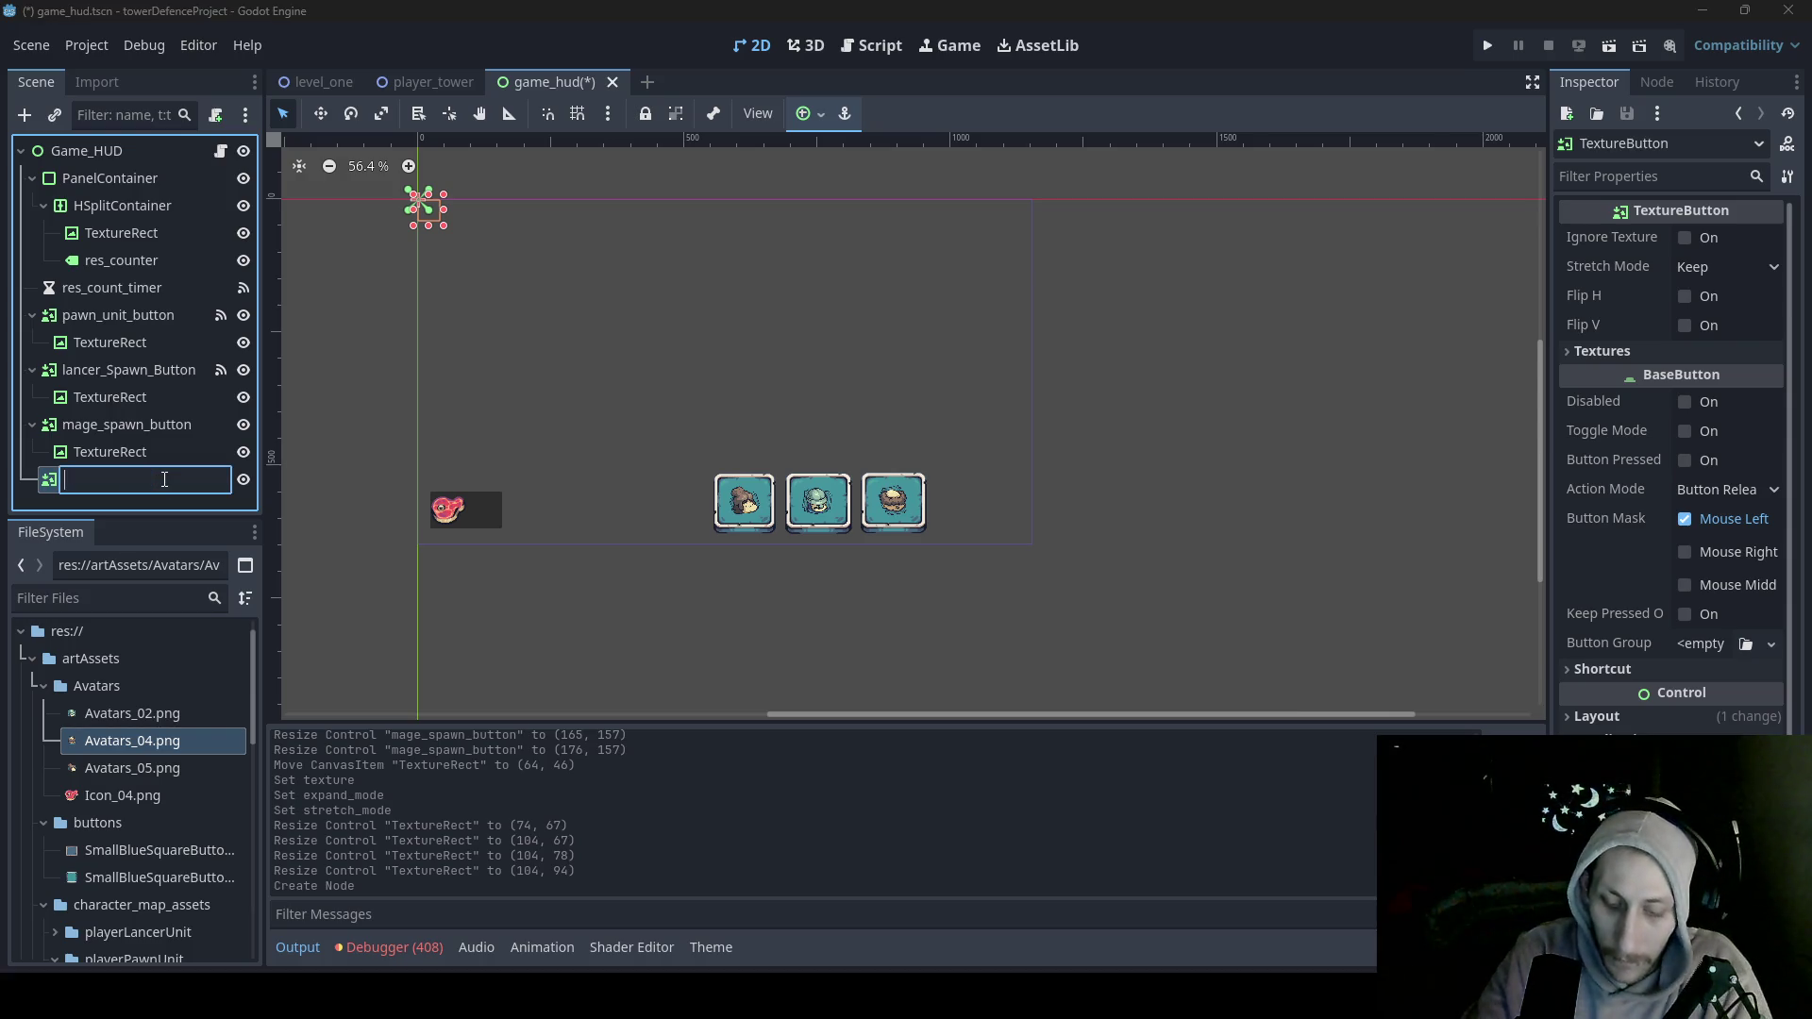
{"action": "type", "text": "archer_spawn_button"}
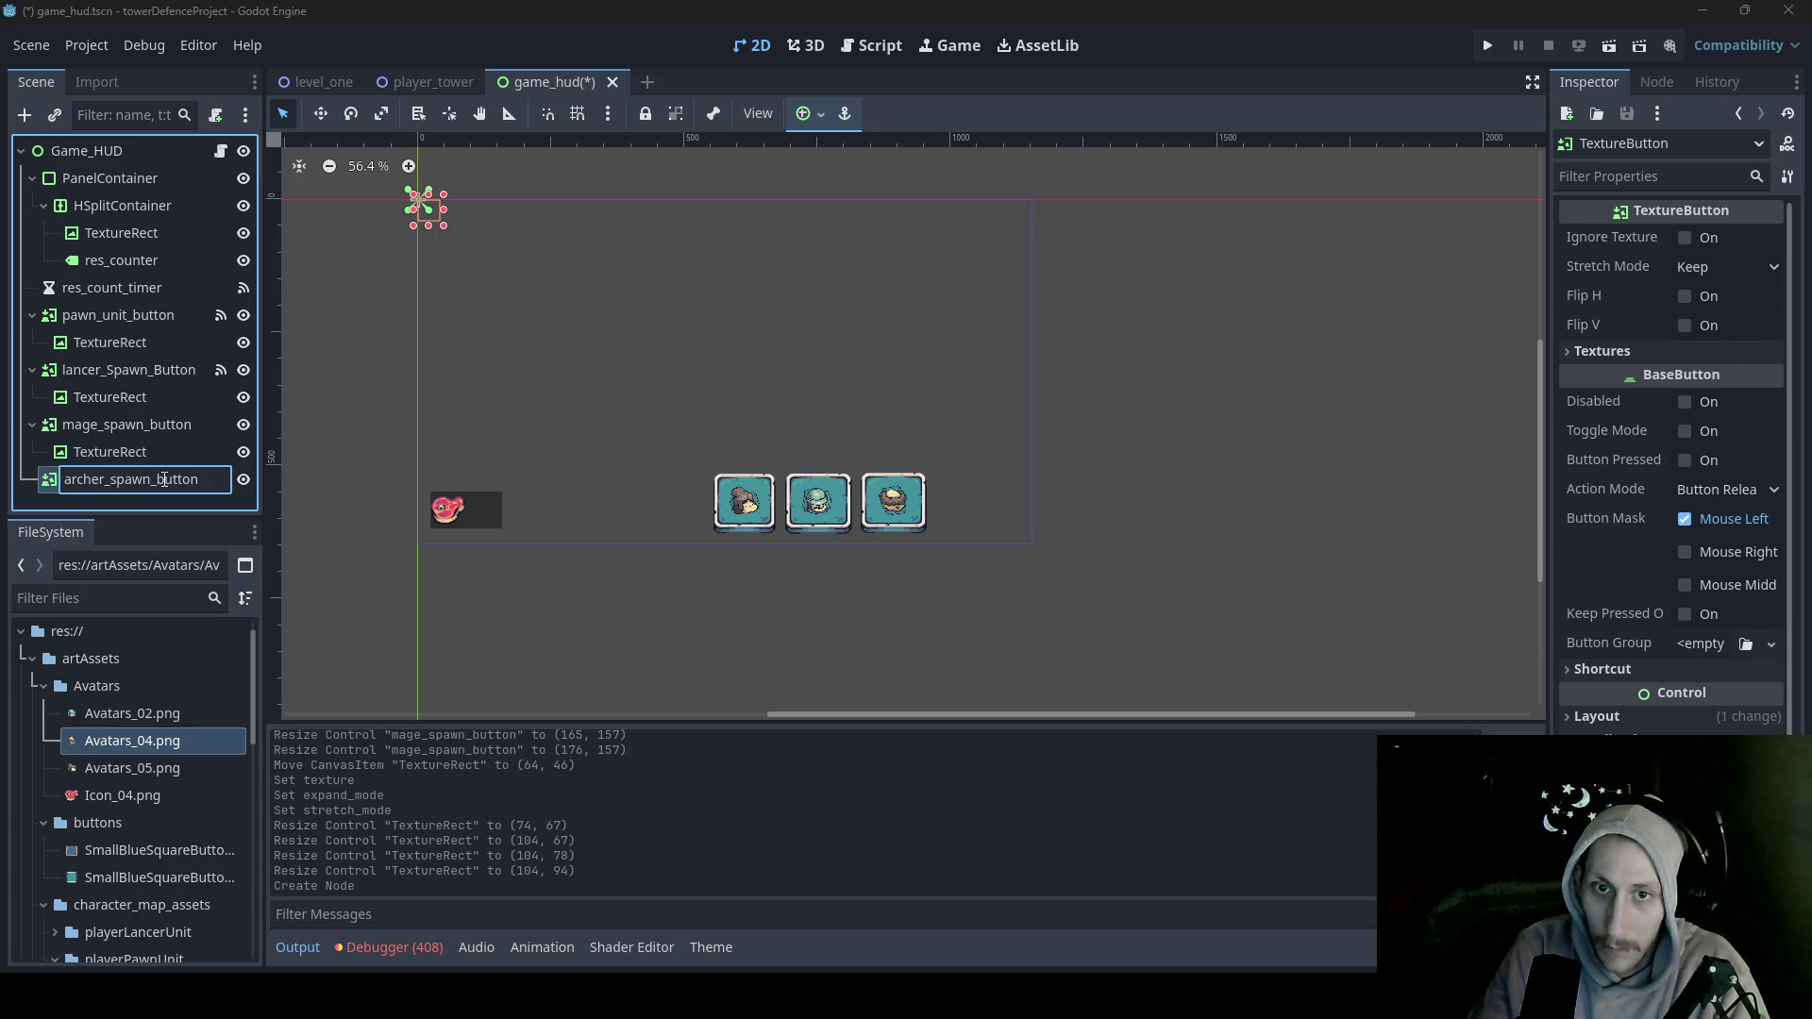
{"action": "key", "text": "Return"}
- Add a TextureRect child inside archer_spawn_button
{"action": "right_click", "coordinate": [161, 478]}
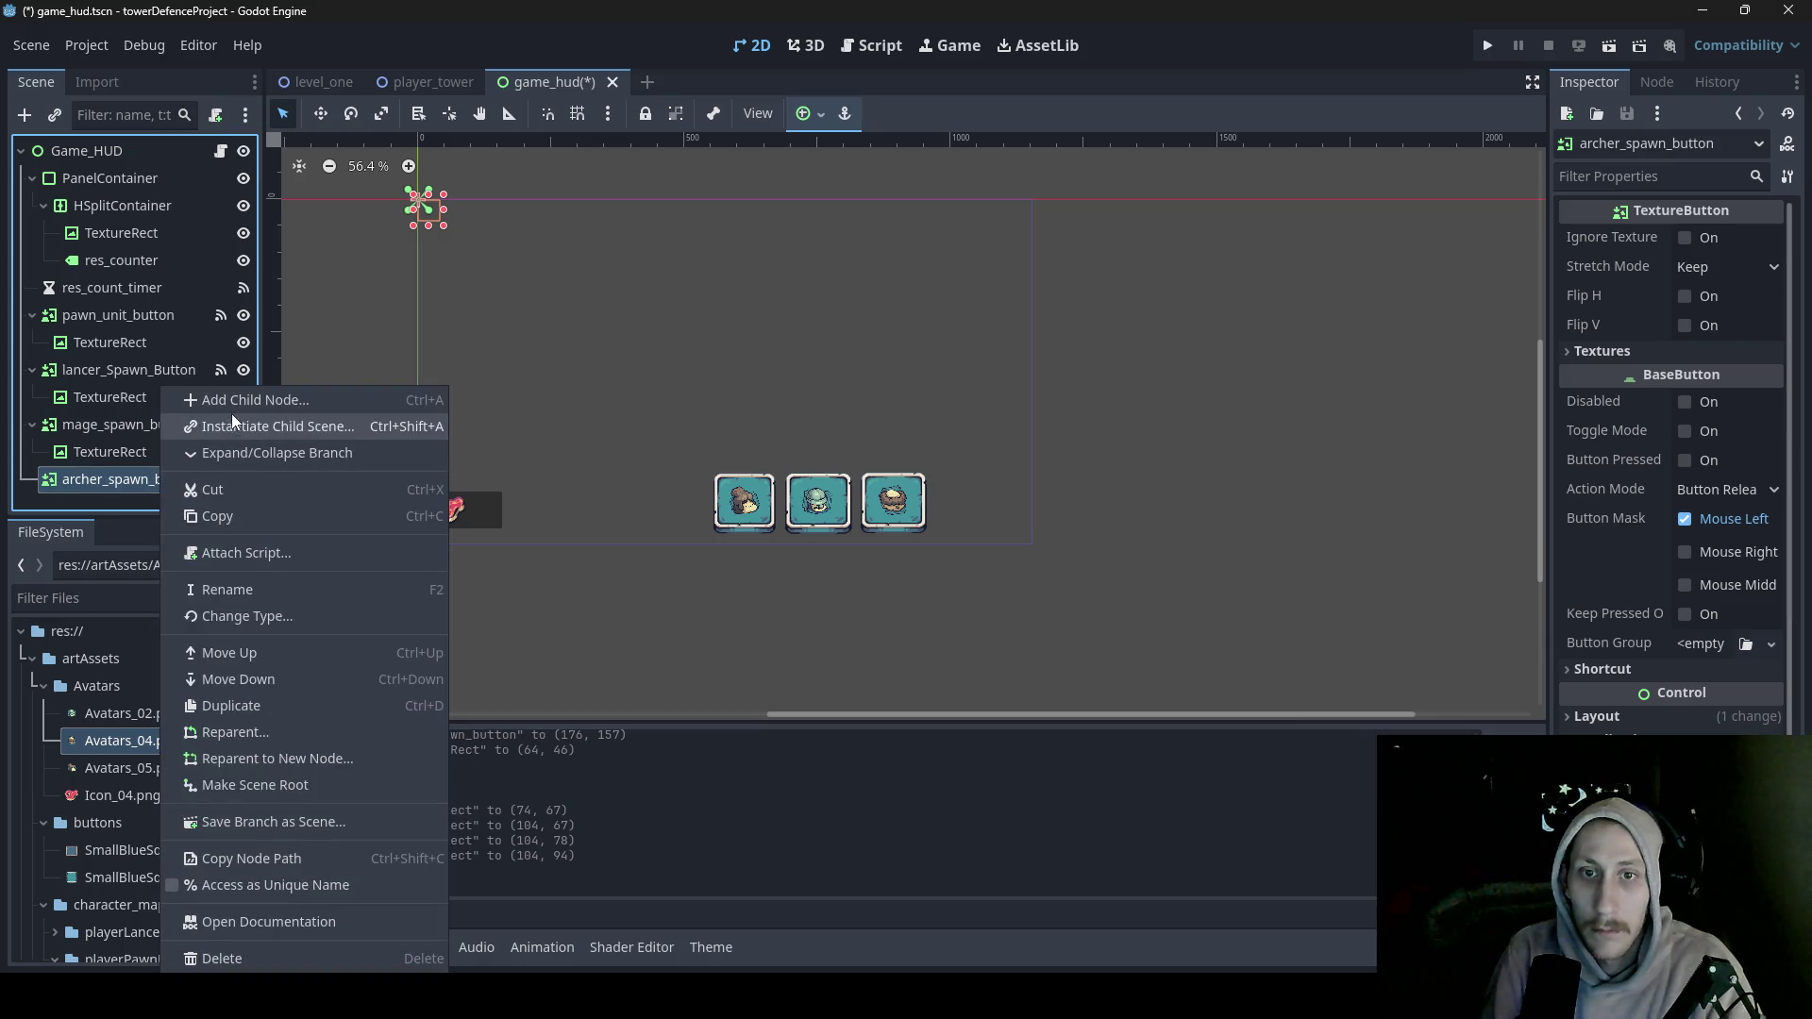
{"action": "left_click", "coordinate": [232, 401]}
{"action": "key", "text": "BackSpace"}
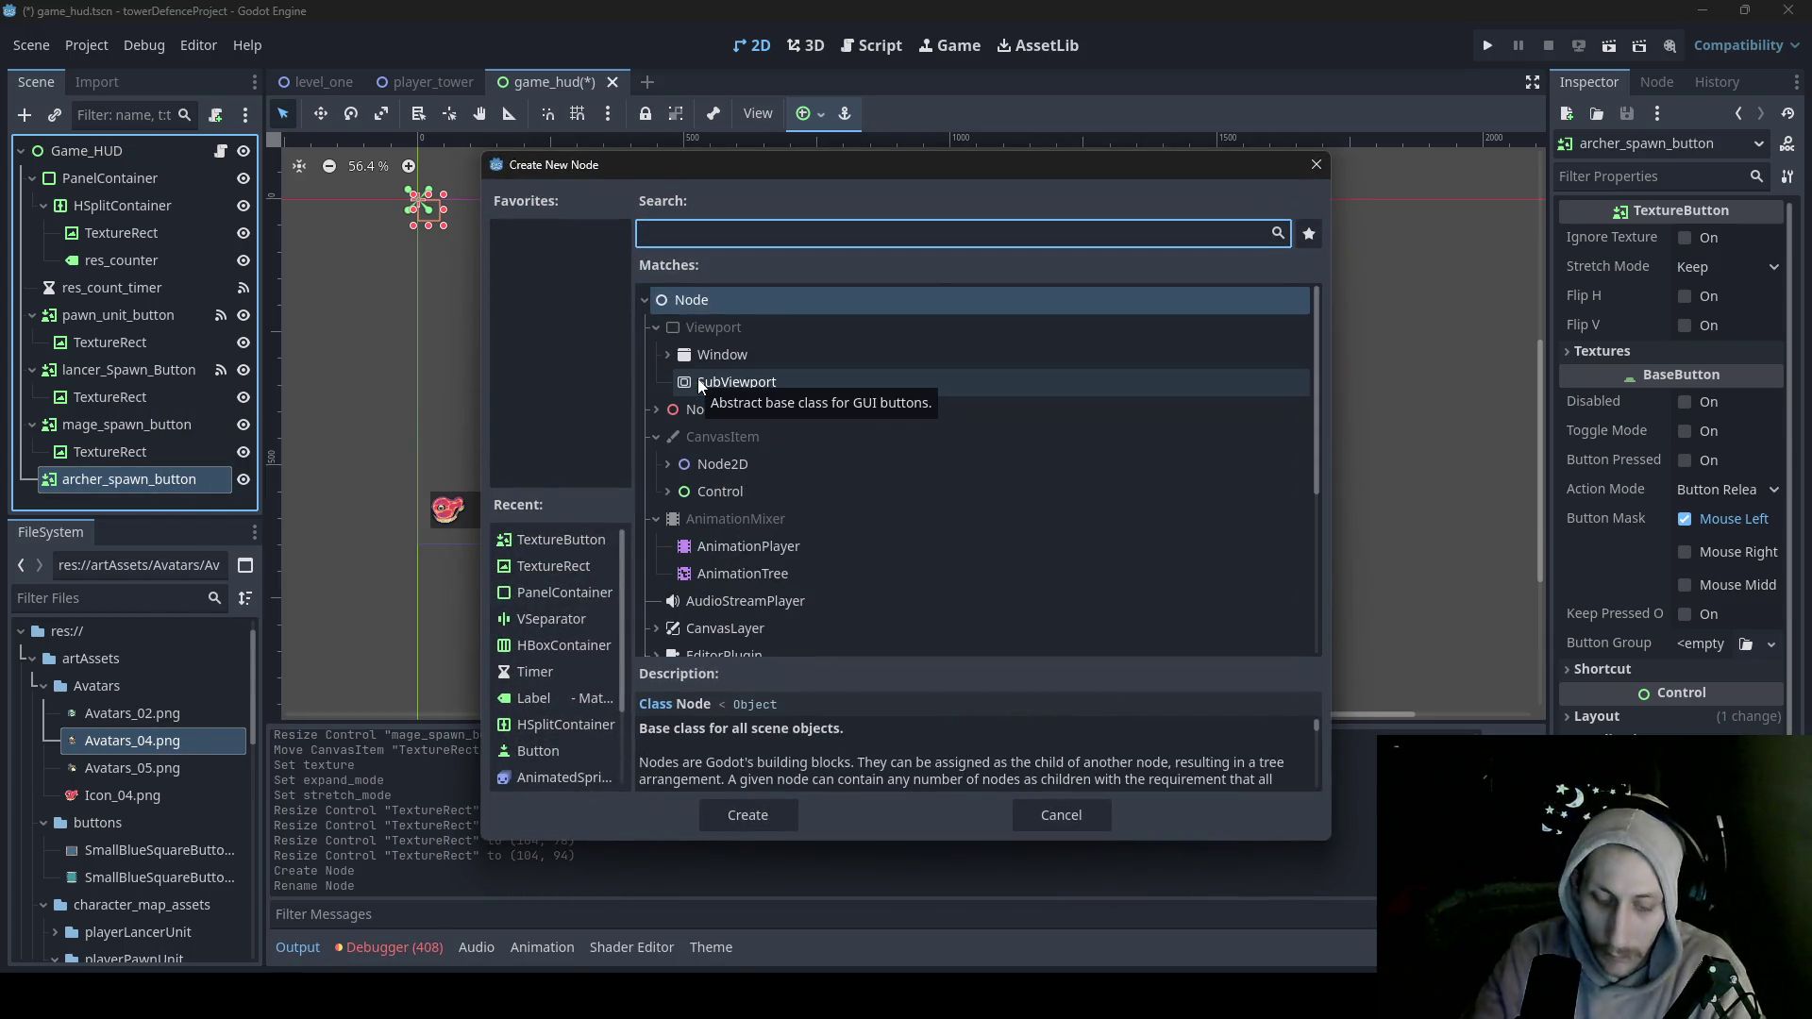
{"action": "type", "text": "text"}
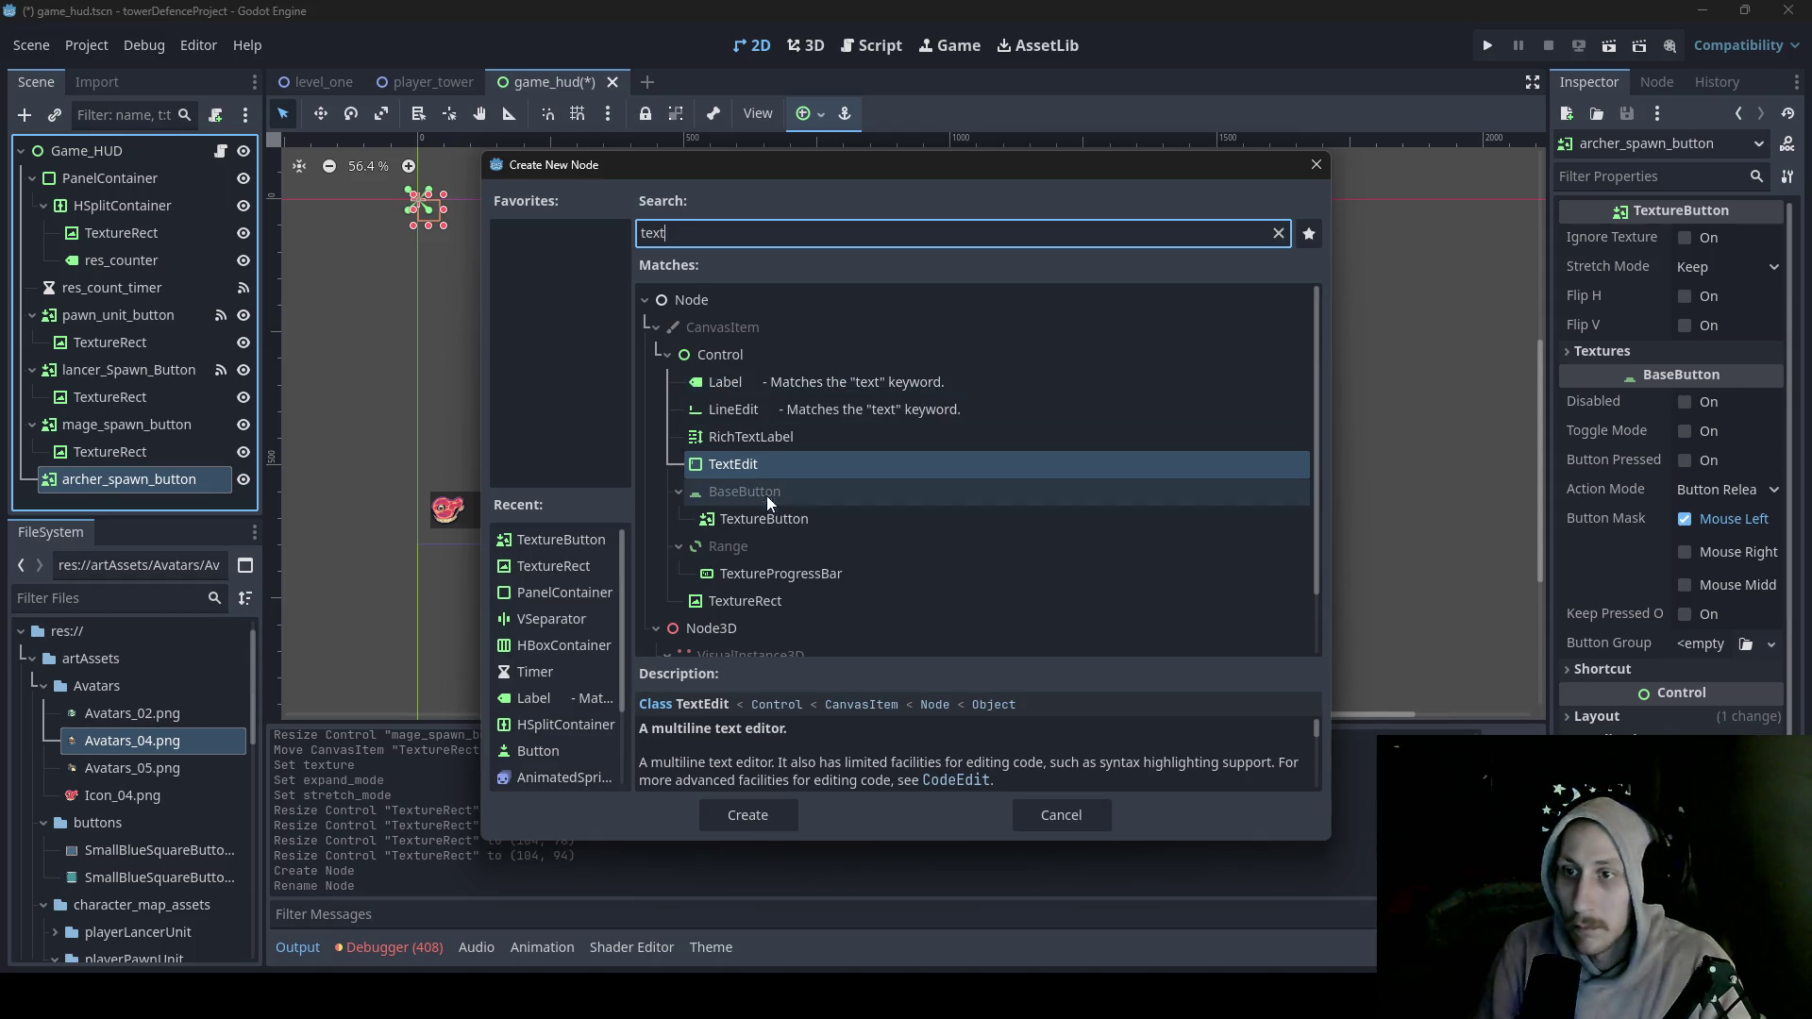
{"action": "double_click", "coordinate": [745, 601]}
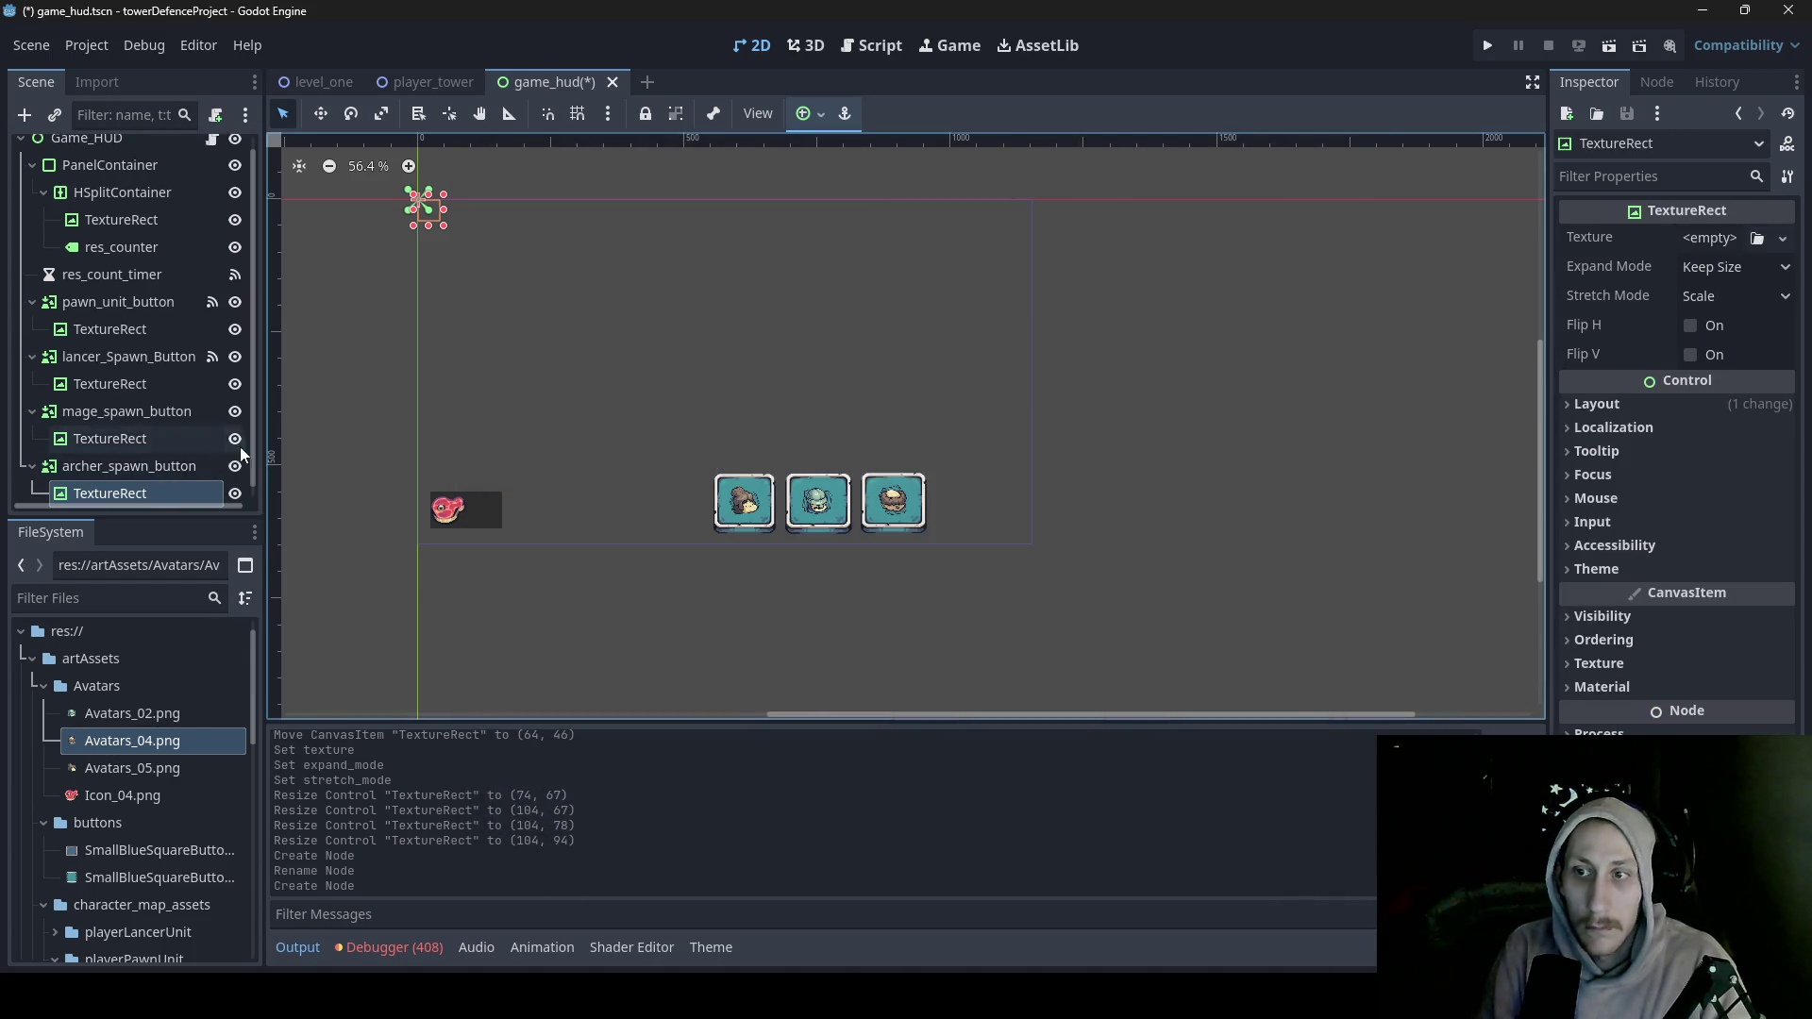
{"action": "scroll", "coordinate": [218, 450], "scroll_direction": "down", "scroll_amount": 1}
- Import Avatars_03.png and Avatars_01.png into the Avatars folder
{"action": "left_click", "coordinate": [142, 454]}
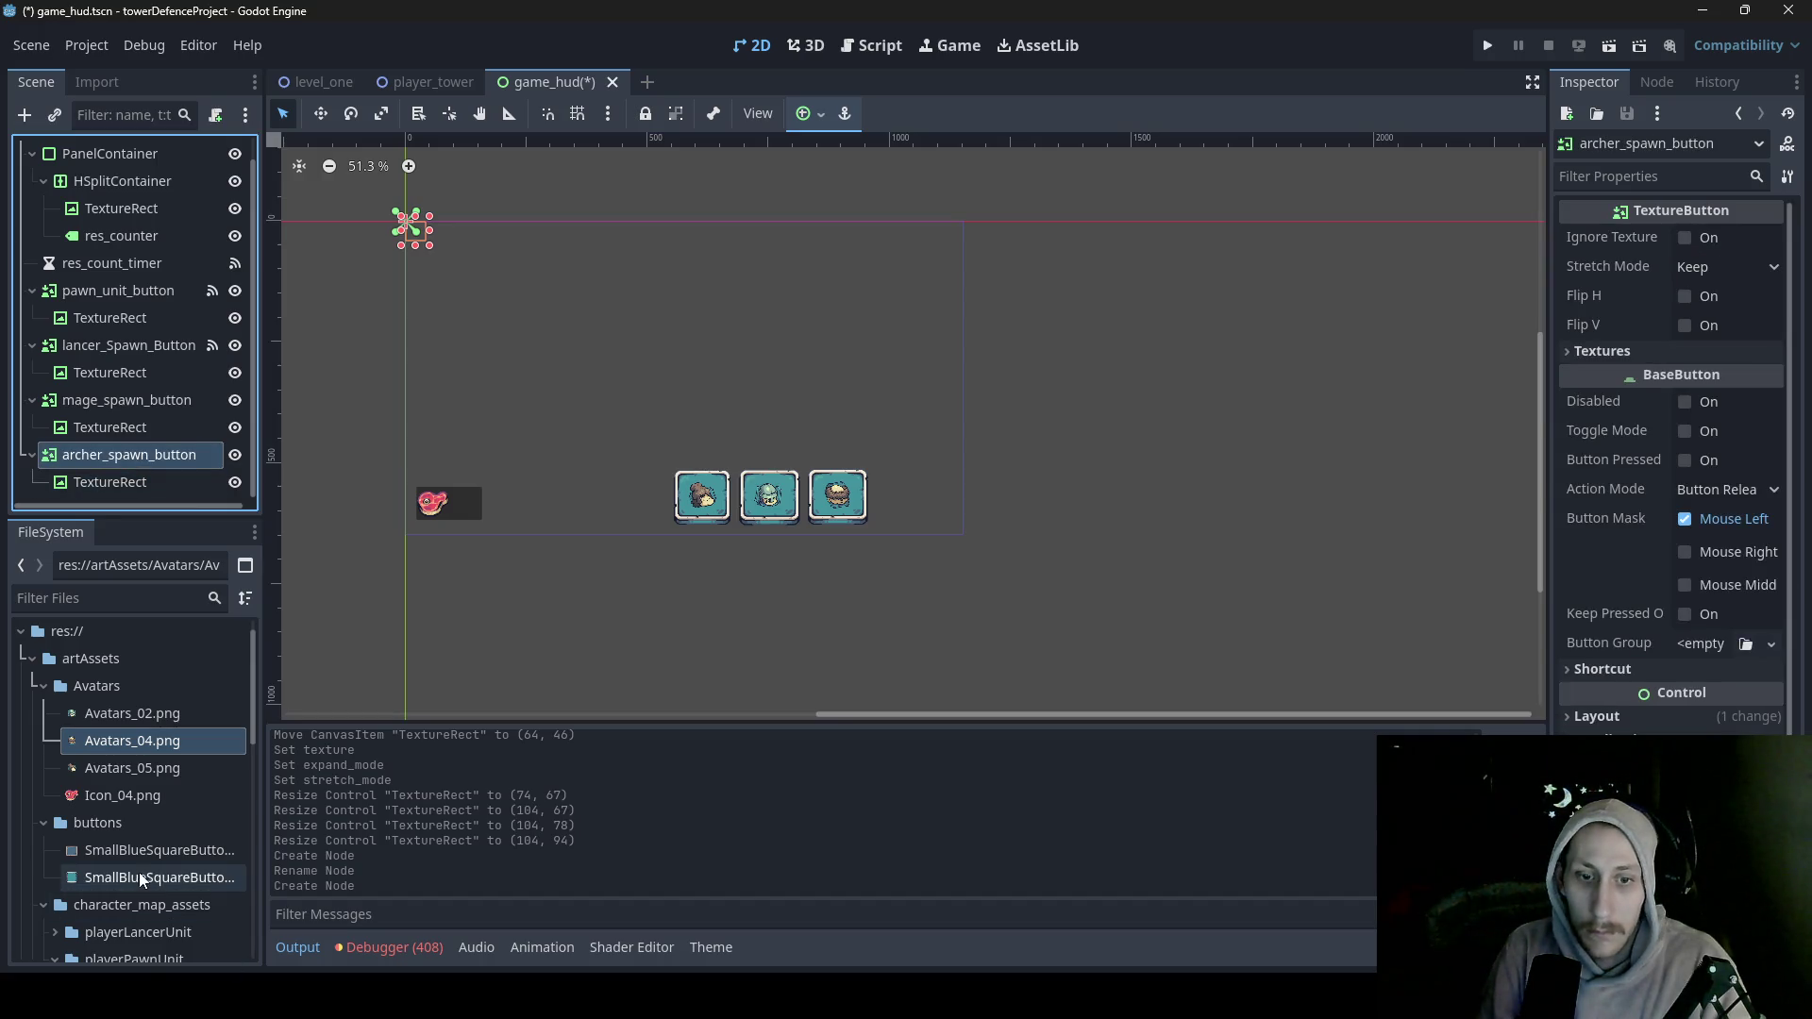
{"action": "left_click_drag", "start_coordinate": [132, 741], "coordinate": [166, 779]}
{"action": "left_click_drag", "start_coordinate": [110, 689], "coordinate": [107, 689]}
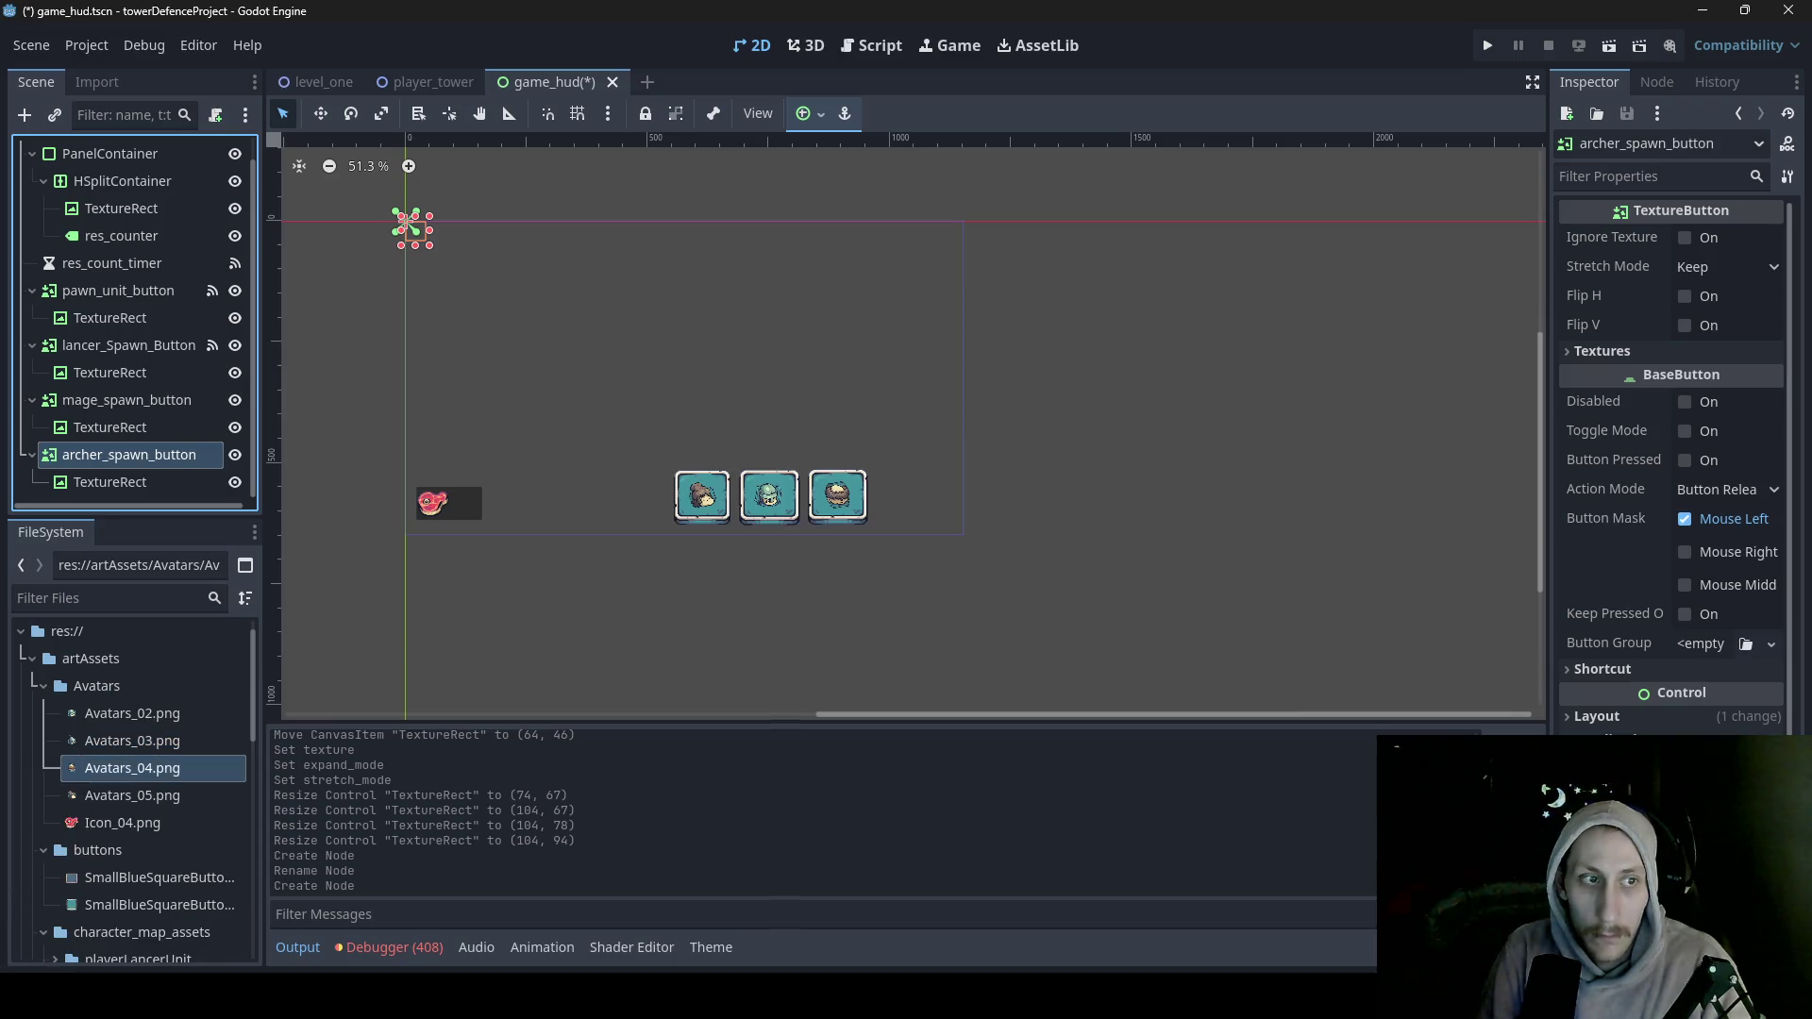
{"action": "left_click_drag", "start_coordinate": [104, 694], "coordinate": [100, 688]}
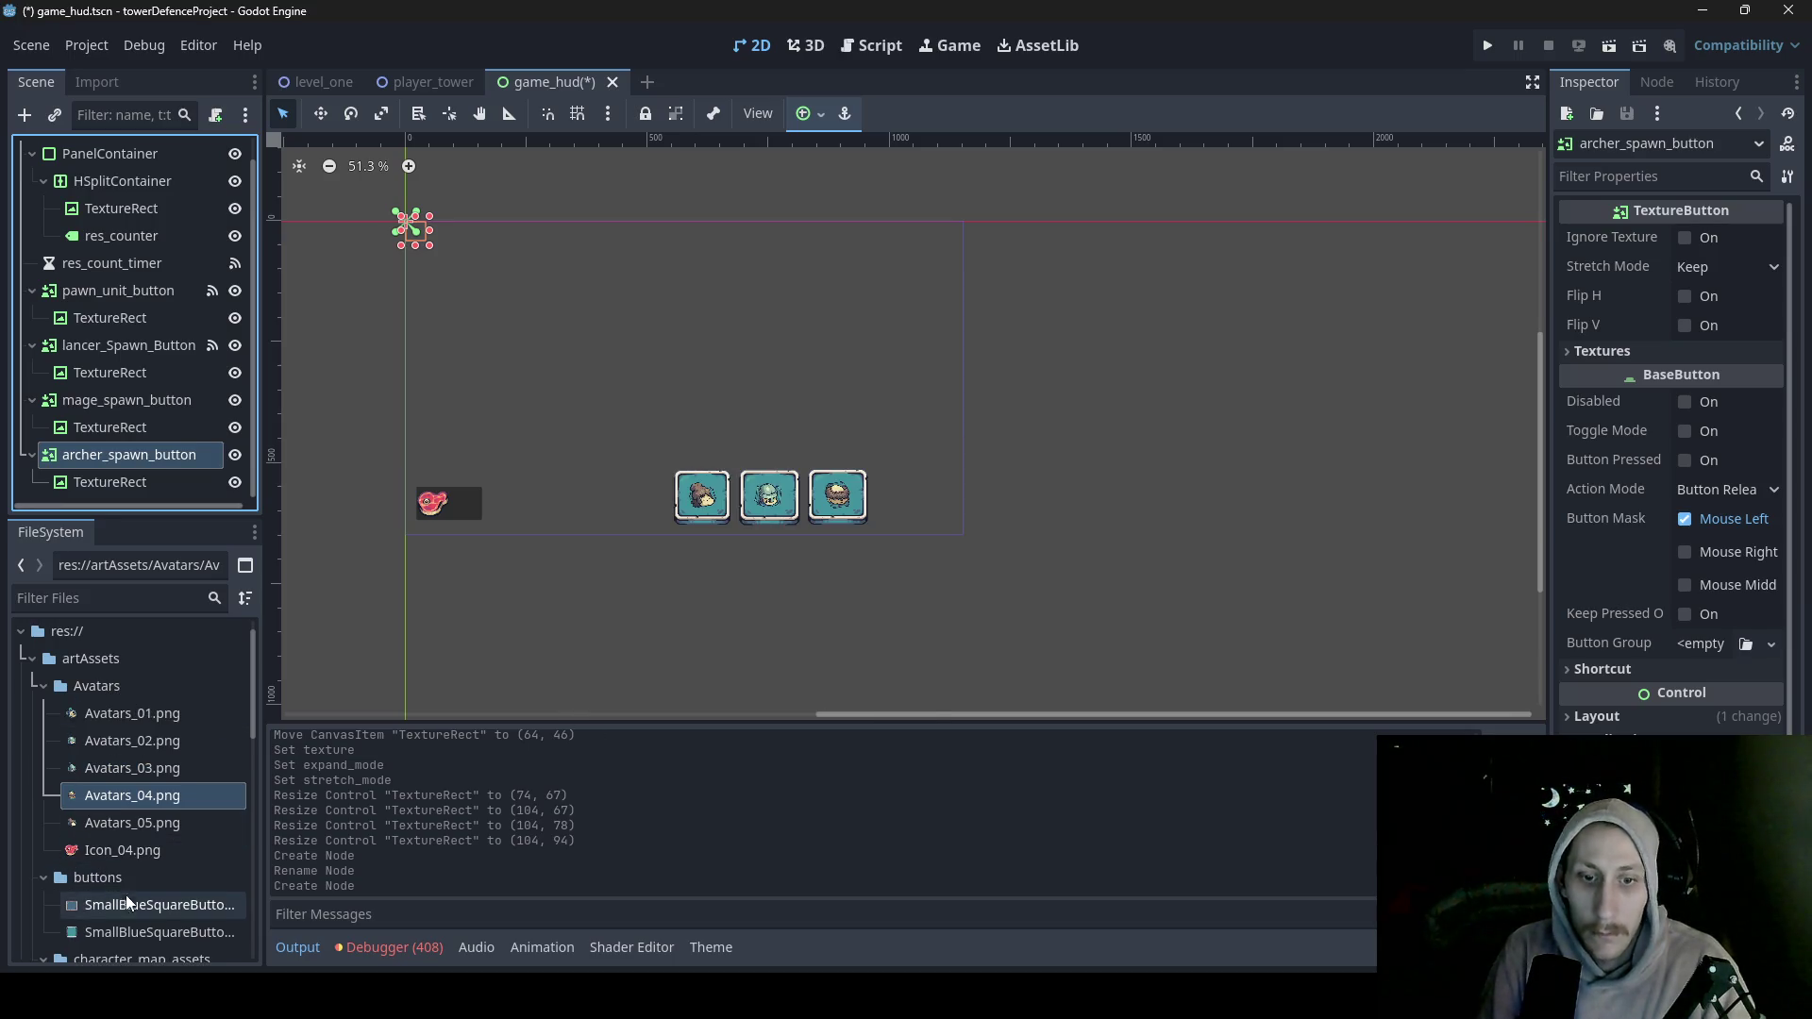
- Set the archer button's Normal and Pressed textures to the SmallBlueSquareButton images
{"action": "left_click", "coordinate": [125, 908]}
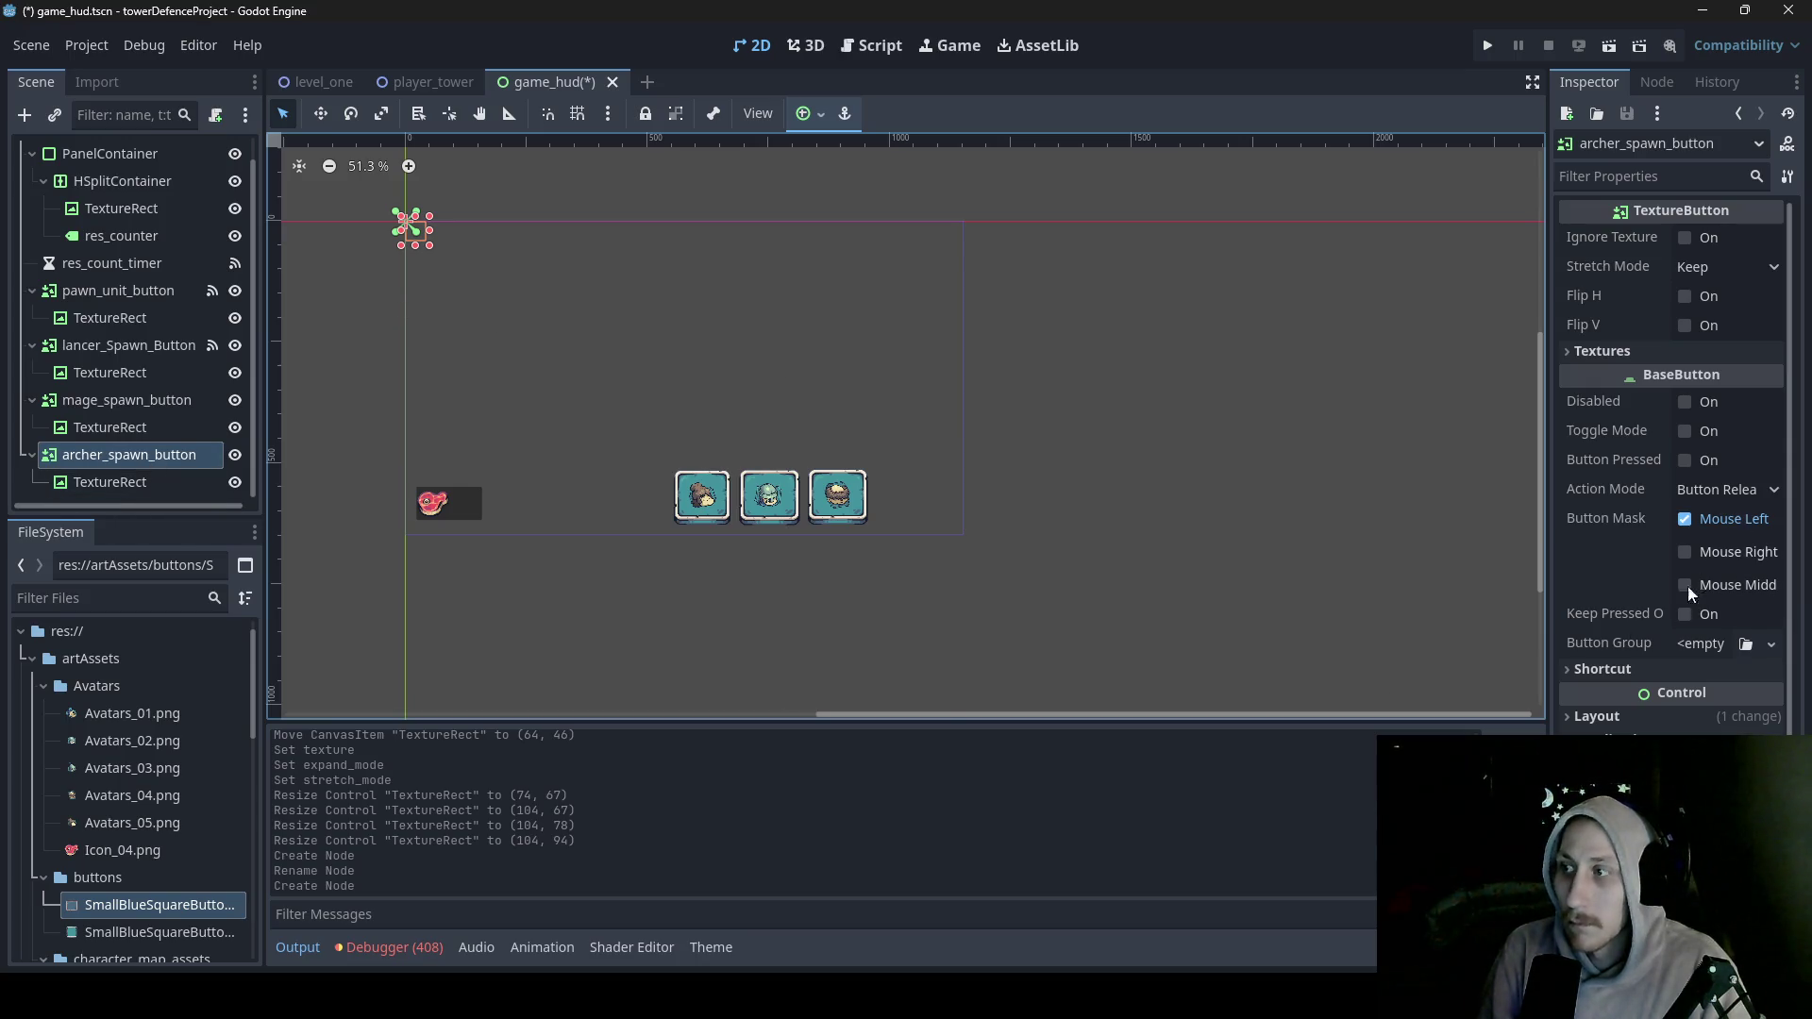
{"action": "left_click", "coordinate": [1643, 350]}
{"action": "mouse_move", "coordinate": [156, 932]}
{"action": "left_mouse_down"}
{"action": "mouse_move", "coordinate": [1597, 499]}
{"action": "mouse_move", "coordinate": [1703, 377]}
{"action": "left_mouse_up"}
{"action": "mouse_move", "coordinate": [155, 904]}
{"action": "left_mouse_down"}
{"action": "mouse_move", "coordinate": [944, 566]}
{"action": "mouse_move", "coordinate": [1699, 463]}
{"action": "left_mouse_up"}
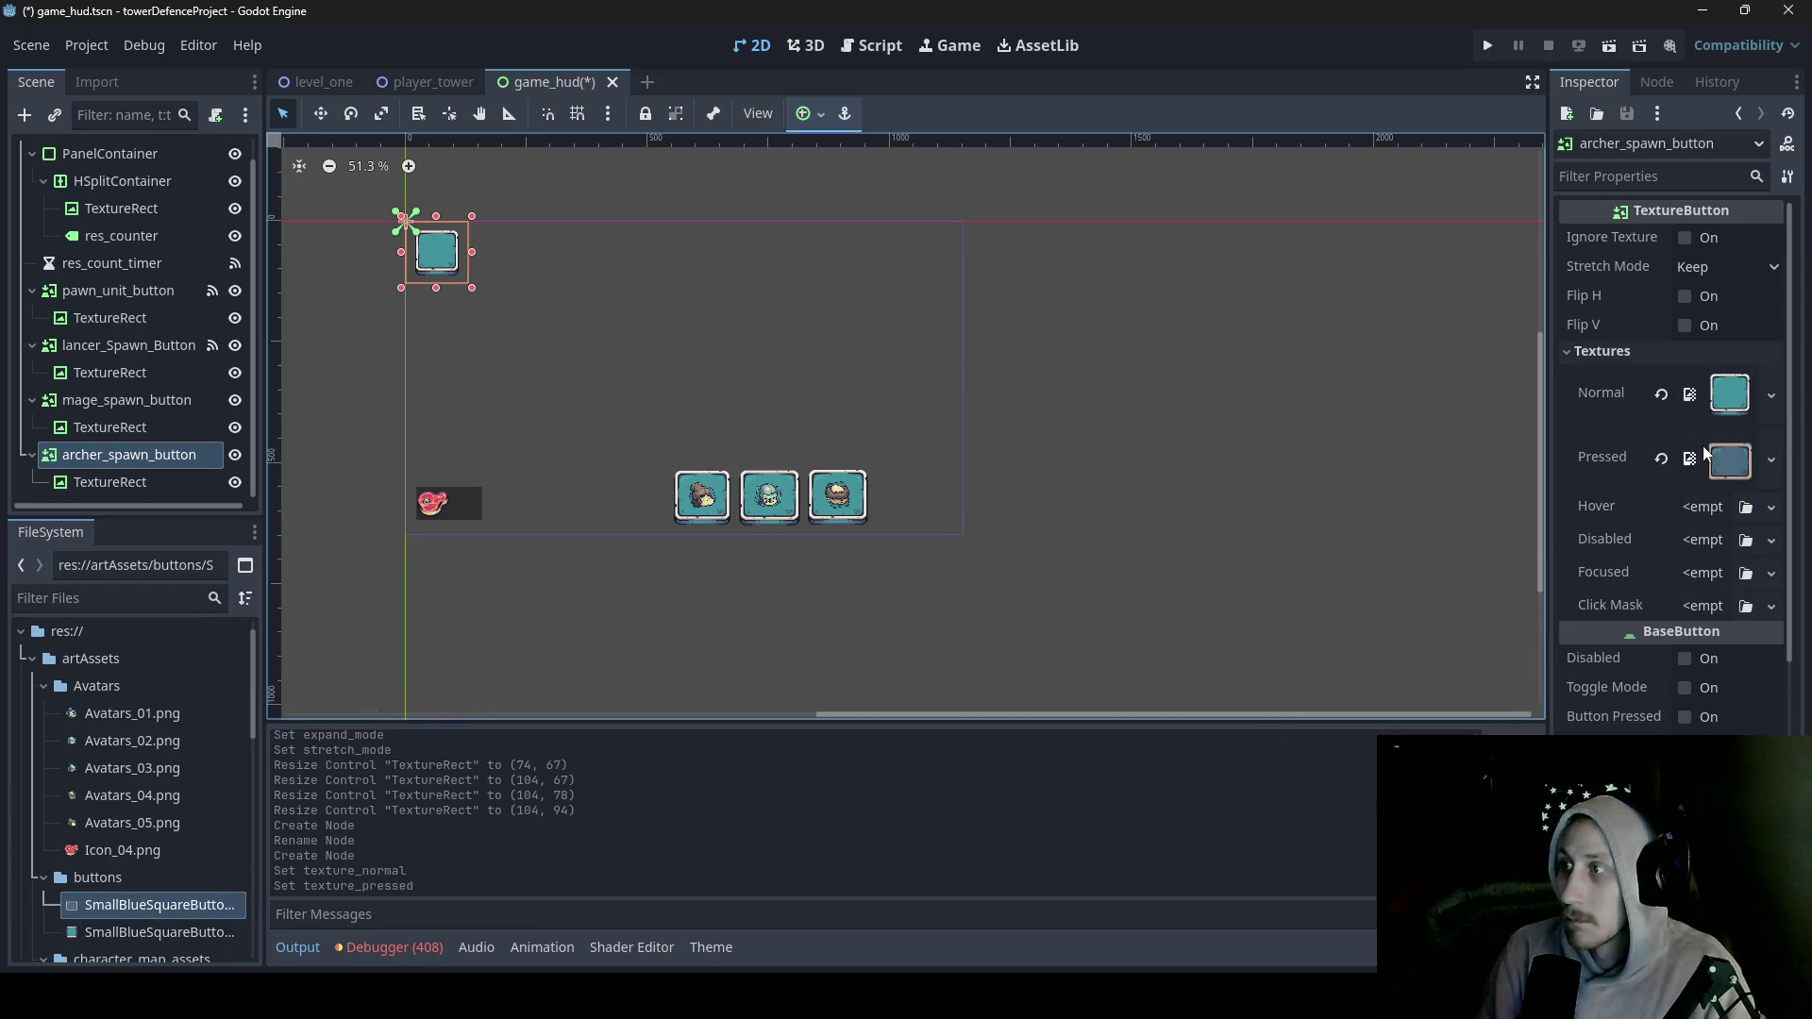
- Move the archer button to (976, 505), right of the mage button
{"action": "mouse_move", "coordinate": [441, 258]}
{"action": "left_mouse_down"}
{"action": "mouse_move", "coordinate": [891, 410]}
{"action": "mouse_move", "coordinate": [914, 498]}
{"action": "left_mouse_up"}
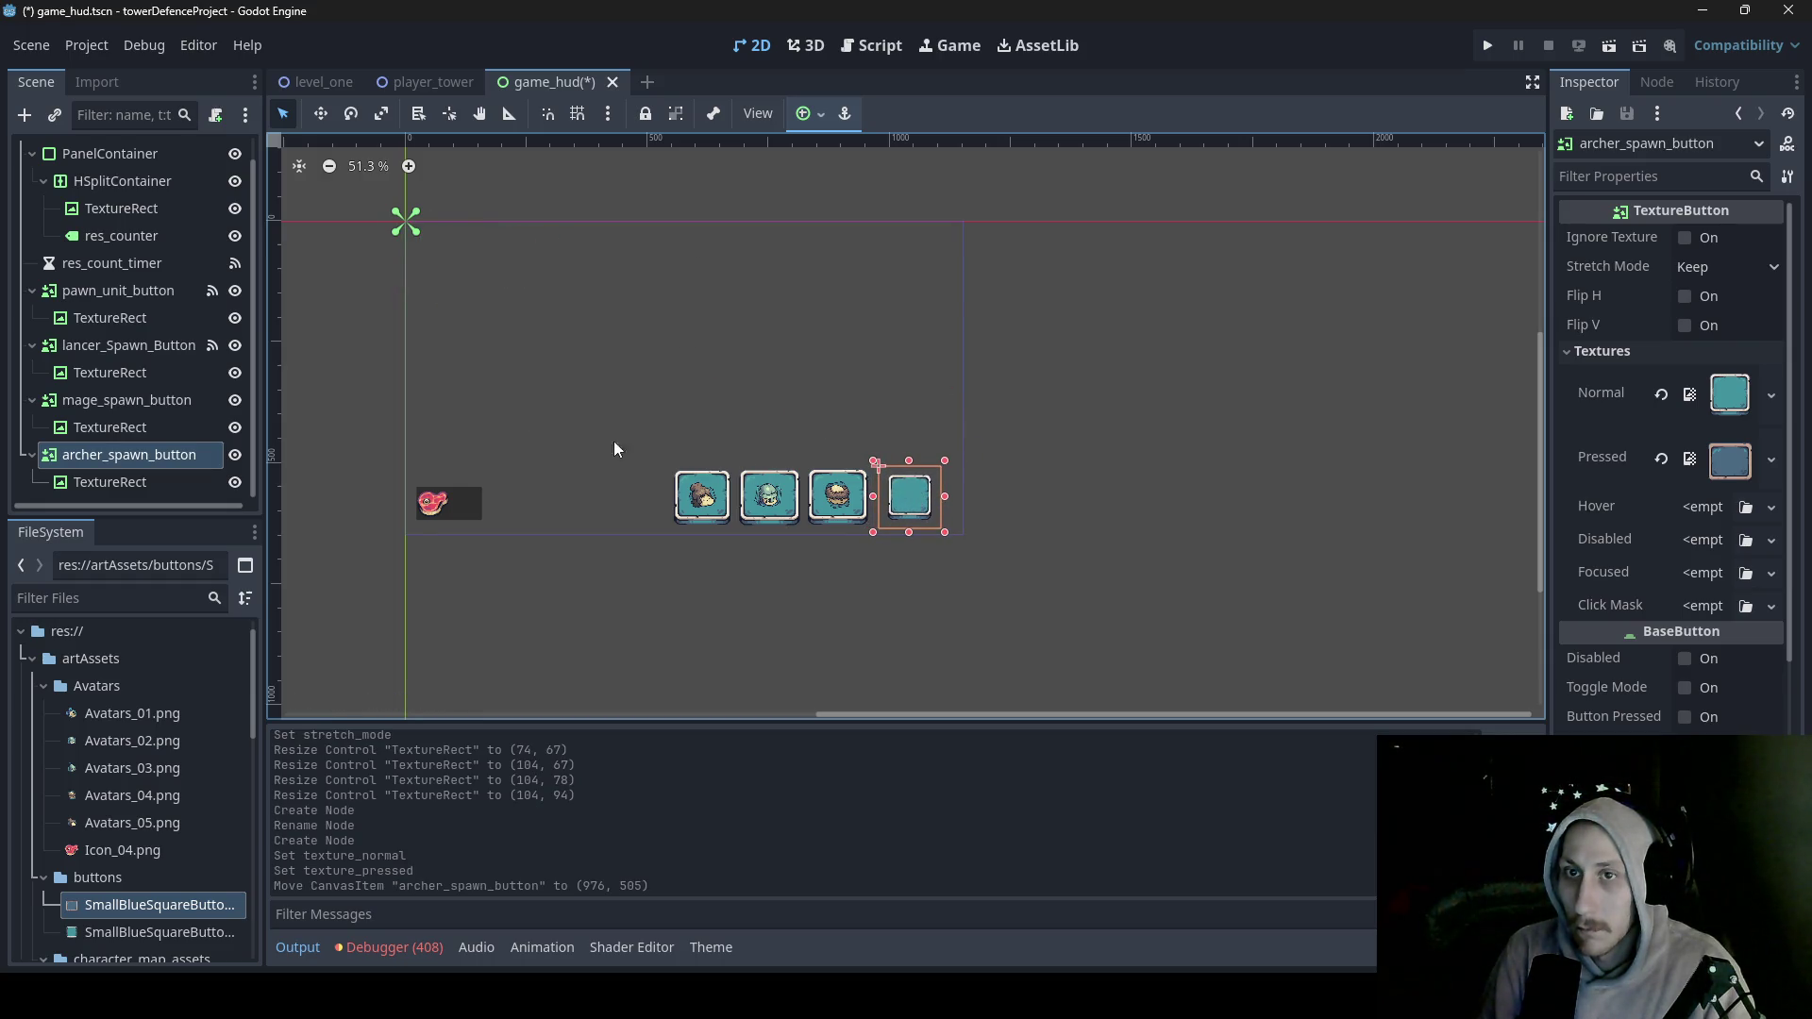
{"action": "left_click", "coordinate": [148, 483]}
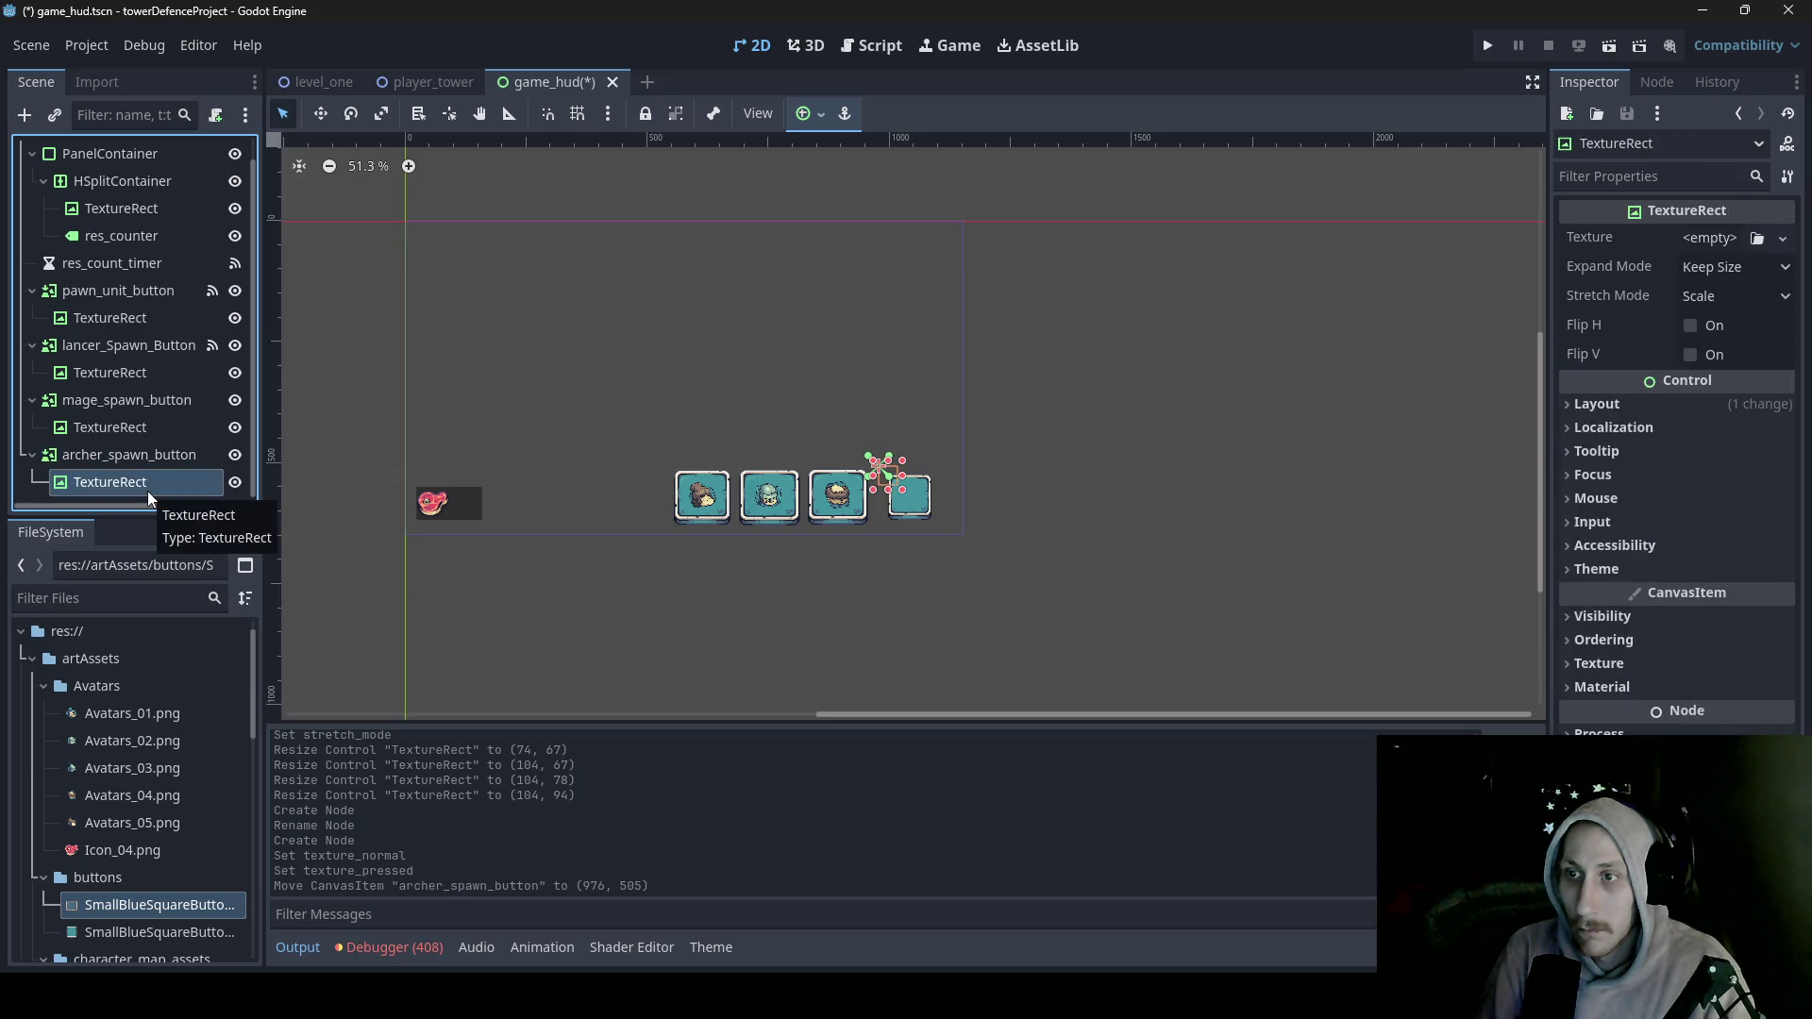
{"action": "left_click", "coordinate": [147, 456]}
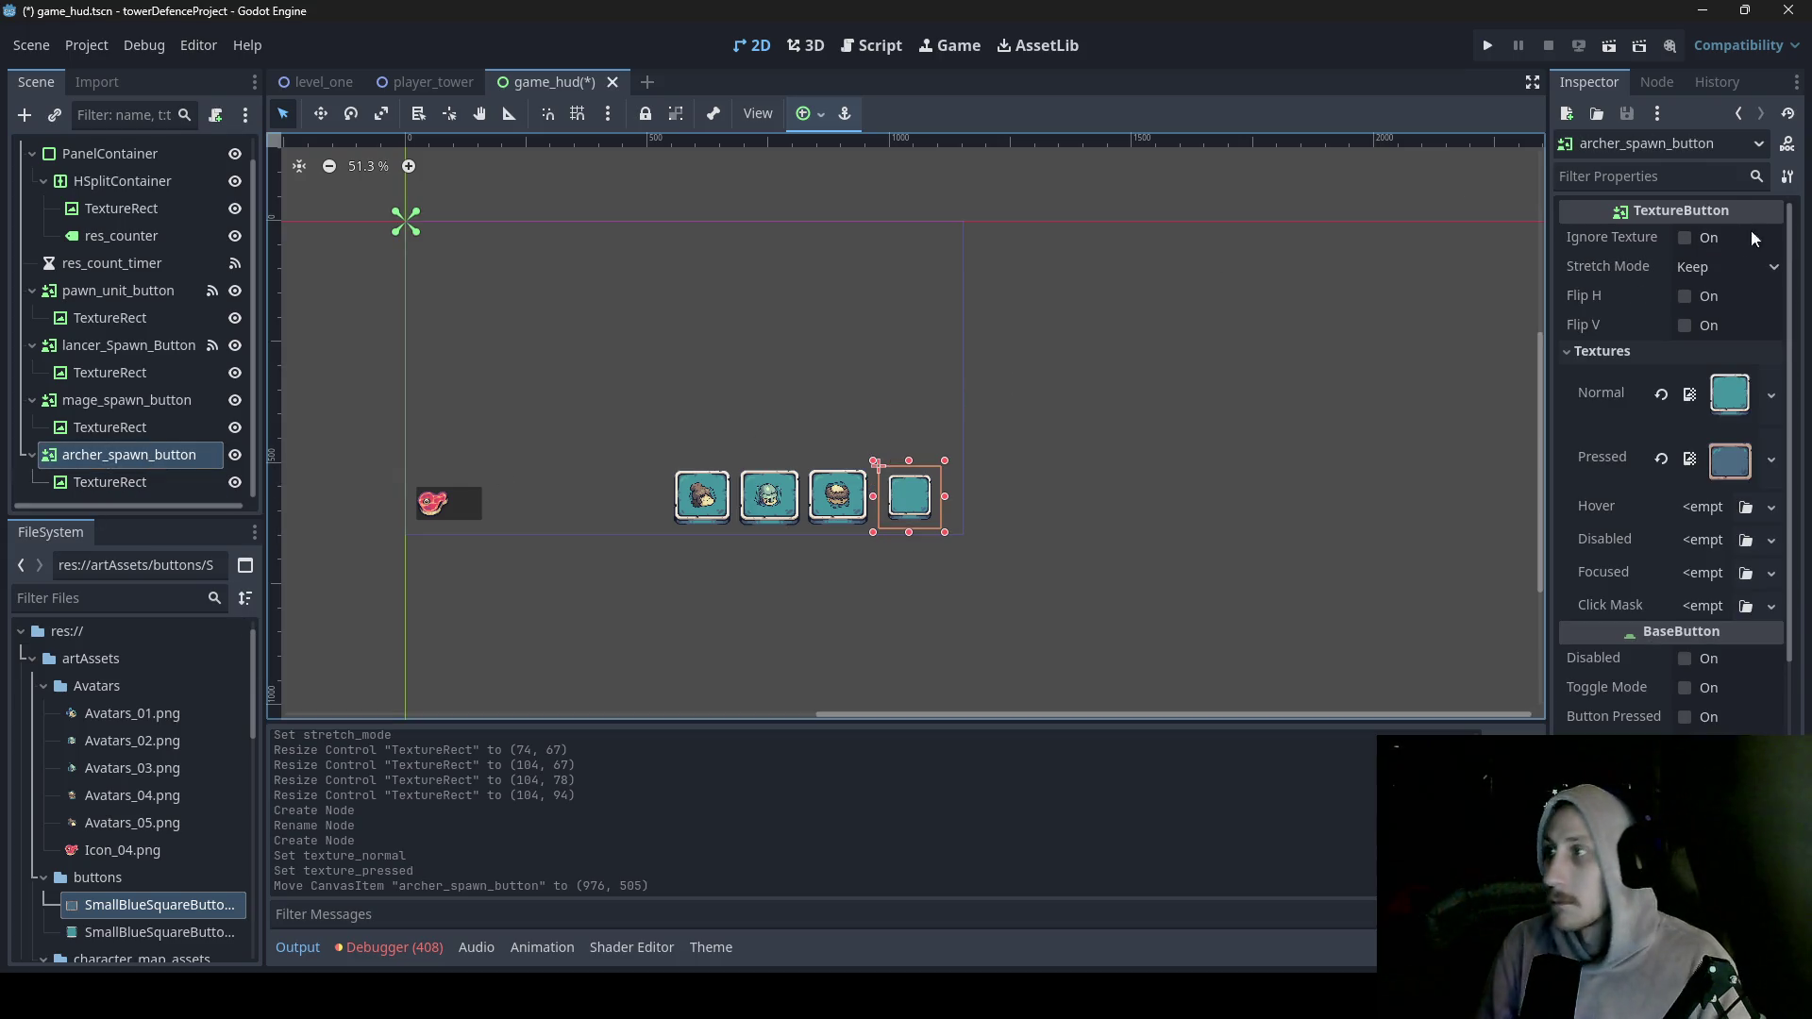
- Set the archer button's Stretch Mode to Scale and resize it to 159 × 148
{"action": "left_click", "coordinate": [1740, 268]}
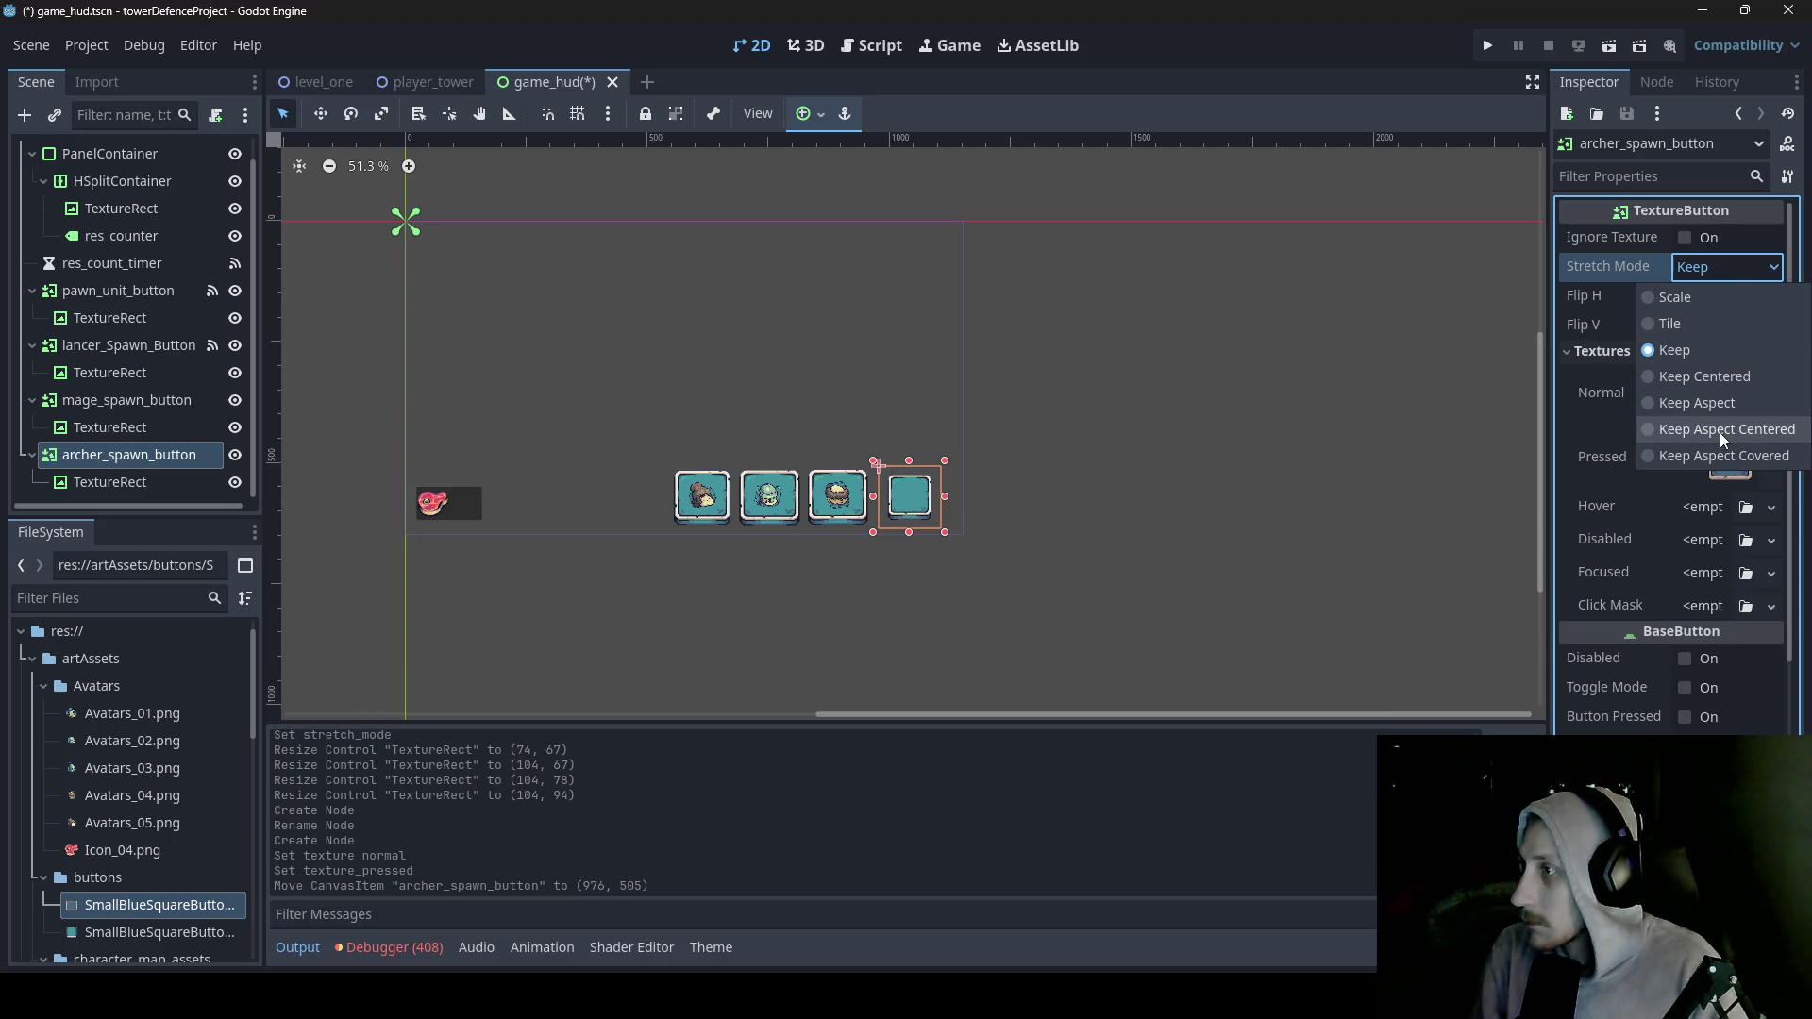
{"action": "left_click", "coordinate": [1697, 302]}
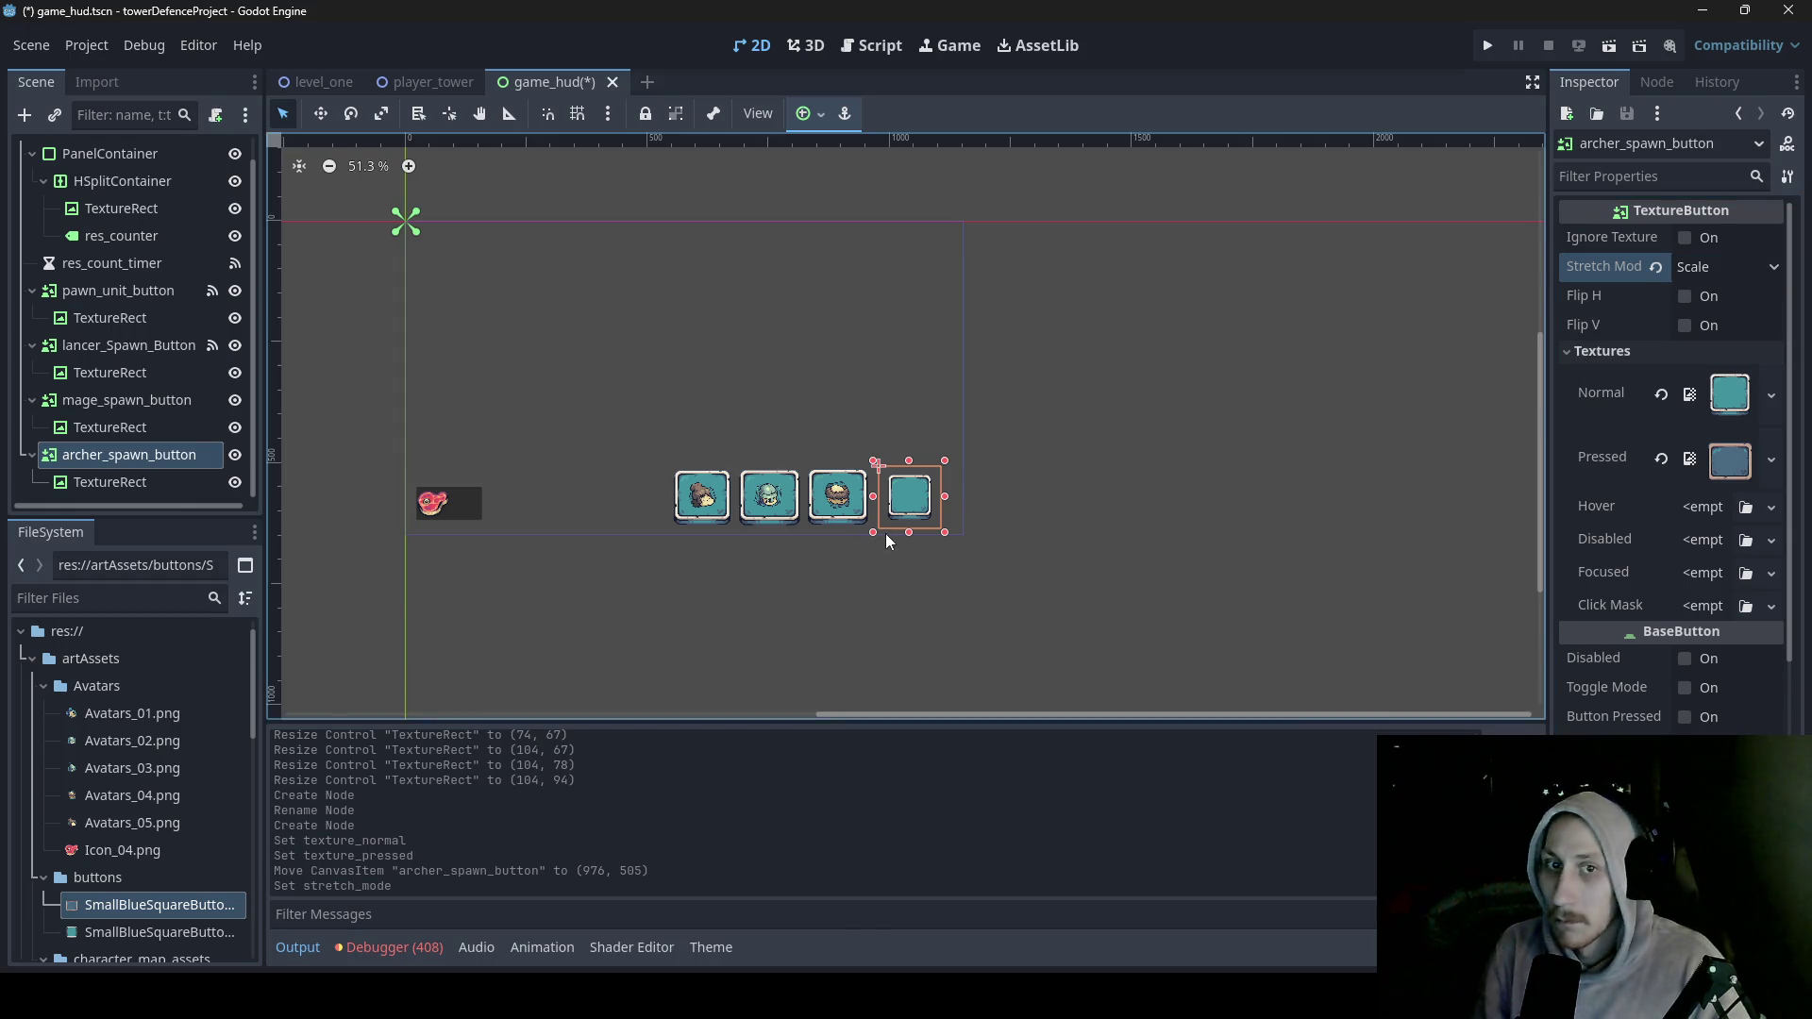
{"action": "mouse_move", "coordinate": [873, 500]}
{"action": "left_mouse_down"}
{"action": "mouse_move", "coordinate": [856, 495]}
{"action": "mouse_move", "coordinate": [902, 454]}
{"action": "left_mouse_up"}
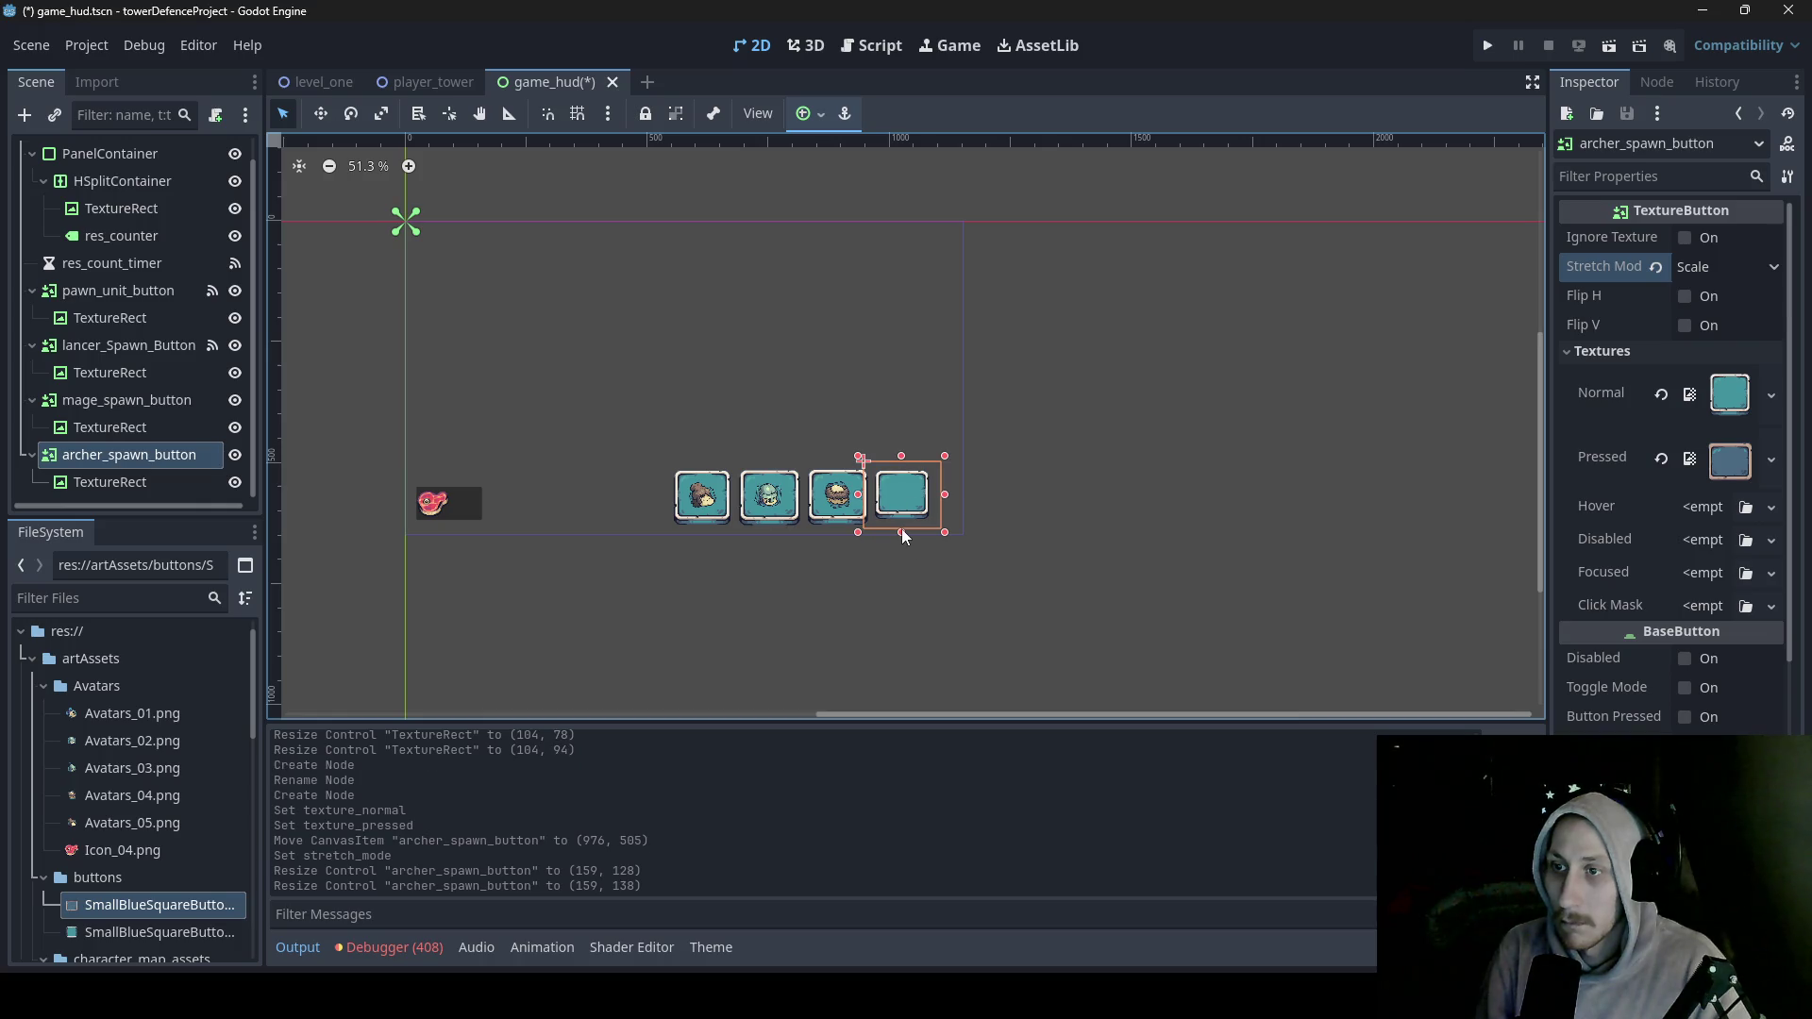
{"action": "left_click_drag", "start_coordinate": [902, 528], "coordinate": [902, 535]}
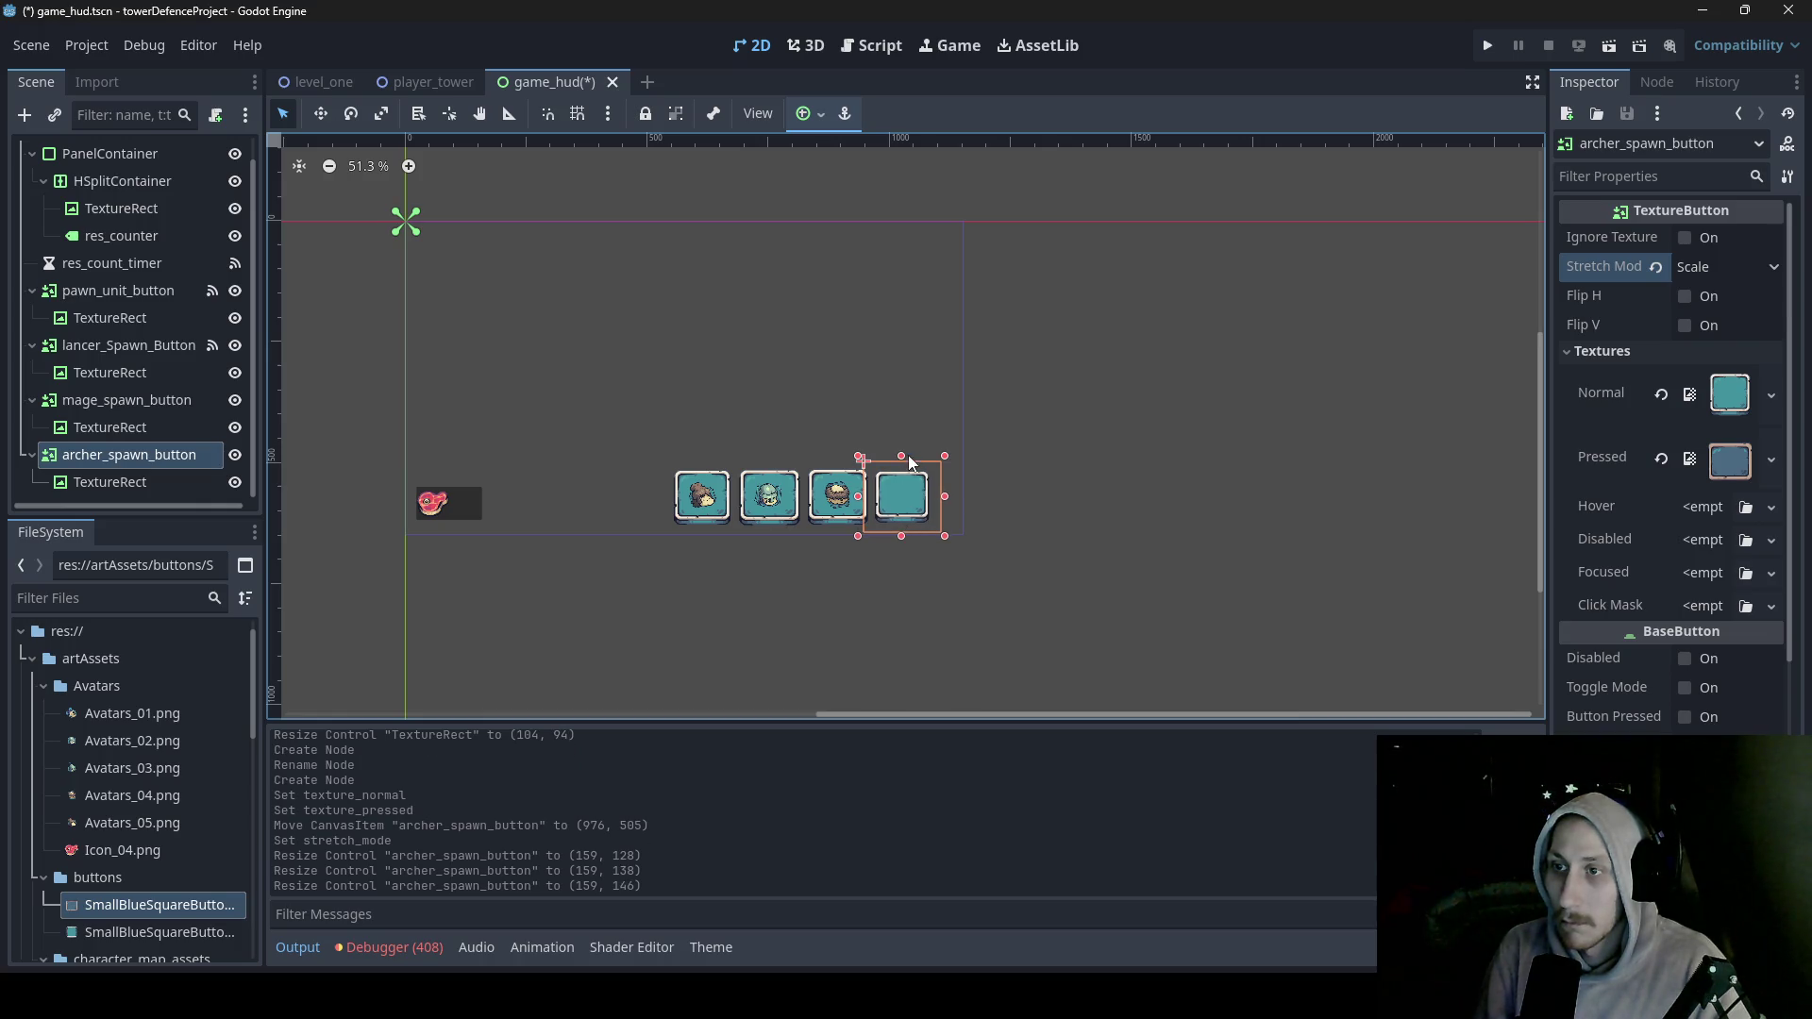
{"action": "left_click_drag", "start_coordinate": [901, 456], "coordinate": [901, 454]}
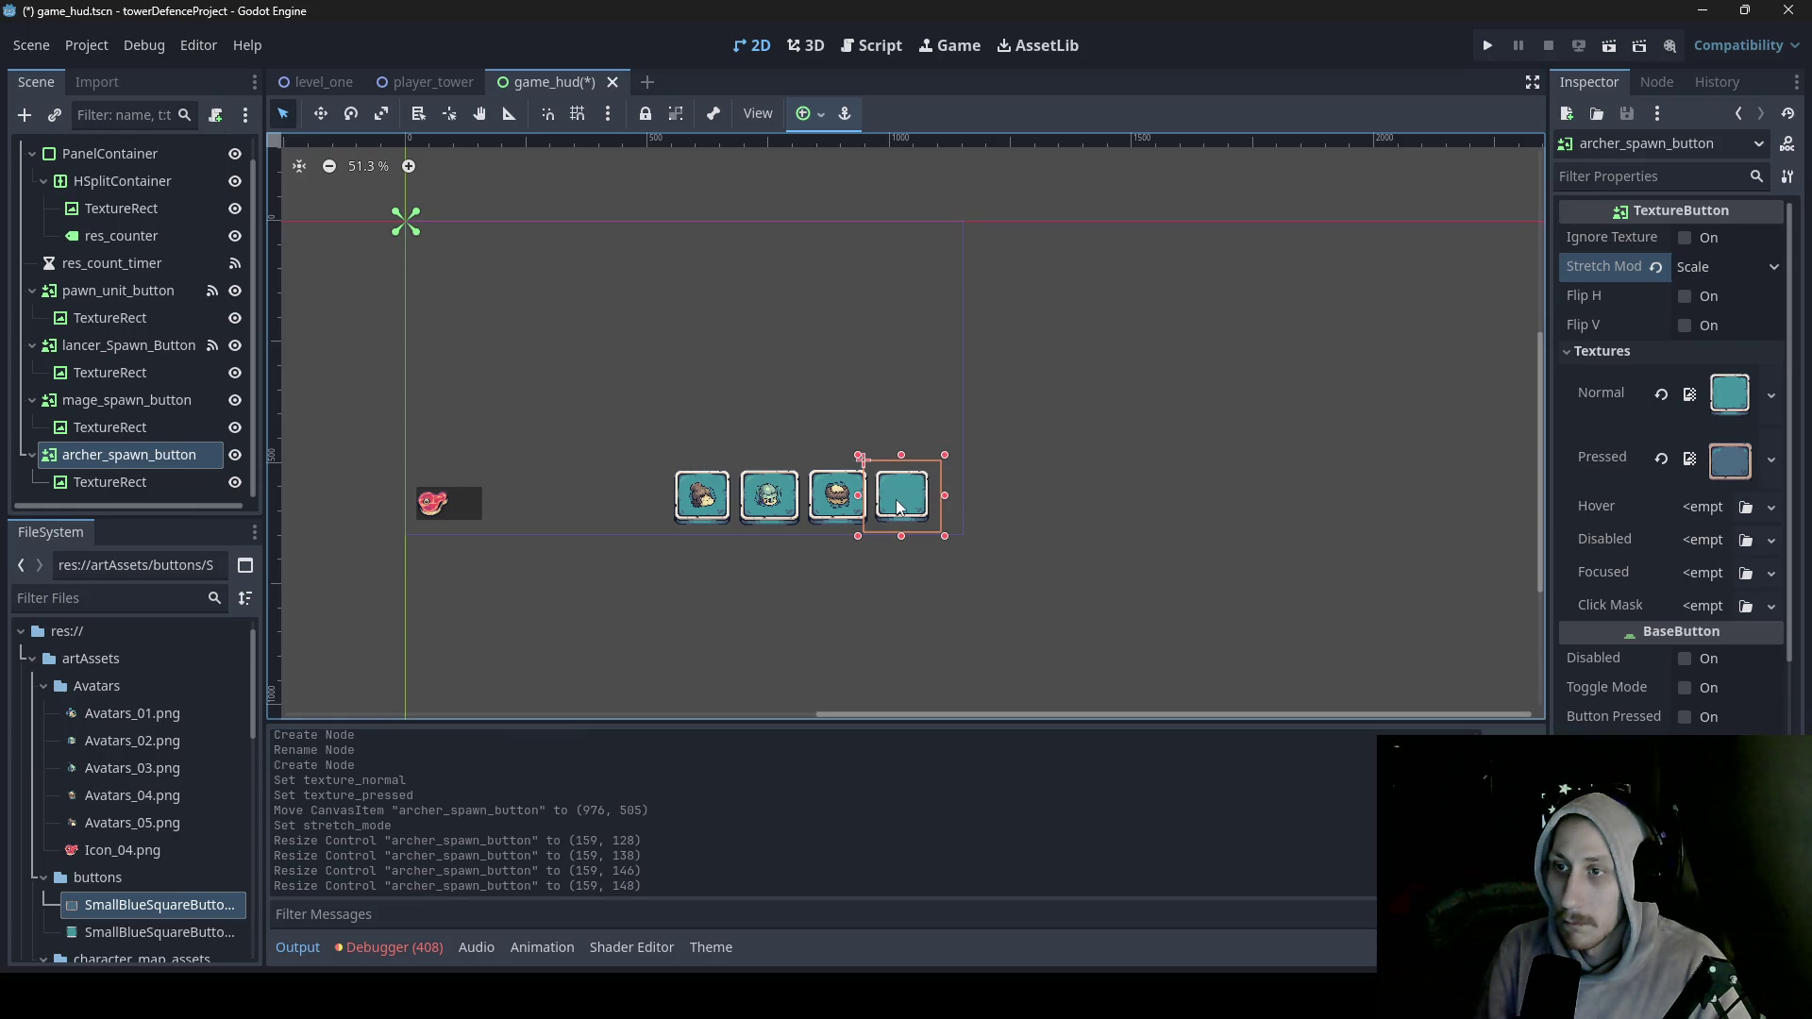
- Inspect the pawn button's avatar settings and select the pawn button
{"action": "left_click", "coordinate": [726, 508]}
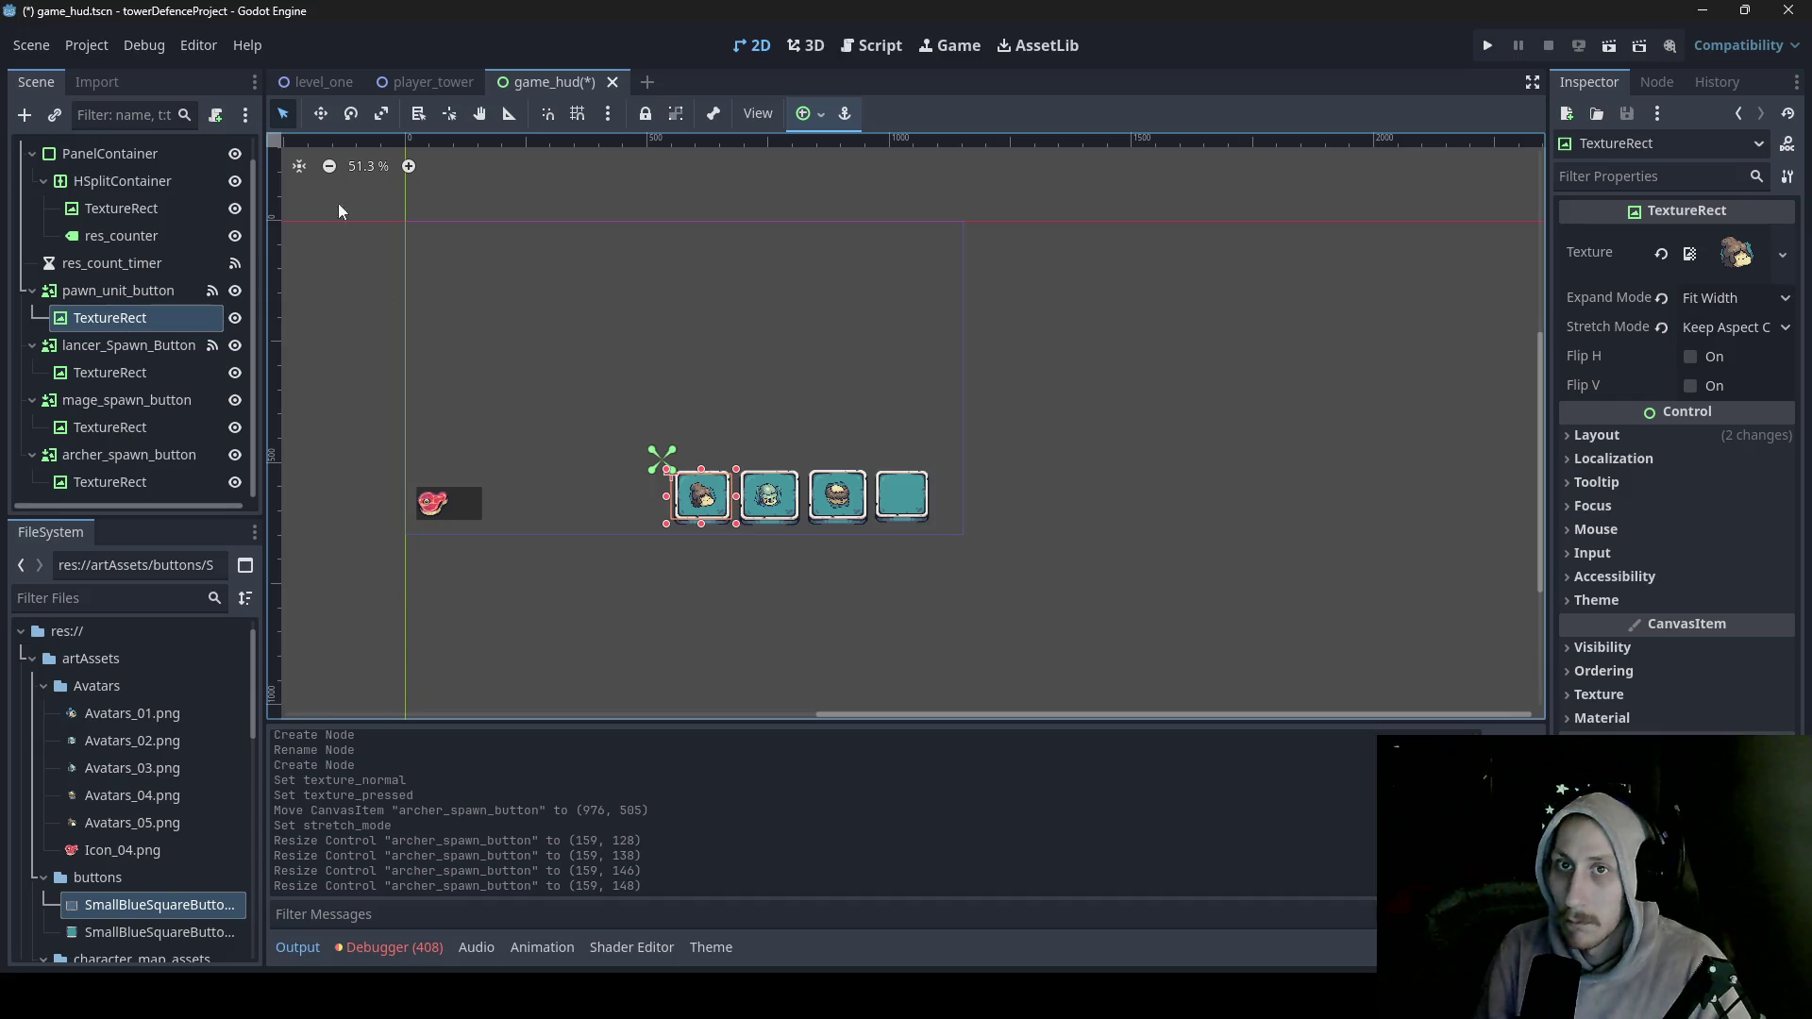
{"action": "left_click", "coordinate": [104, 291]}
{"action": "left_click", "coordinate": [321, 113]}
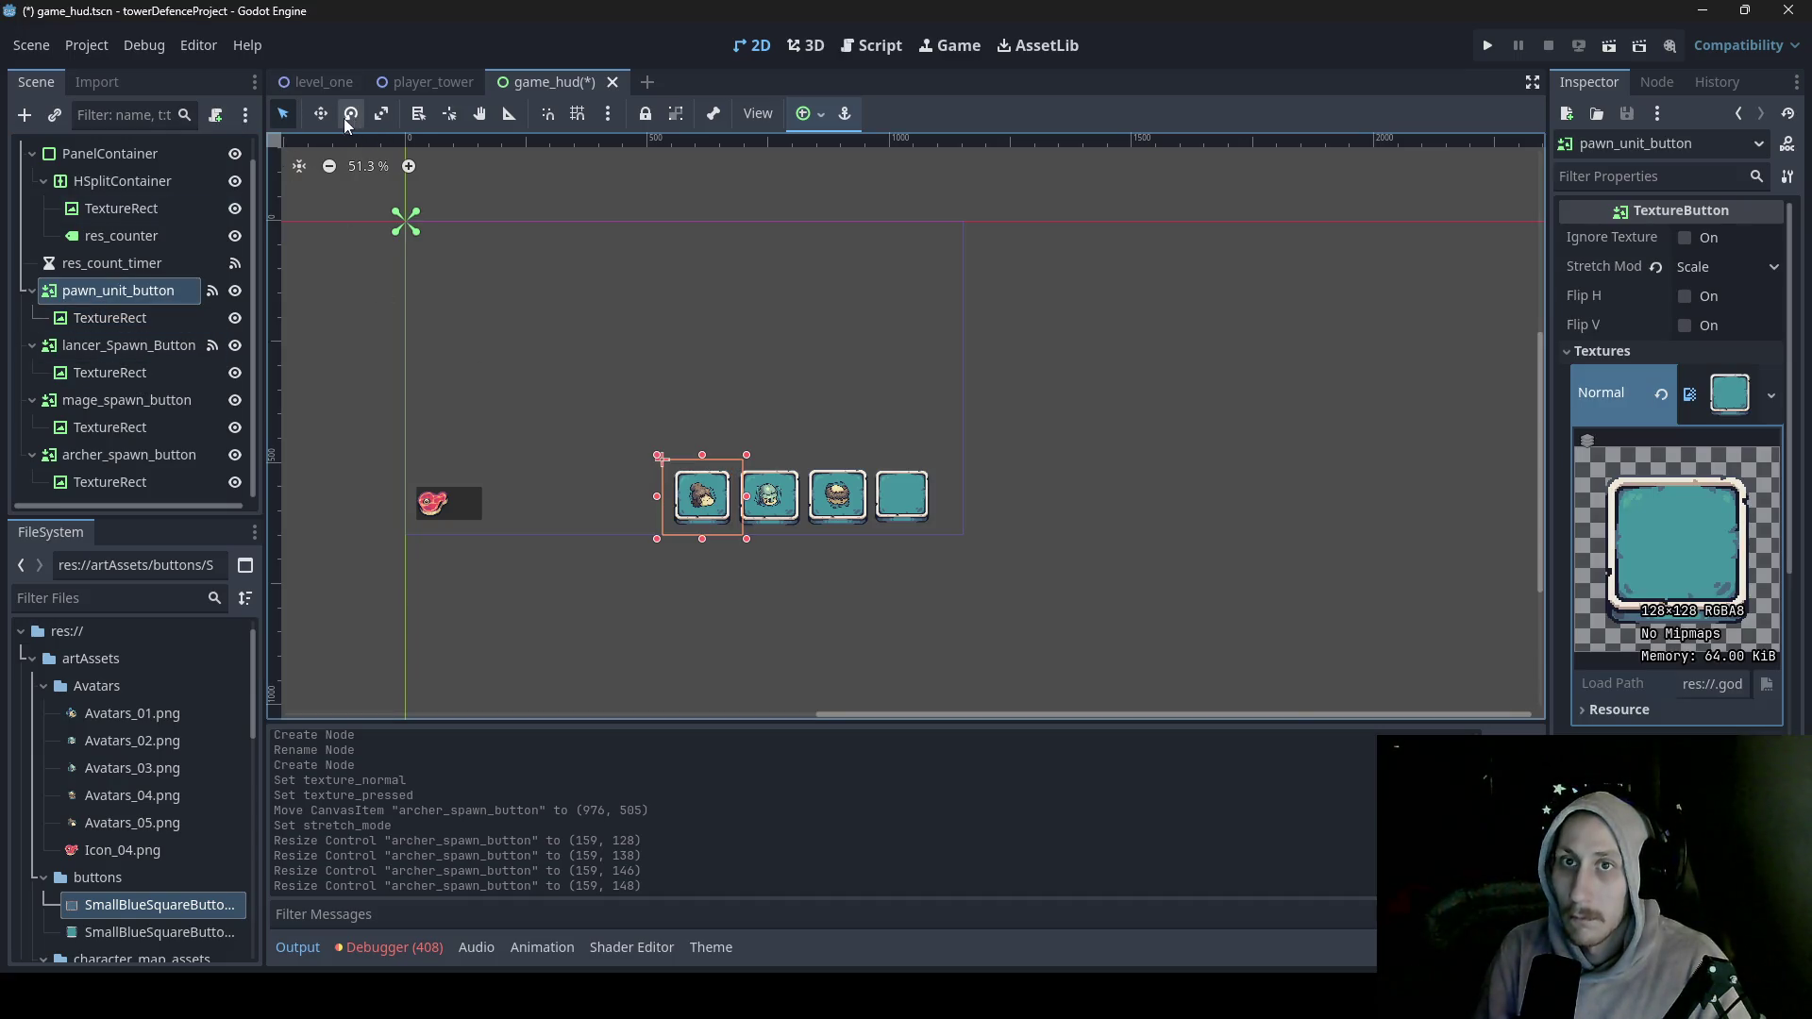
- Slide the pawn, lancer, mage and archer buttons left to close the gaps
{"action": "left_click_drag", "start_coordinate": [686, 403], "coordinate": [651, 407]}
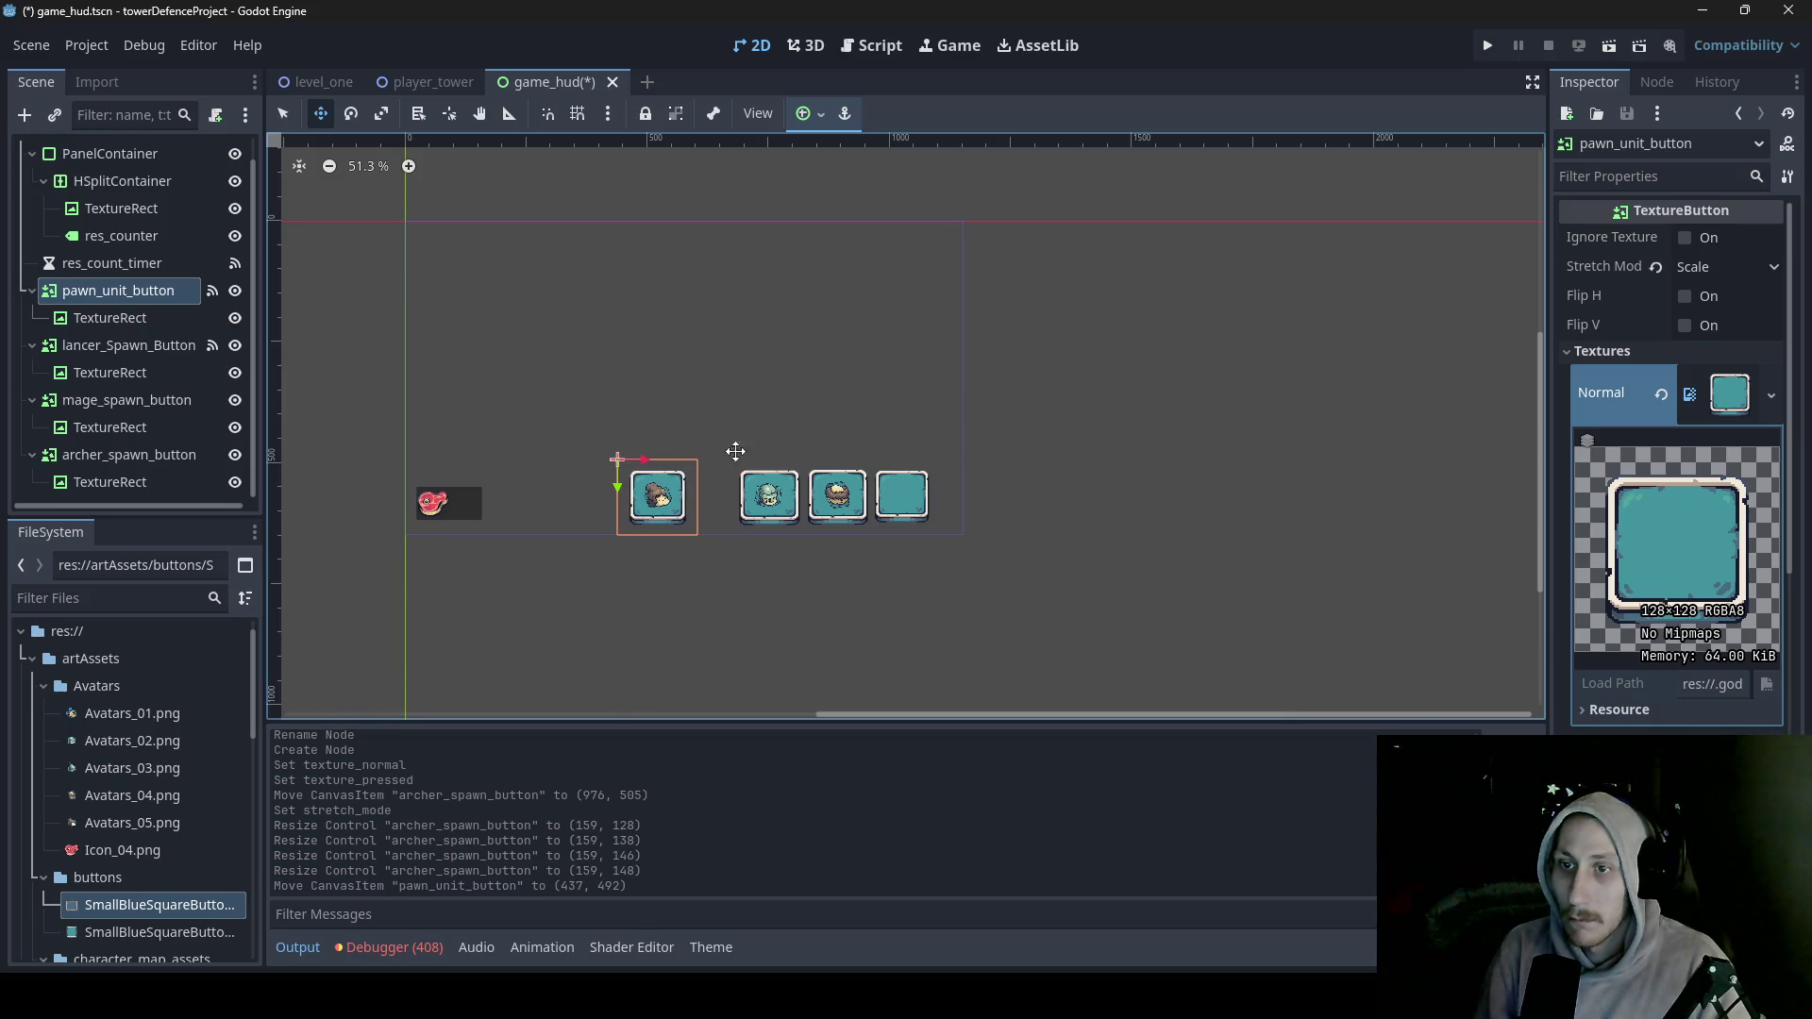
{"action": "left_click", "coordinate": [174, 348]}
{"action": "left_click_drag", "start_coordinate": [817, 409], "coordinate": [774, 409]}
{"action": "left_click", "coordinate": [98, 402]}
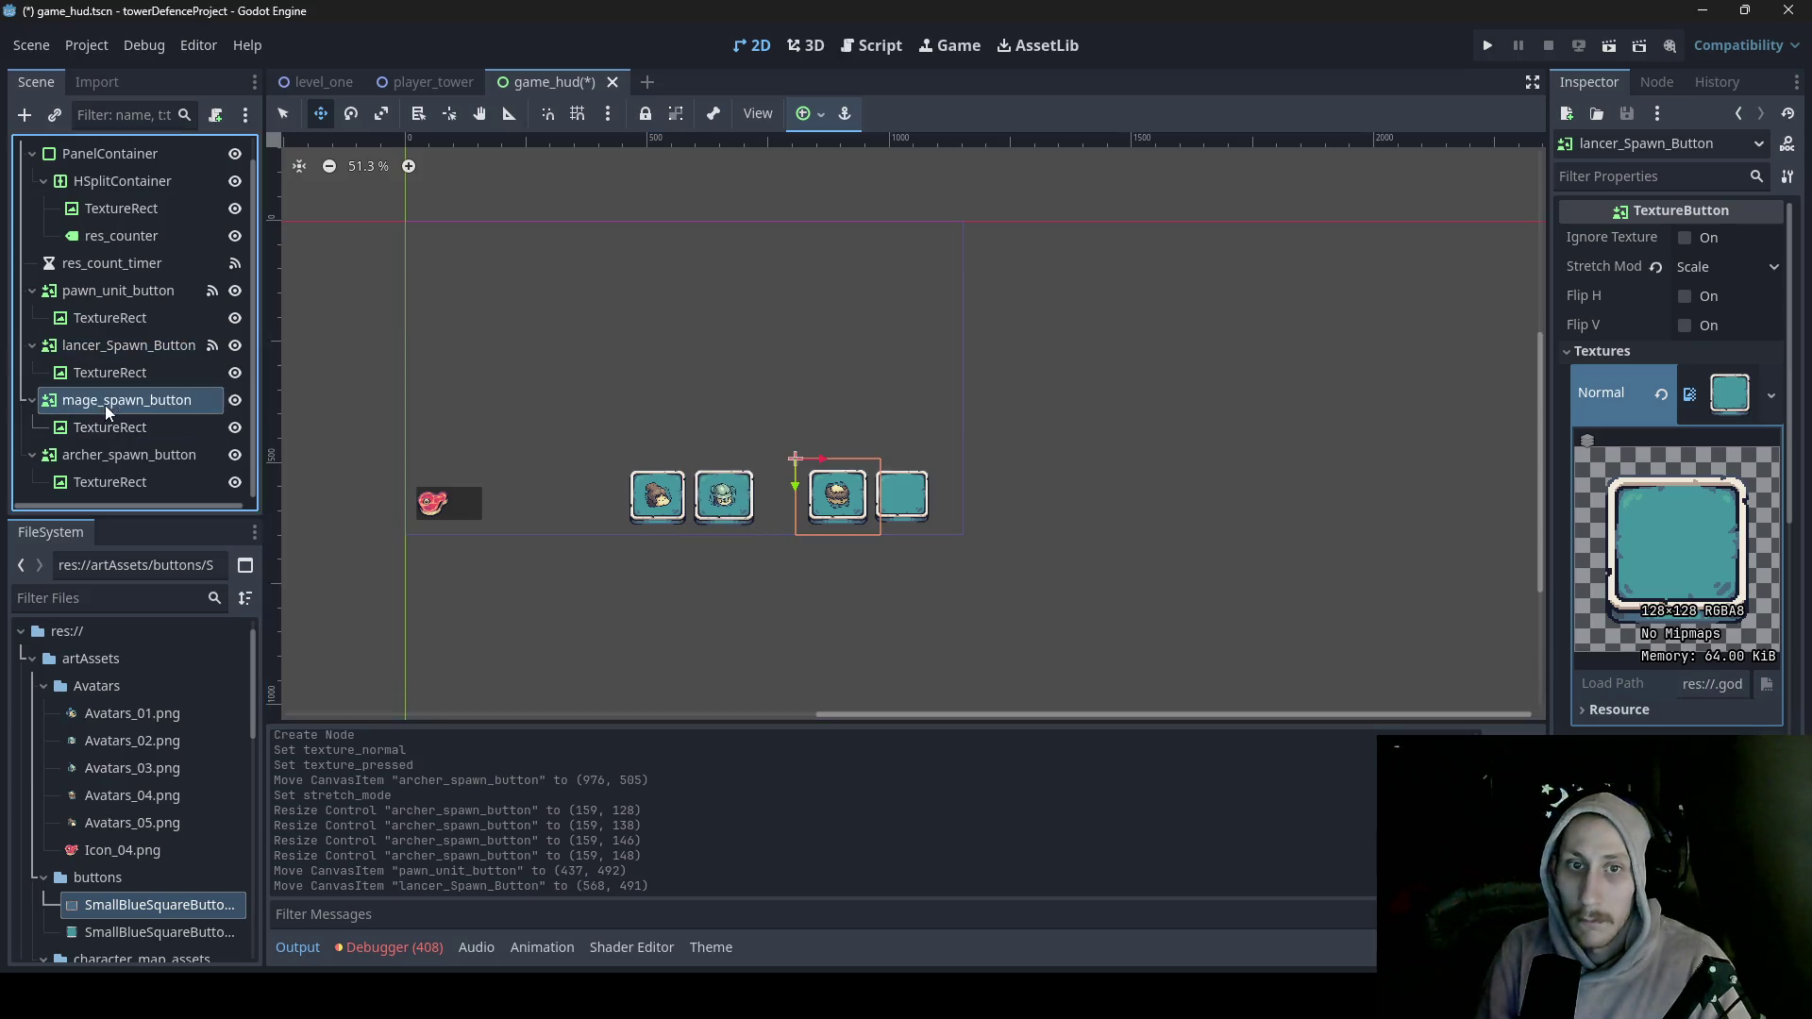
{"action": "mouse_move", "coordinate": [891, 421]}
{"action": "left_mouse_down"}
{"action": "mouse_move", "coordinate": [842, 419]}
{"action": "mouse_move", "coordinate": [909, 415]}
{"action": "mouse_move", "coordinate": [868, 416]}
{"action": "left_mouse_up"}
{"action": "left_click", "coordinate": [97, 461]}
- Resize the archer button to 169 × 154 at (855, 495)
{"action": "left_click", "coordinate": [283, 117]}
{"action": "left_click_drag", "start_coordinate": [858, 537], "coordinate": [858, 539]}
{"action": "left_click_drag", "start_coordinate": [858, 456], "coordinate": [905, 498]}
{"action": "left_click", "coordinate": [124, 479]}
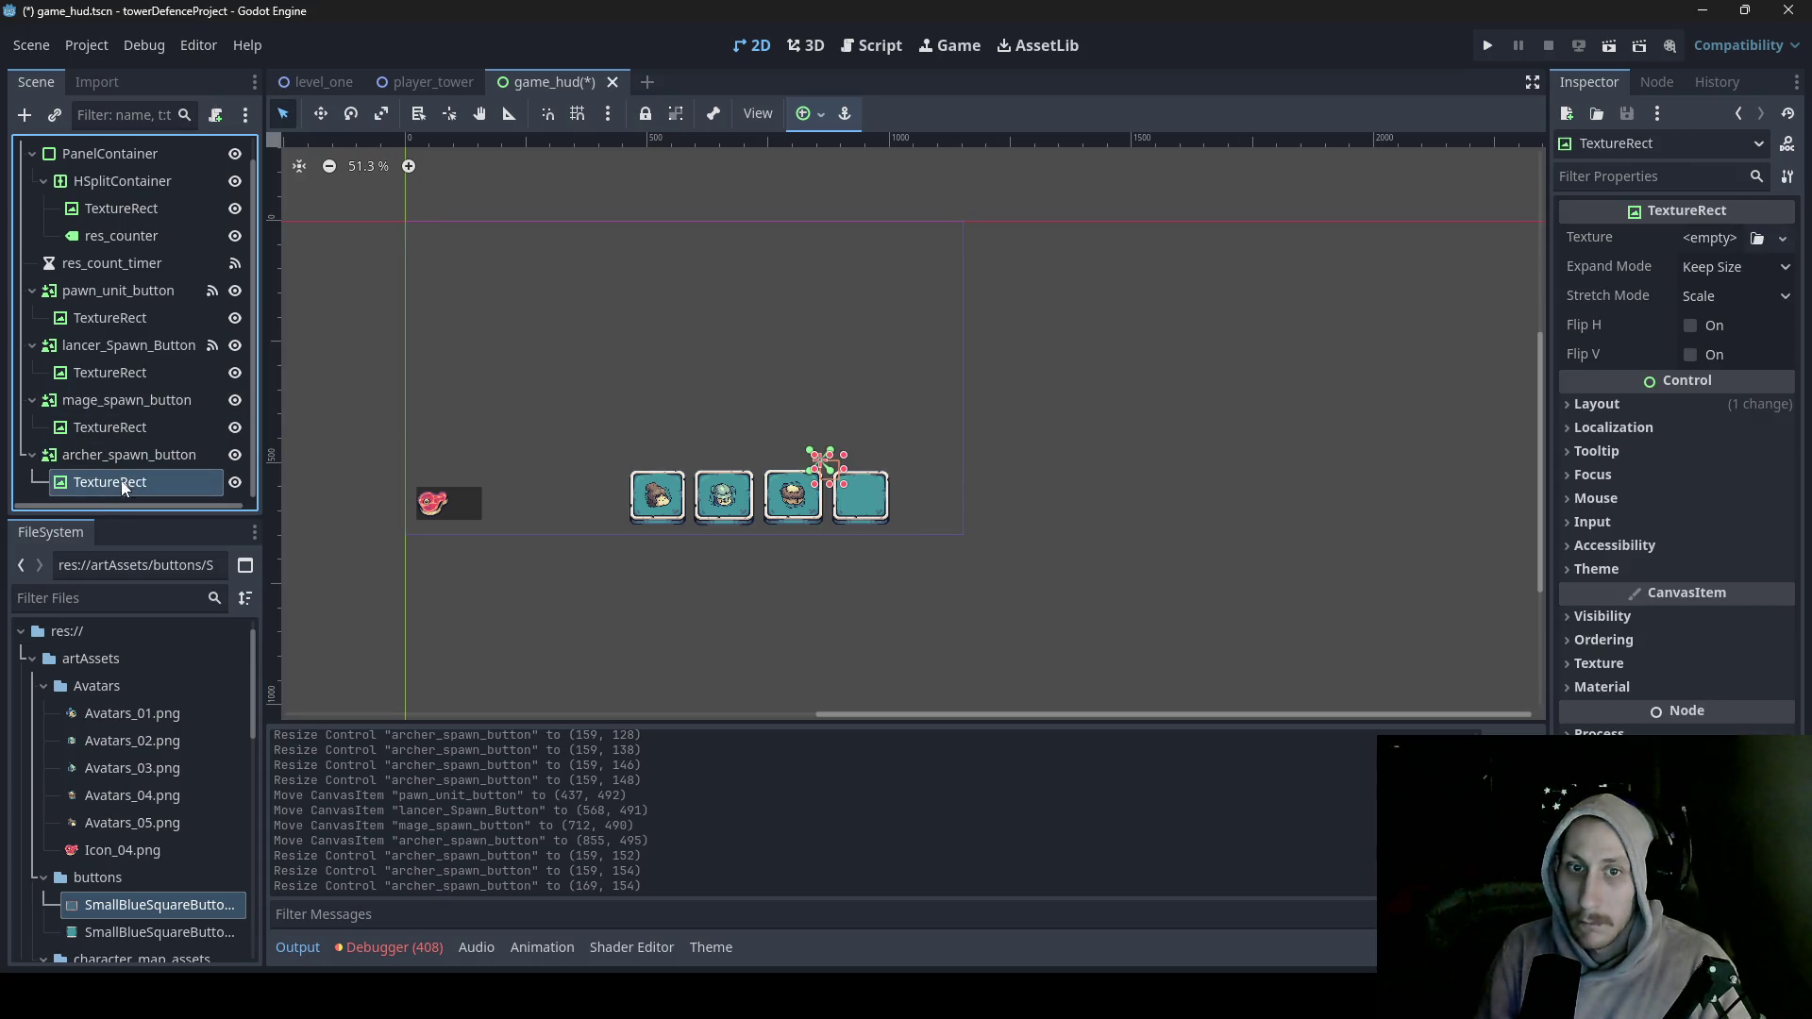
- Assign Avatars_03.png with Fit Width Proportional, Keep Aspect Centered, and size it 118 × 92
{"action": "mouse_move", "coordinate": [145, 744]}
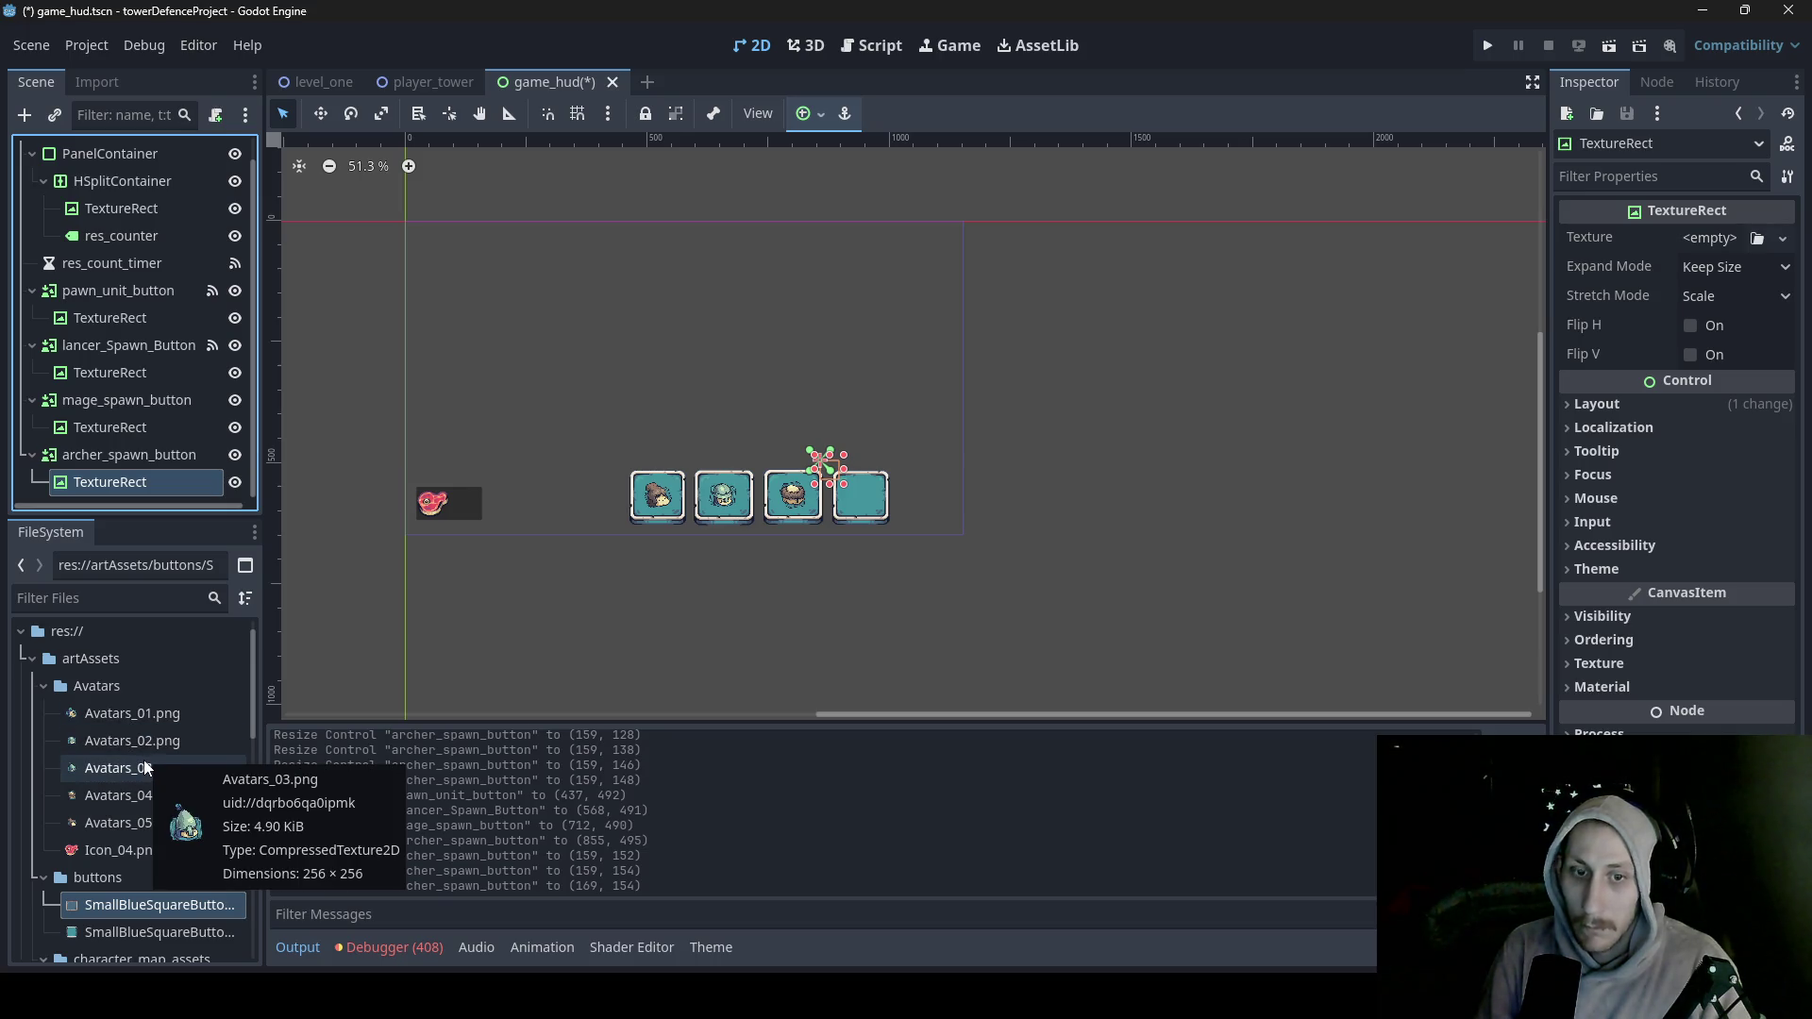
{"action": "mouse_move", "coordinate": [145, 768]}
{"action": "left_mouse_down"}
{"action": "mouse_move", "coordinate": [1667, 282]}
{"action": "mouse_move", "coordinate": [1729, 243]}
{"action": "left_mouse_up"}
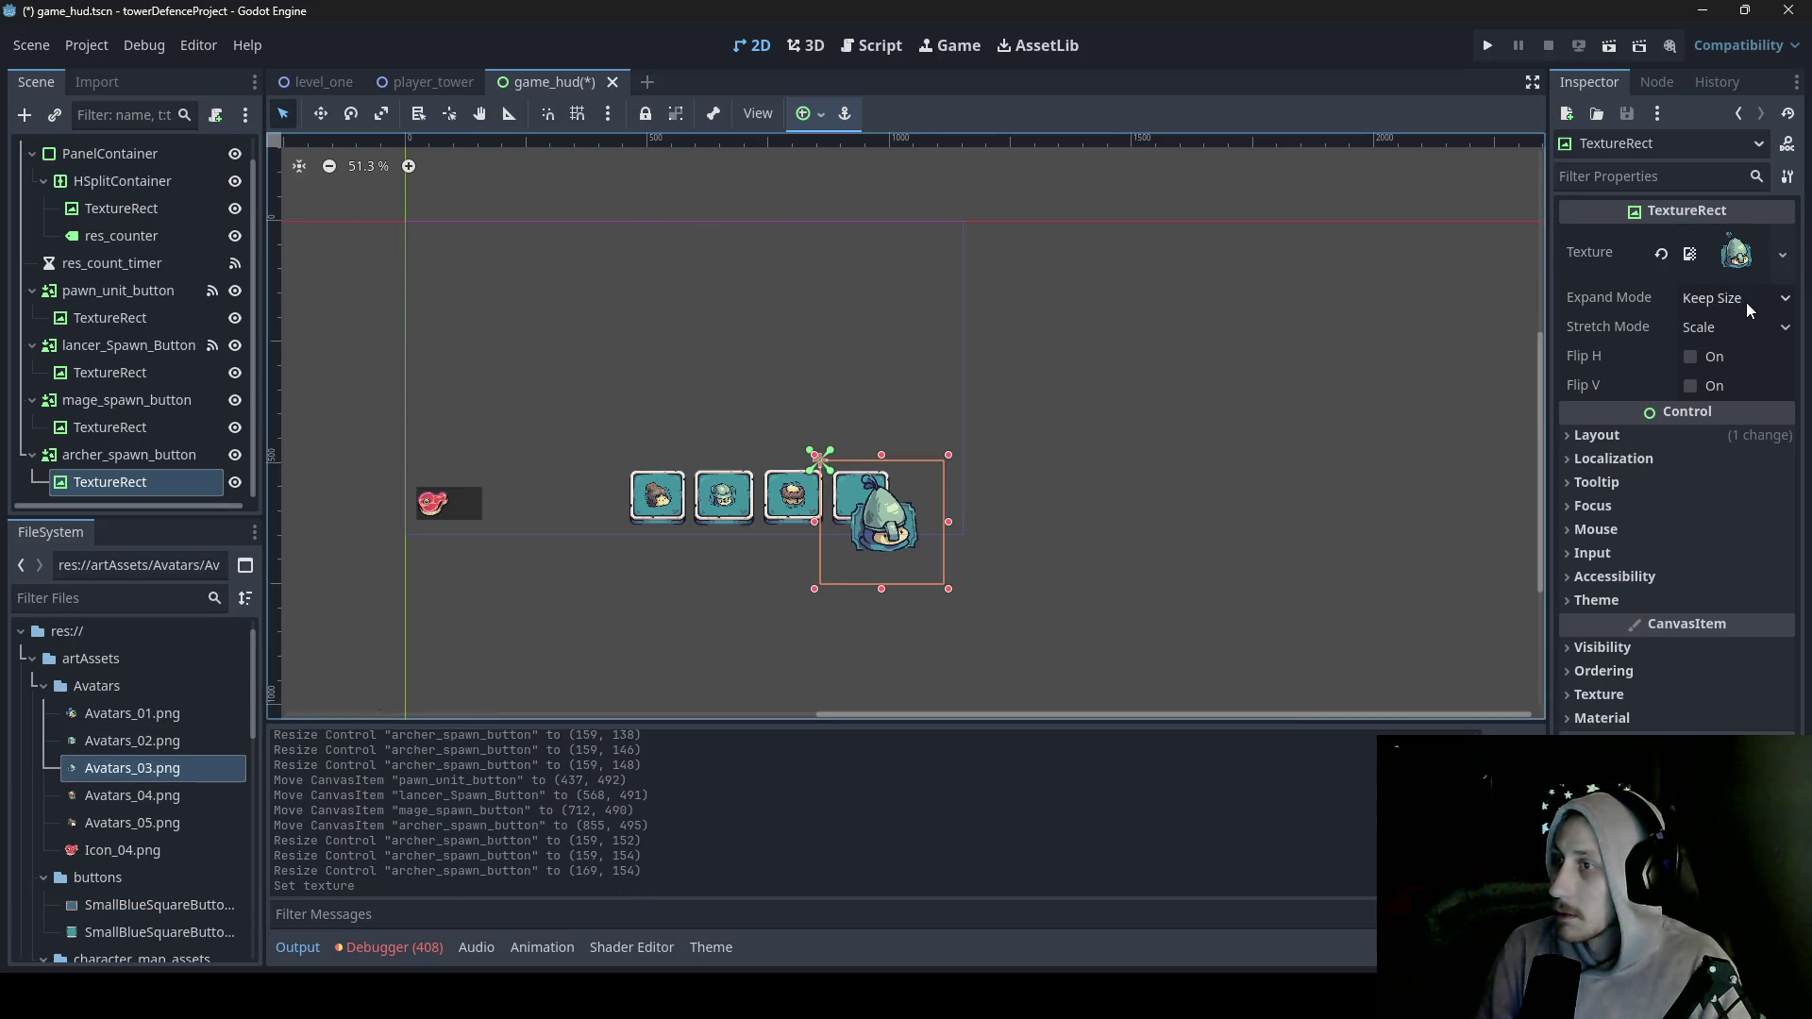
{"action": "left_click", "coordinate": [1746, 302]}
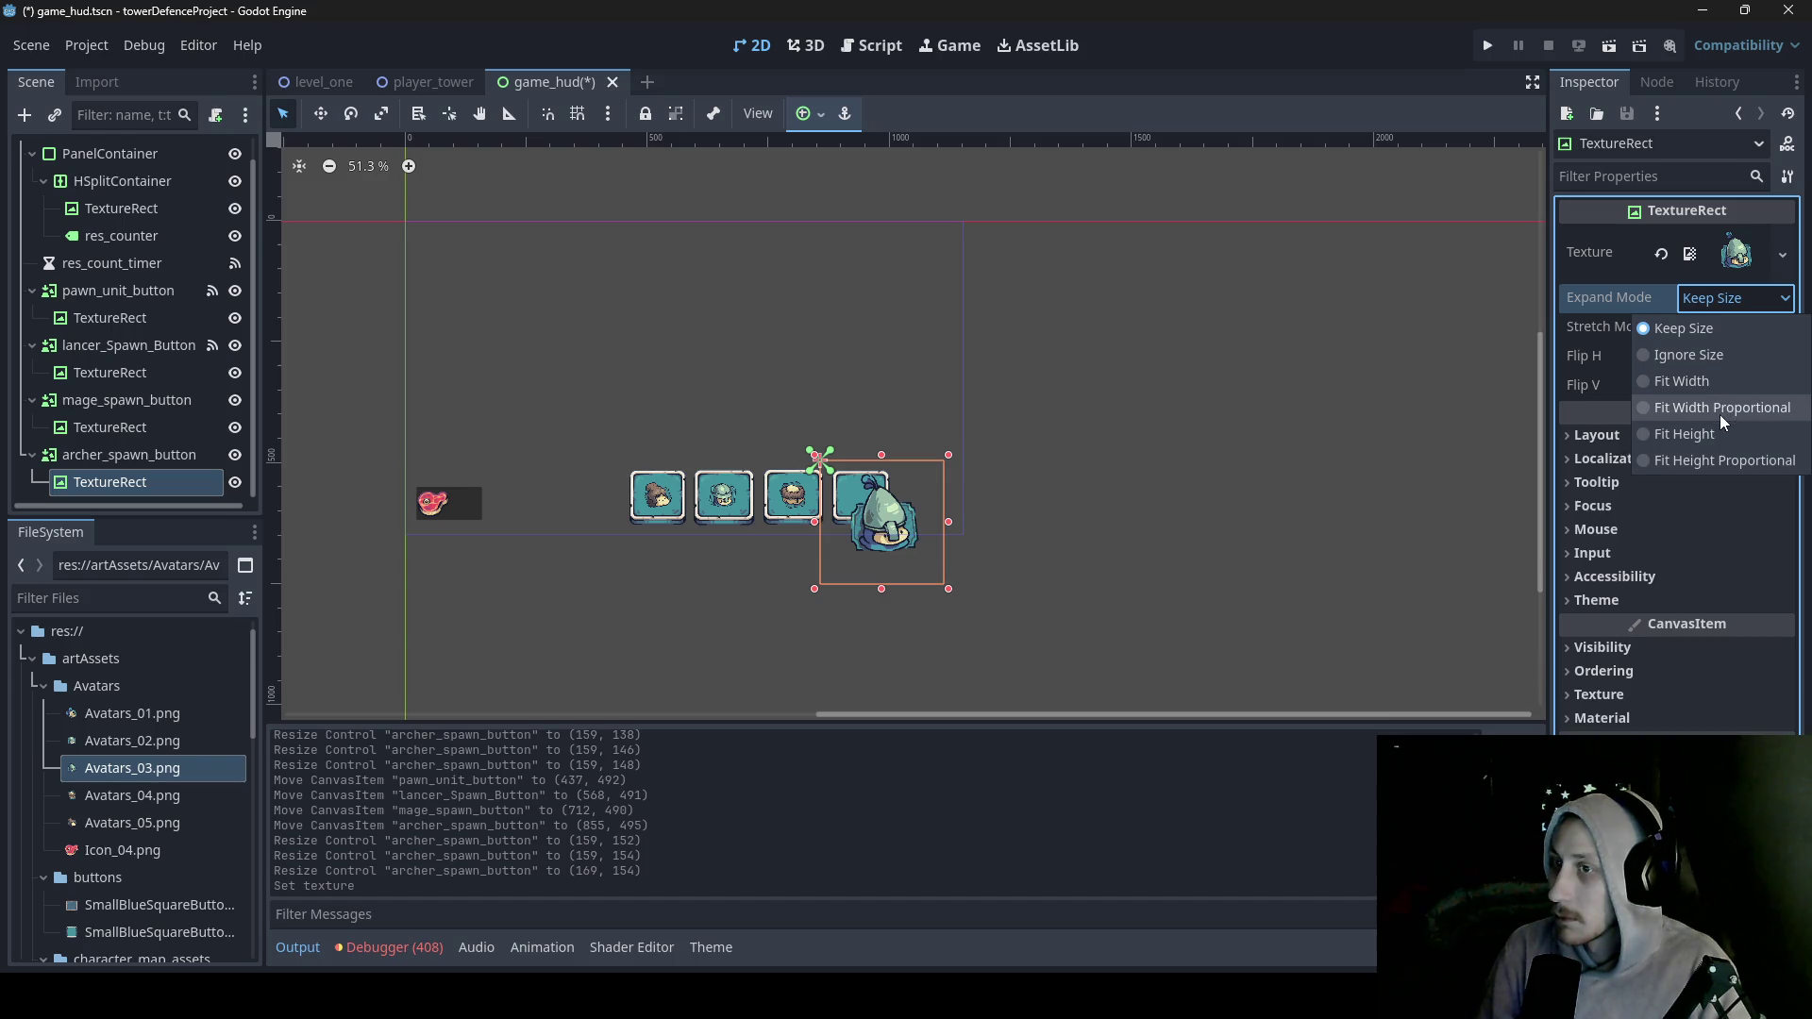
{"action": "left_click", "coordinate": [1719, 415]}
{"action": "left_click", "coordinate": [1722, 327]}
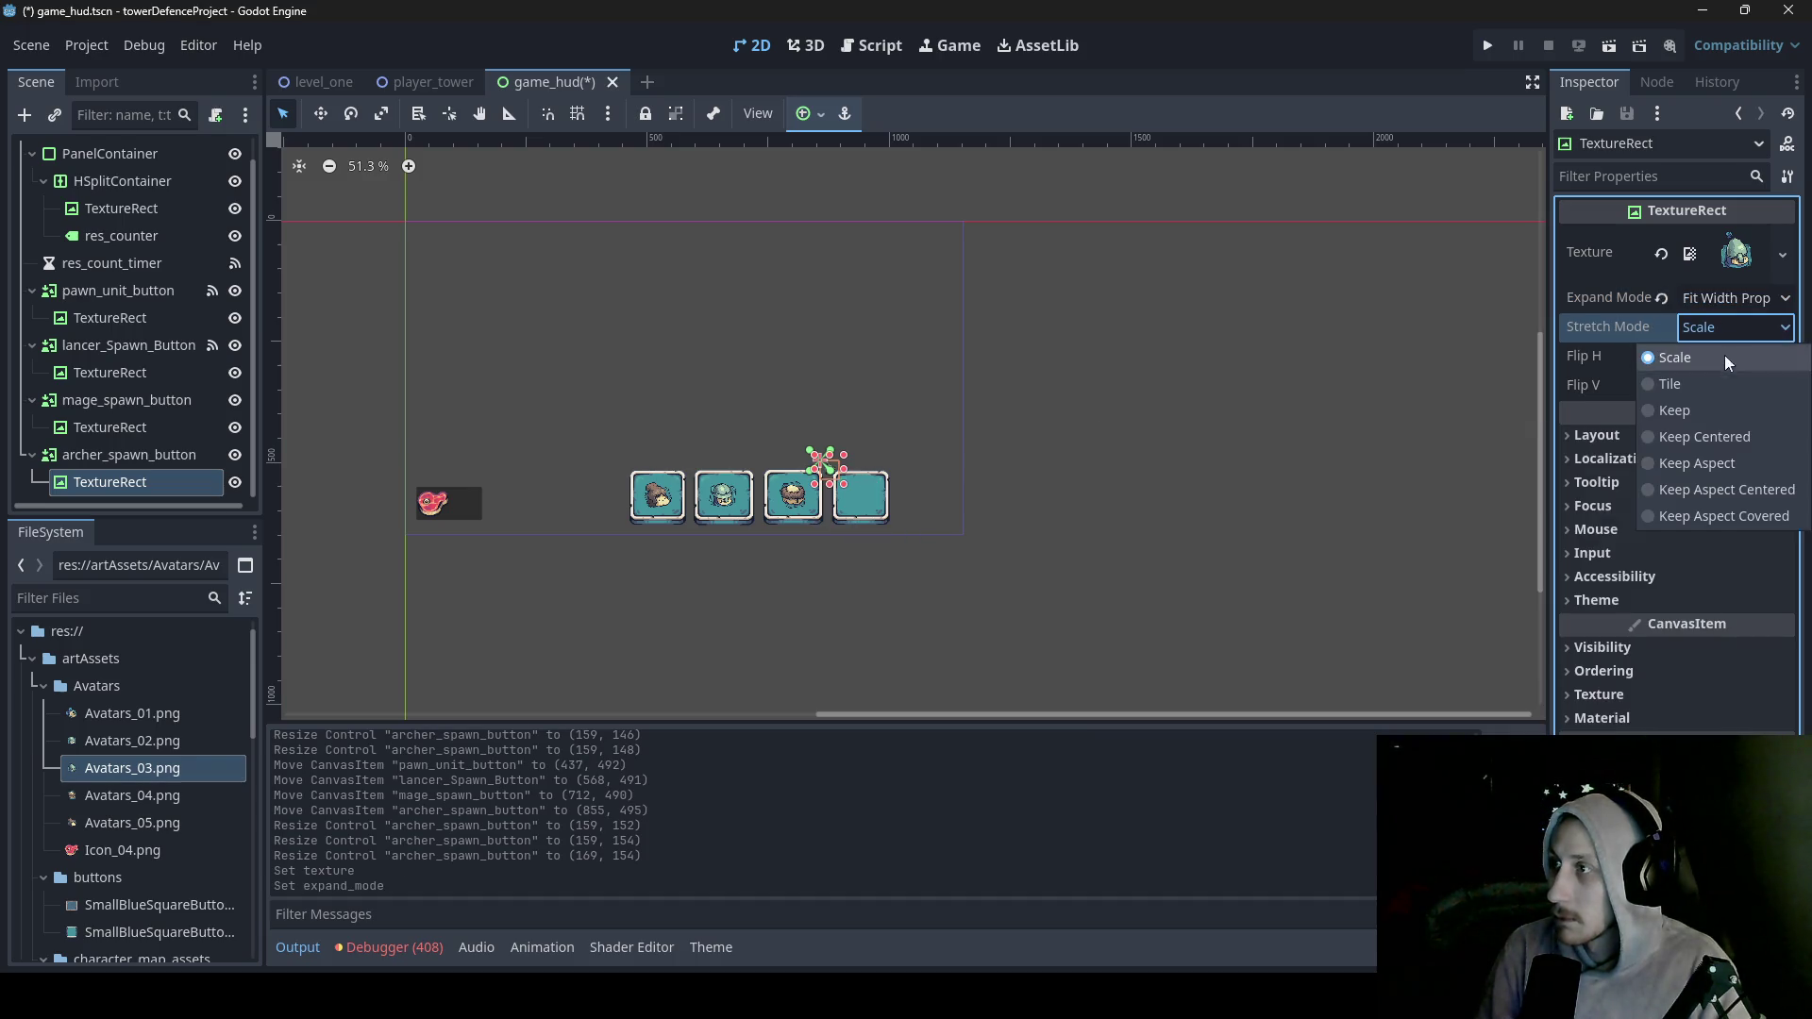
{"action": "left_click", "coordinate": [1722, 489]}
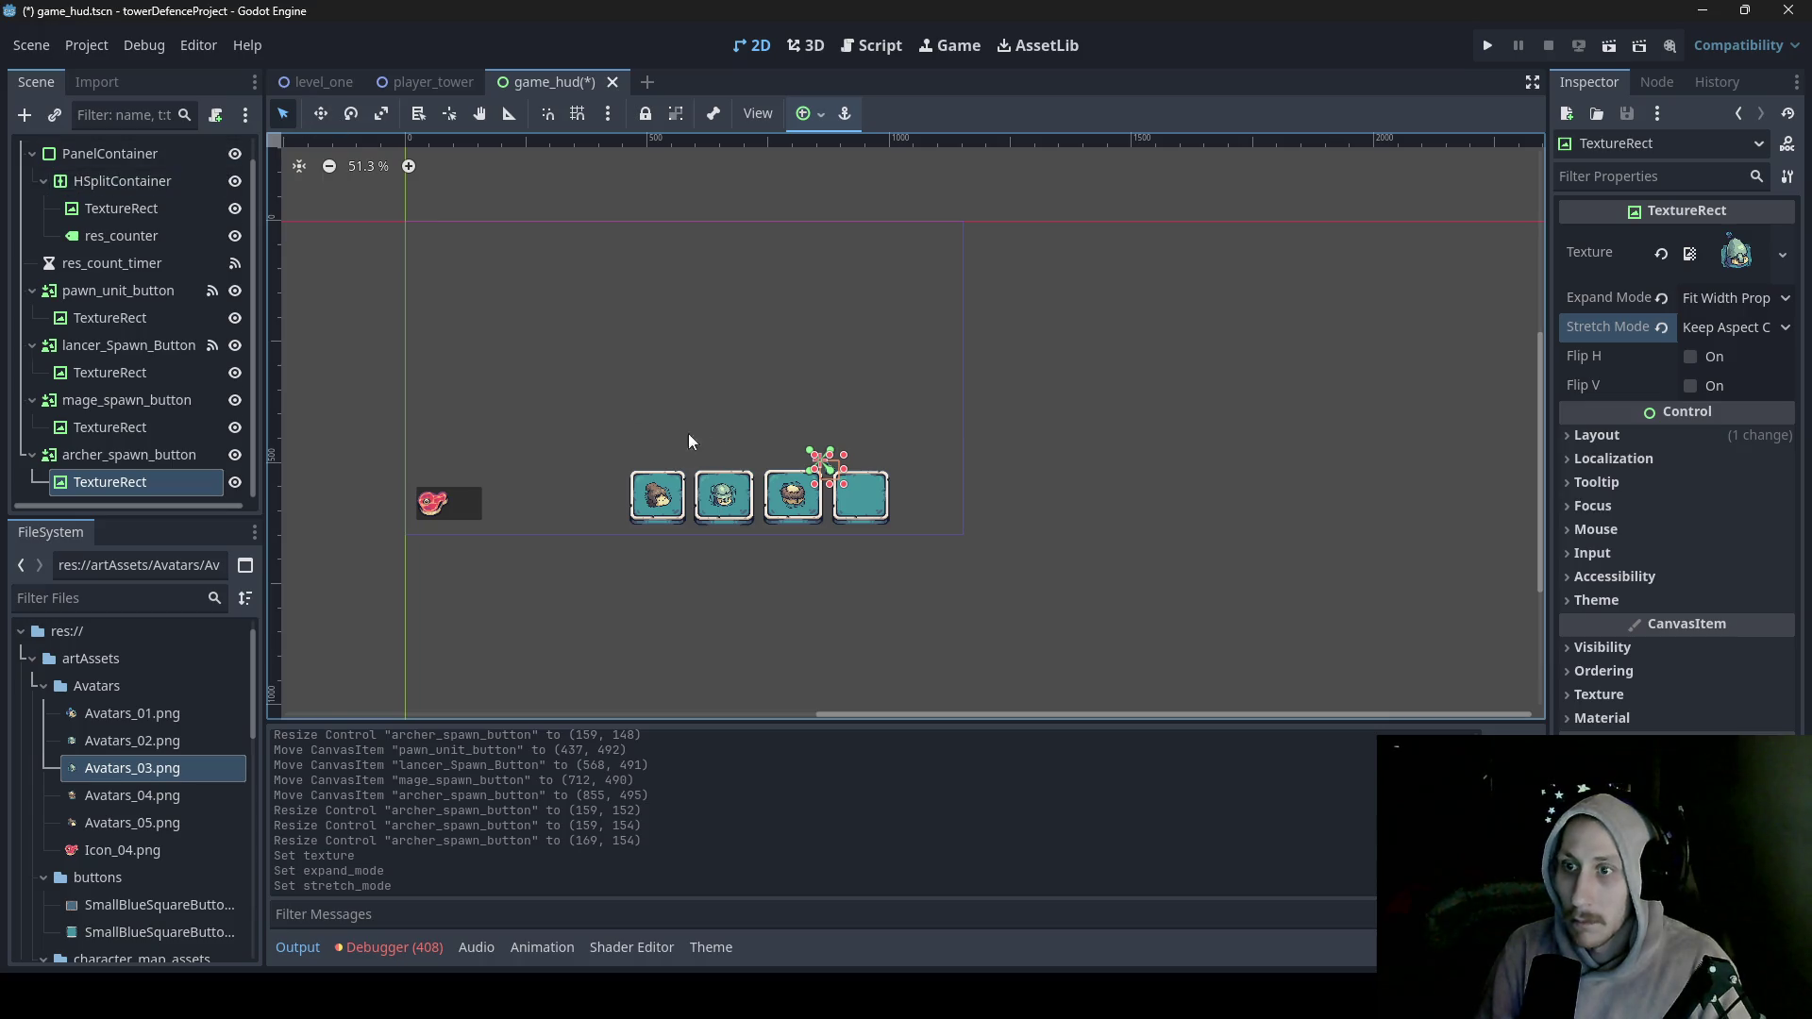
{"action": "mouse_move", "coordinate": [844, 470]}
{"action": "left_mouse_down"}
{"action": "mouse_move", "coordinate": [871, 497]}
{"action": "mouse_move", "coordinate": [854, 488]}
{"action": "mouse_move", "coordinate": [858, 519]}
{"action": "left_mouse_up"}
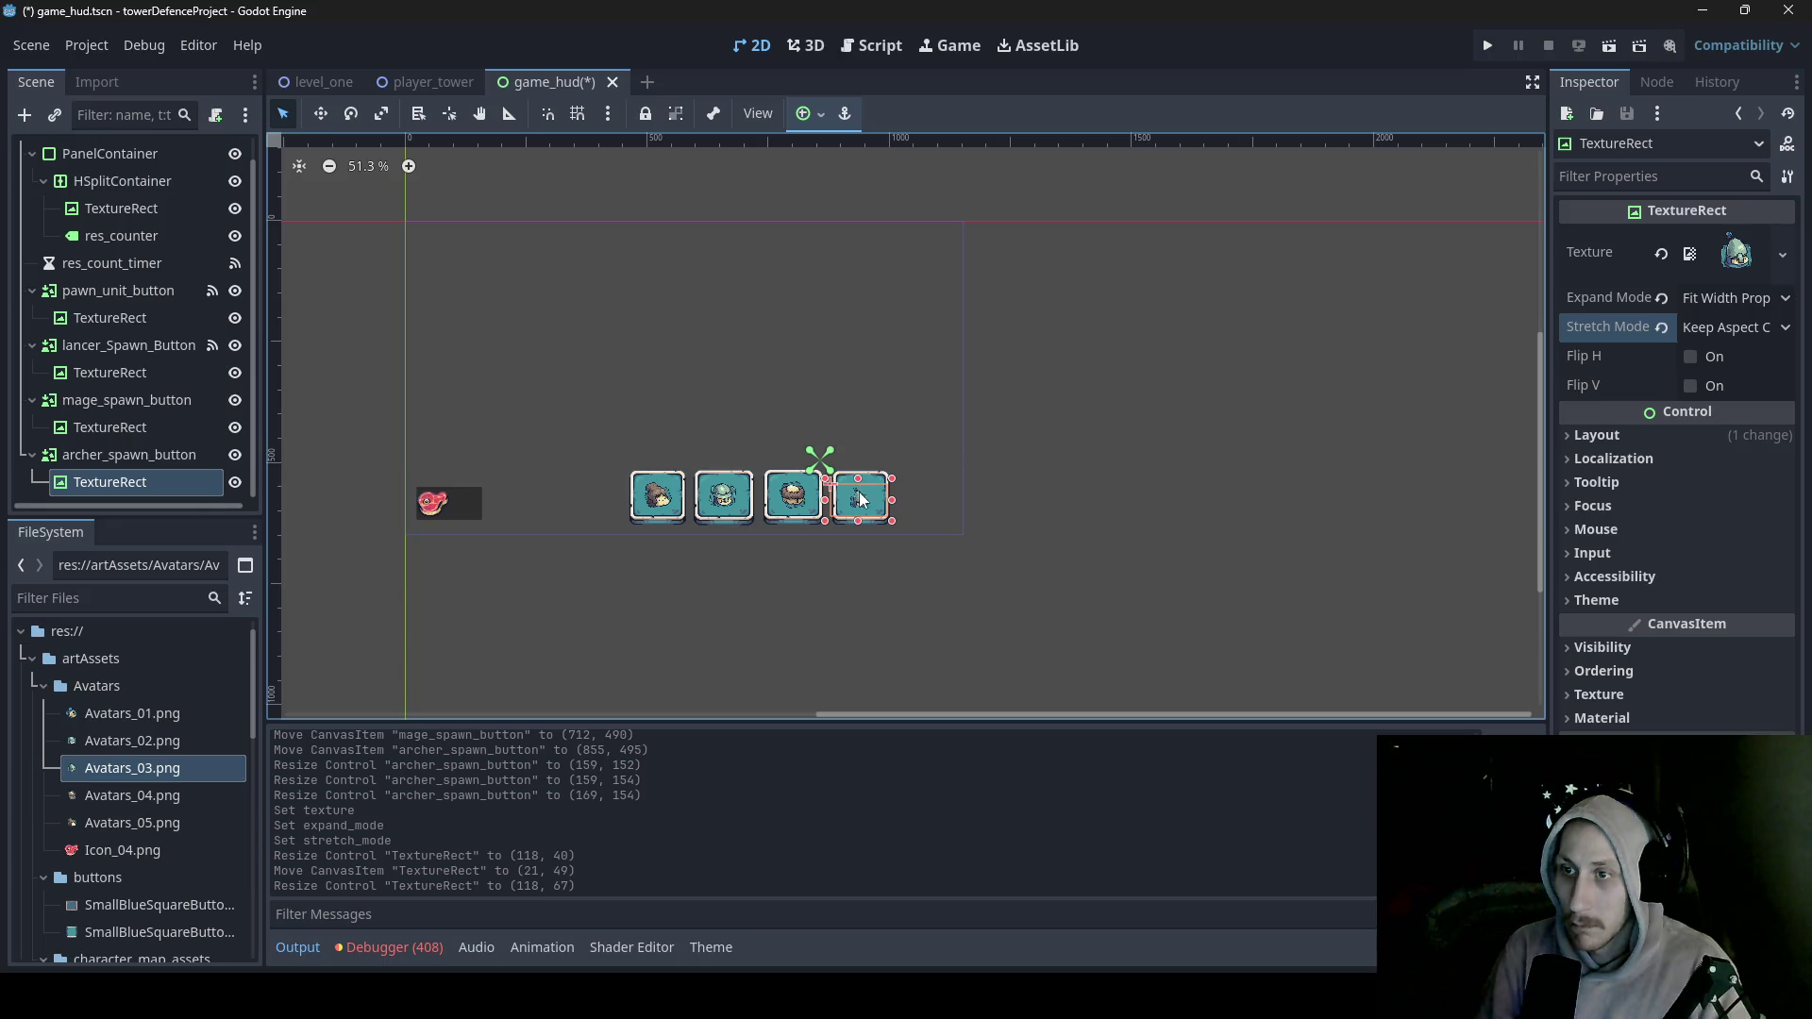
{"action": "left_click_drag", "start_coordinate": [858, 522], "coordinate": [860, 468]}
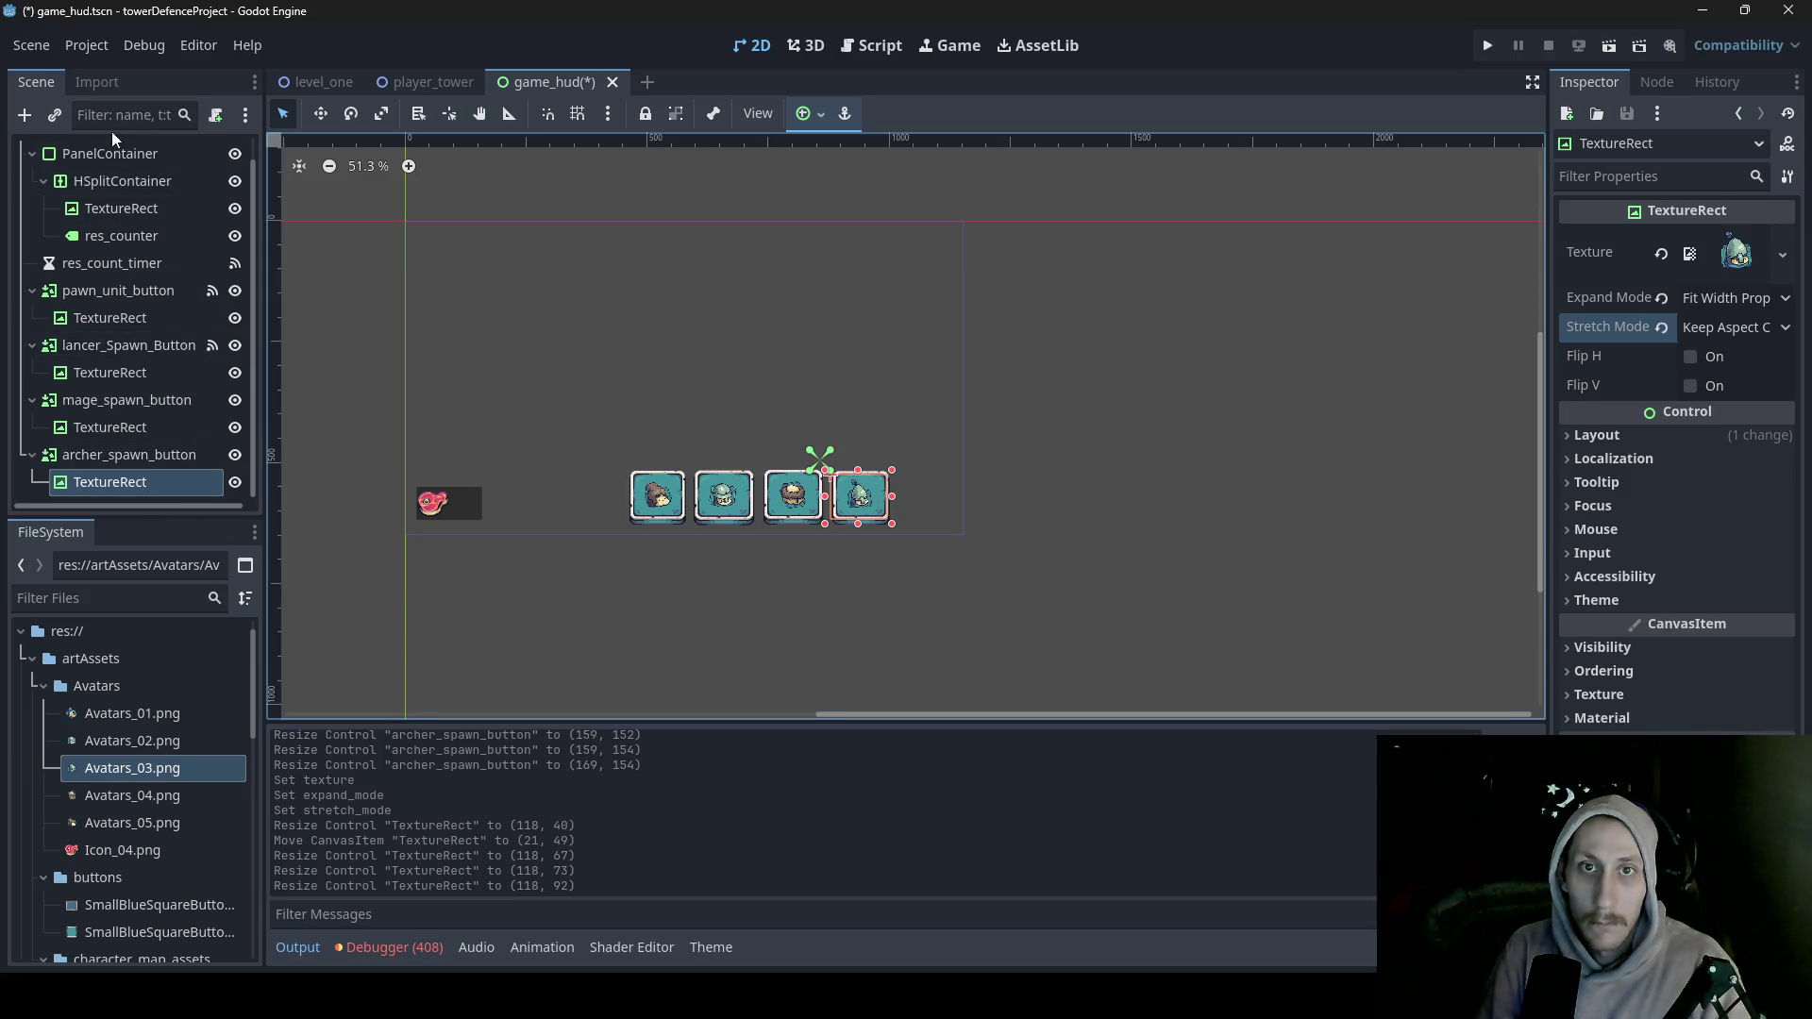
{"action": "scroll", "coordinate": [122, 164], "scroll_direction": "up", "scroll_amount": 1}
- Add a new TextureButton under the Game_HUD root node
{"action": "right_click", "coordinate": [87, 146]}
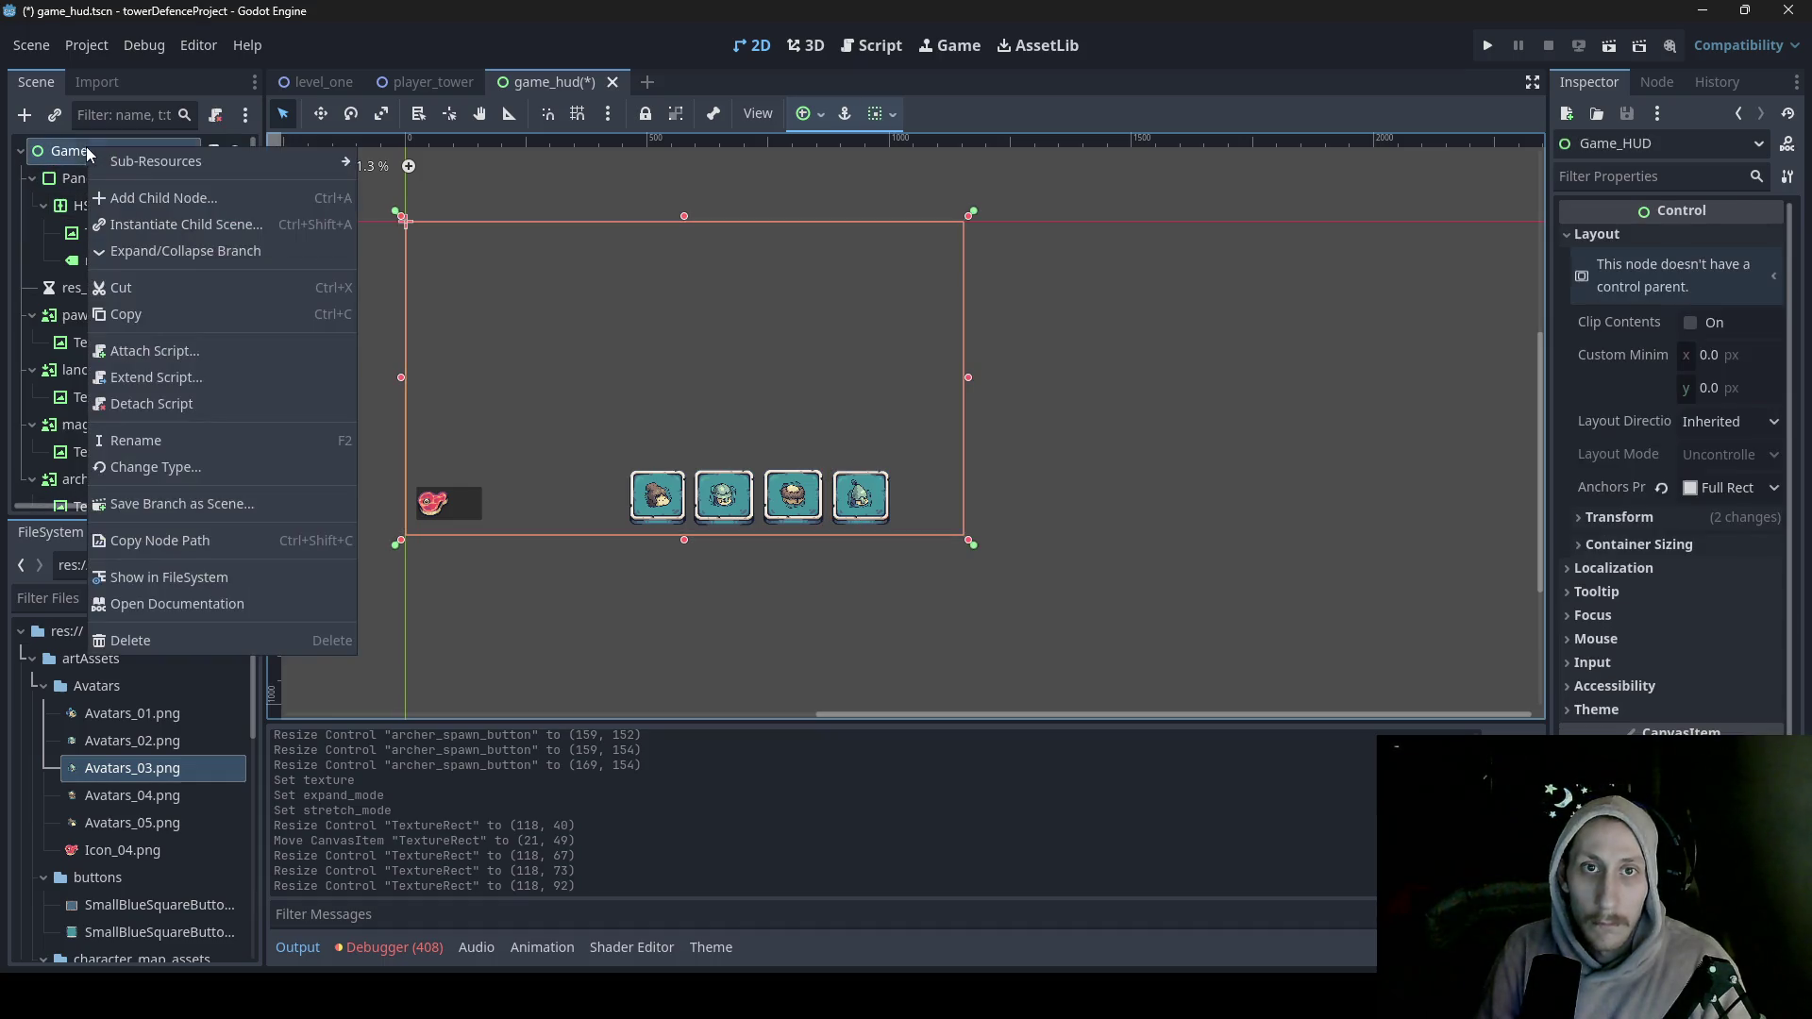
{"action": "left_click", "coordinate": [145, 200]}
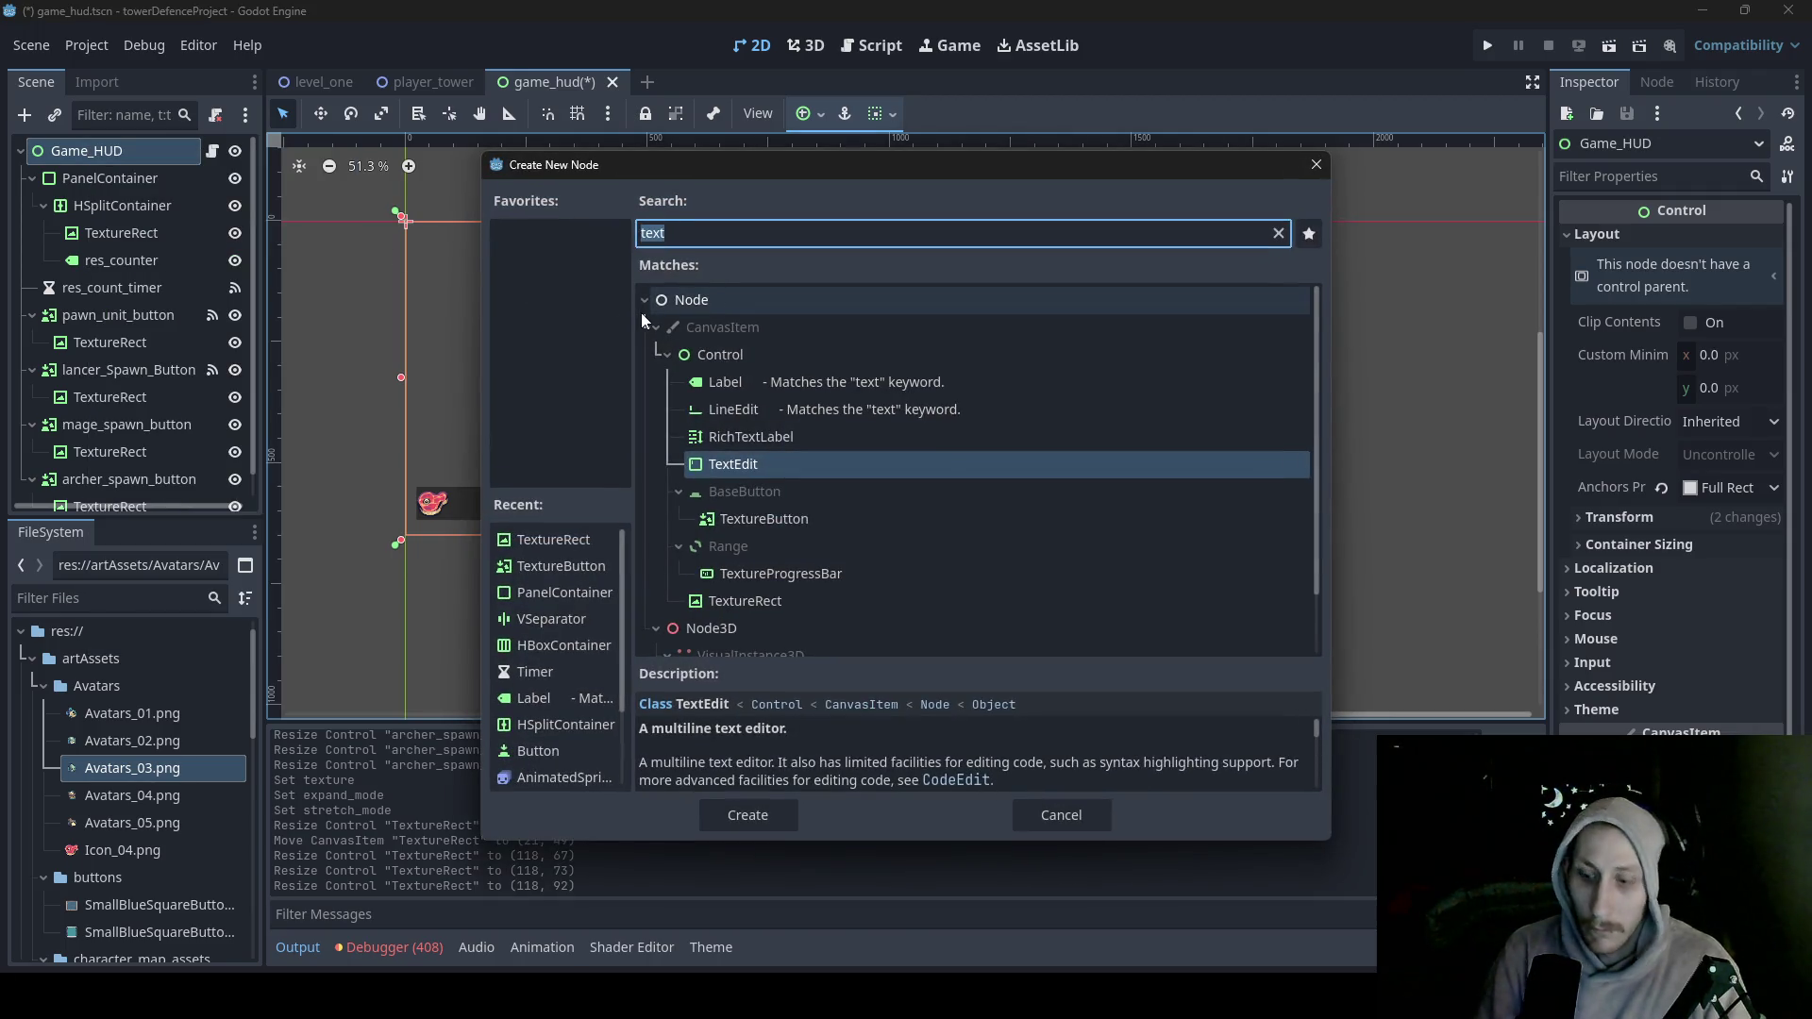
{"action": "type", "text": "buto"}
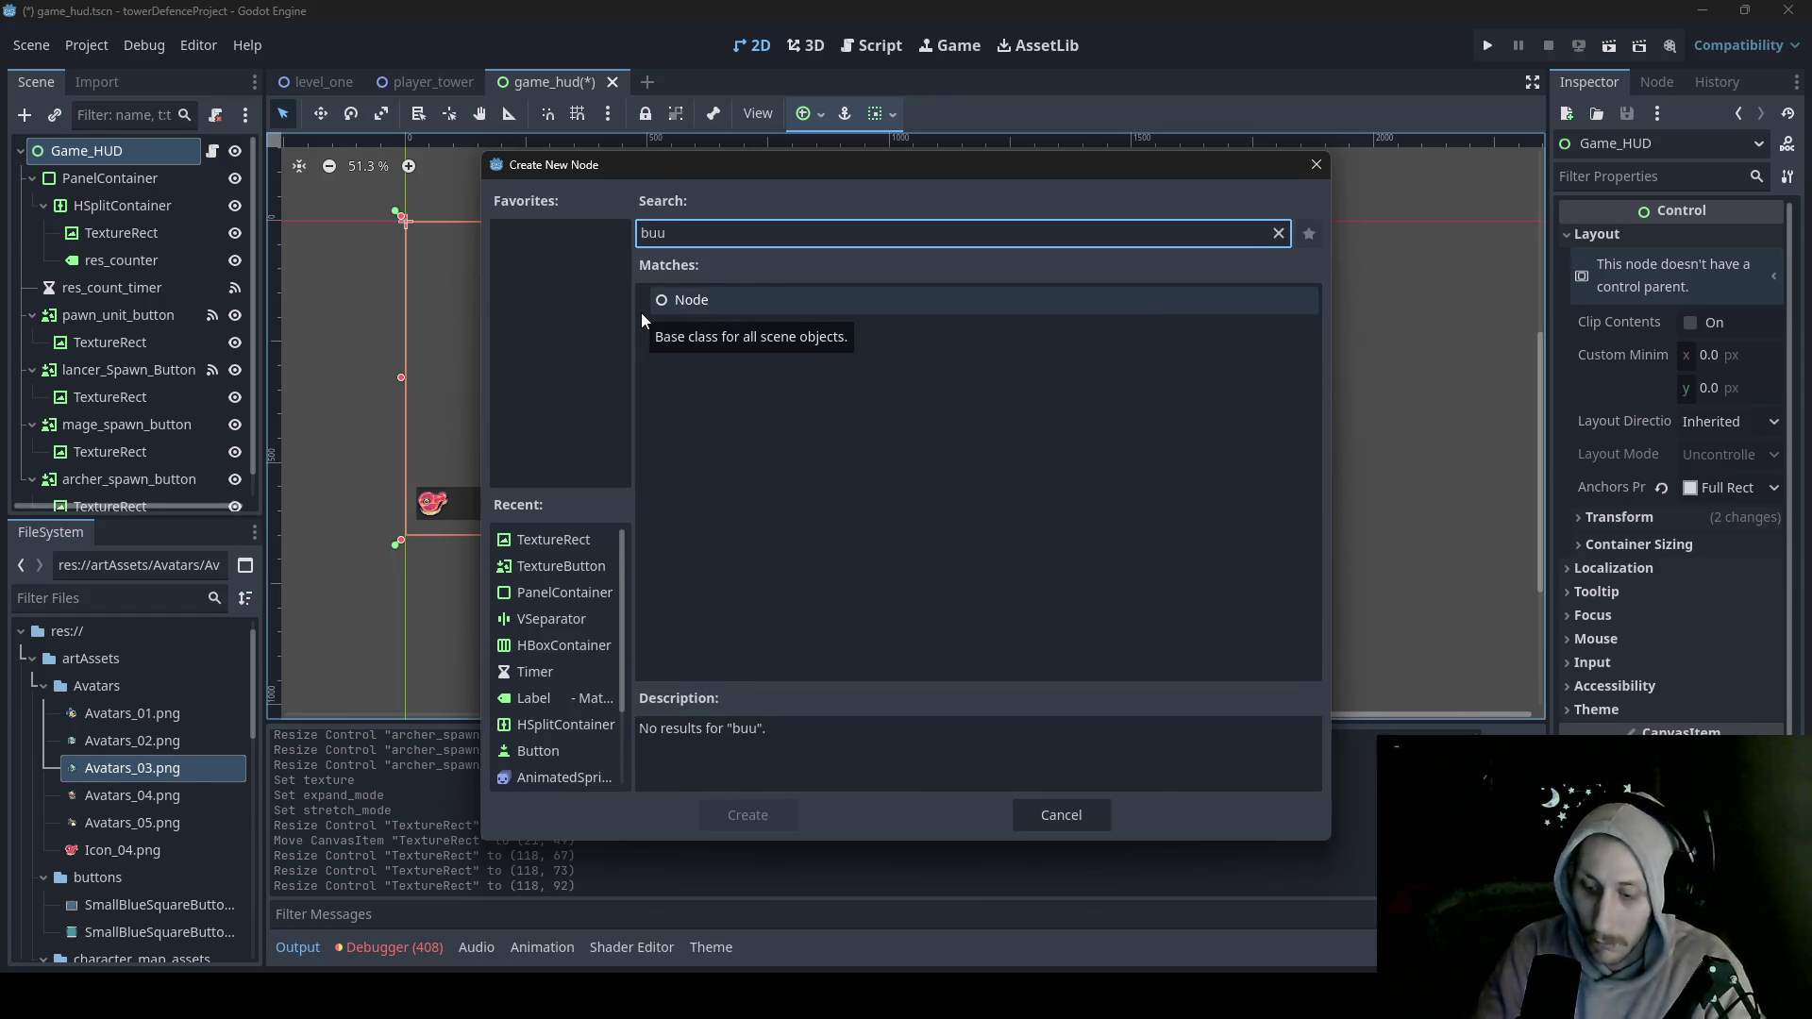
{"action": "key", "text": "BackSpace"}
{"action": "type", "text": "t"}
{"action": "left_click", "coordinate": [776, 580]}
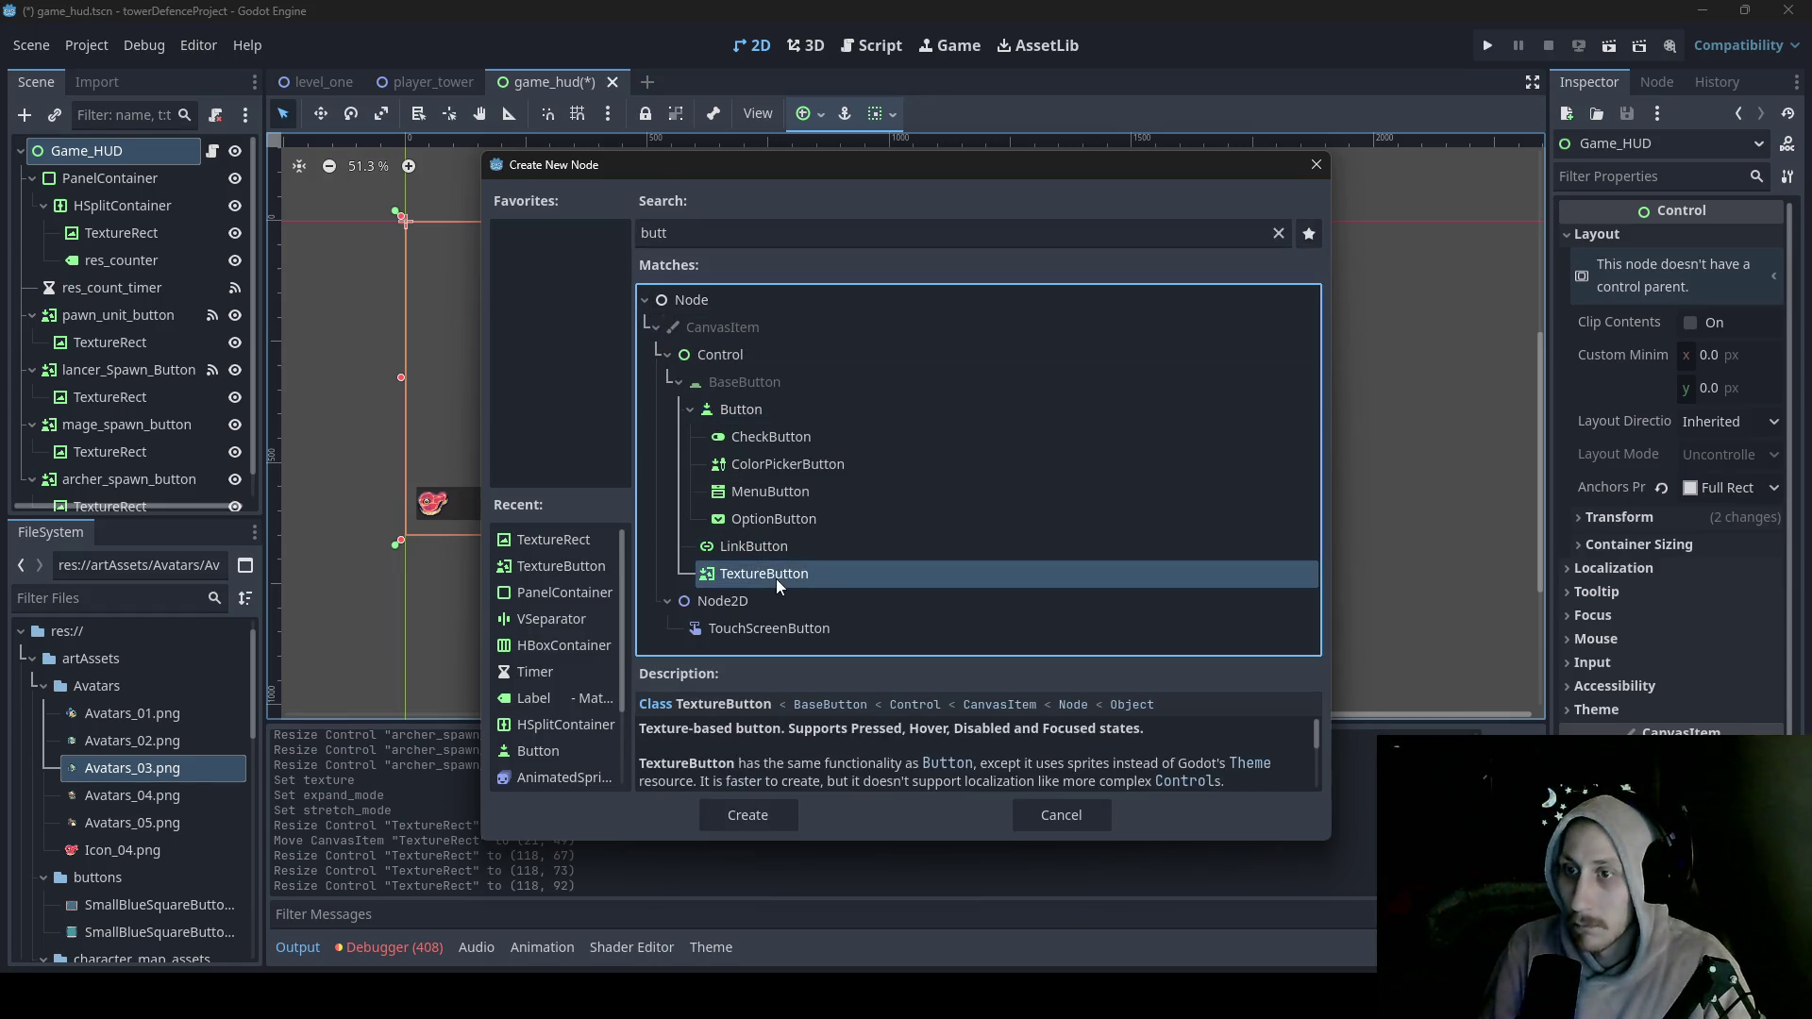
{"action": "double_click", "coordinate": [776, 580]}
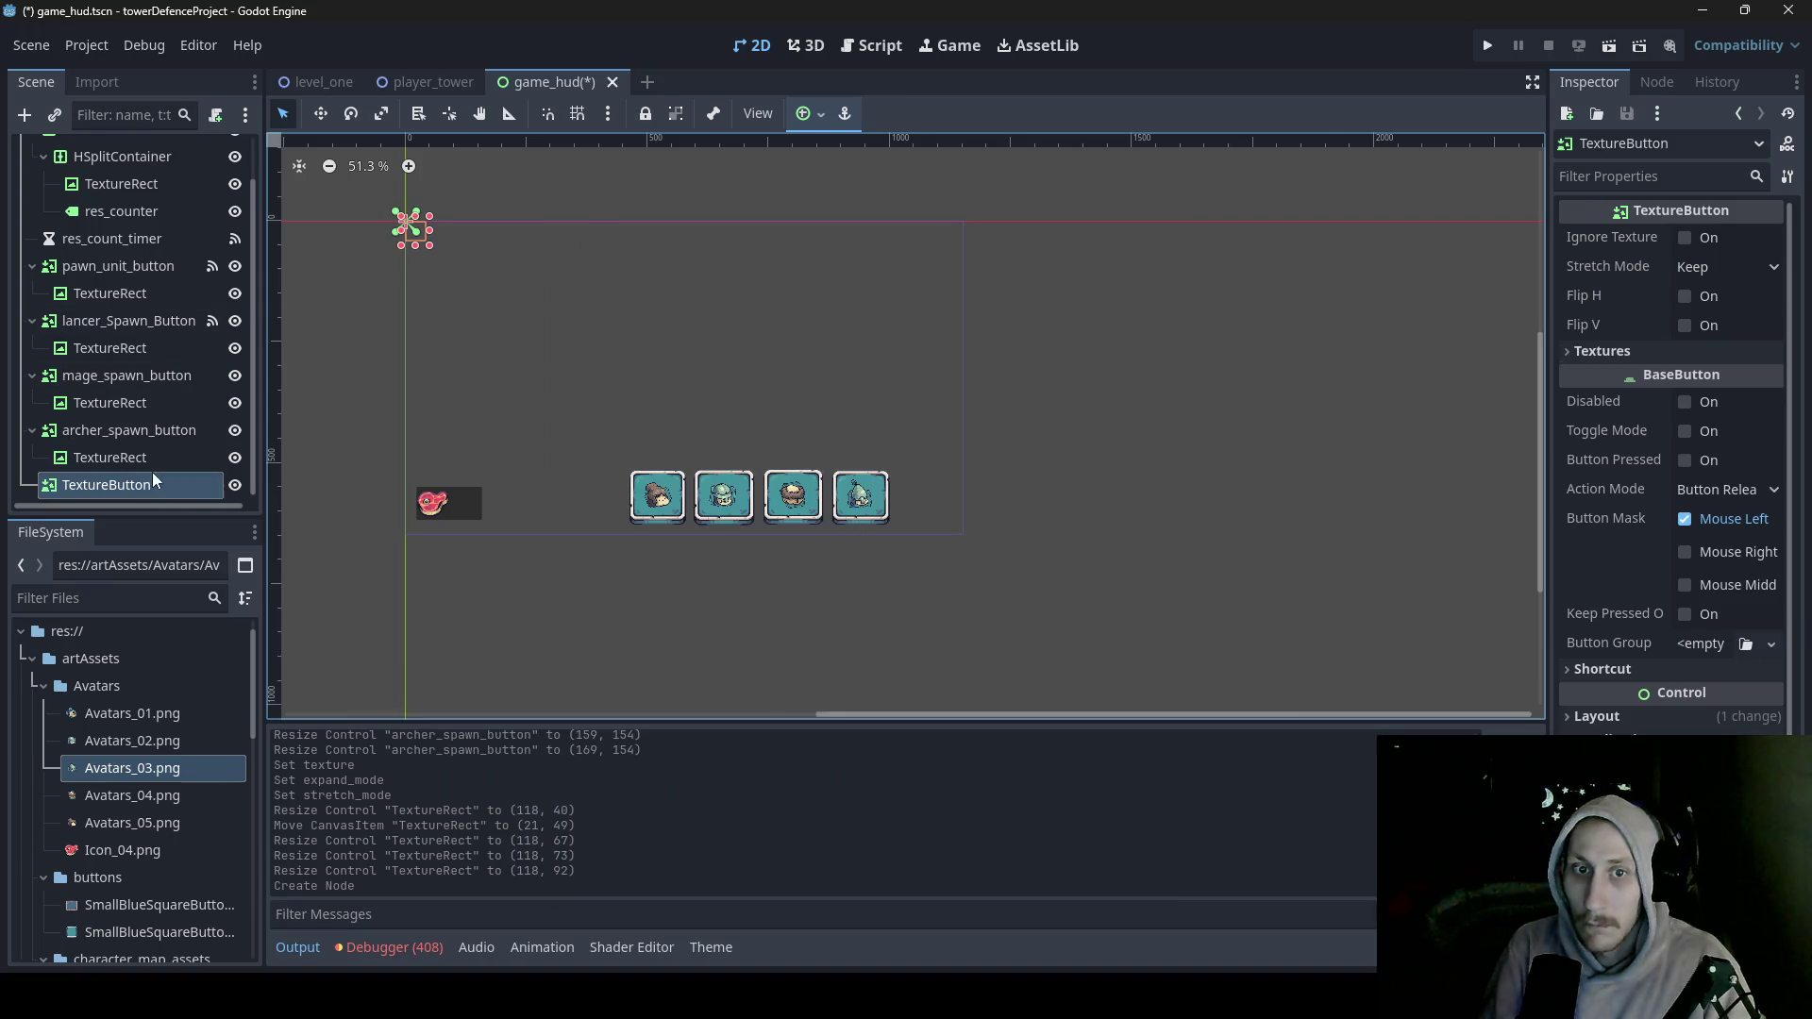
- Add a TextureRect child inside the new TextureButton
{"action": "right_click", "coordinate": [128, 487]}
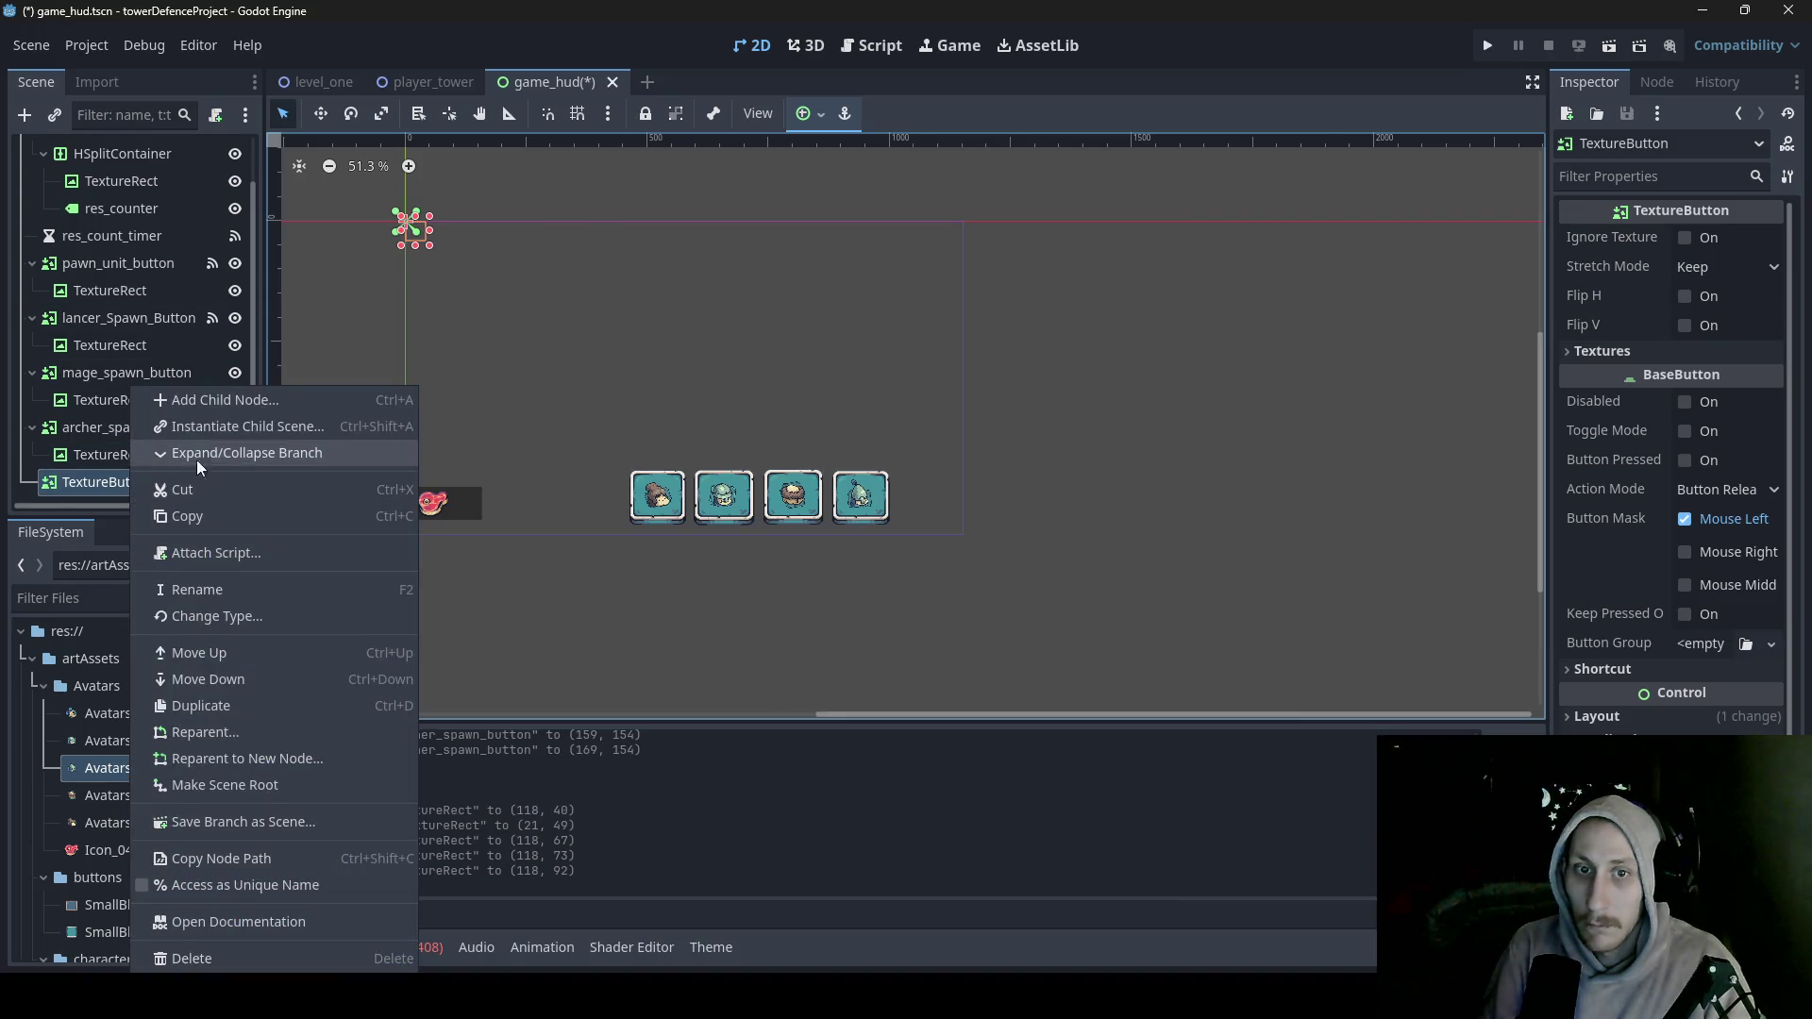
{"action": "left_click", "coordinate": [214, 410]}
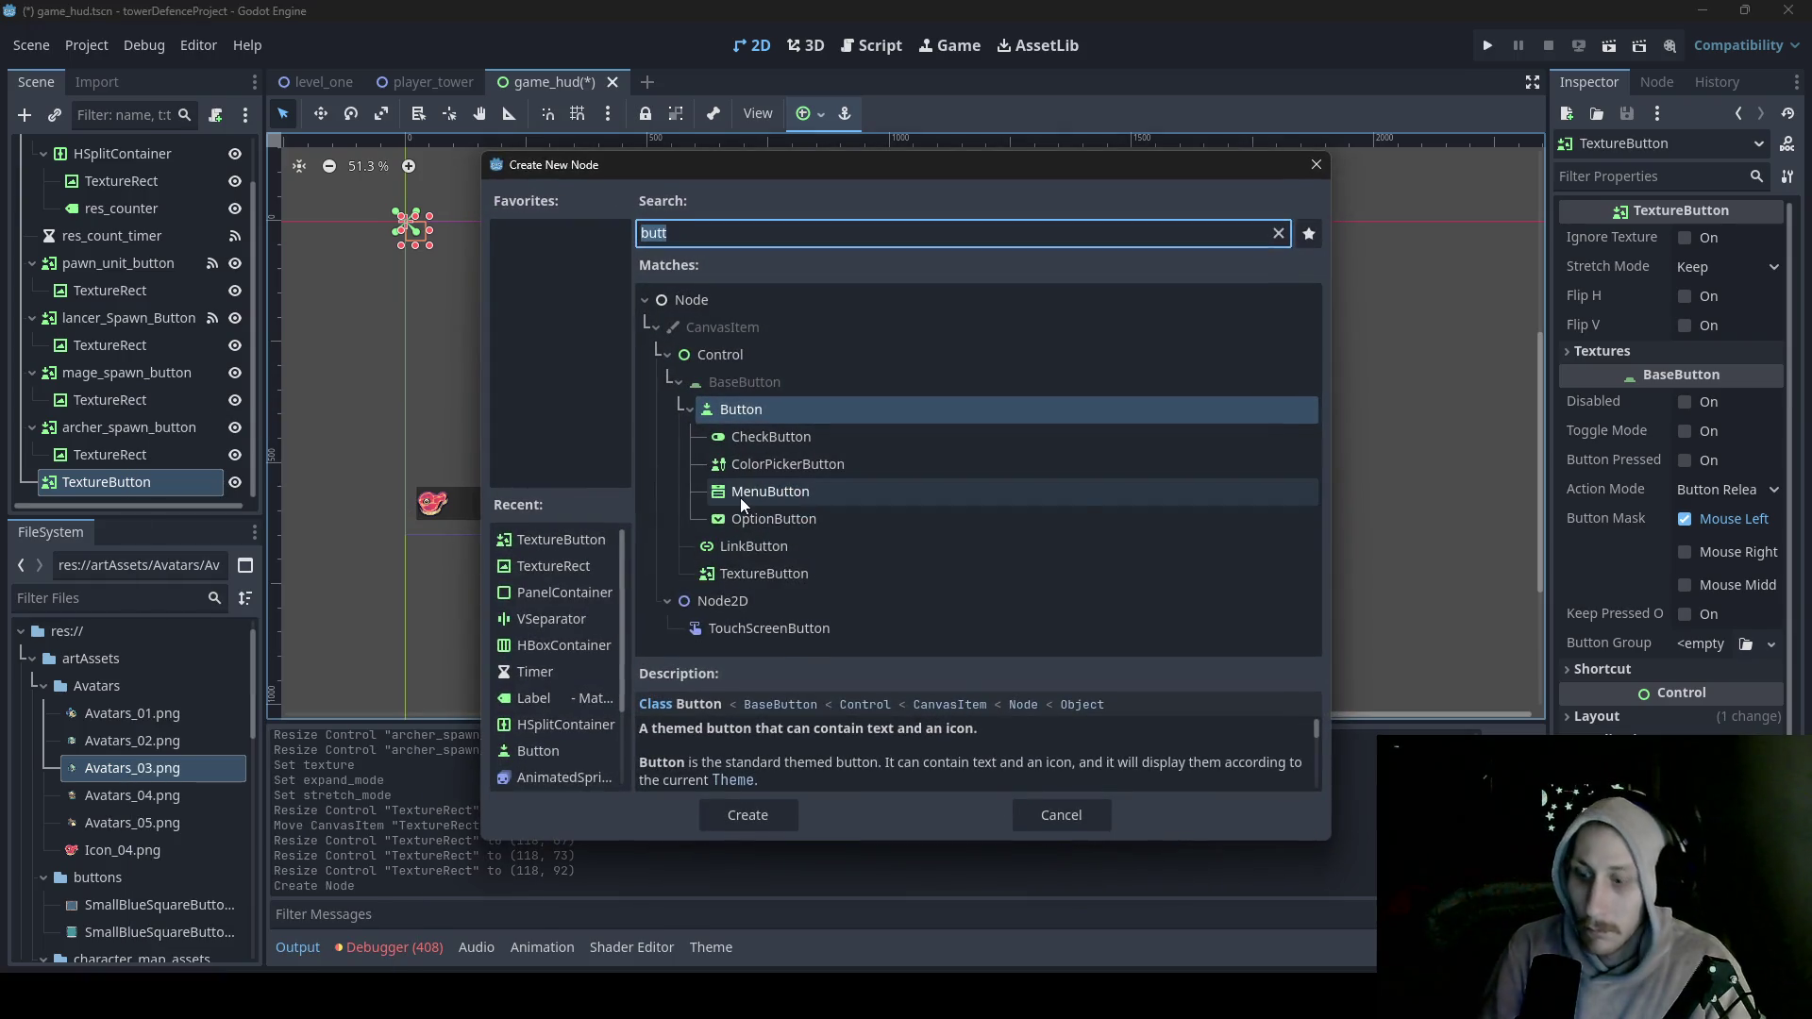
{"action": "key", "text": "BackSpace"}
{"action": "type", "text": "tetx"}
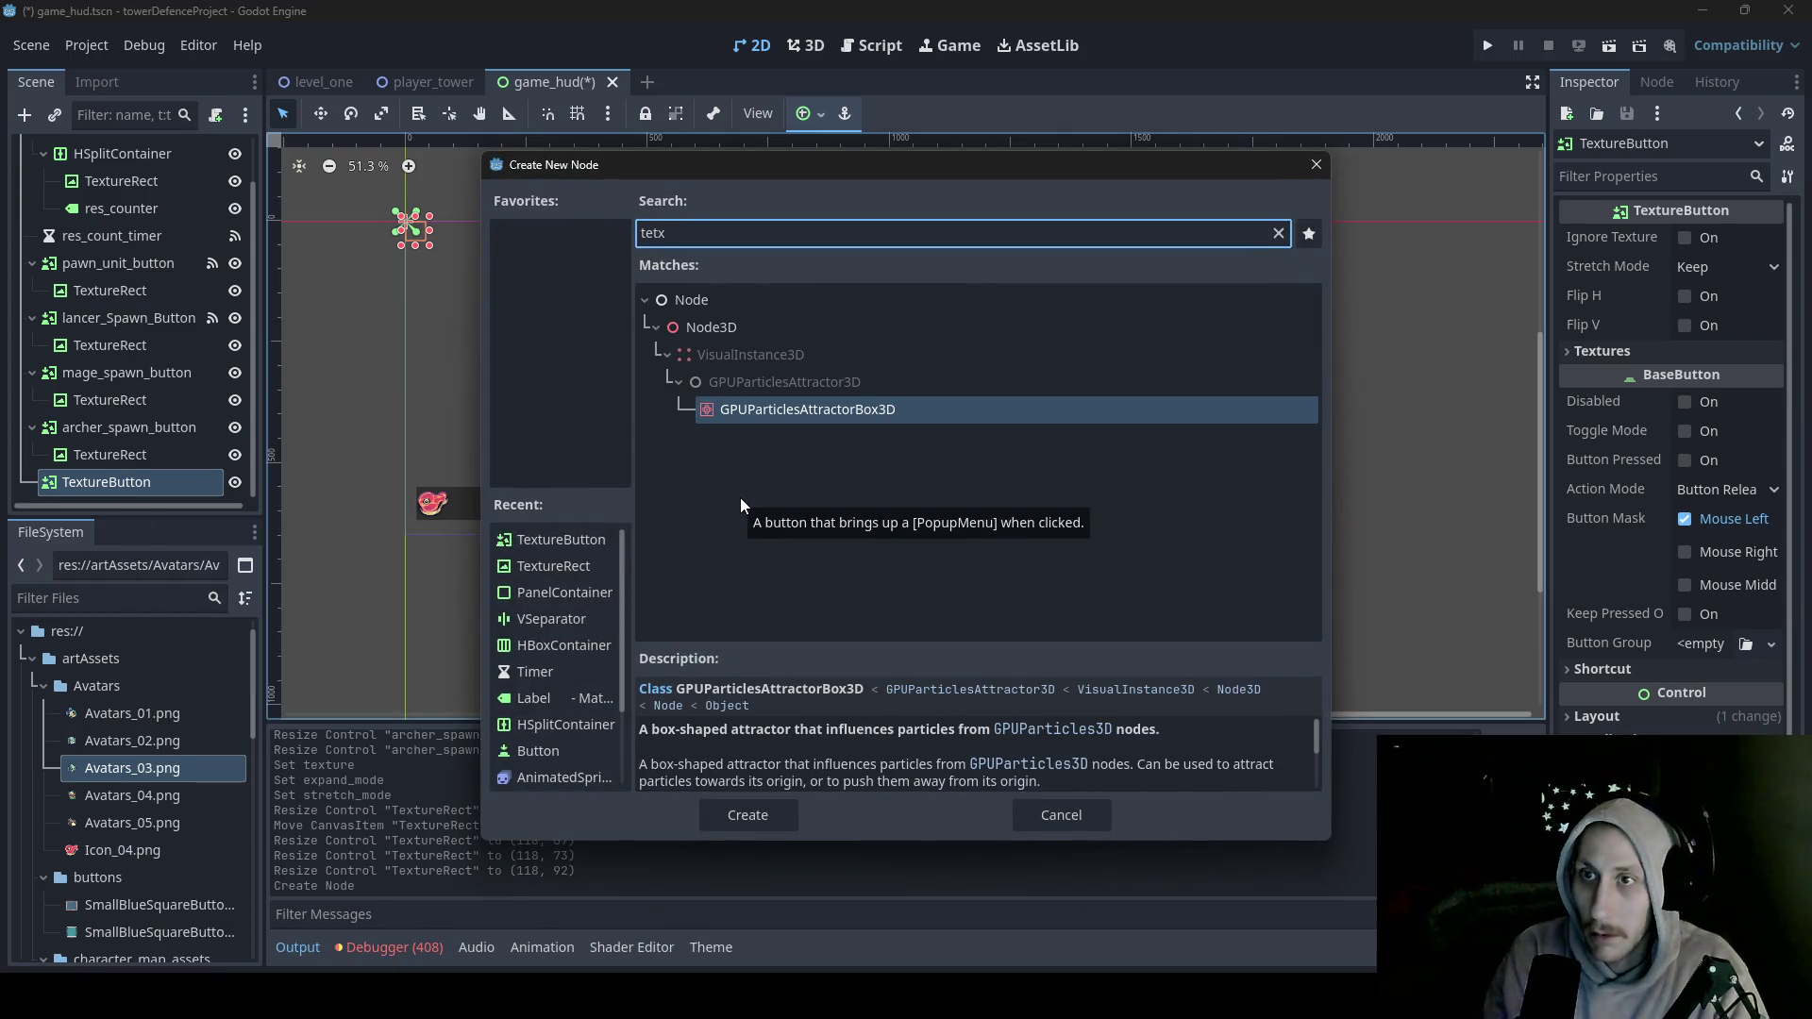
{"action": "key", "text": "BackSpace"}
{"action": "key", "text": "BackSpace"}
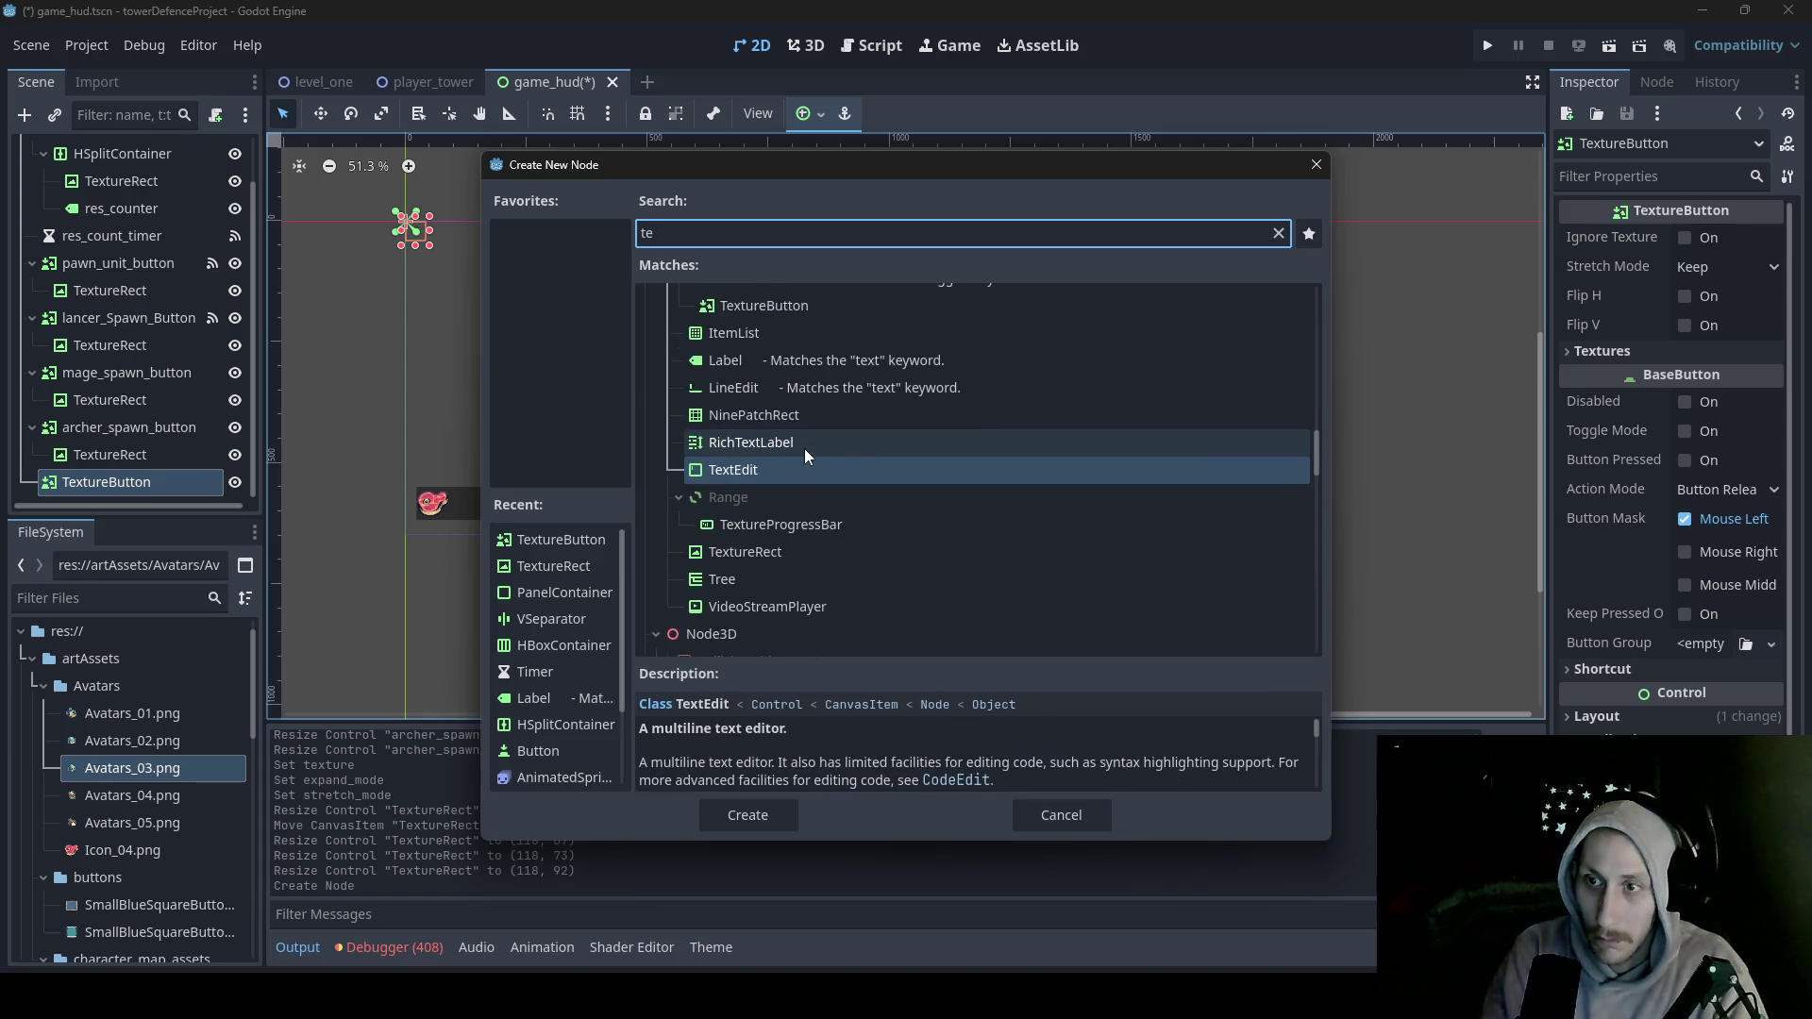
{"action": "double_click", "coordinate": [763, 551]}
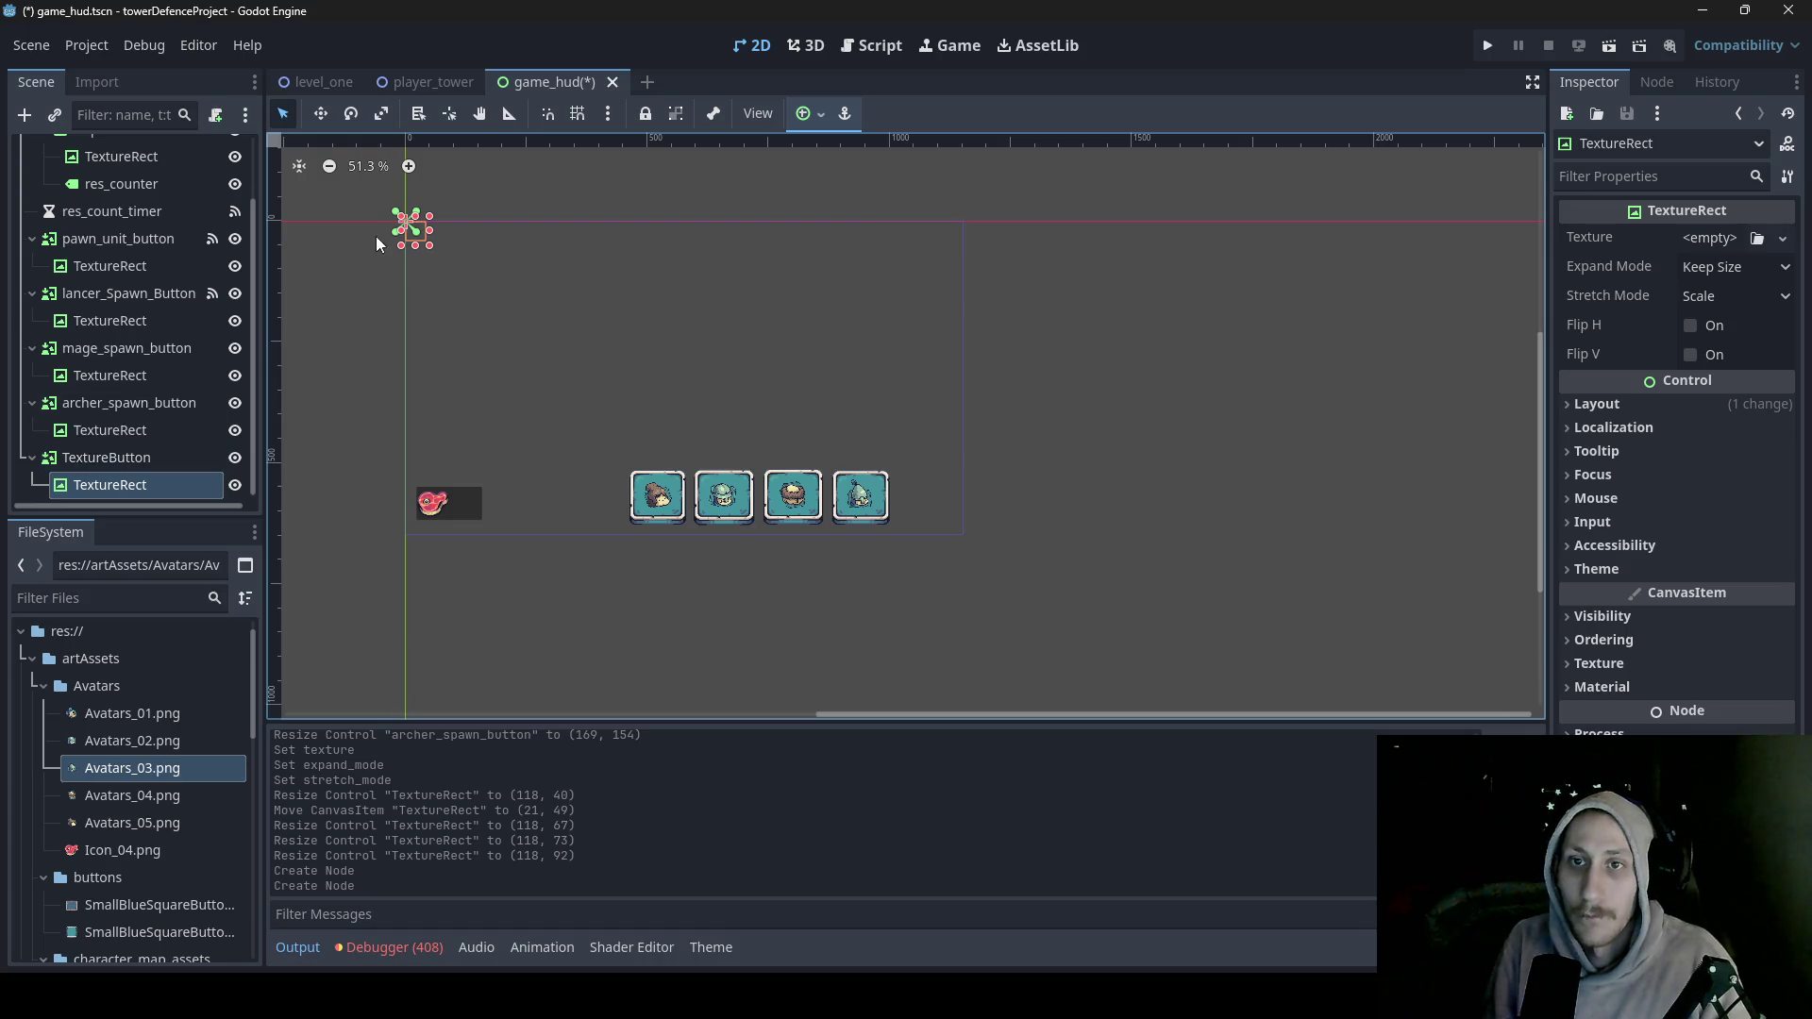
{"action": "left_click", "coordinate": [175, 459]}
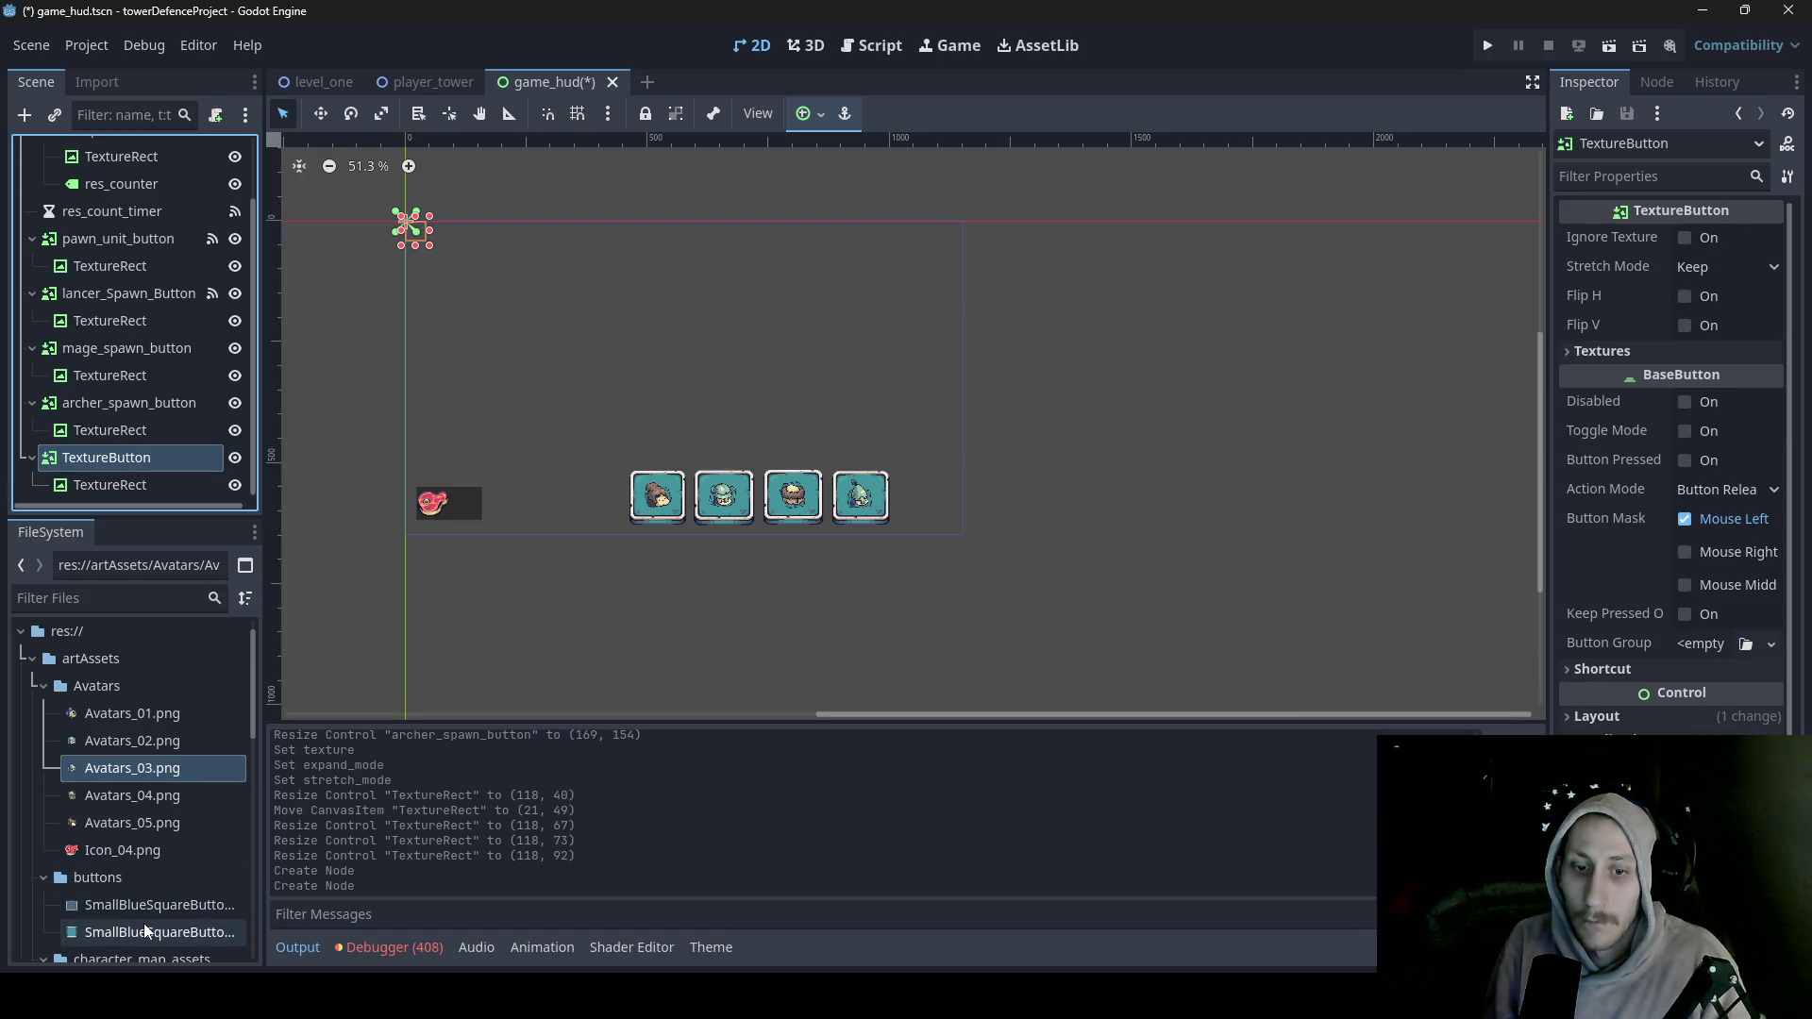
- Give the fifth button SmallBlueSquareButton Normal/Pressed textures, Scale stretch, and size 167 × 150 after the row
{"action": "left_click_drag", "start_coordinate": [156, 932], "coordinate": [1435, 497]}
{"action": "mouse_move", "coordinate": [1672, 351]}
{"action": "left_mouse_down"}
{"action": "mouse_move", "coordinate": [817, 681]}
{"action": "mouse_move", "coordinate": [1757, 334]}
{"action": "mouse_move", "coordinate": [1711, 397]}
{"action": "left_mouse_up"}
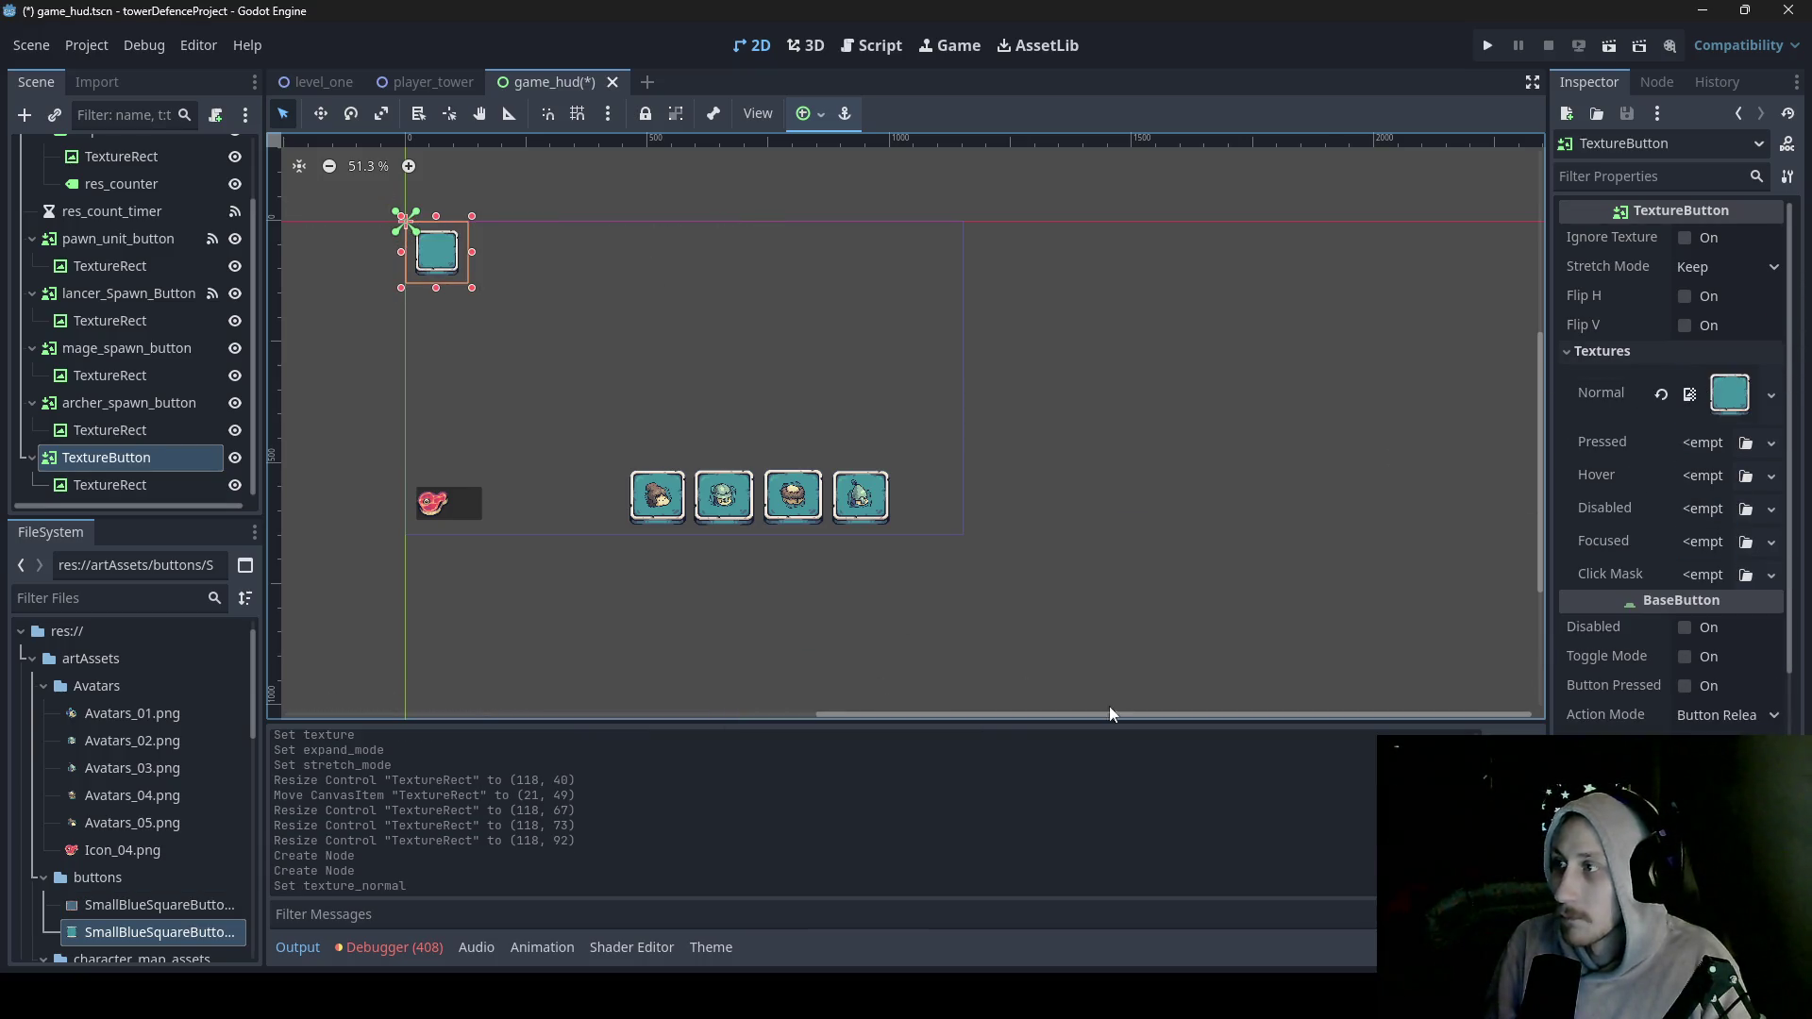
{"action": "mouse_move", "coordinate": [132, 908]}
{"action": "left_mouse_down"}
{"action": "mouse_move", "coordinate": [1807, 344]}
{"action": "mouse_move", "coordinate": [1699, 436]}
{"action": "left_mouse_up"}
{"action": "left_click", "coordinate": [1716, 267]}
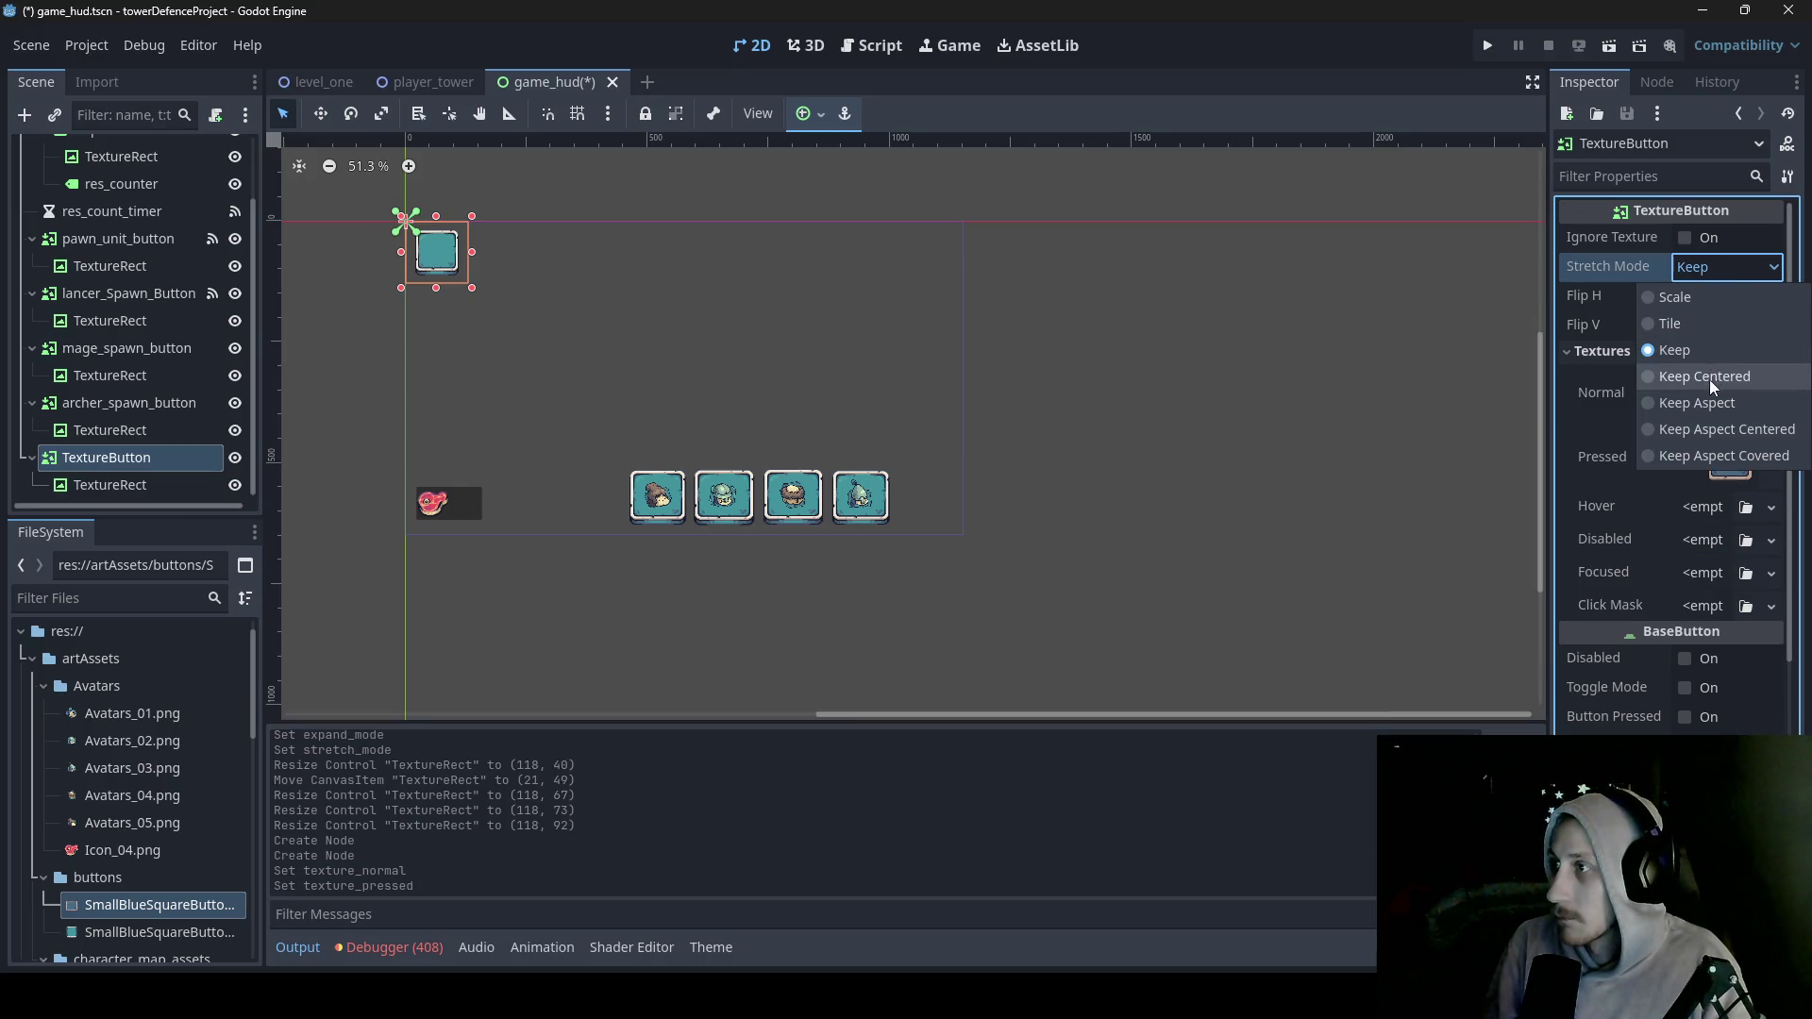
{"action": "left_click", "coordinate": [1695, 298]}
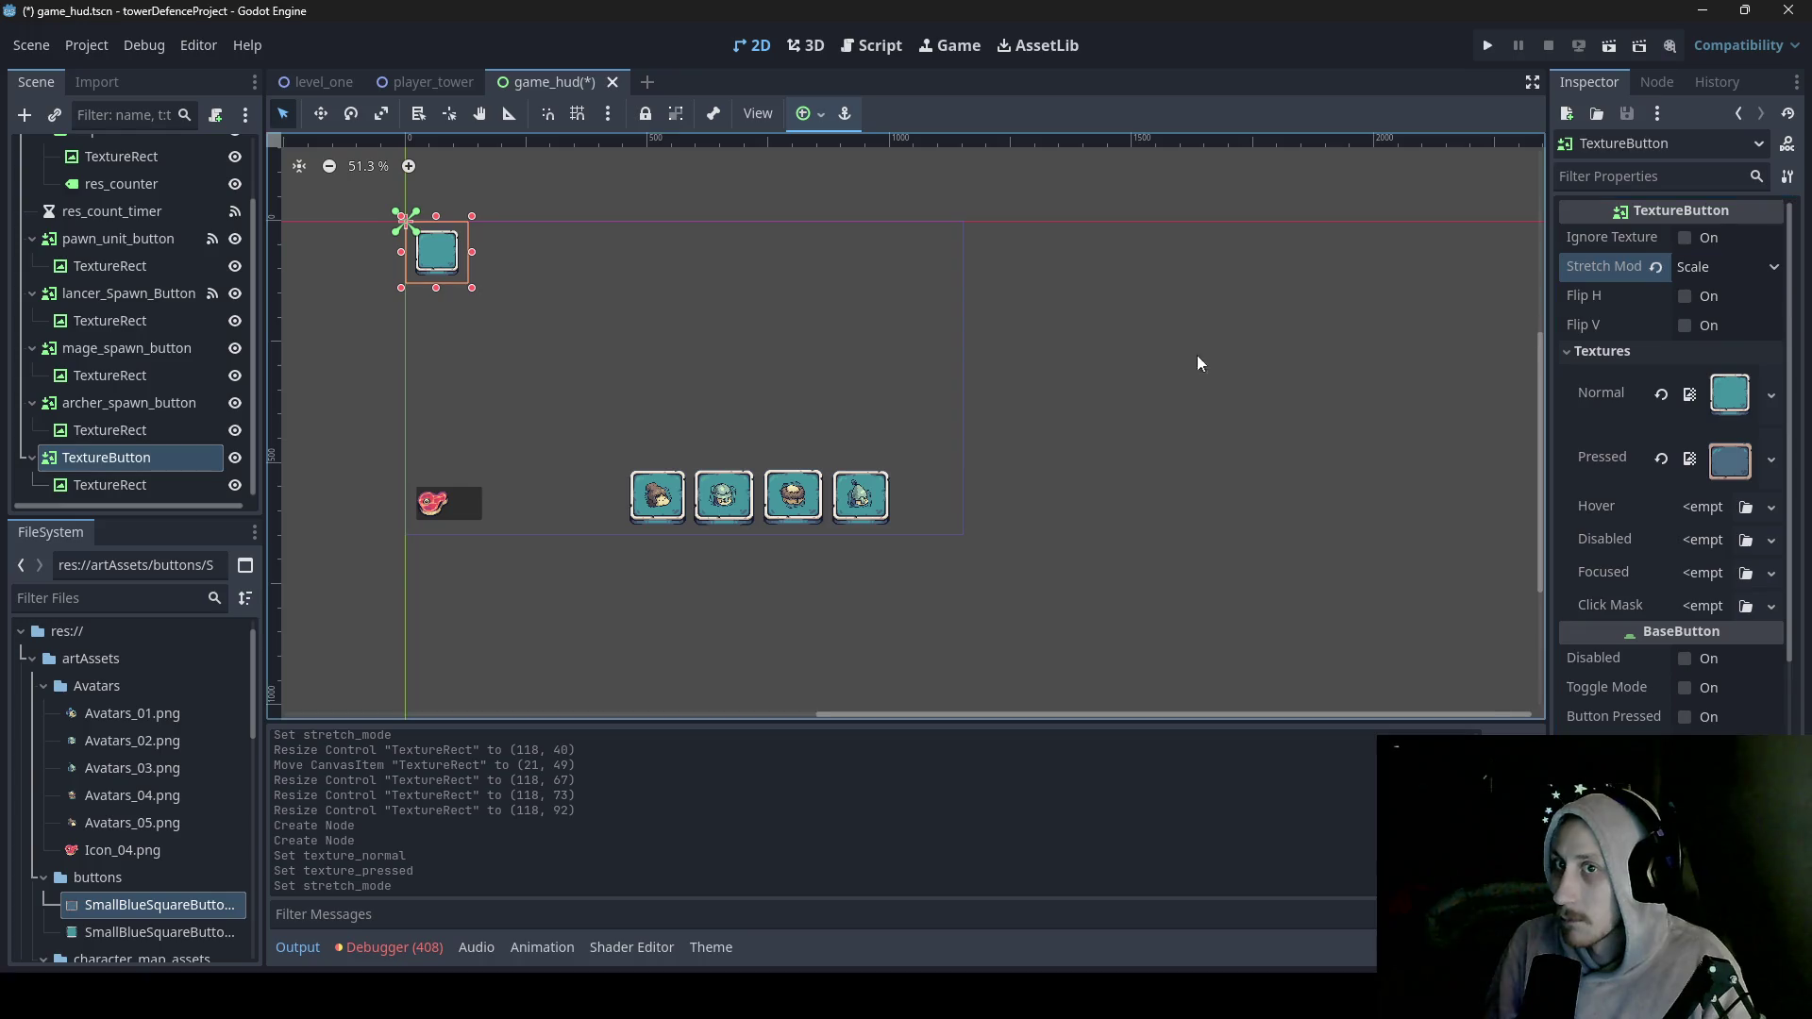
{"action": "mouse_move", "coordinate": [427, 251]}
{"action": "left_mouse_down"}
{"action": "mouse_move", "coordinate": [918, 497]}
{"action": "mouse_move", "coordinate": [882, 495]}
{"action": "mouse_move", "coordinate": [967, 493]}
{"action": "mouse_move", "coordinate": [922, 537]}
{"action": "left_mouse_up"}
{"action": "left_click_drag", "start_coordinate": [922, 461], "coordinate": [972, 499]}
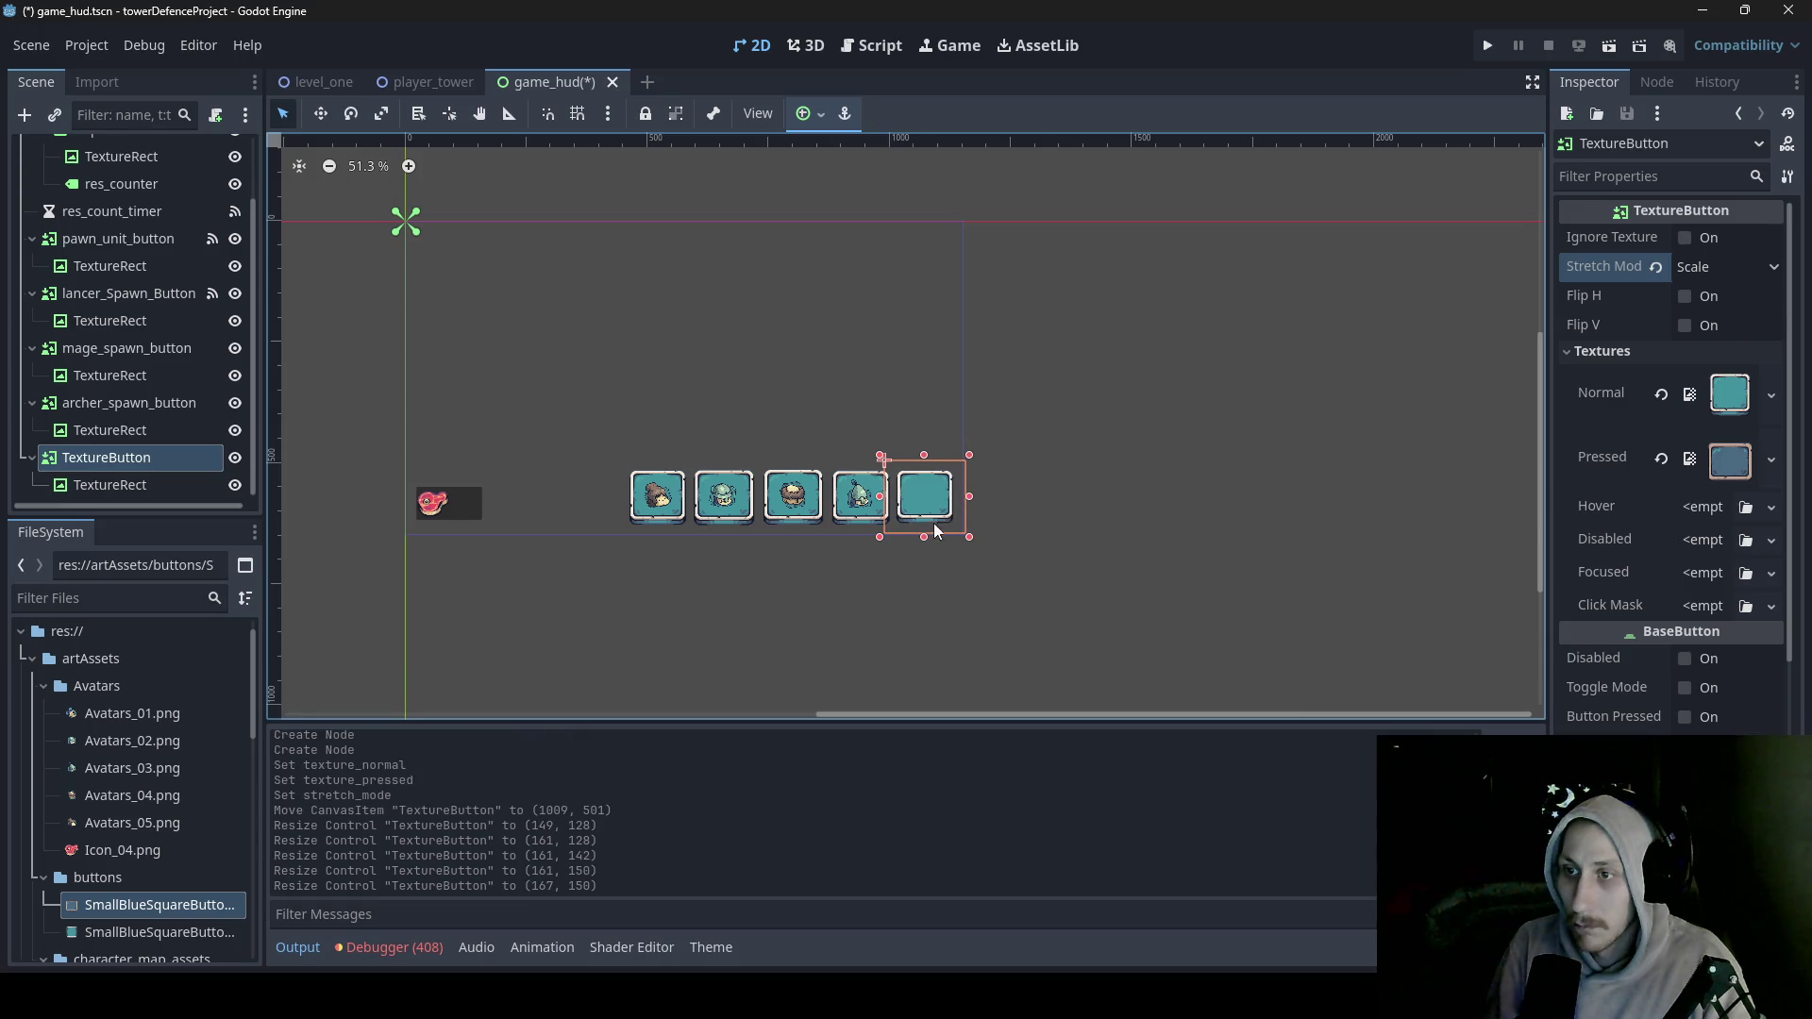
- Assign Avatars_01.png to the fifth button's TextureRect, Fit Width Proportional, Keep Aspect Centered, 92 × 90
{"action": "left_click", "coordinate": [159, 489]}
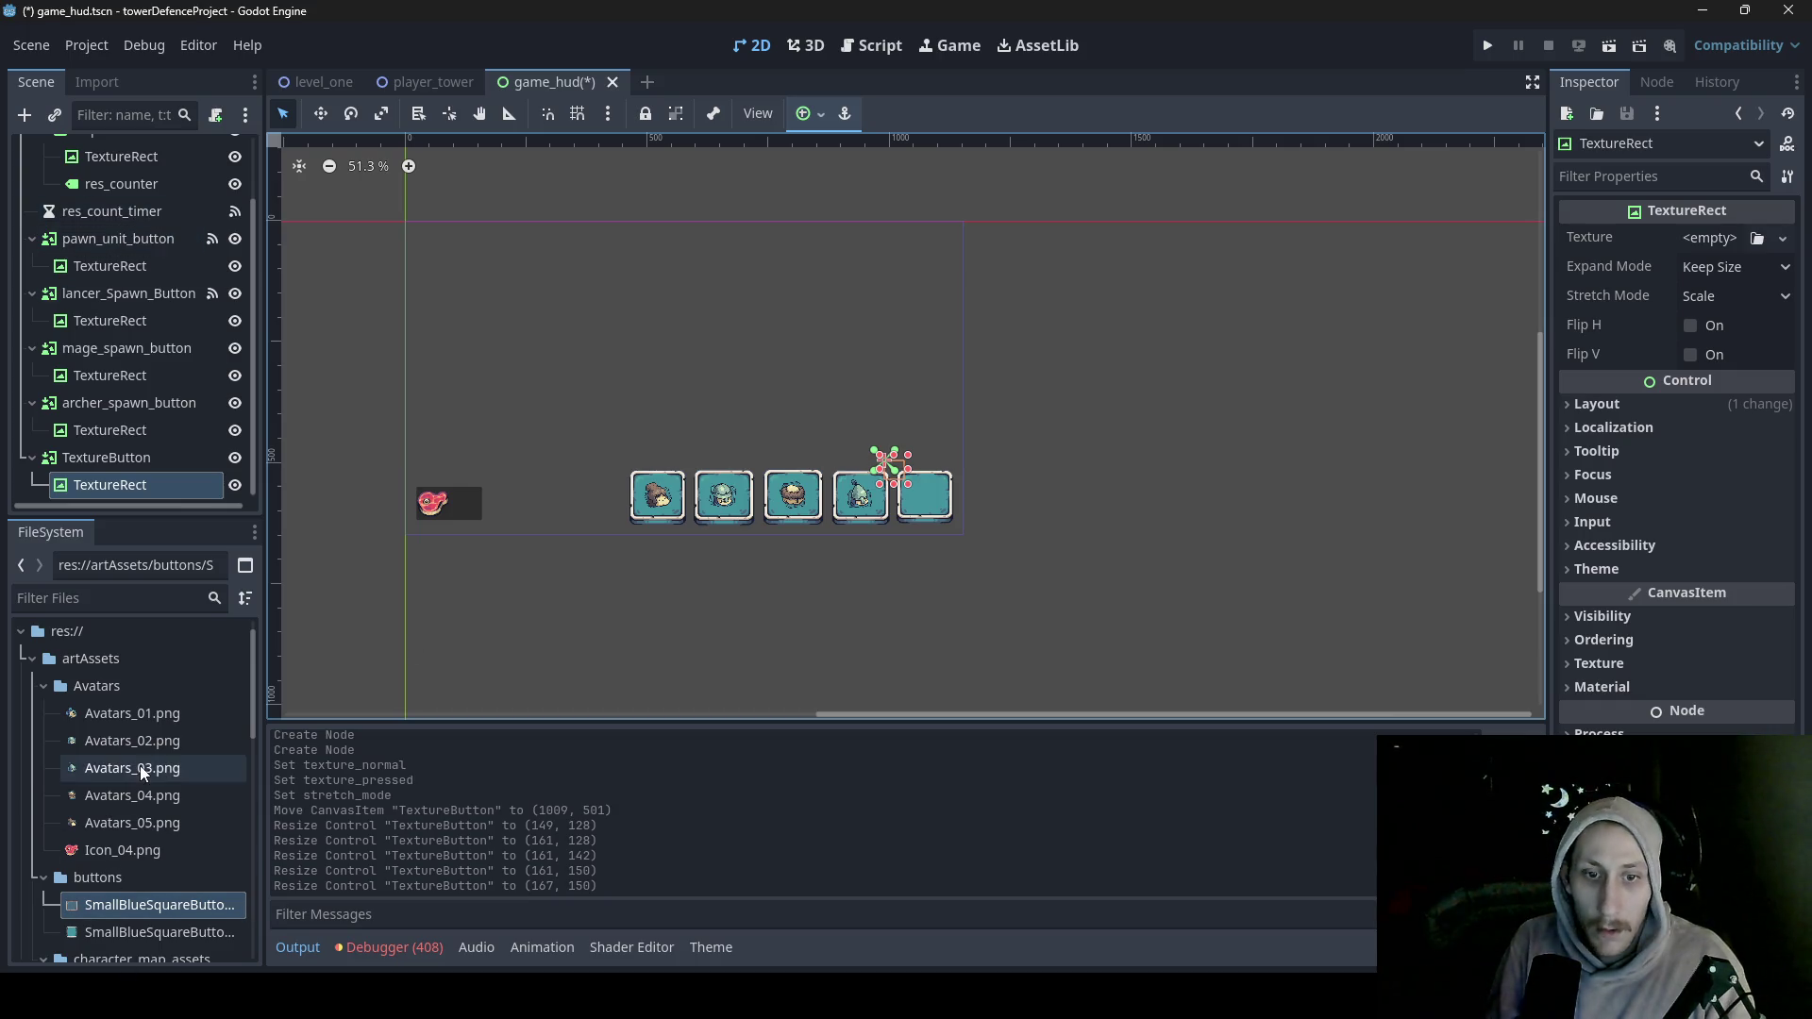
{"action": "mouse_move", "coordinate": [131, 721]}
{"action": "left_mouse_down"}
{"action": "mouse_move", "coordinate": [609, 604]}
{"action": "mouse_move", "coordinate": [1703, 241]}
{"action": "left_mouse_up"}
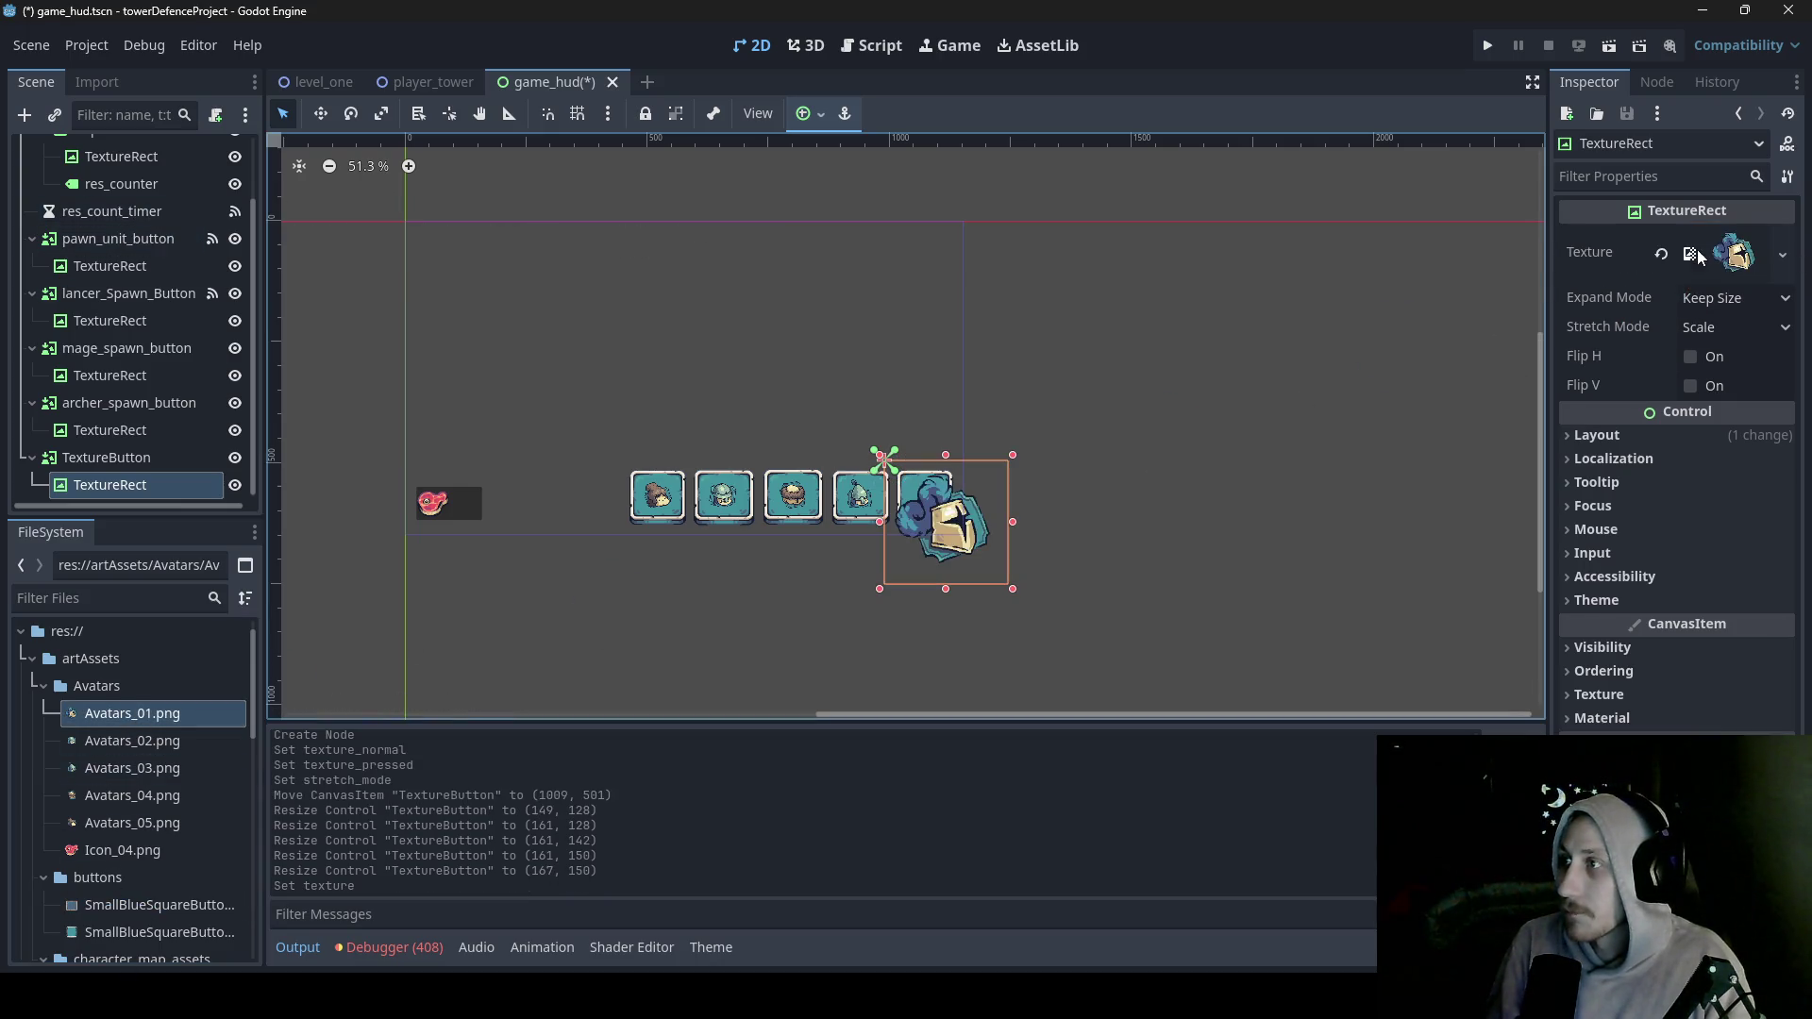
{"action": "left_click", "coordinate": [1706, 298]}
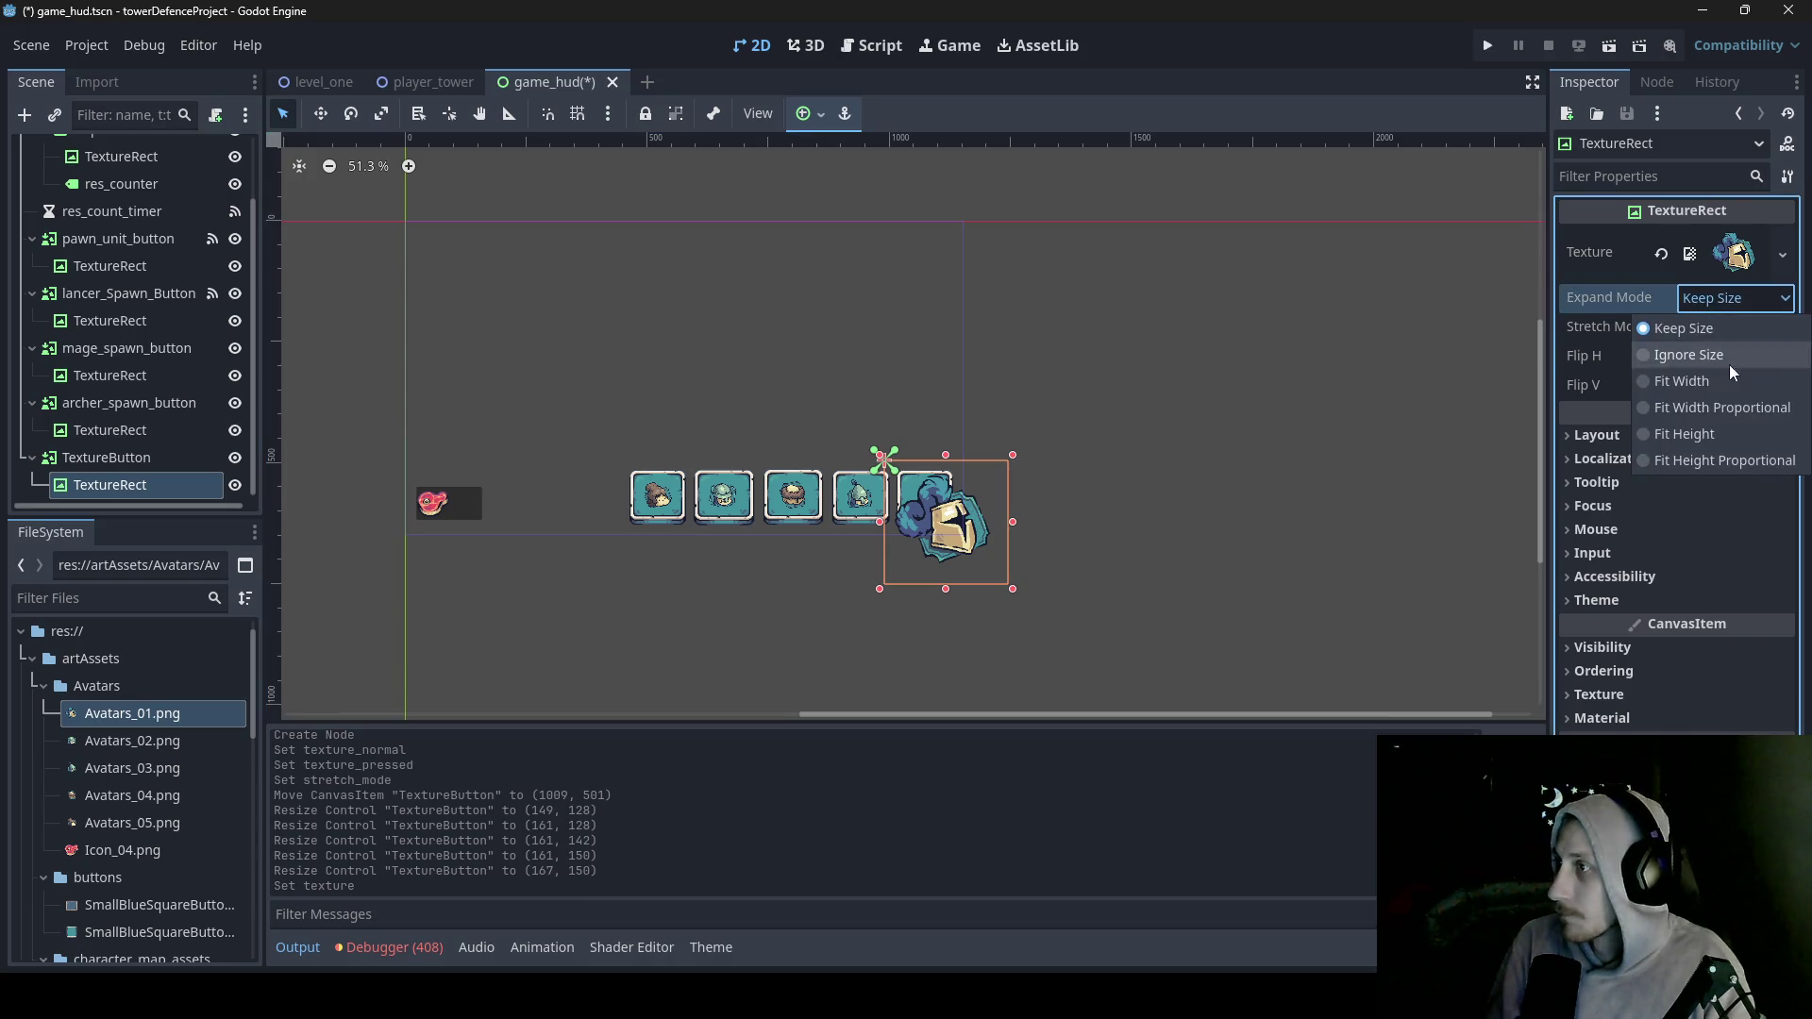
{"action": "left_click", "coordinate": [1709, 417]}
{"action": "left_click", "coordinate": [1753, 329]}
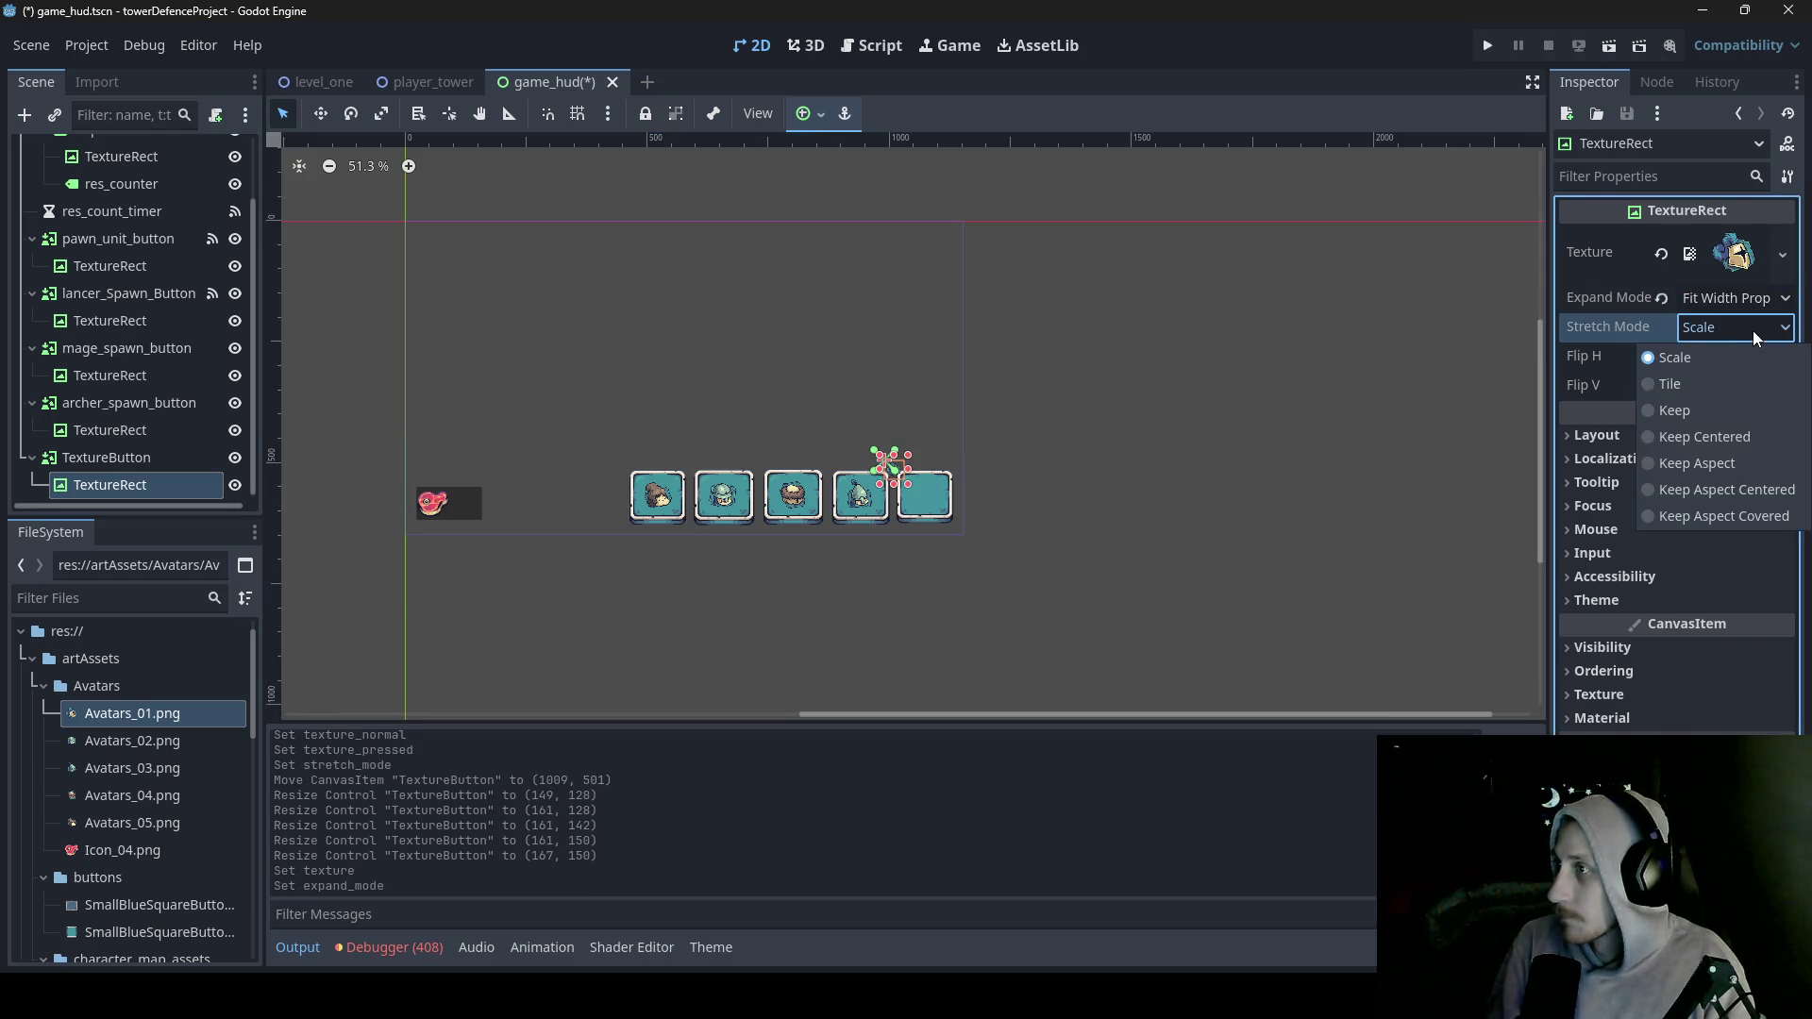
{"action": "left_click", "coordinate": [1702, 490]}
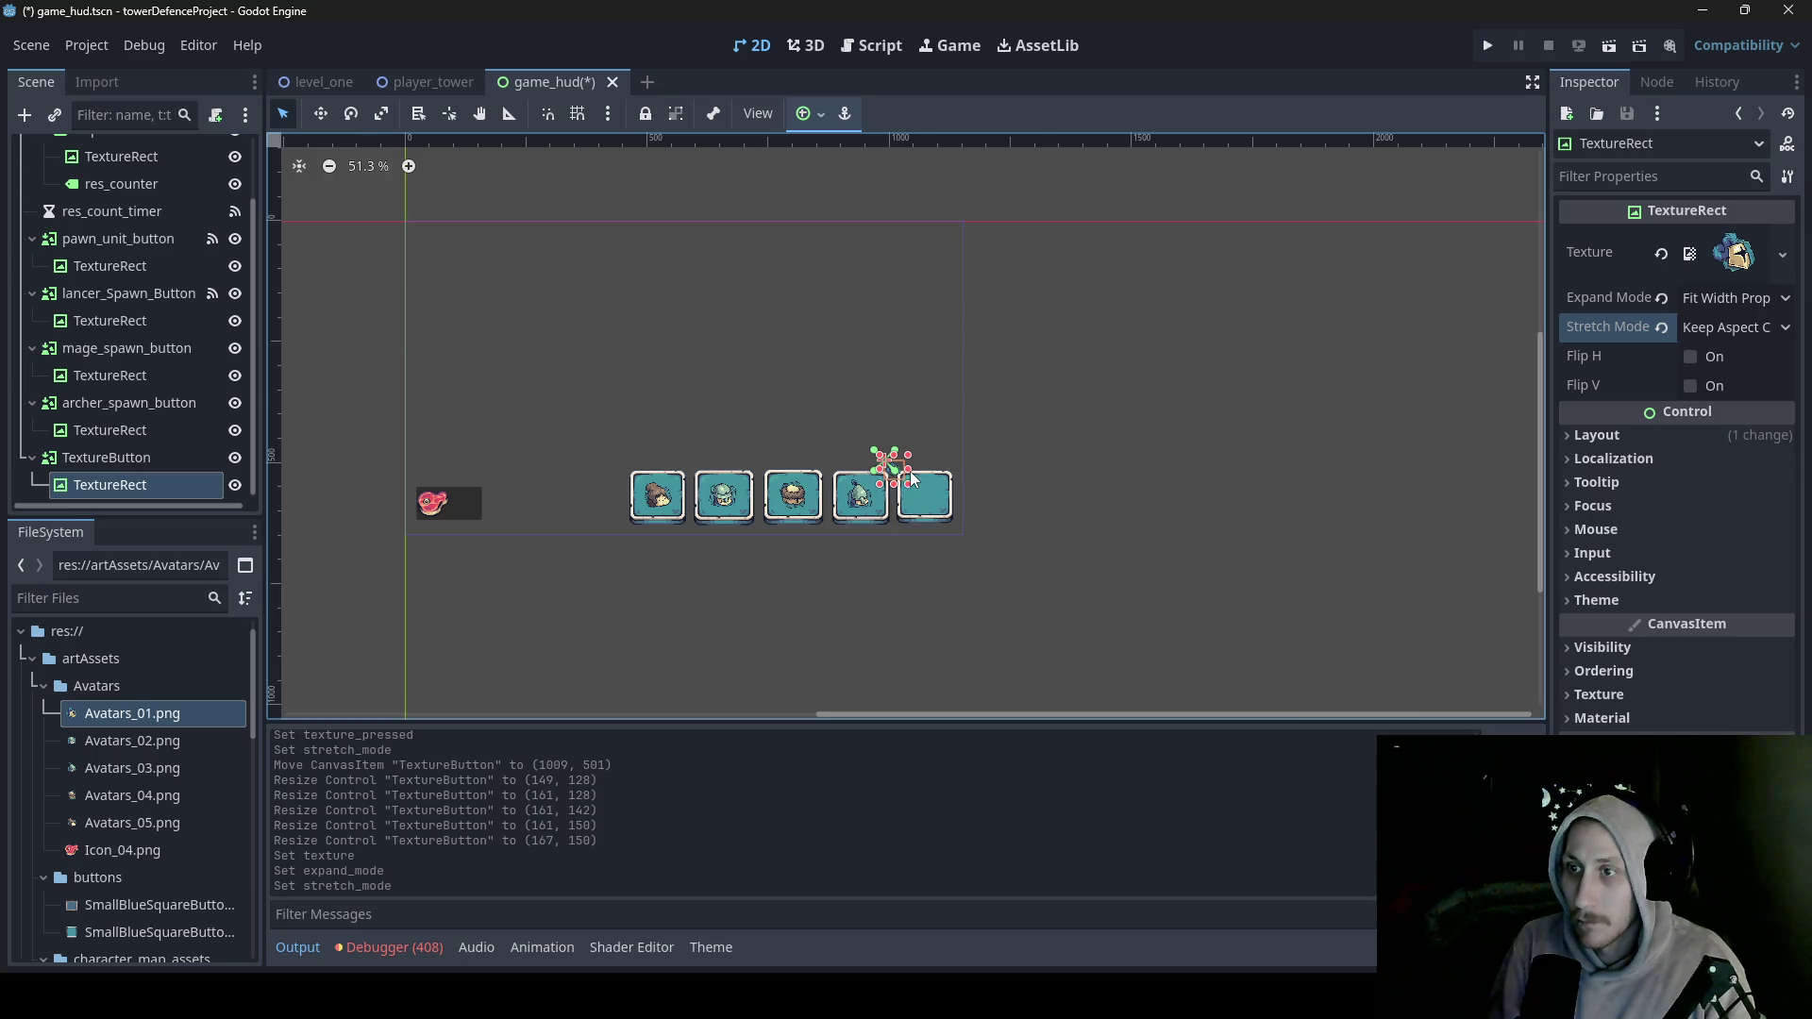
{"action": "mouse_move", "coordinate": [901, 475]}
{"action": "left_mouse_down"}
{"action": "mouse_move", "coordinate": [930, 500]}
{"action": "mouse_move", "coordinate": [922, 518]}
{"action": "mouse_move", "coordinate": [896, 497]}
{"action": "mouse_move", "coordinate": [955, 502]}
{"action": "mouse_move", "coordinate": [922, 466]}
{"action": "mouse_move", "coordinate": [924, 523]}
{"action": "left_mouse_up"}
- Save game_hud and switch to the level_one scene
{"action": "scroll", "coordinate": [951, 478], "scroll_direction": "up", "scroll_amount": 3}
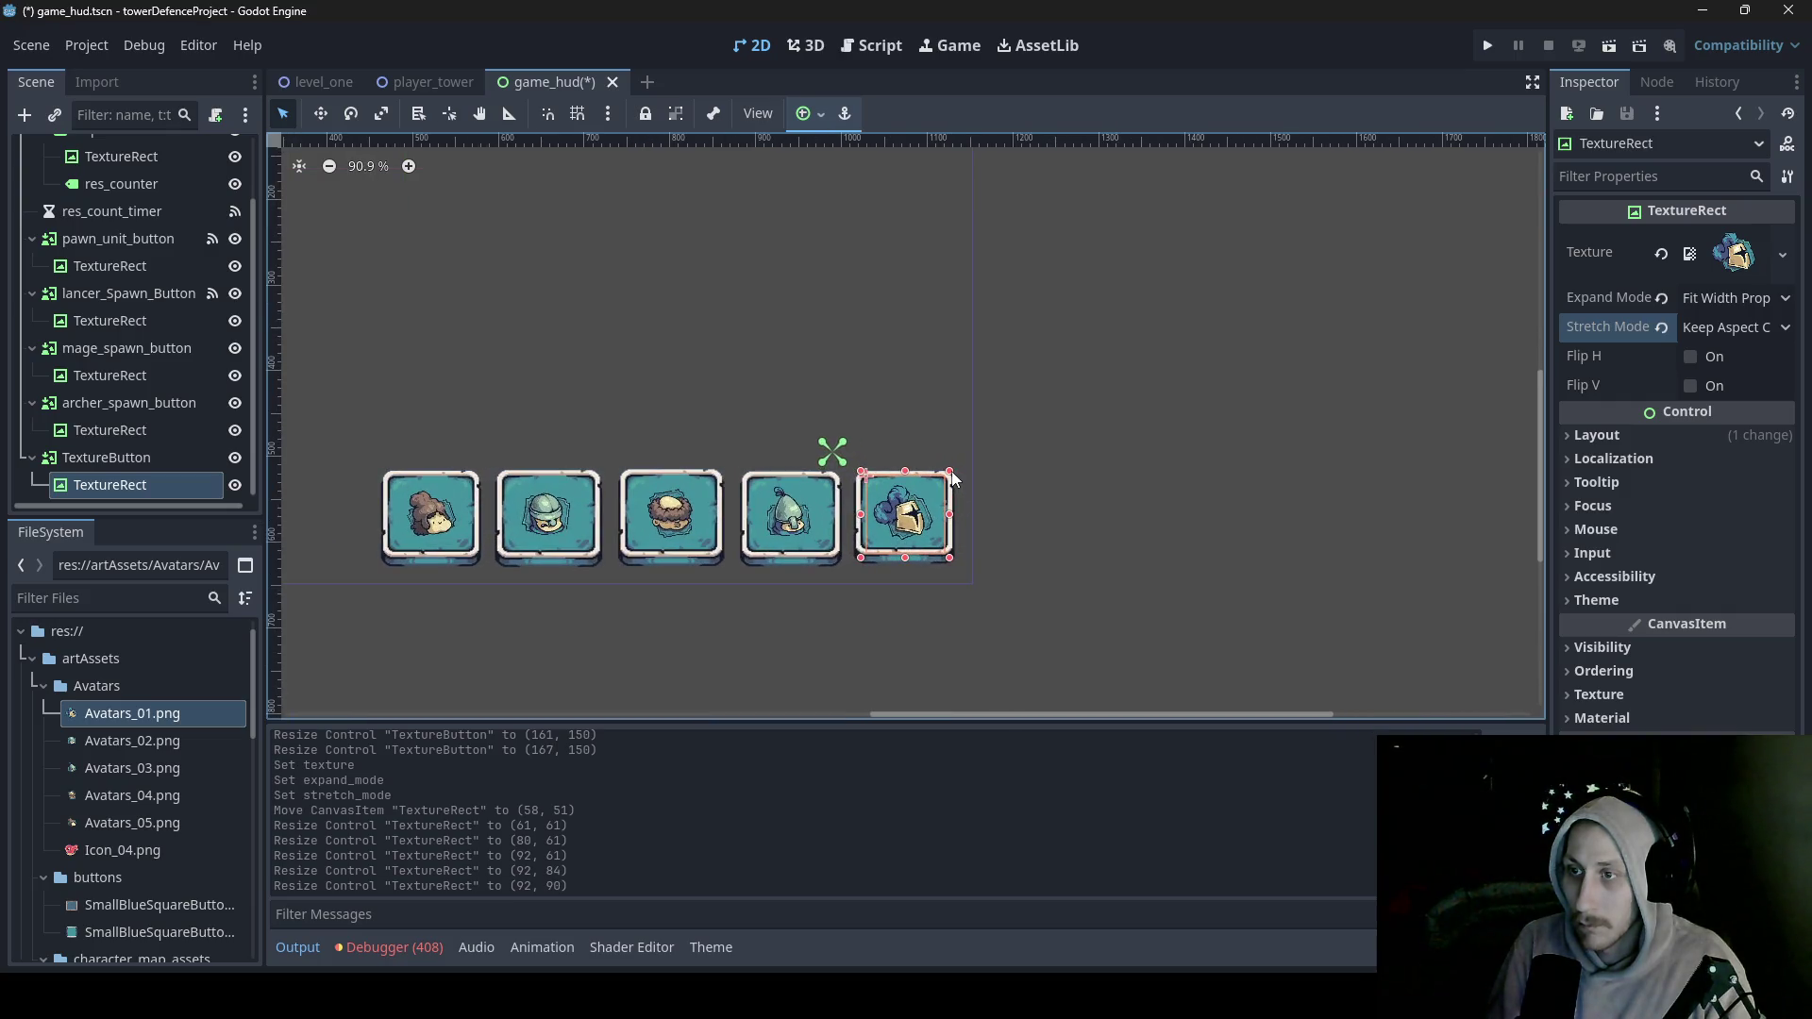
{"action": "key", "text": "ctrl+s"}
{"action": "key", "text": "ctrl+Tab"}
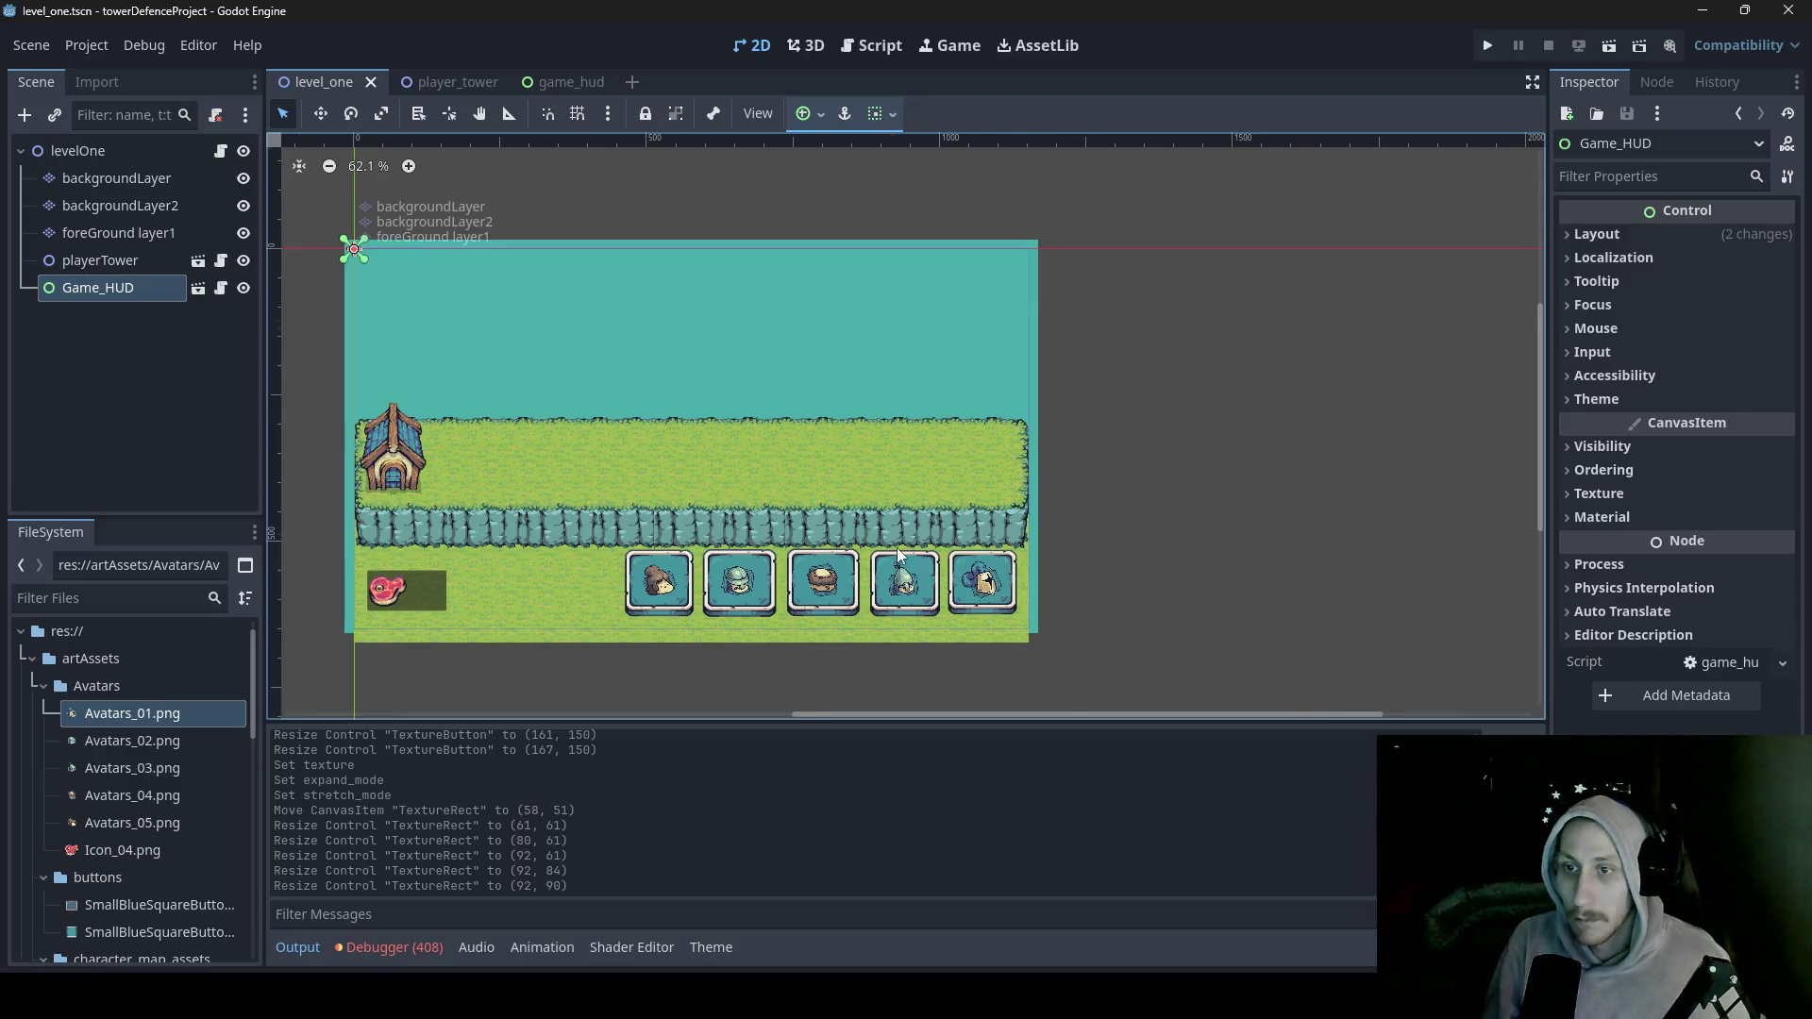
{"action": "scroll", "coordinate": [803, 509], "scroll_direction": "down", "scroll_amount": 2}
{"action": "scroll", "coordinate": [746, 566], "scroll_direction": "up", "scroll_amount": 1}
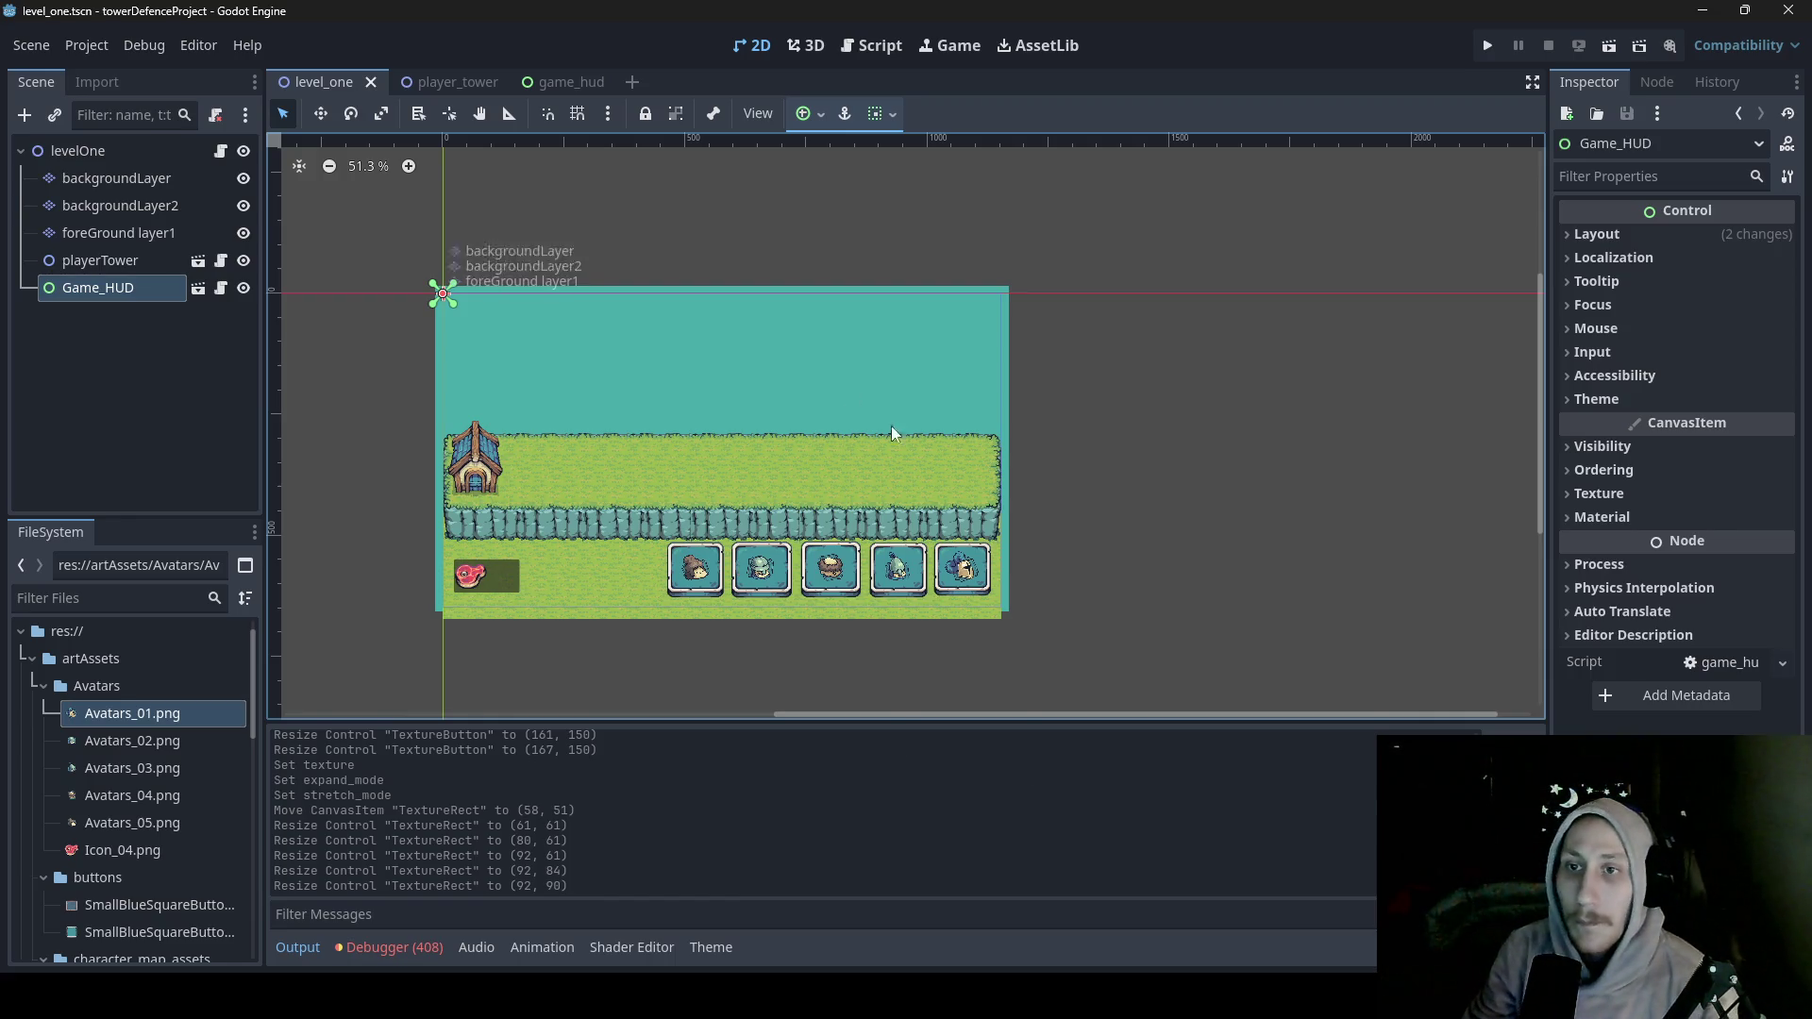
{"action": "scroll", "coordinate": [773, 412], "scroll_direction": "up", "scroll_amount": 2}
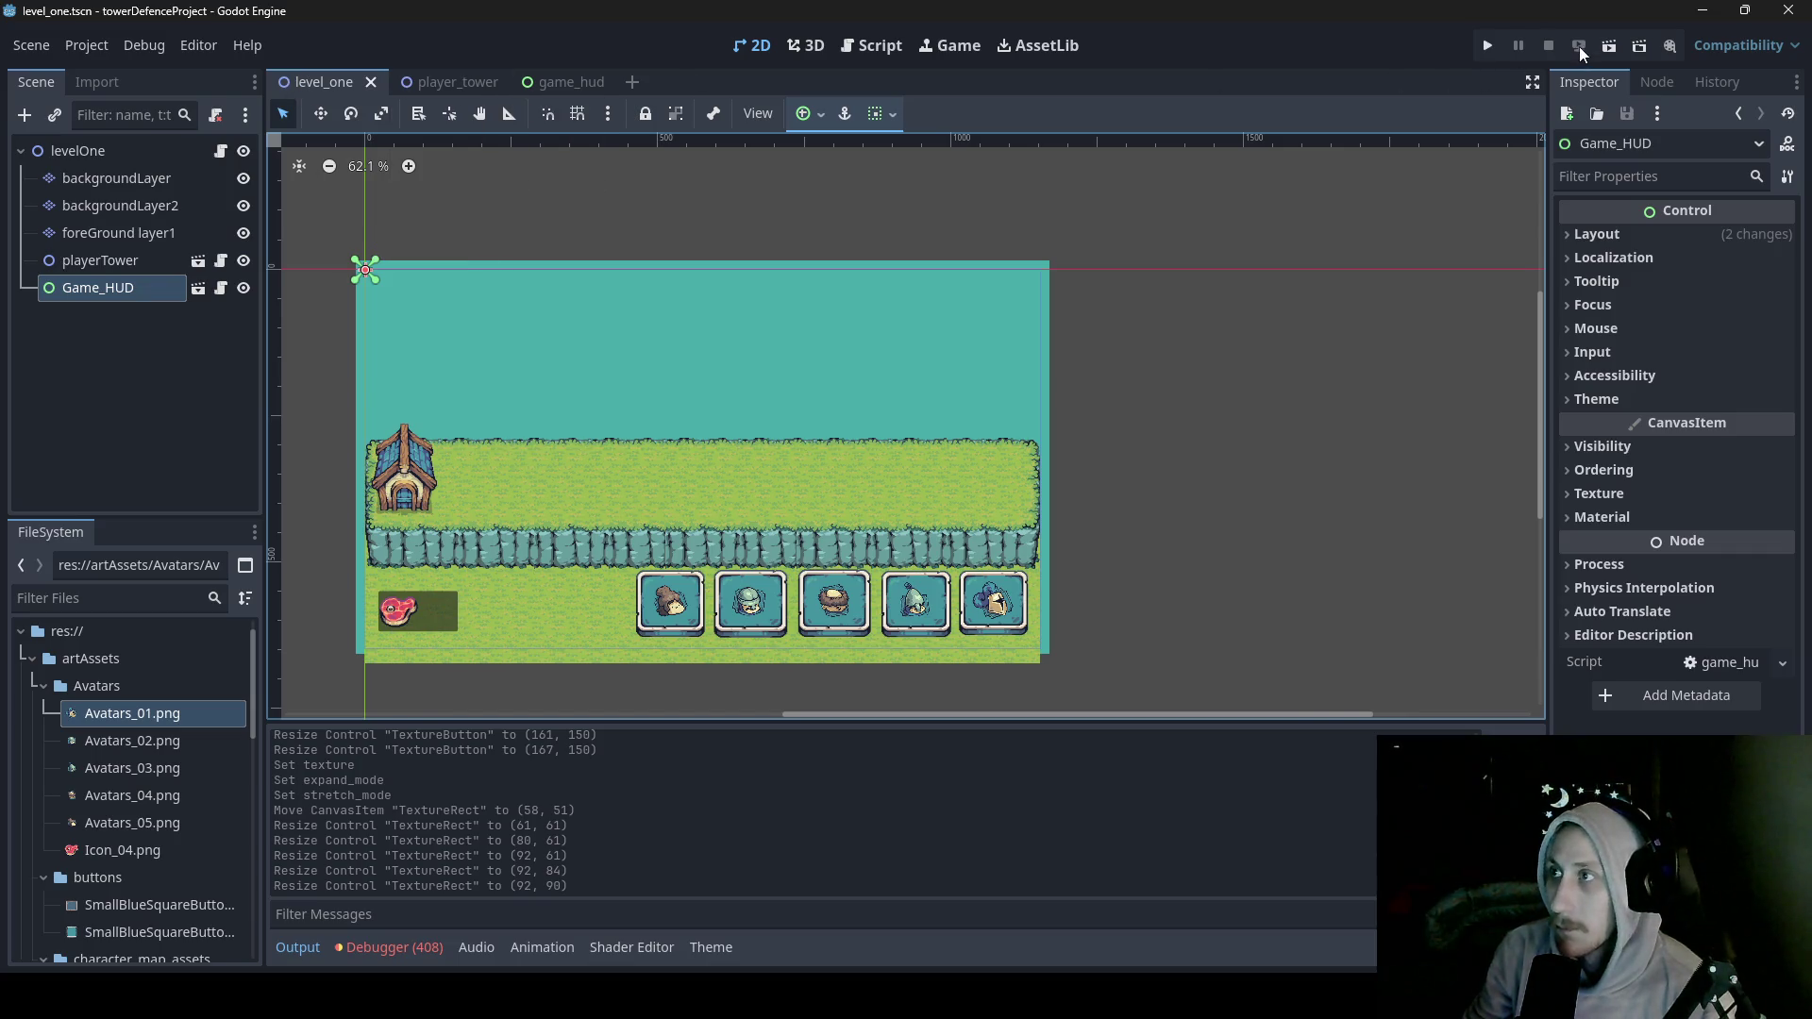
{"action": "left_click", "coordinate": [1610, 46]}
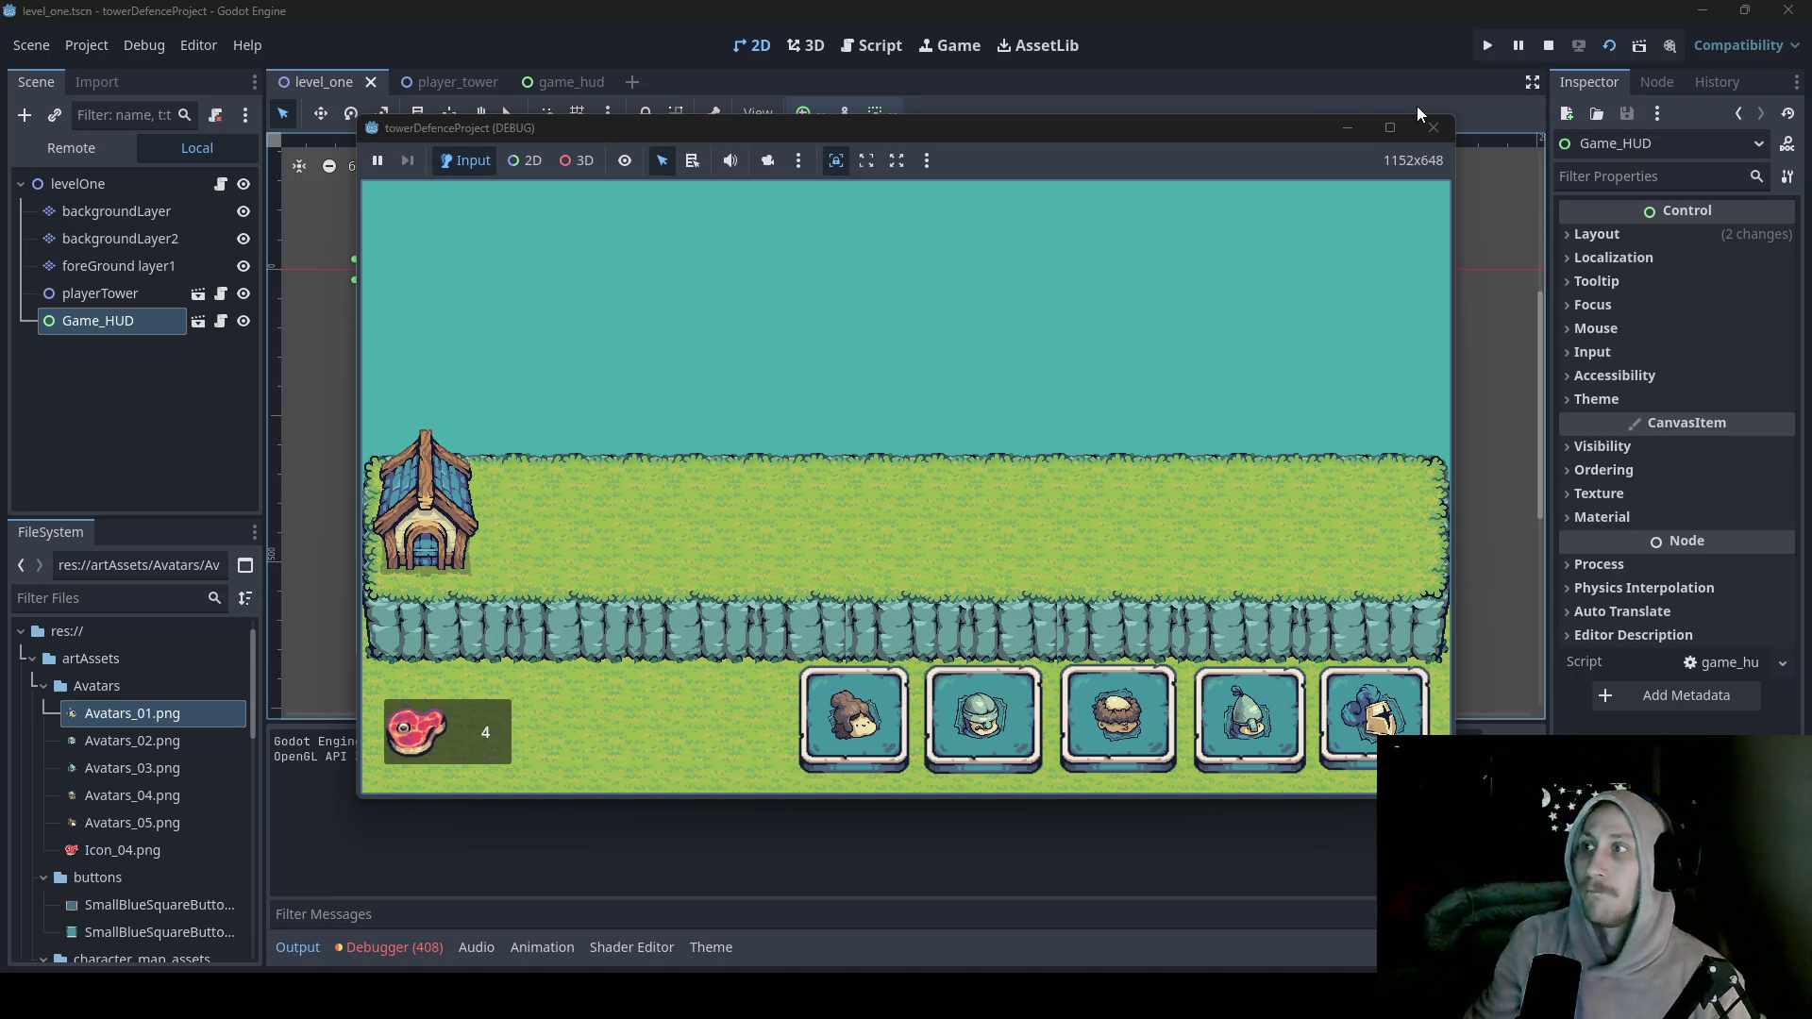
- Stop the level_one test run after checking the five avatar spawn buttons in the game
{"action": "left_click", "coordinate": [1430, 135]}
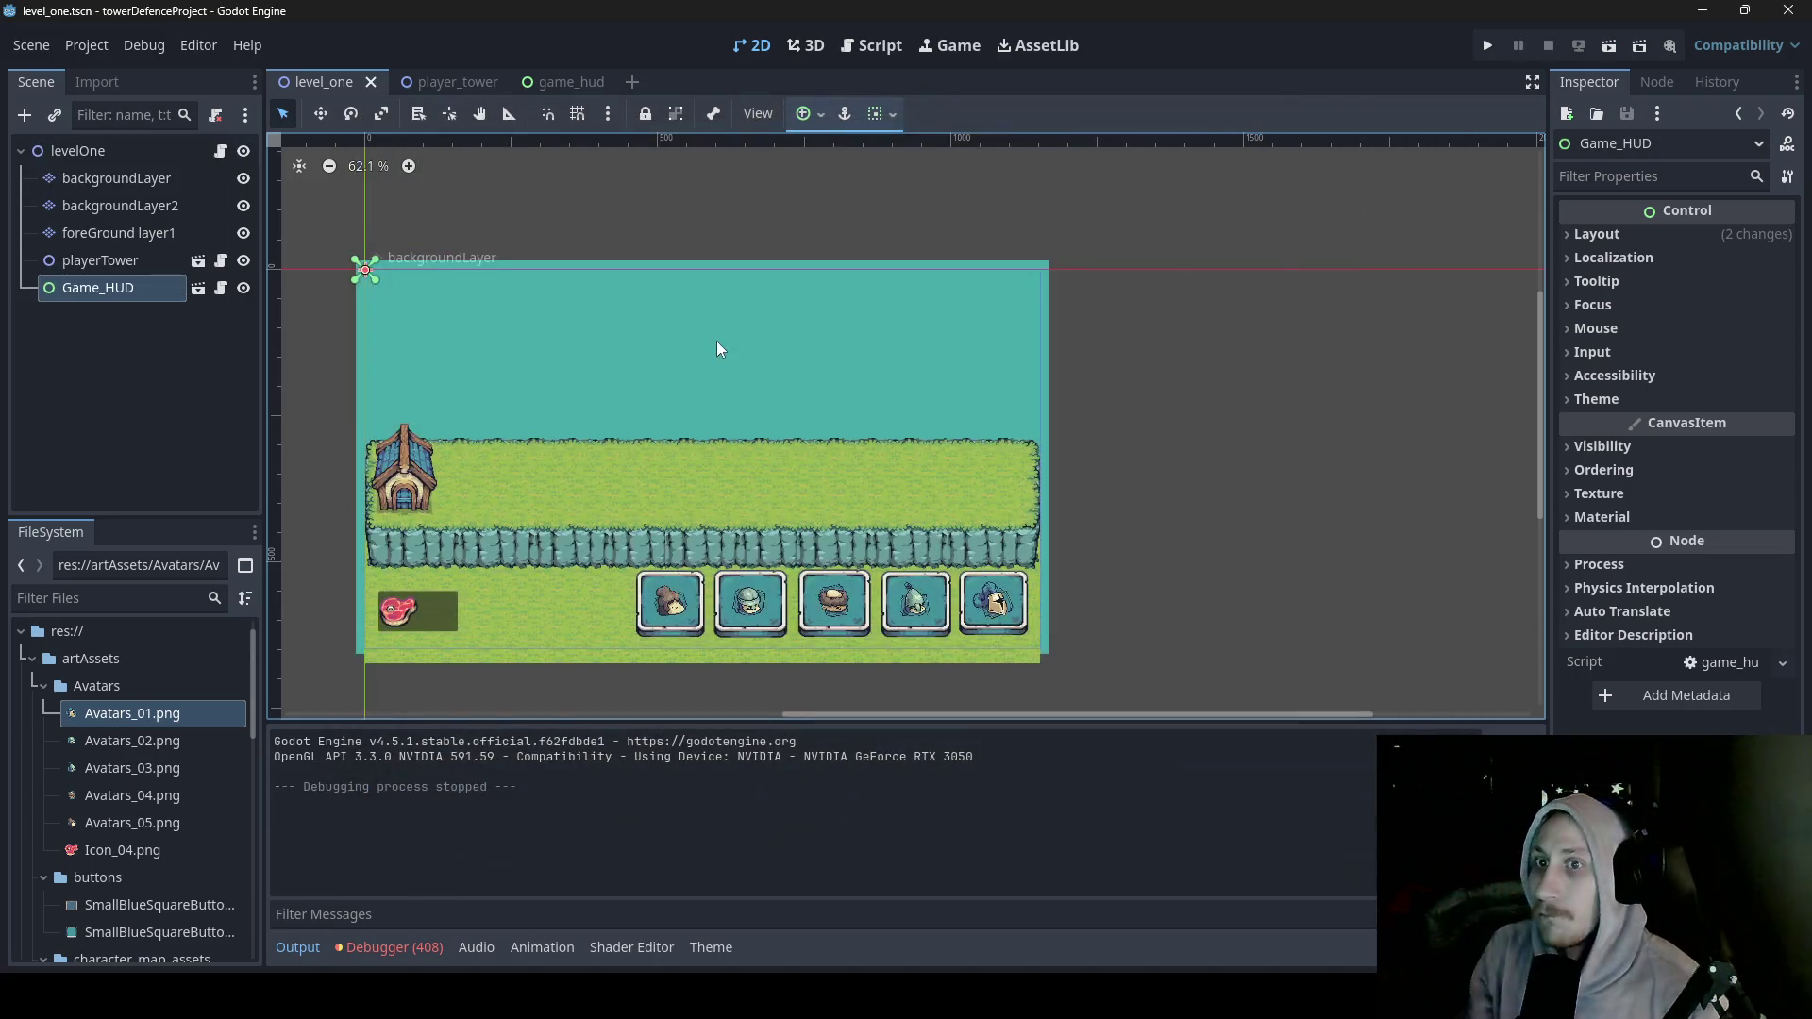
{"action": "scroll", "coordinate": [144, 680], "scroll_direction": "down", "scroll_amount": 5}
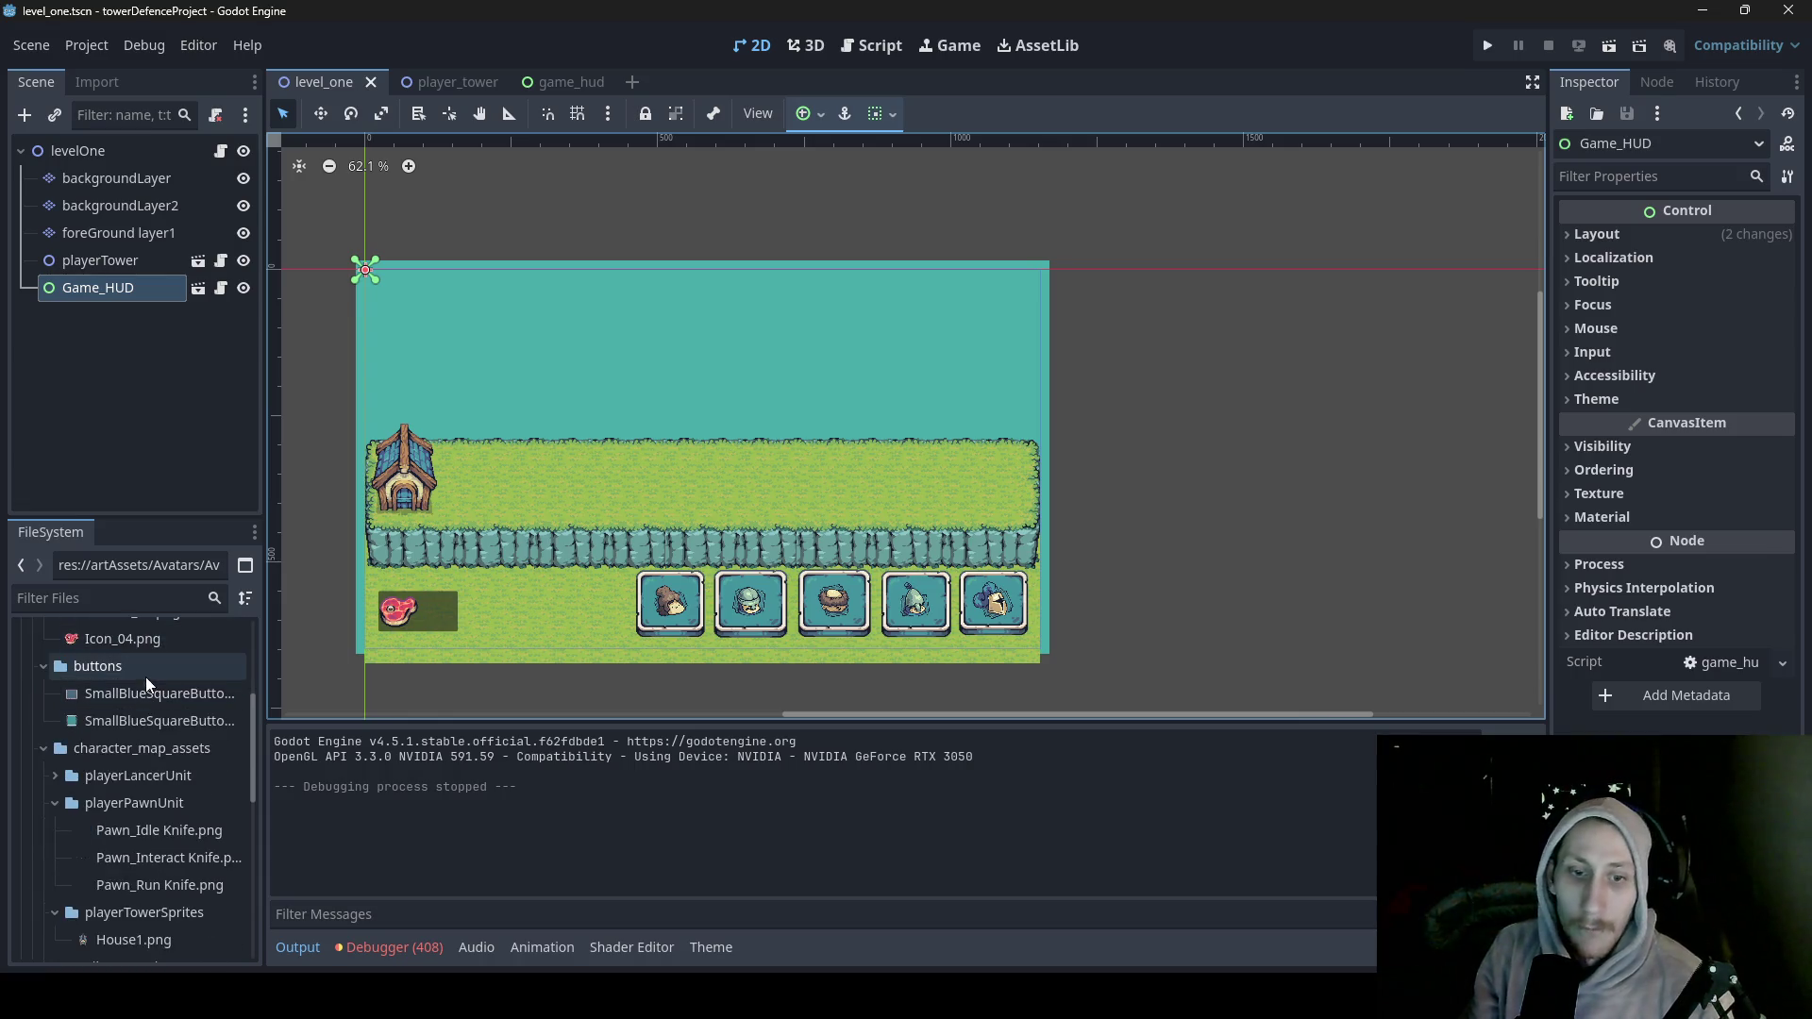
{"action": "scroll", "coordinate": [151, 674], "scroll_direction": "down", "scroll_amount": 1}
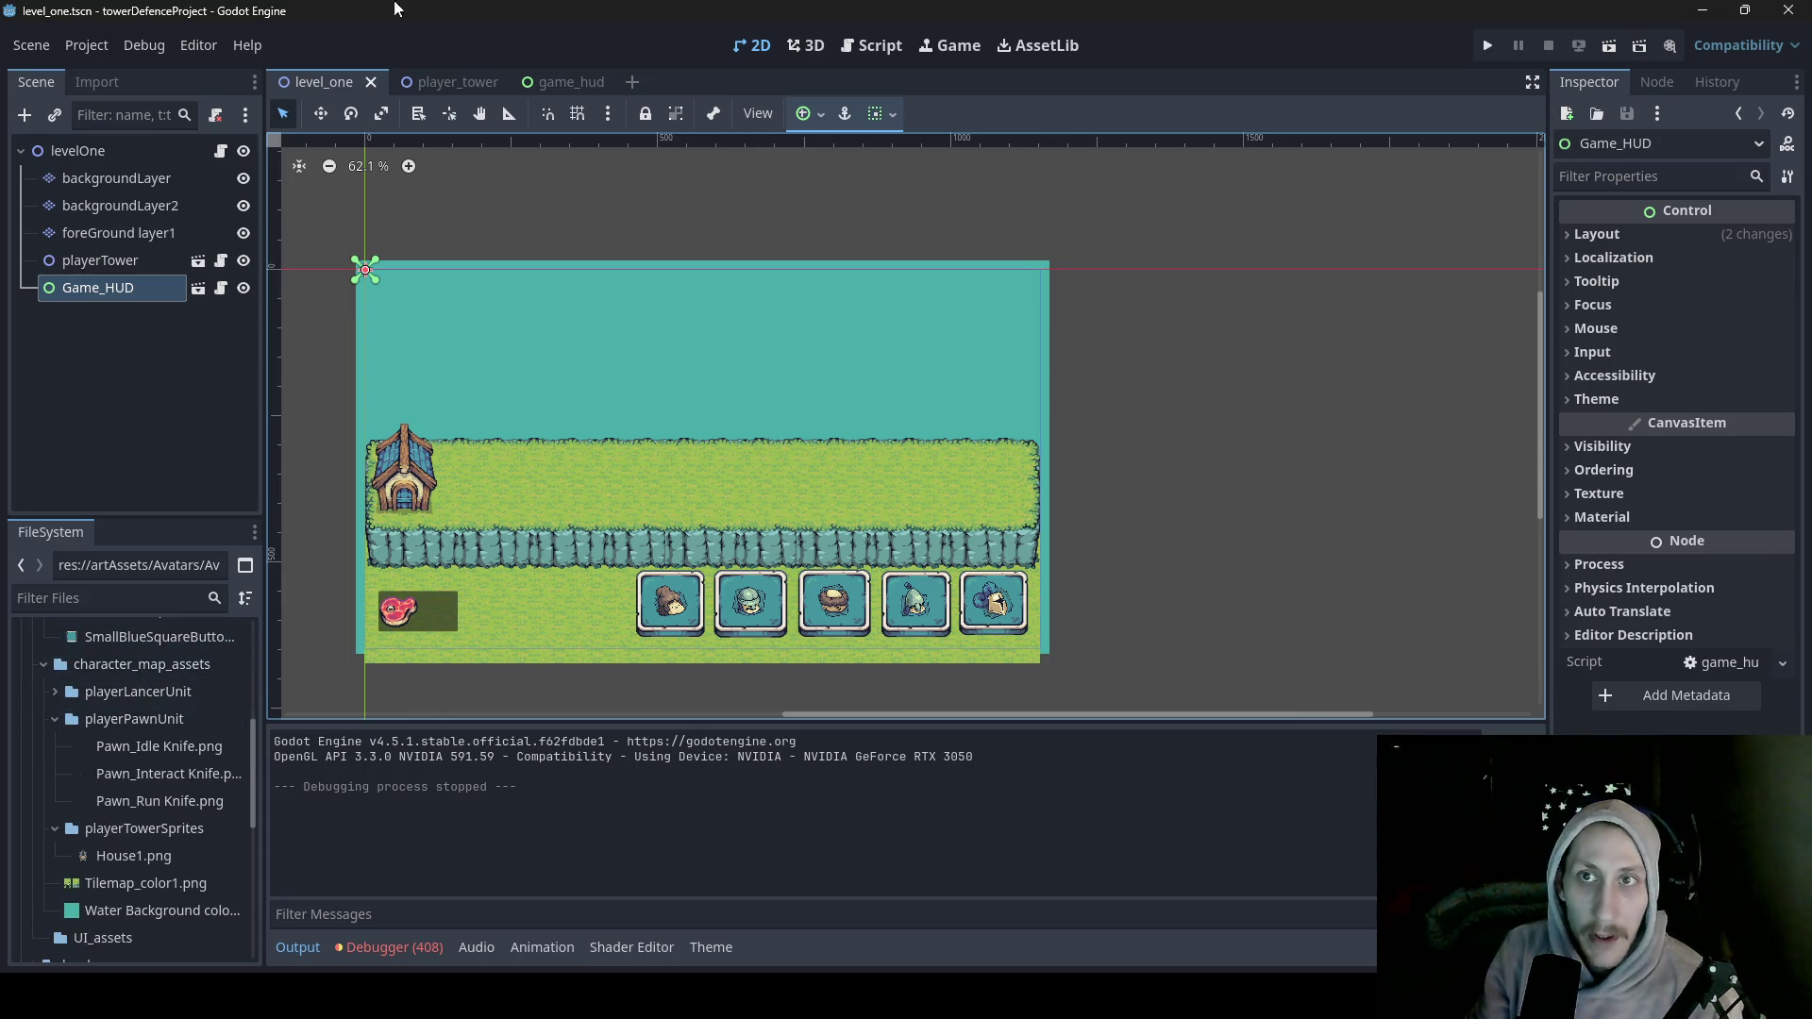
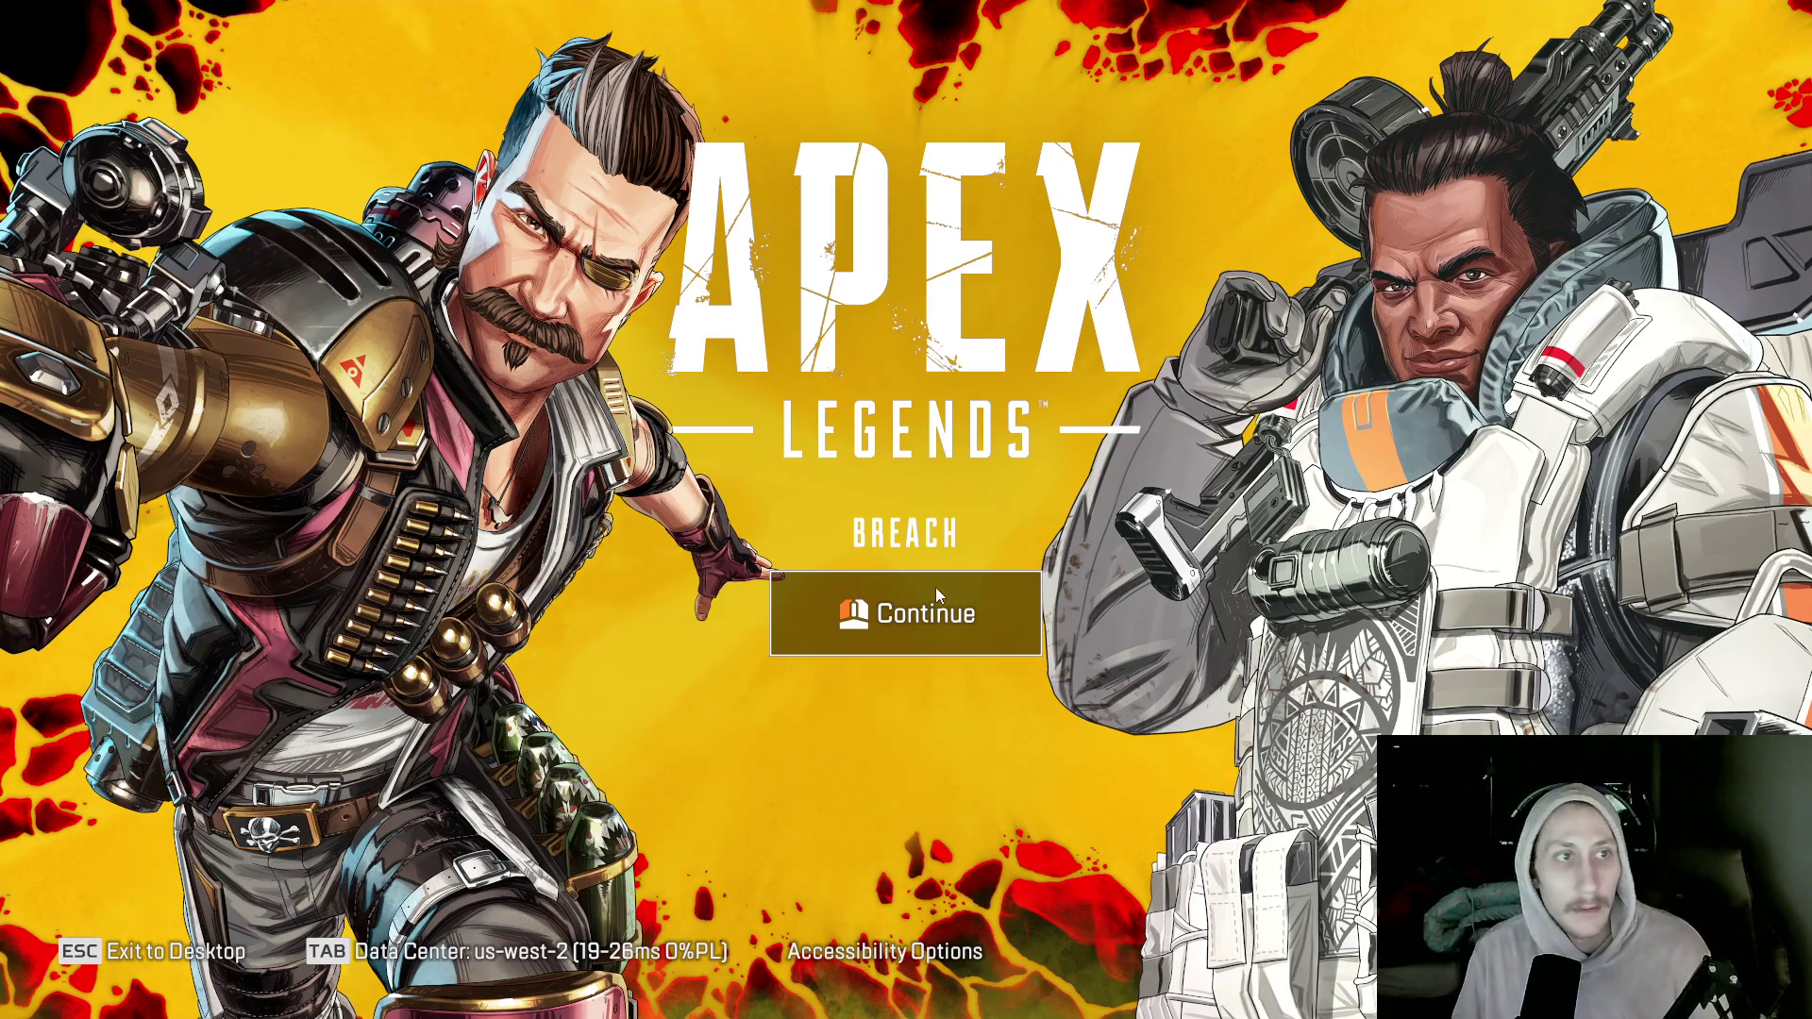
- Get past the title screen and dismiss the News page to land on the Play tab
{"action": "left_click", "coordinate": [835, 604]}
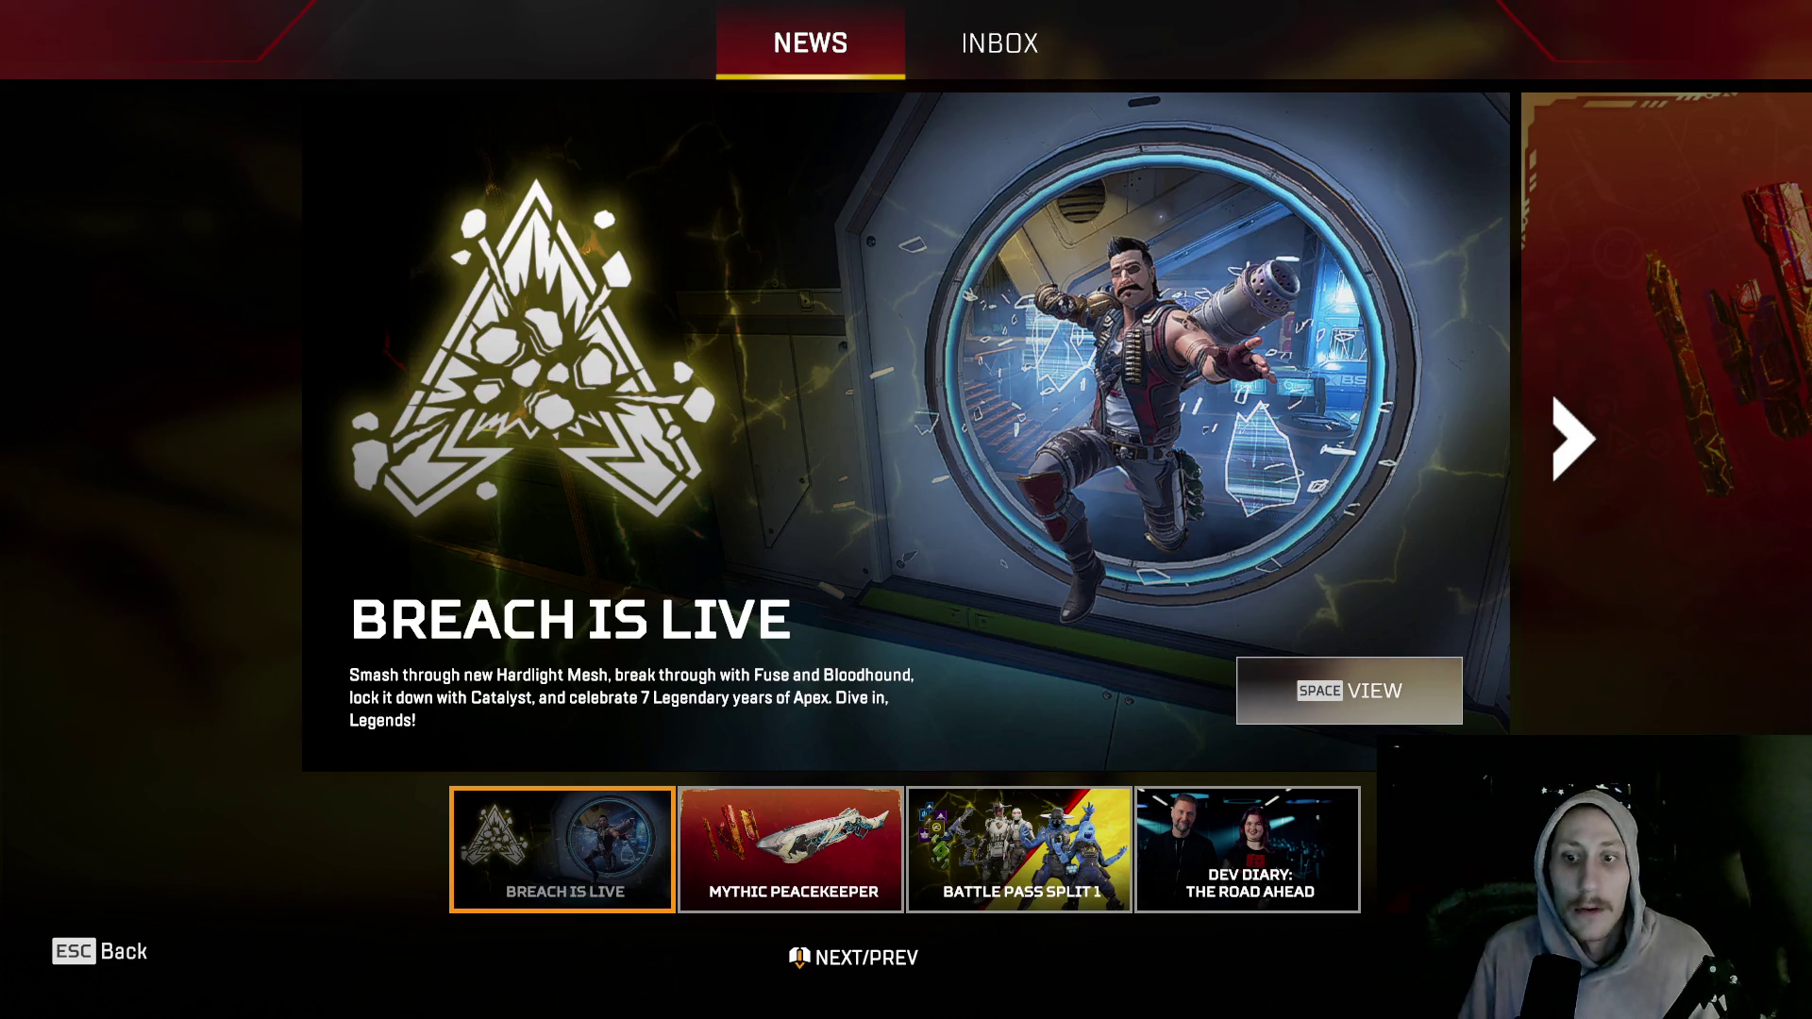
{"action": "key", "text": "Escape"}
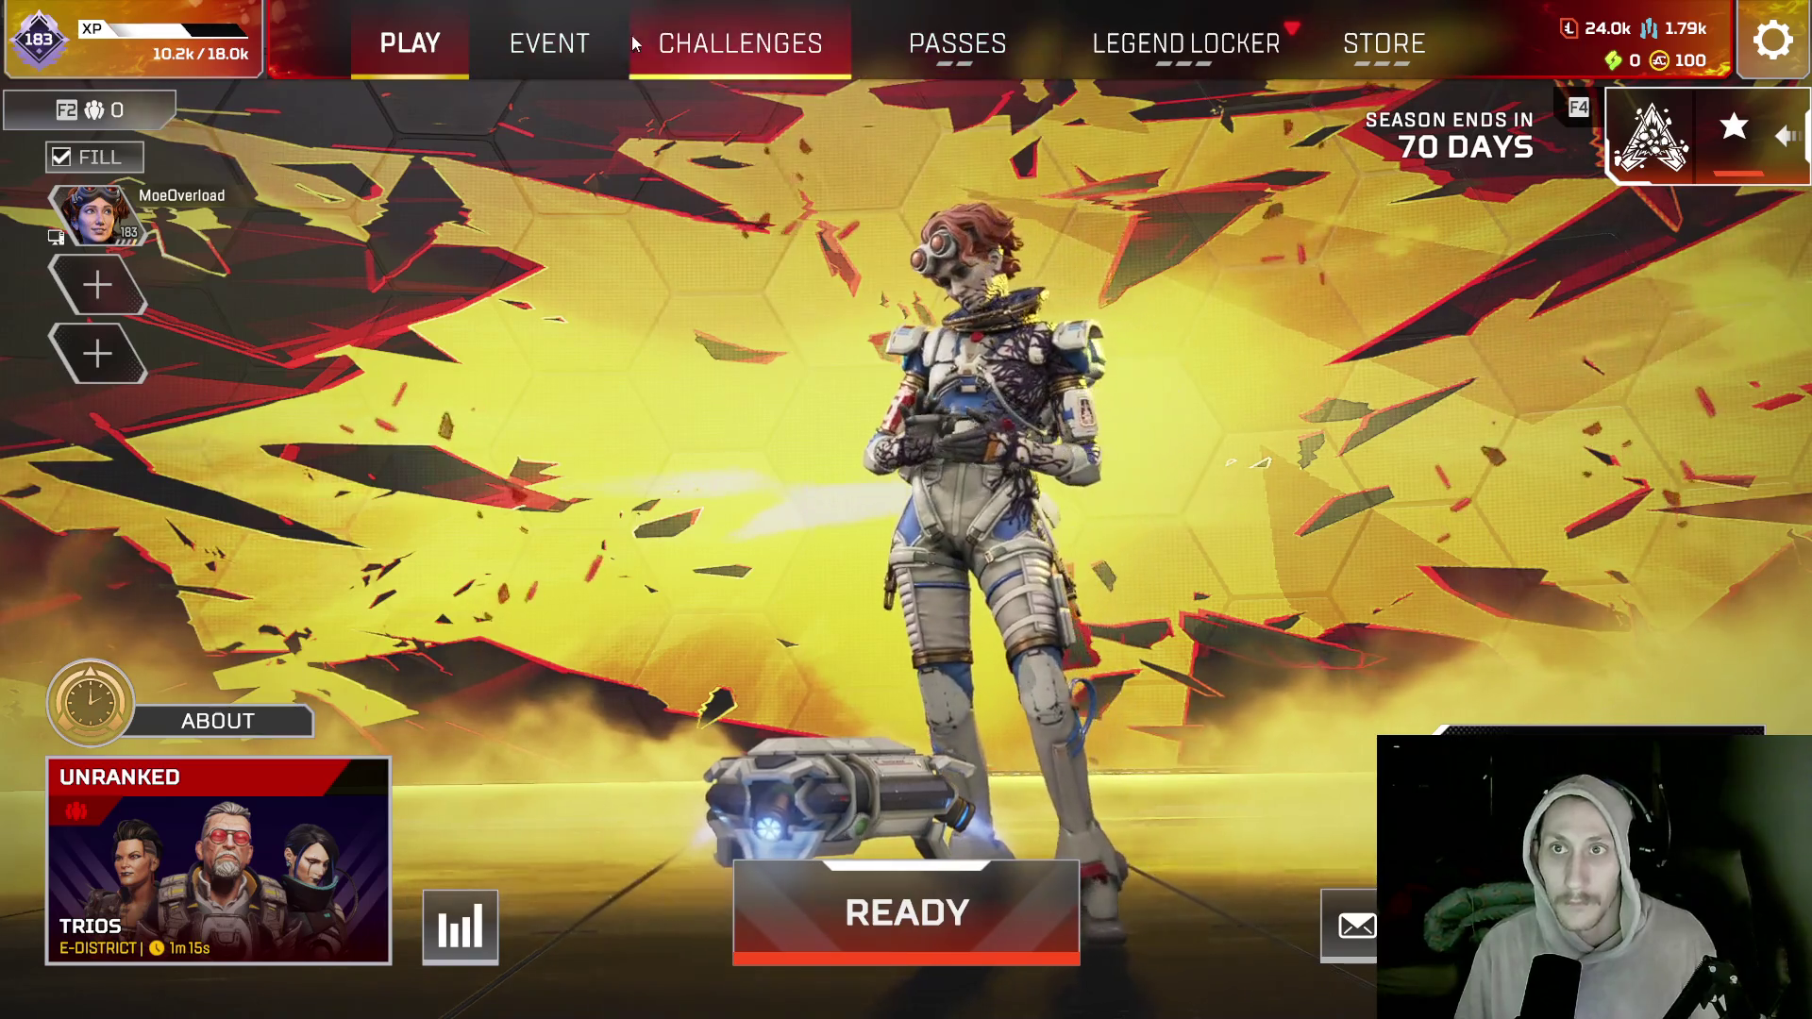
- Ready up for unranked Trios on E-District and wait for legend select
{"action": "left_click", "coordinate": [875, 879]}
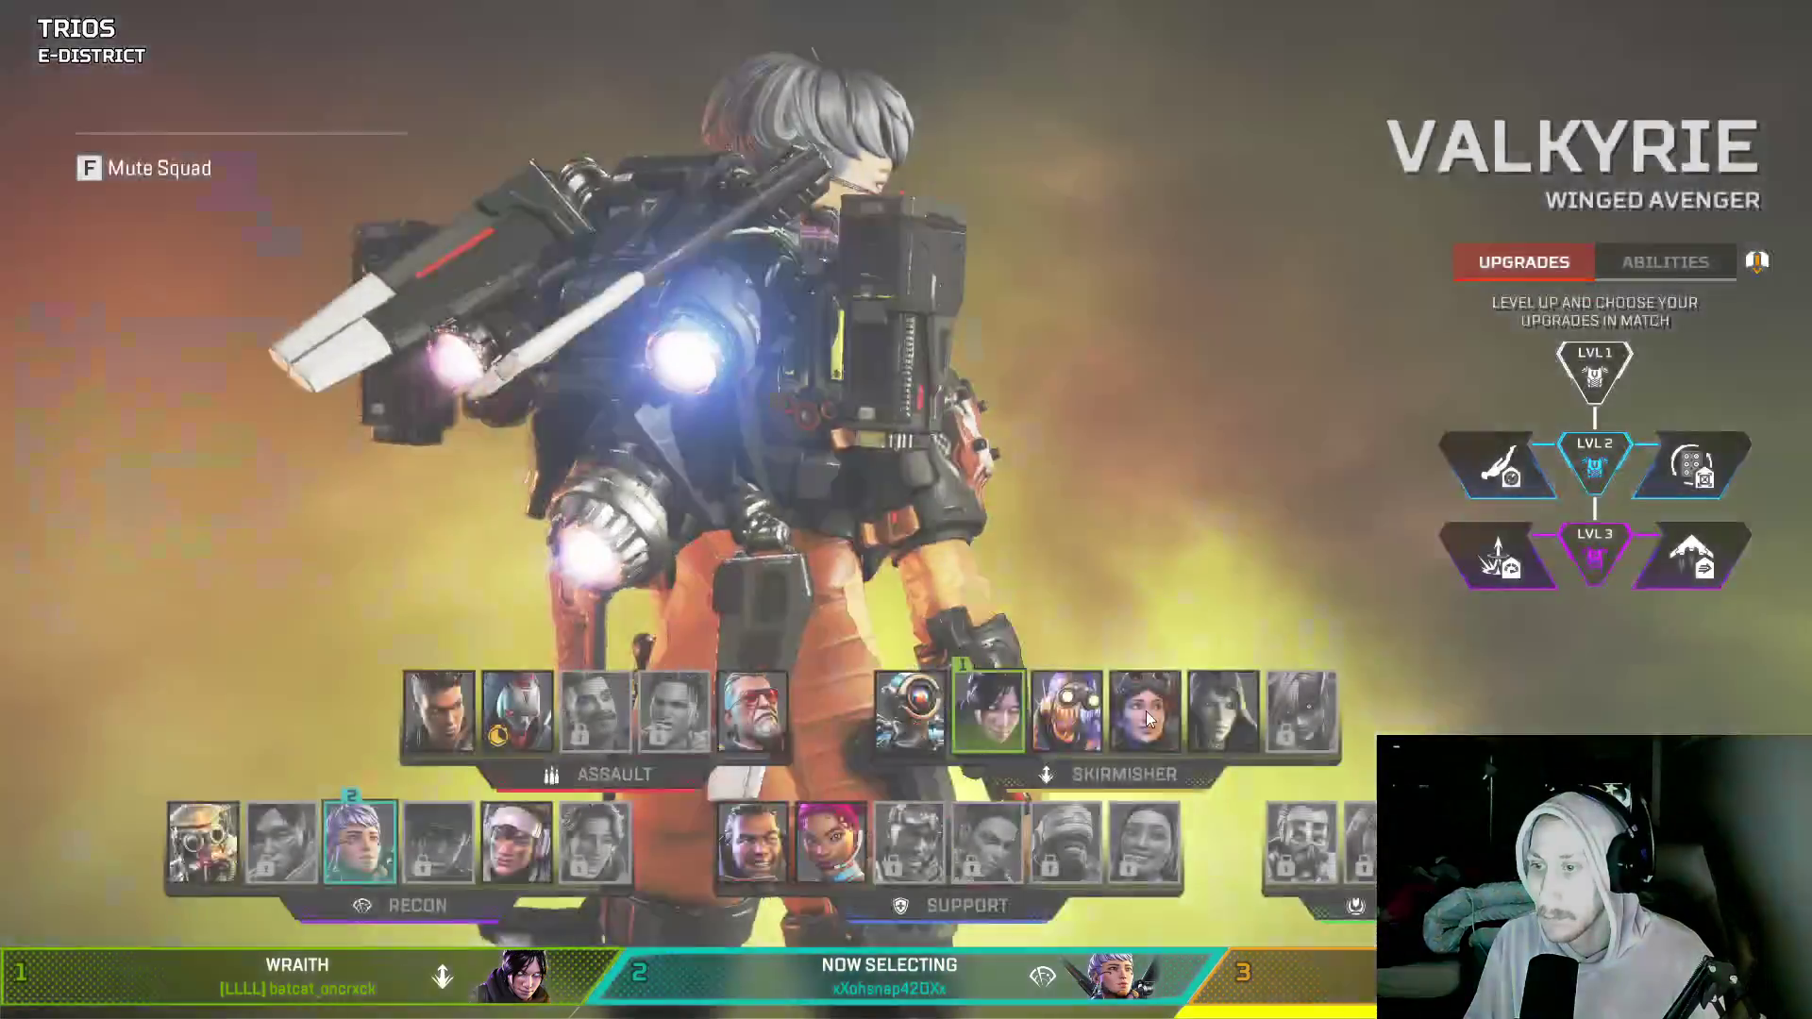
- Lock in Horizon from the Skirmisher row of the legend select
{"action": "left_click", "coordinate": [1146, 713]}
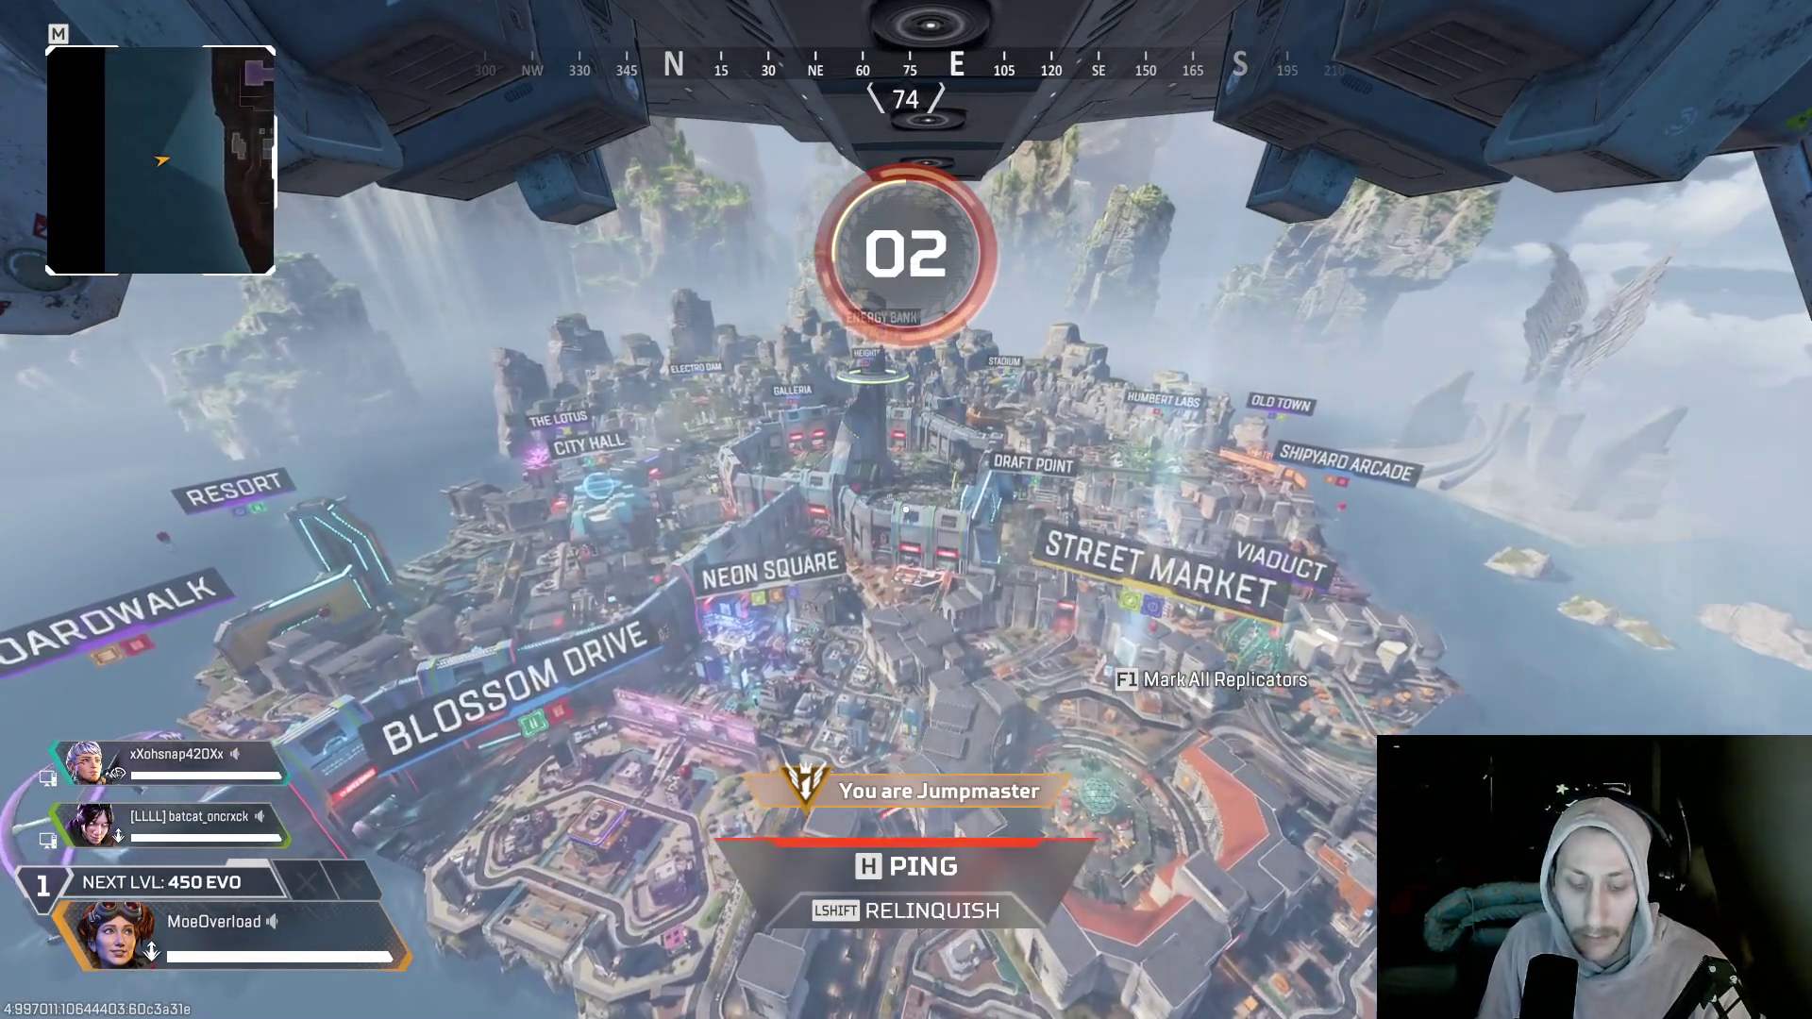
- Relinquish jumpmaster, briefly open and close the emote wheel, and follow the dive to Boardwalk
{"action": "key", "text": "shift"}
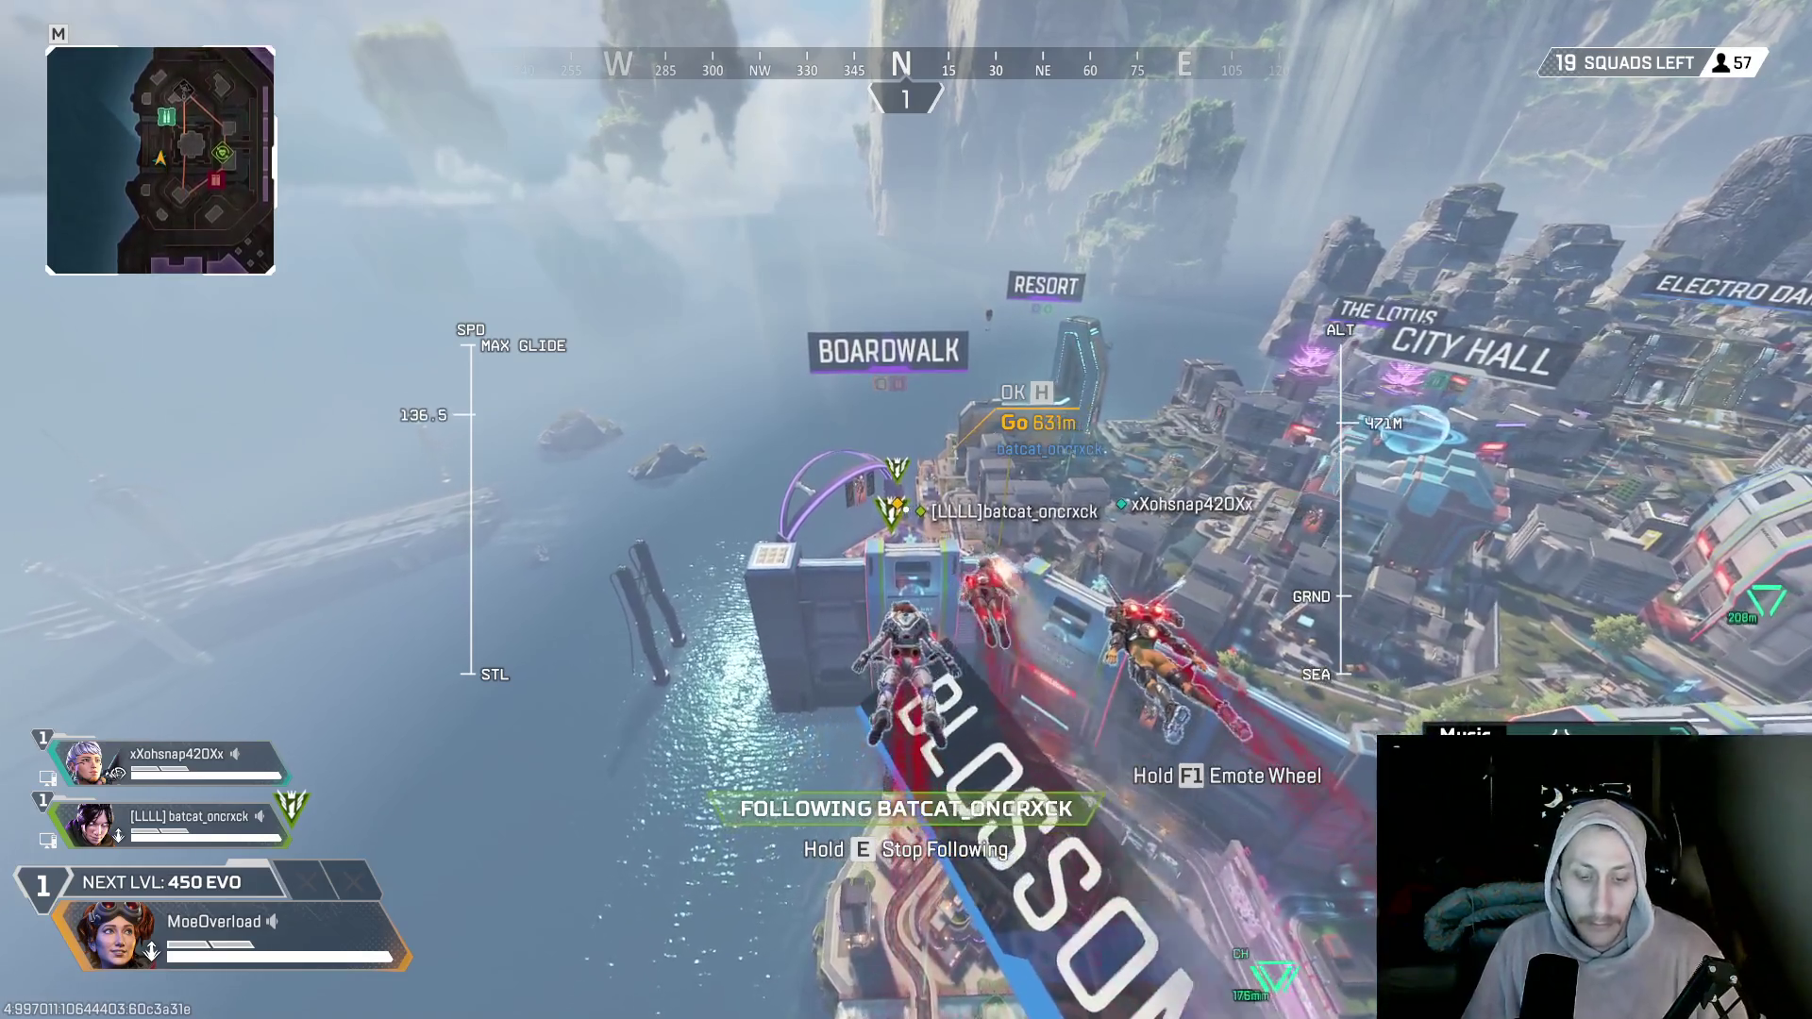
{"action": "key", "text": "F1"}
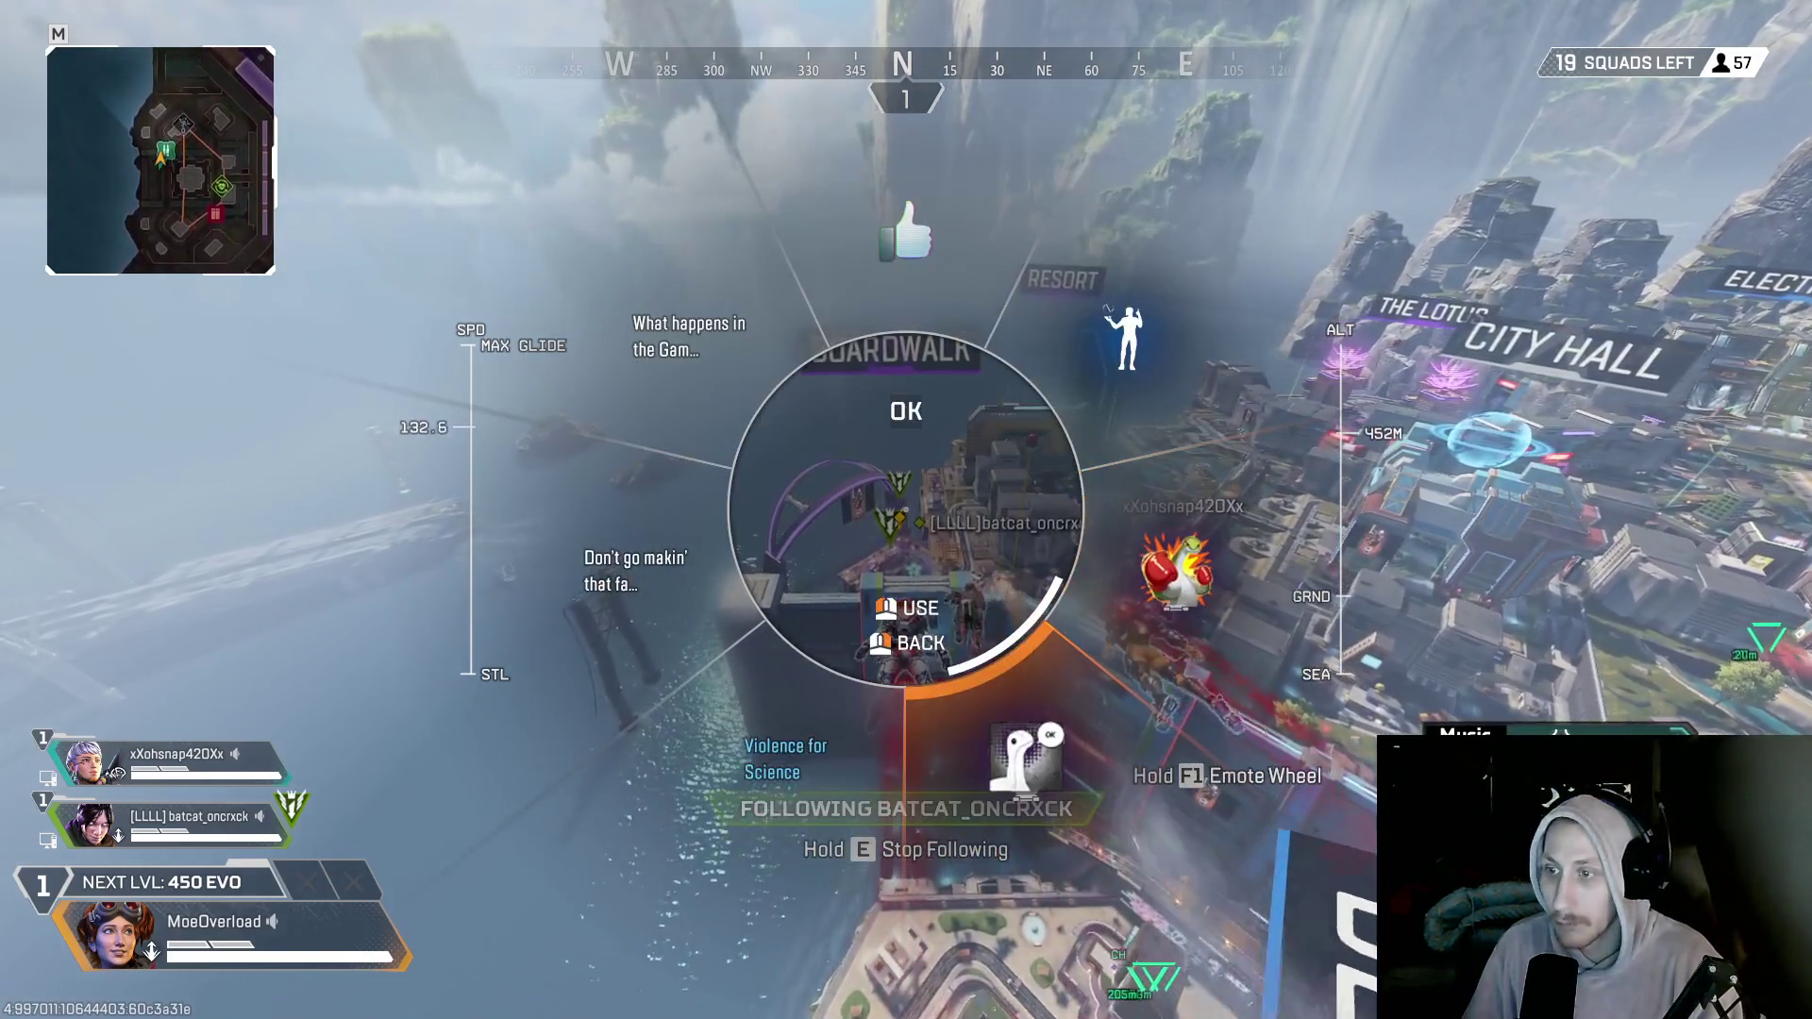
{"action": "key", "text": "Escape"}
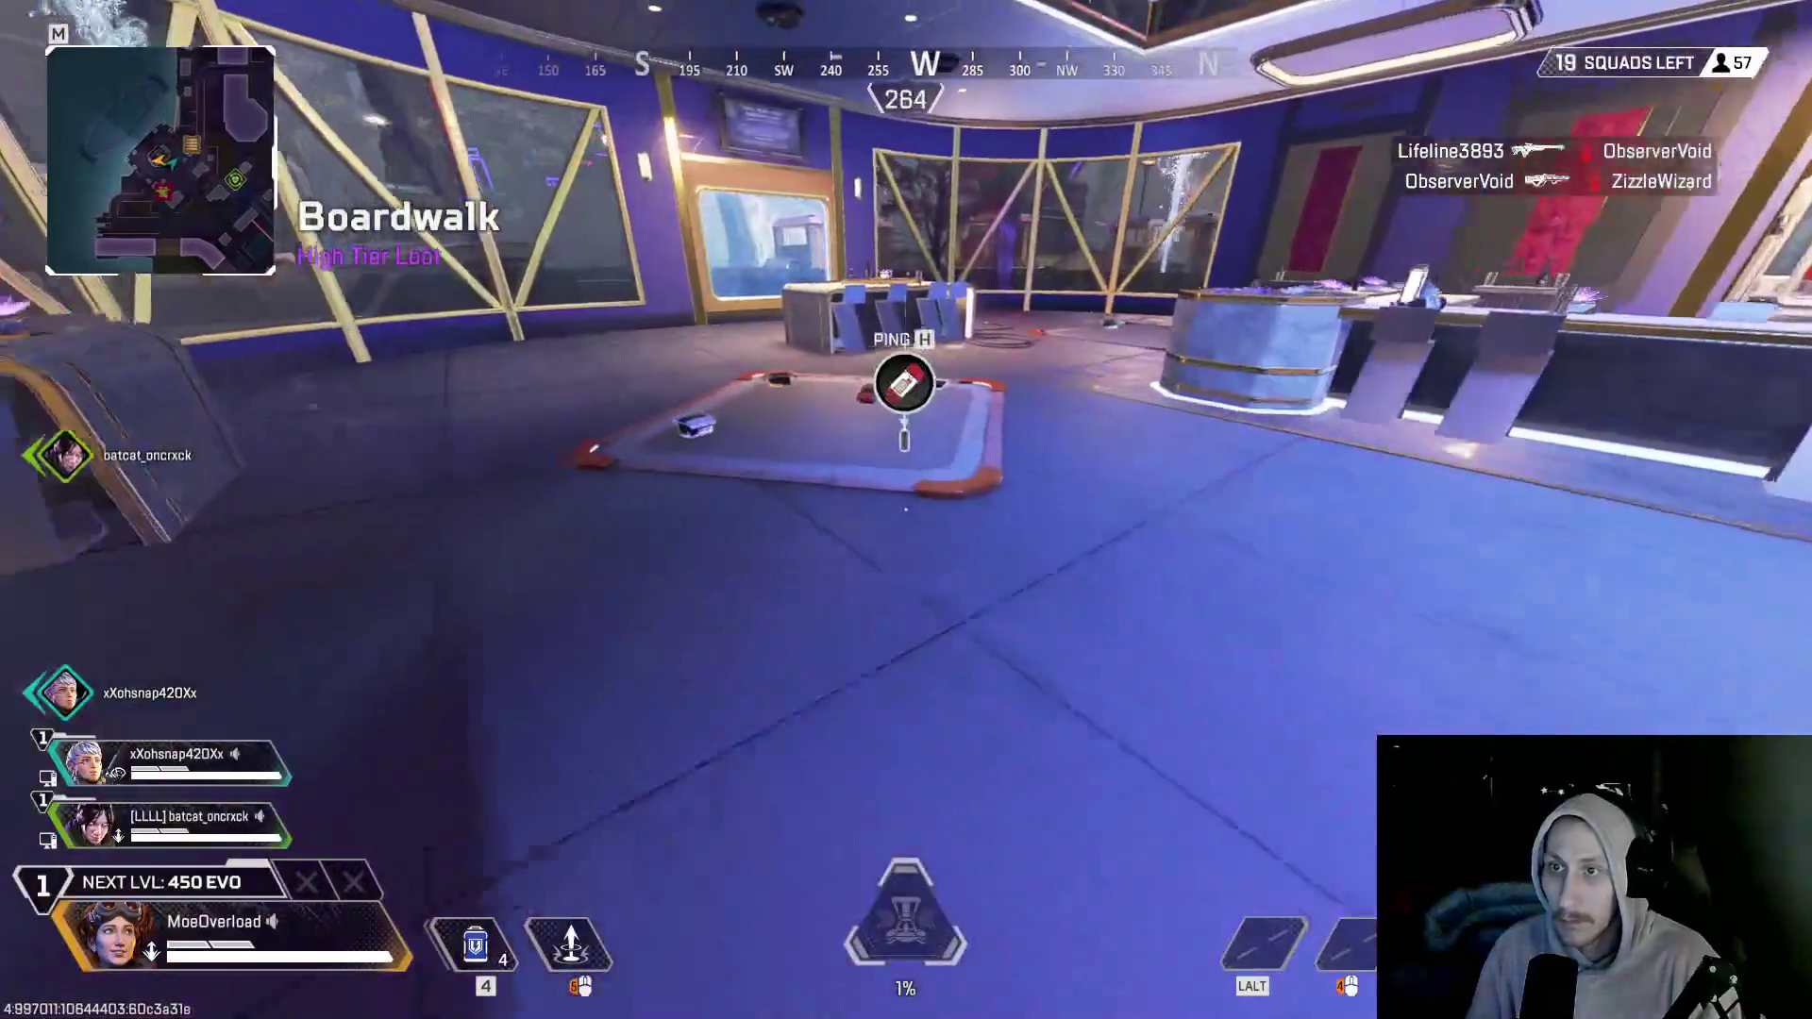
- Grab a Thermite Grenade, then swap the held rifle for the crate's R-301 Carbine
{"action": "key", "text": "e"}
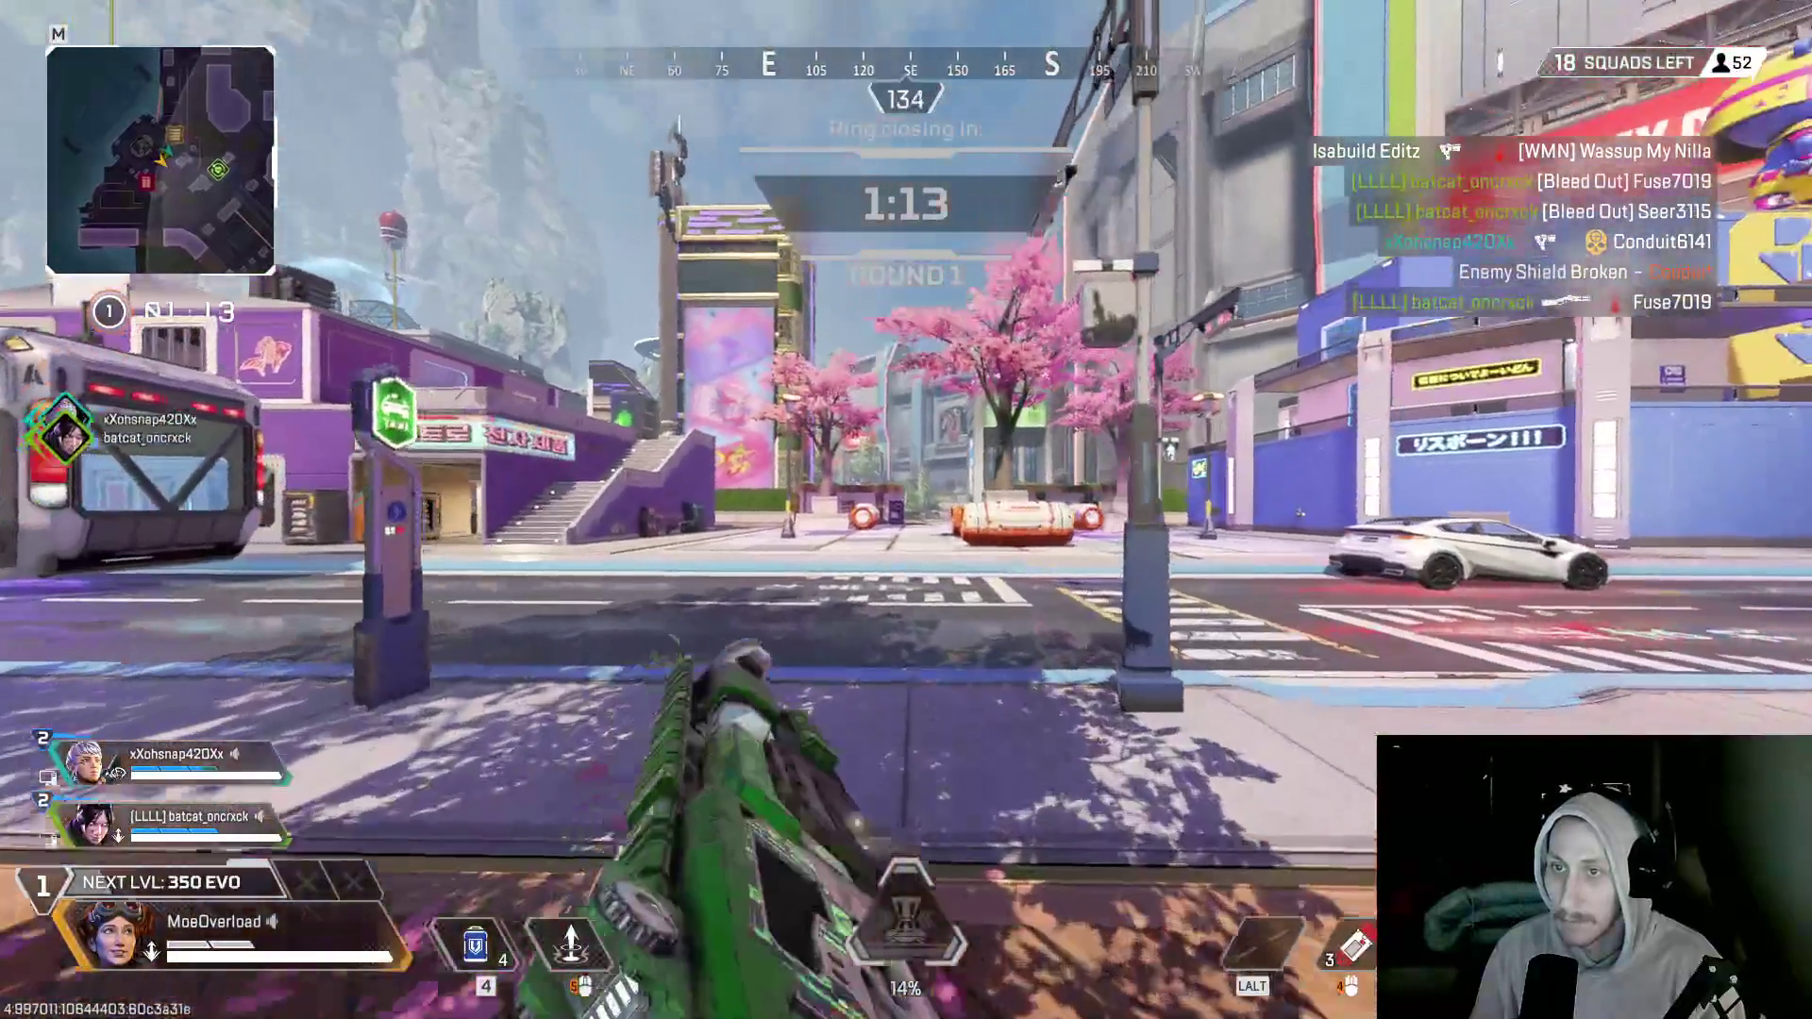
{"action": "key", "text": "w"}
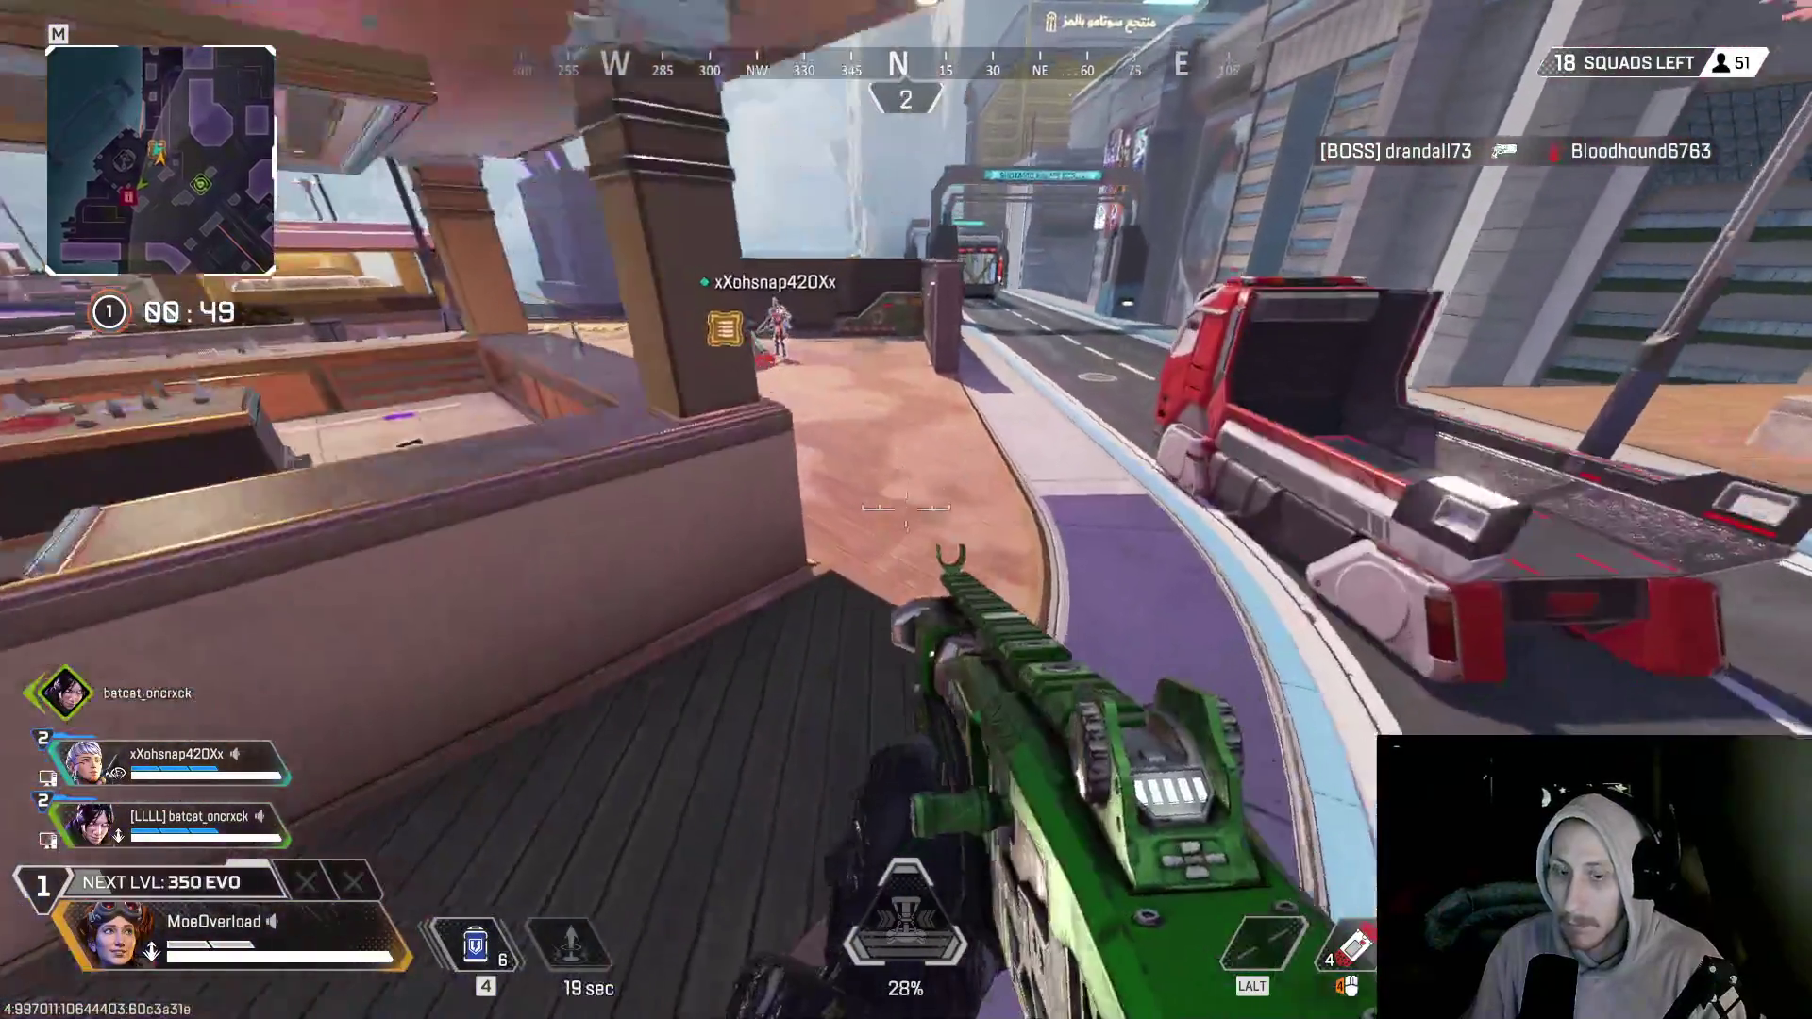
{"action": "key", "text": "w"}
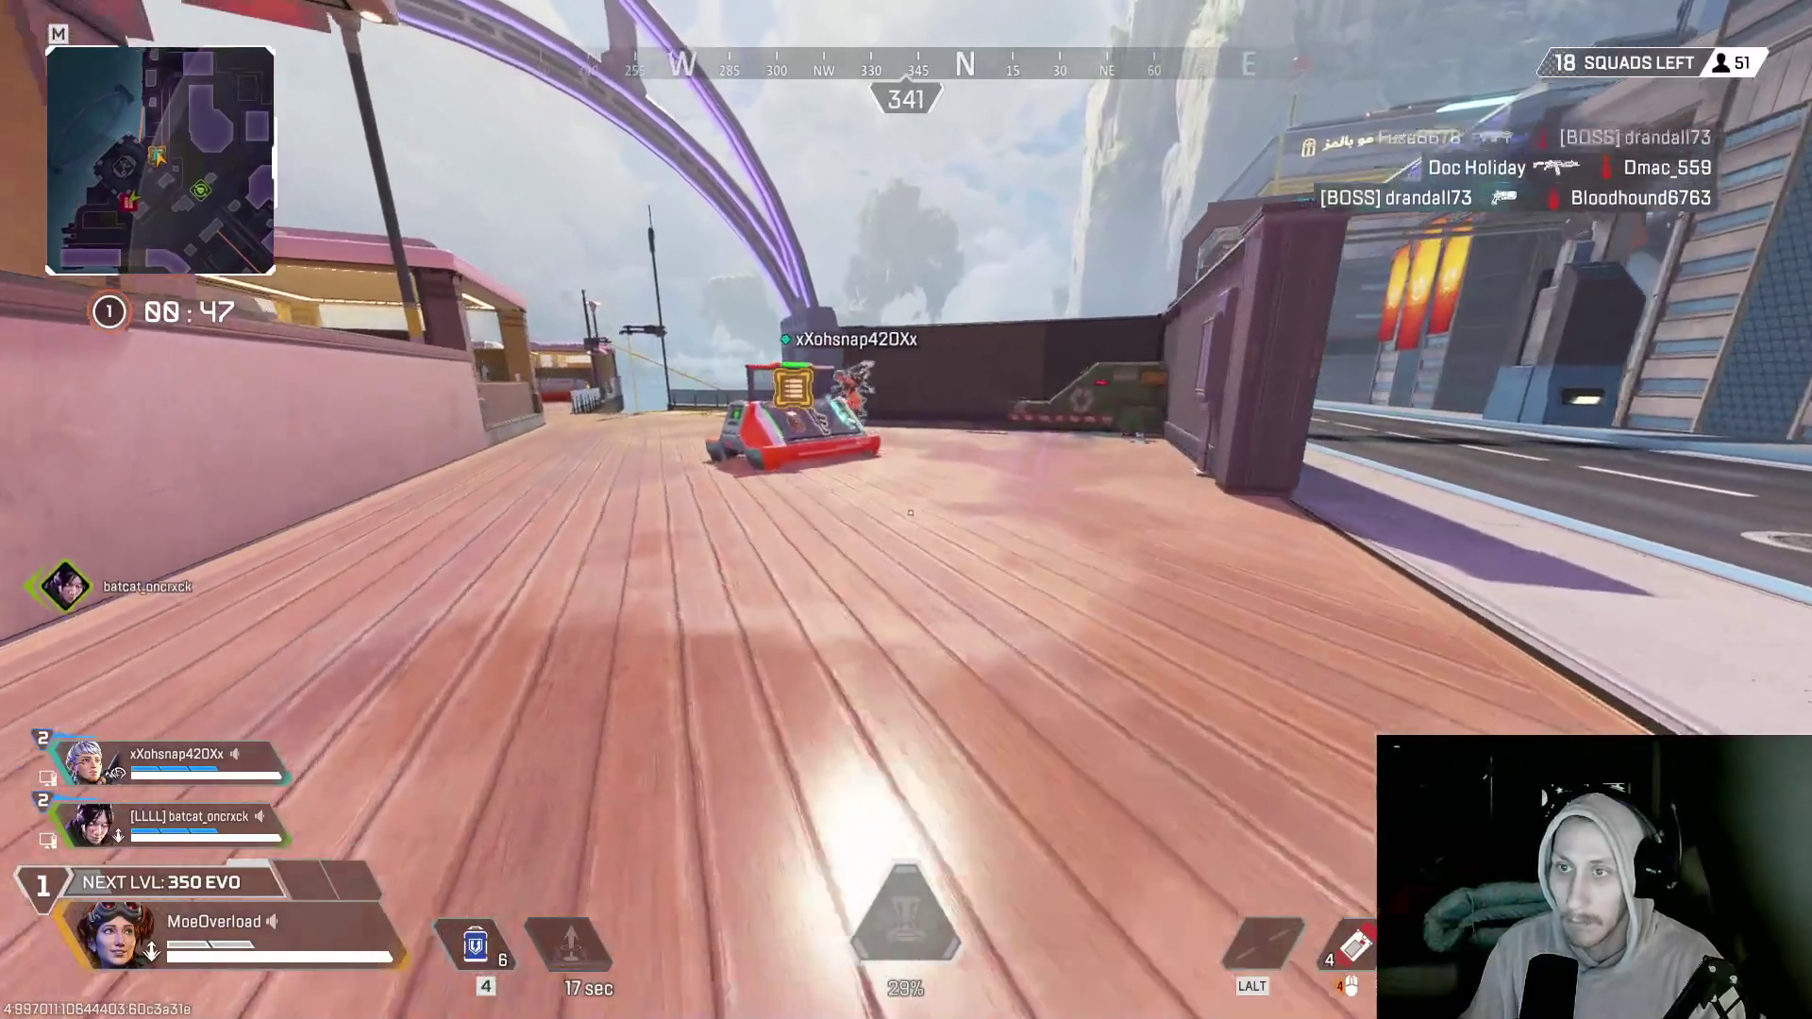
{"action": "key", "text": "w"}
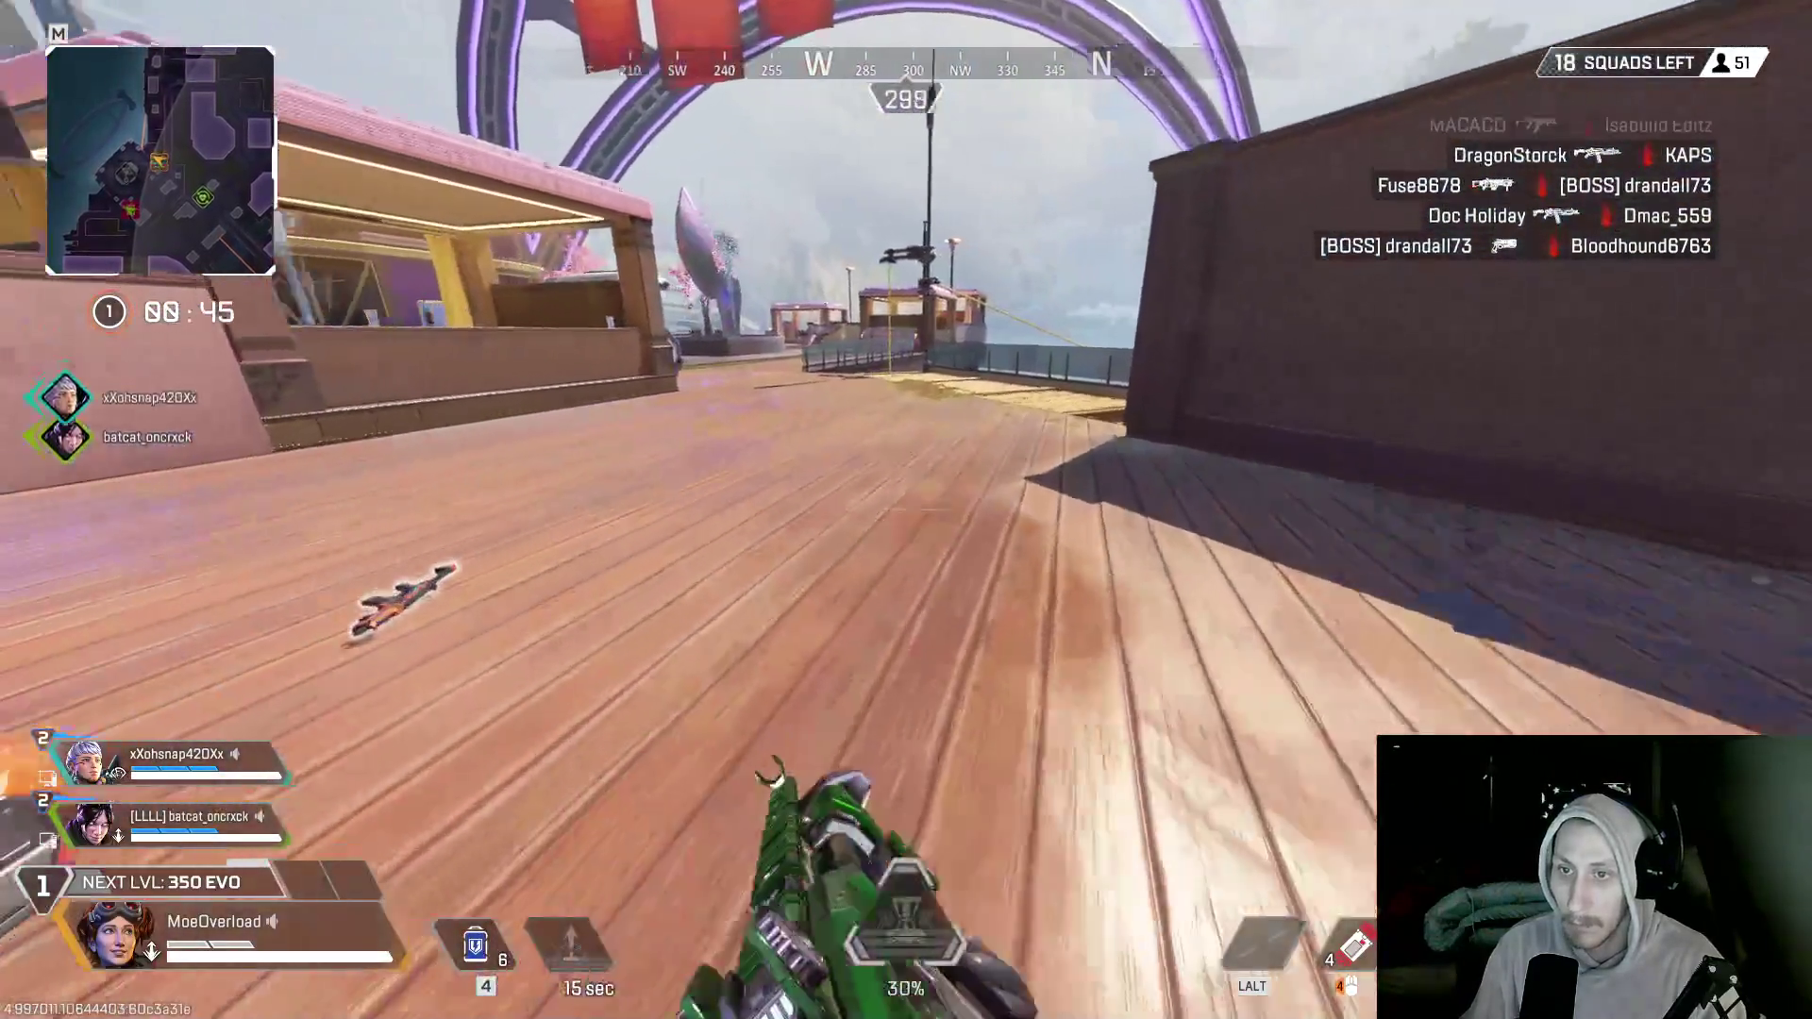
{"action": "key", "text": "w"}
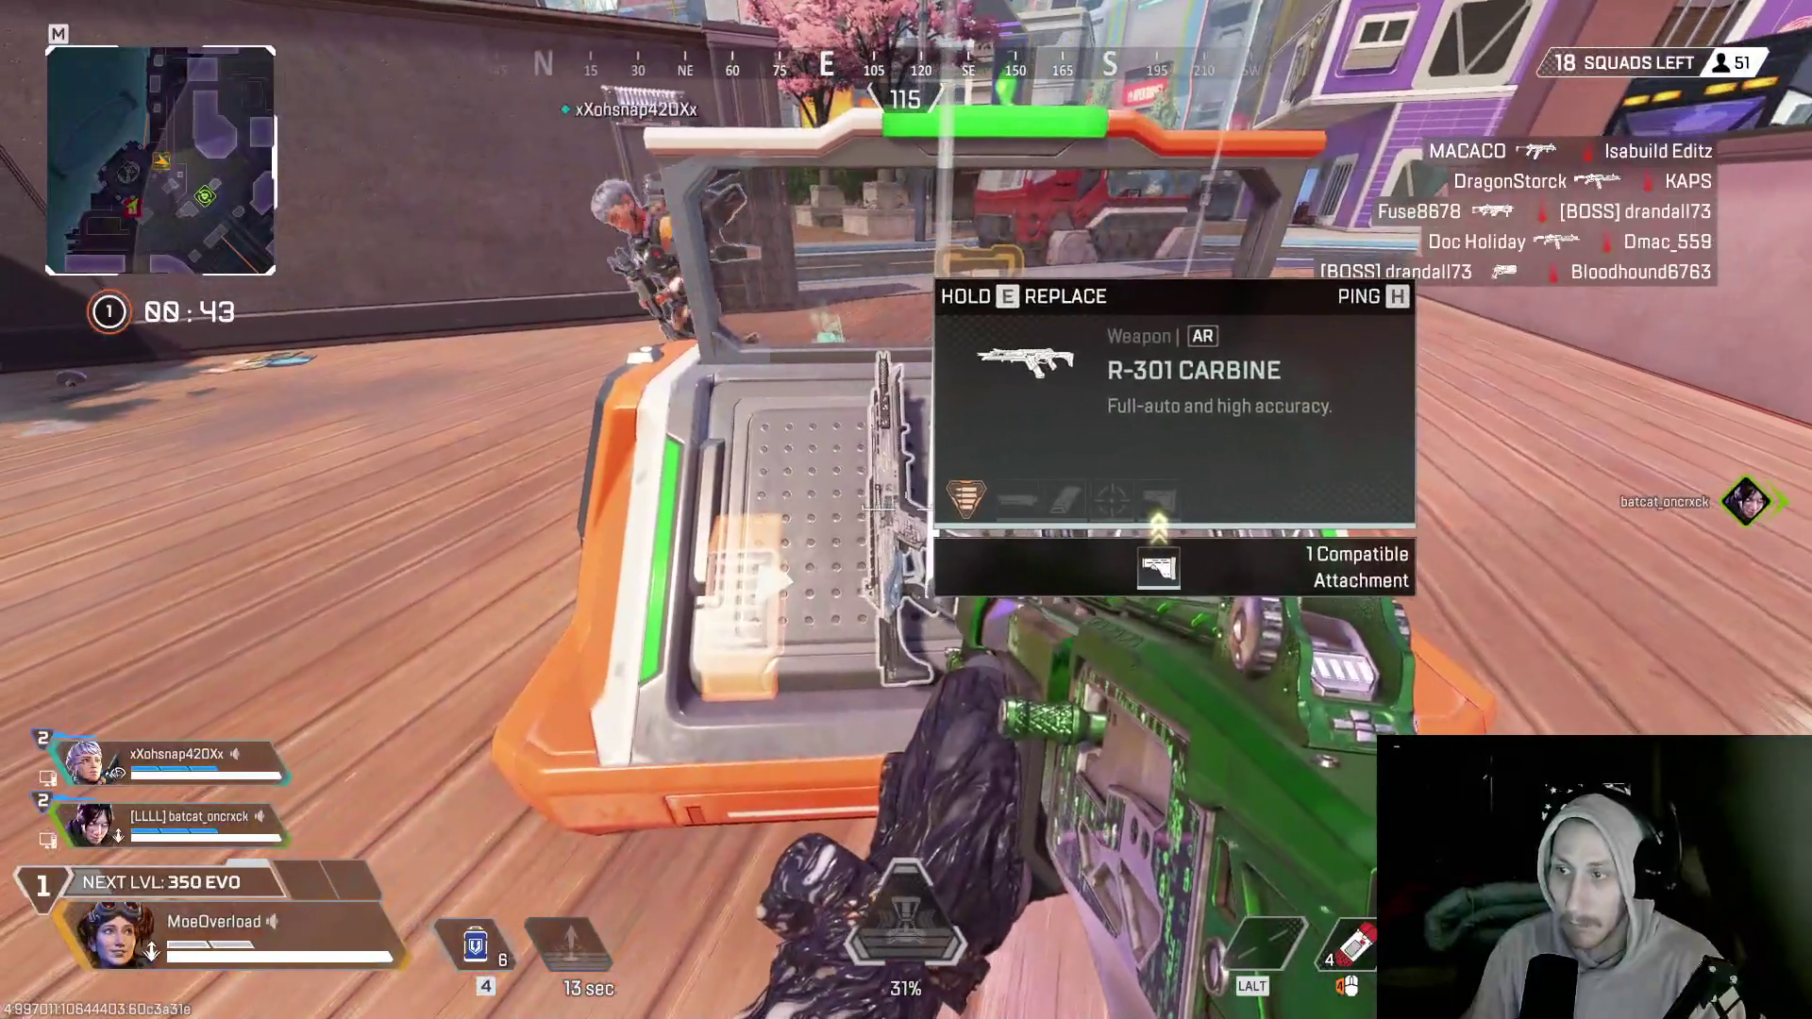
{"action": "key", "text": "2"}
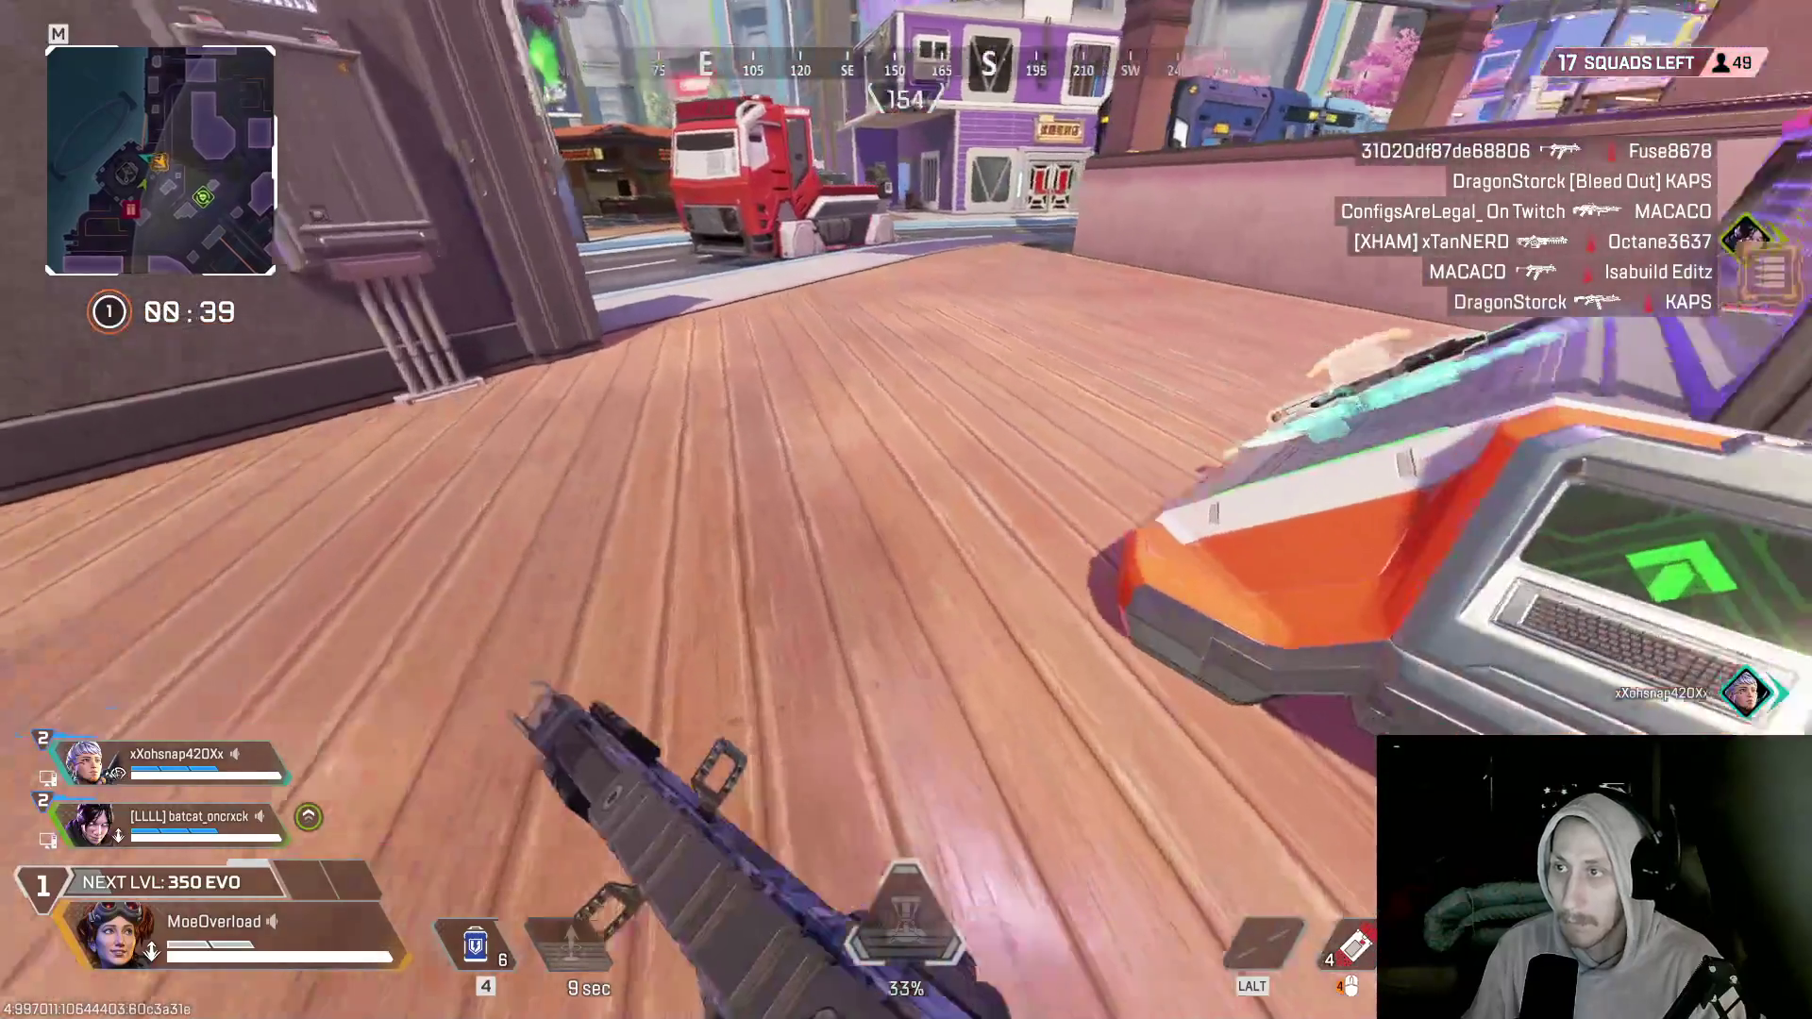
{"action": "key", "text": "w"}
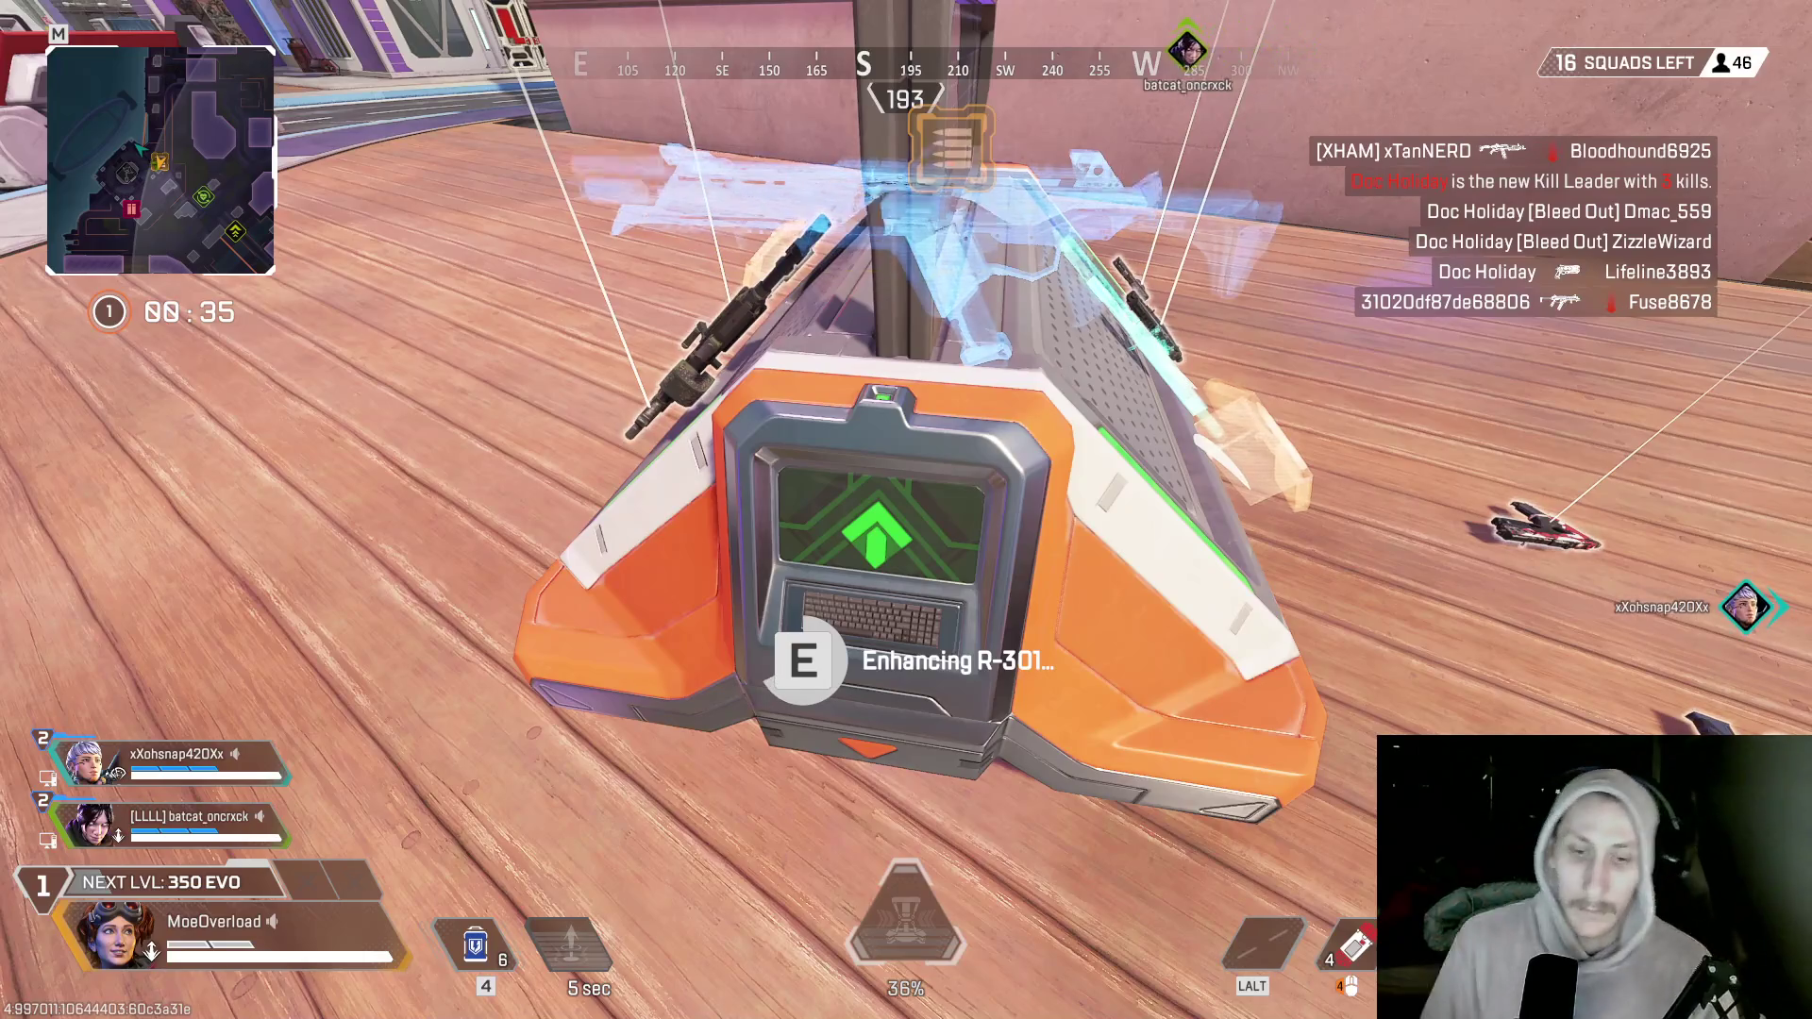
- Finish enhancing the R-301 at the arsenal and climb over the pink wall onto the plaza
{"action": "key", "text": "e"}
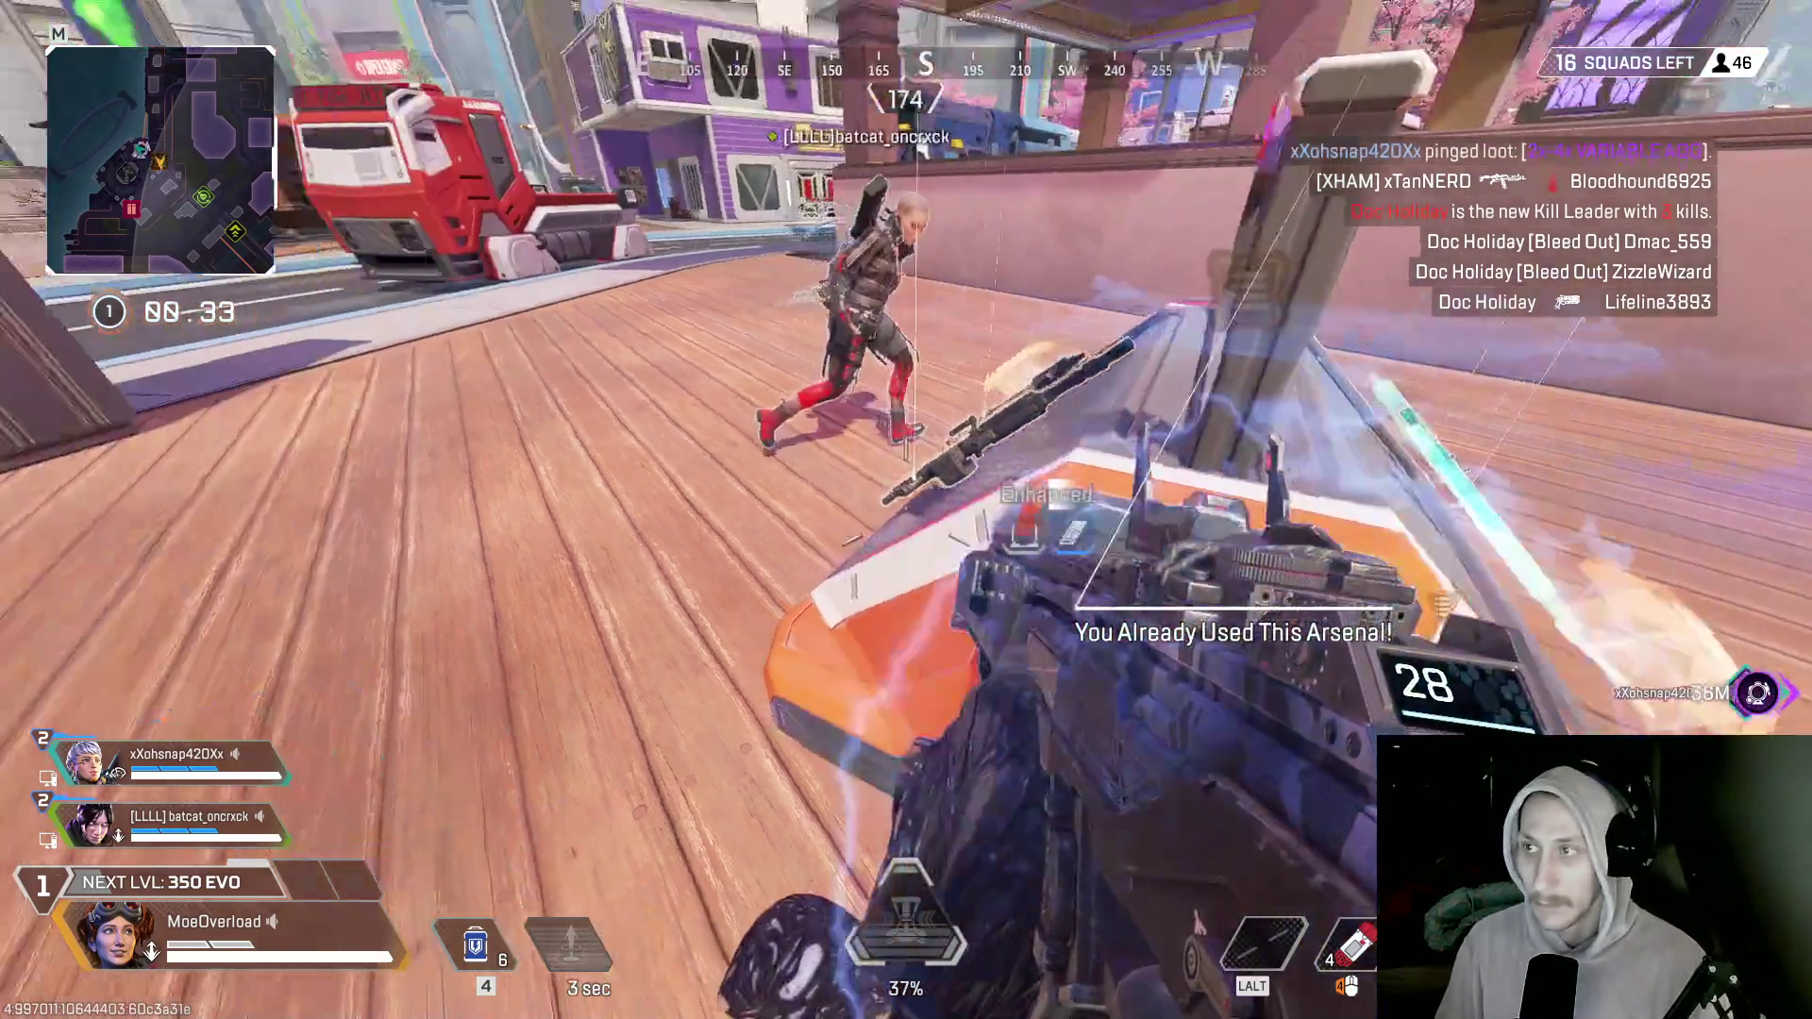
{"action": "key", "text": "s"}
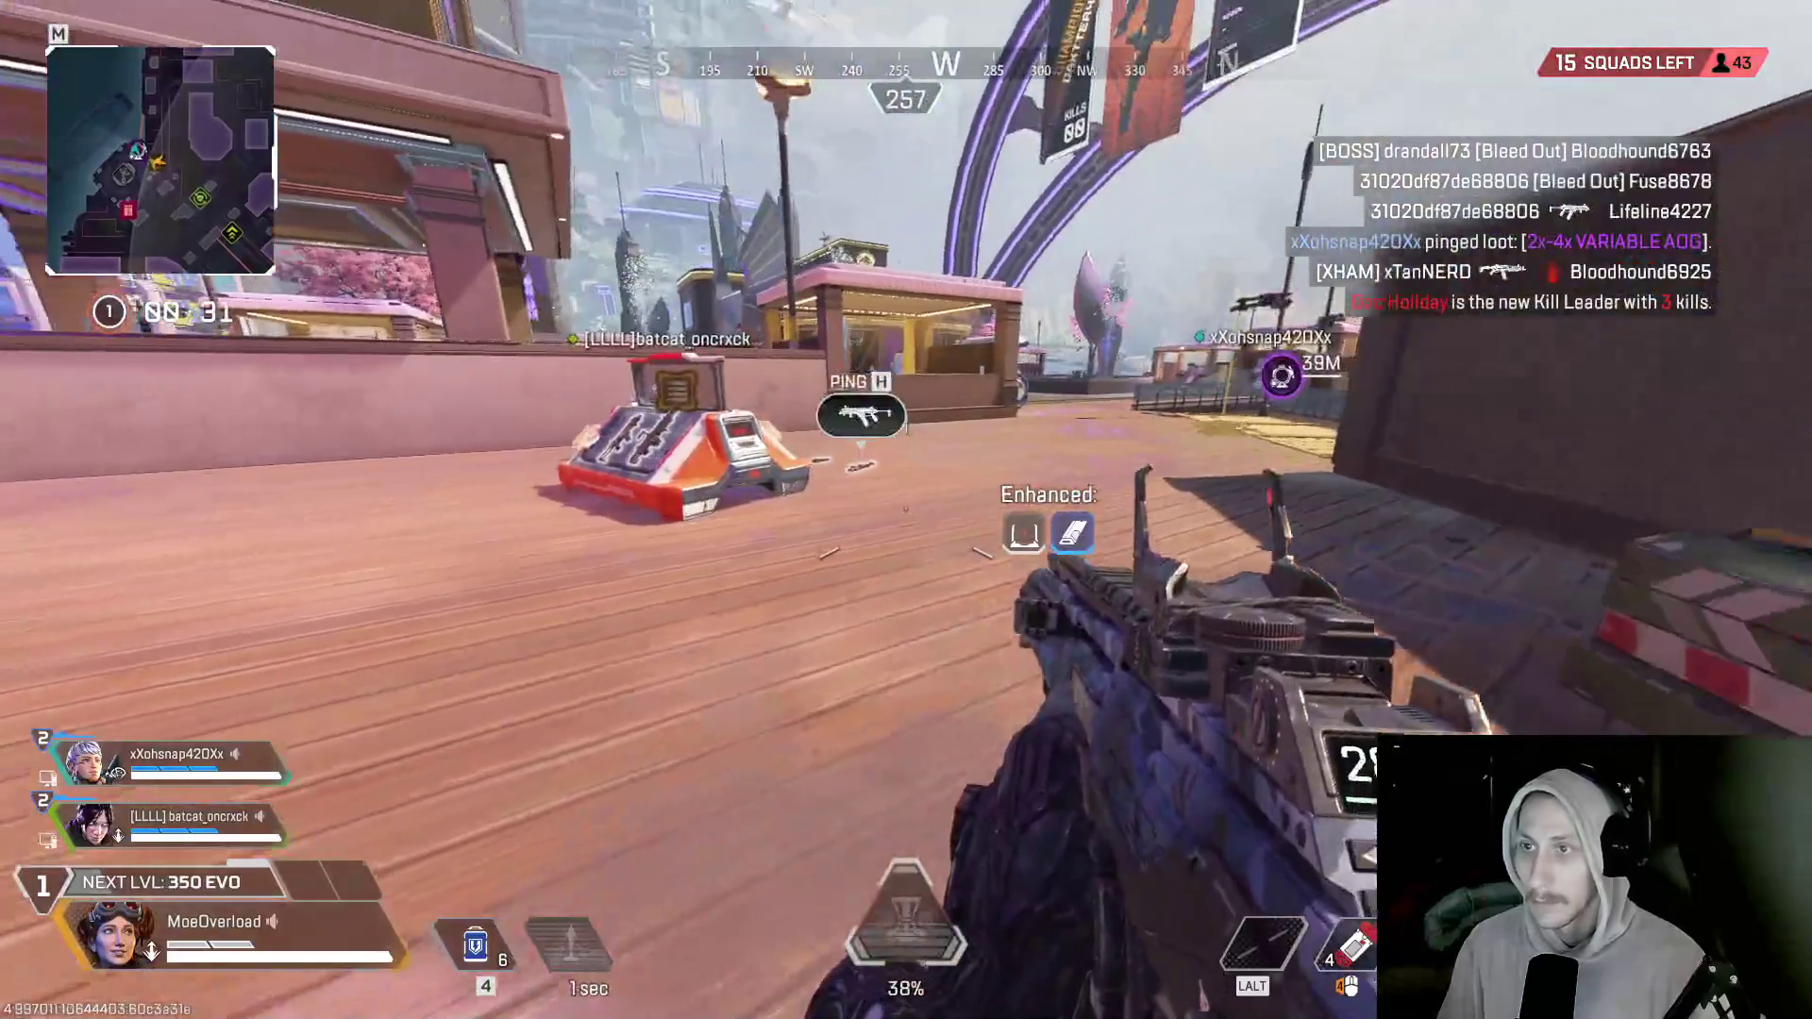
{"action": "key", "text": "w"}
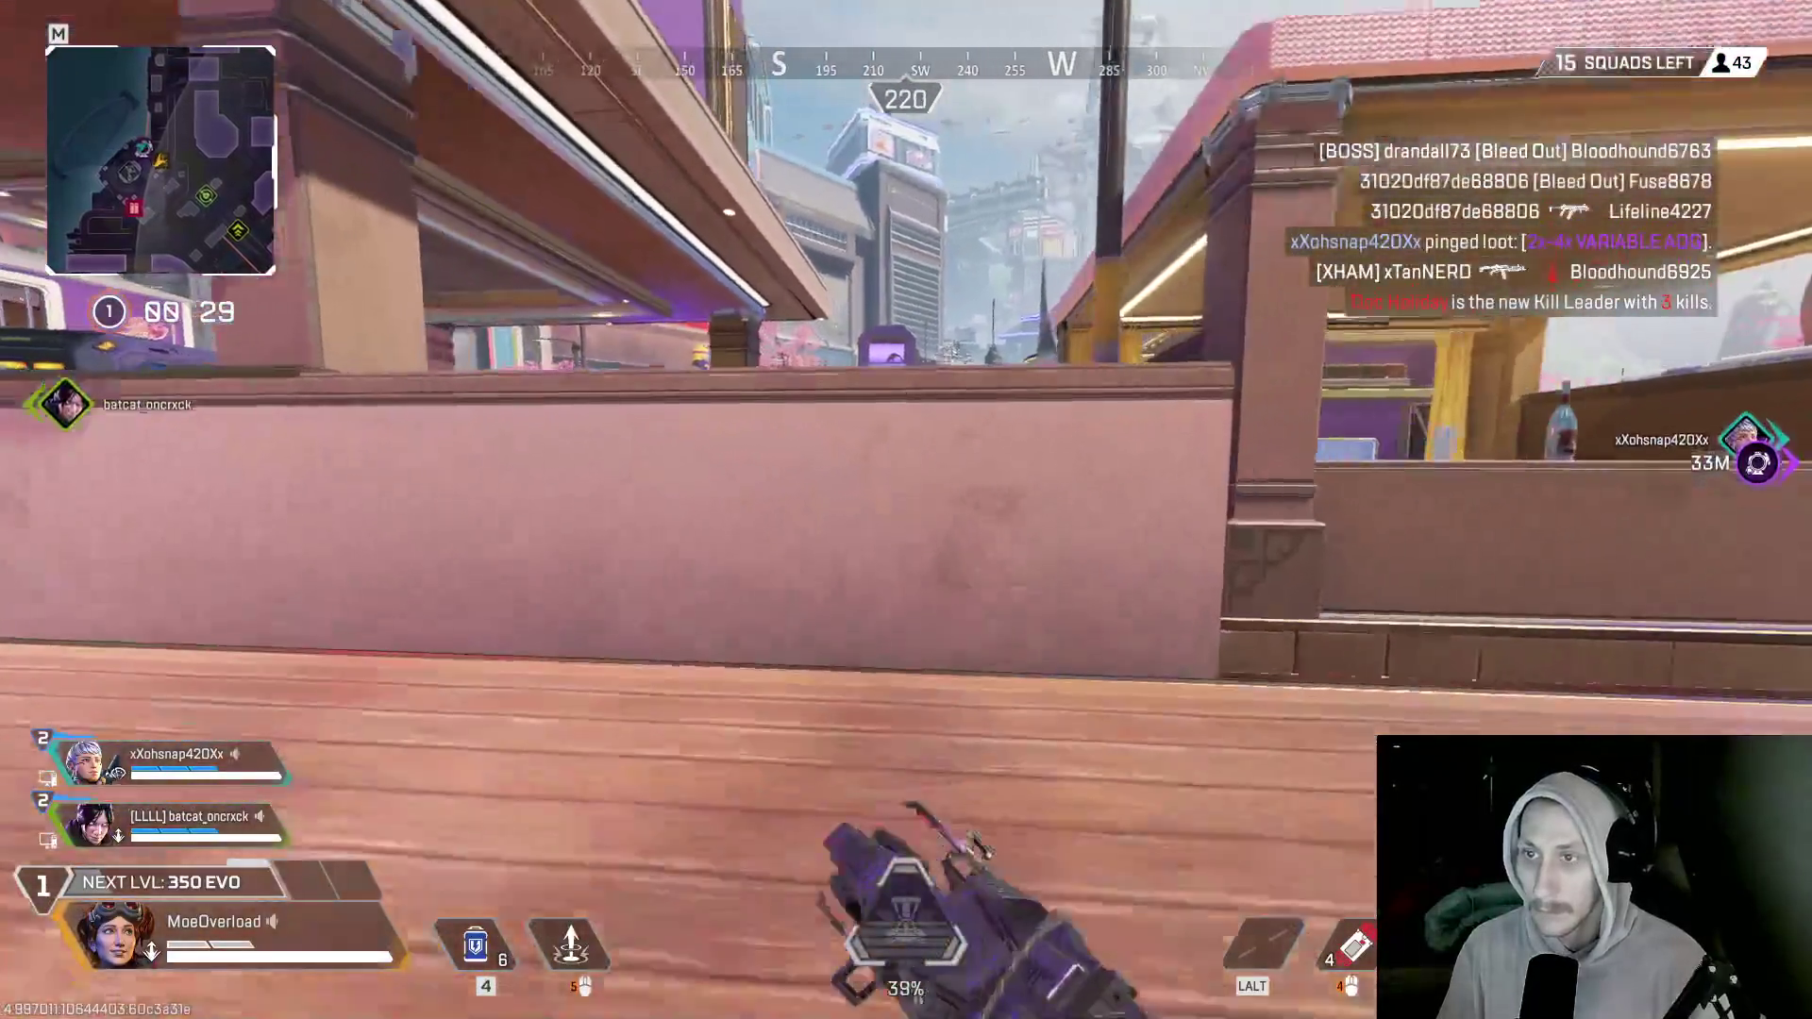
{"action": "key", "text": "space"}
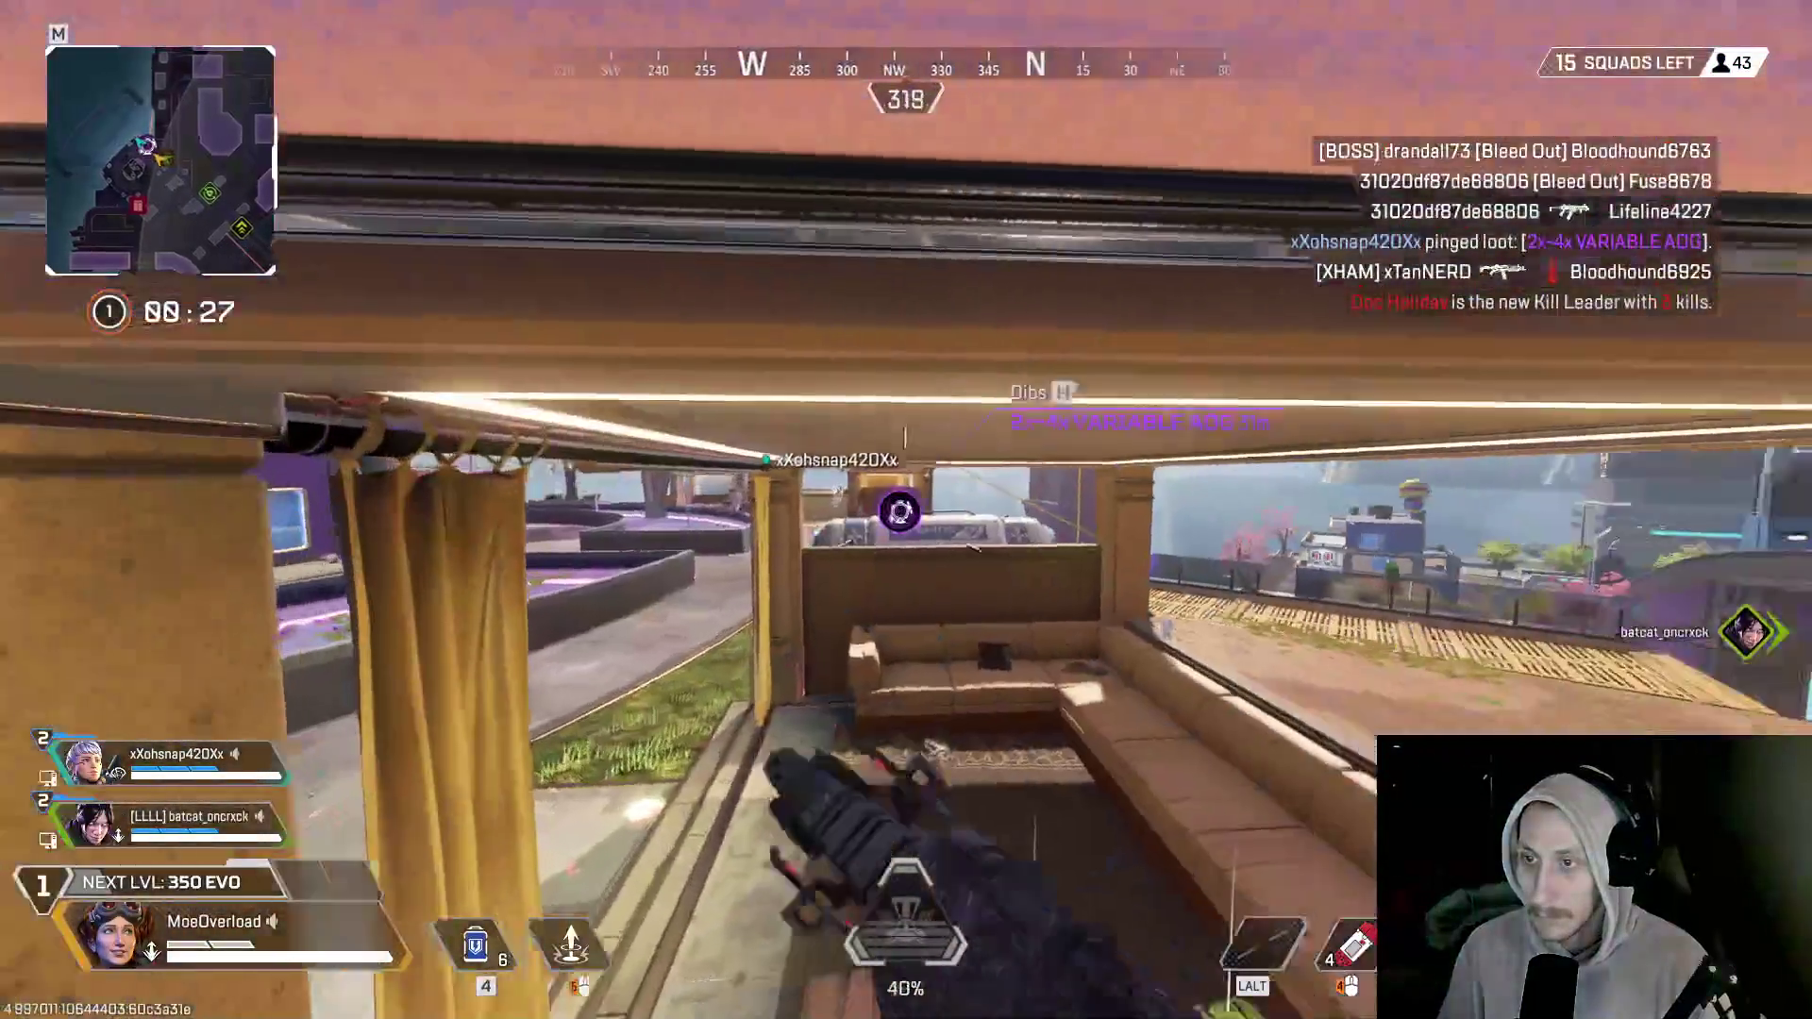
{"action": "key", "text": "w"}
{"action": "key", "text": "w"}
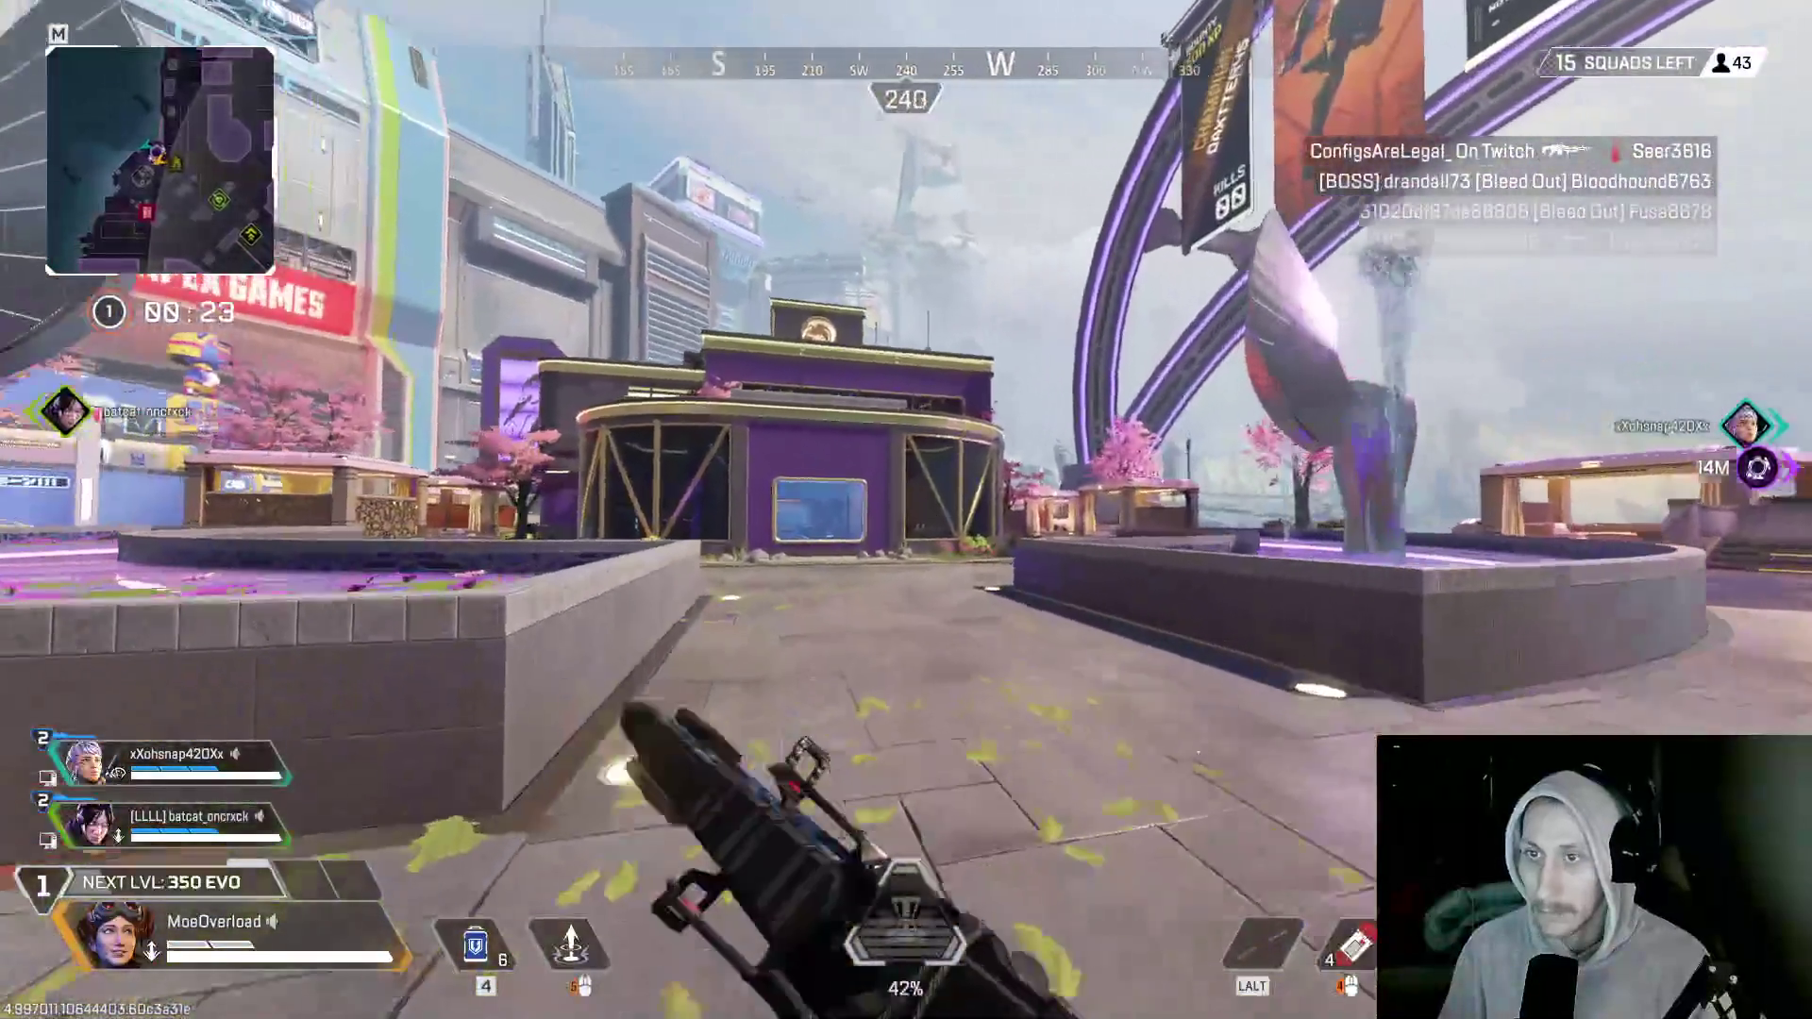
{"action": "key", "text": "w"}
- Climb the purple building and run past the tree planter out to the garden balcony
{"action": "key", "text": "w"}
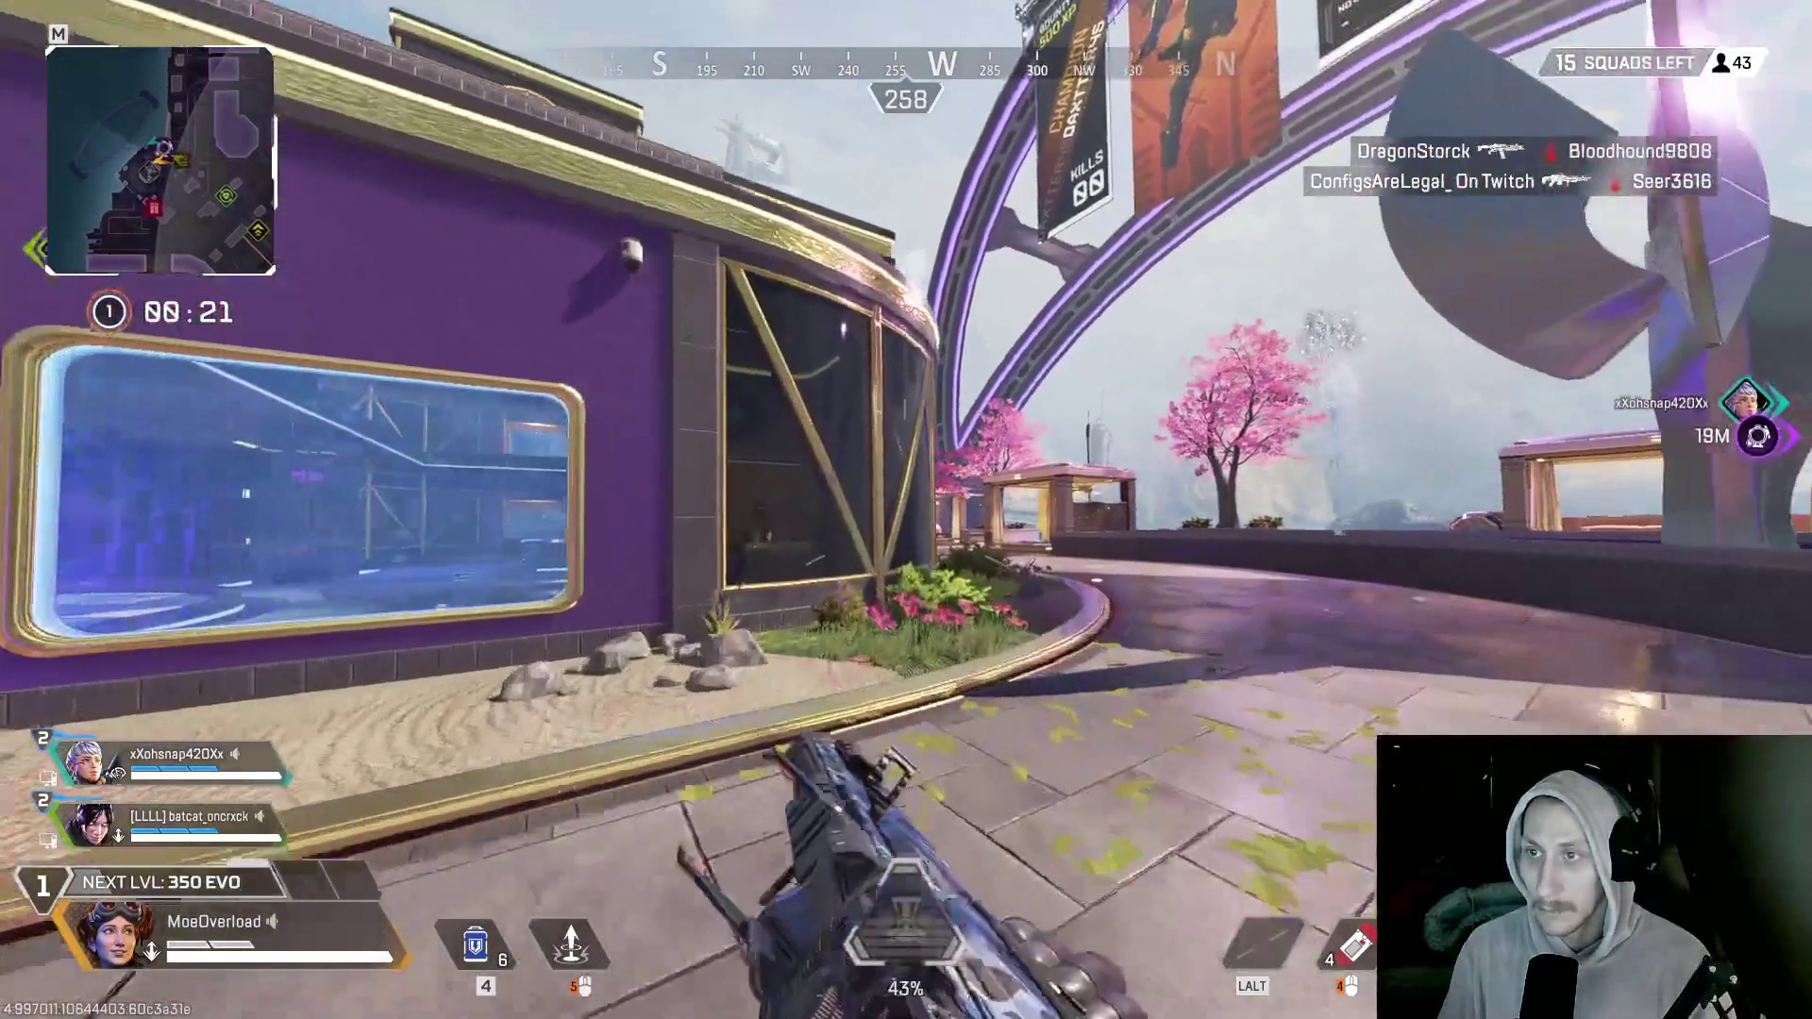
{"action": "key", "text": "space"}
{"action": "key", "text": "w"}
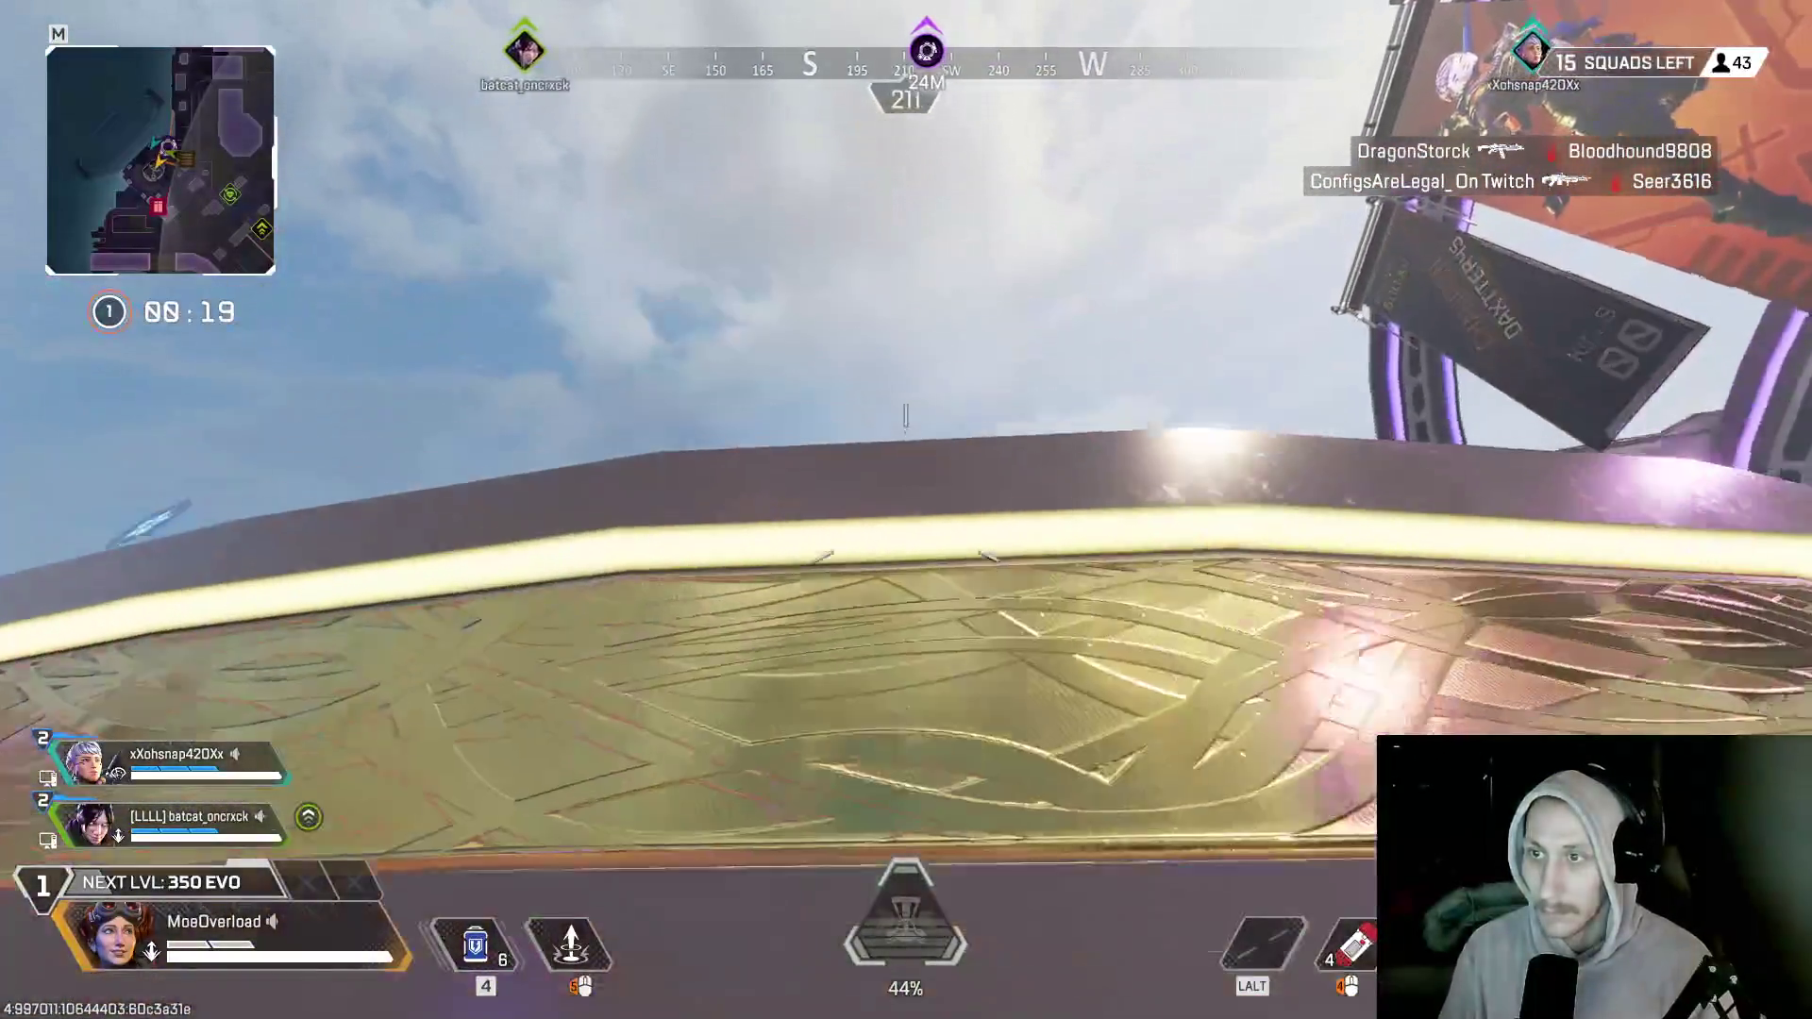
{"action": "key", "text": "w"}
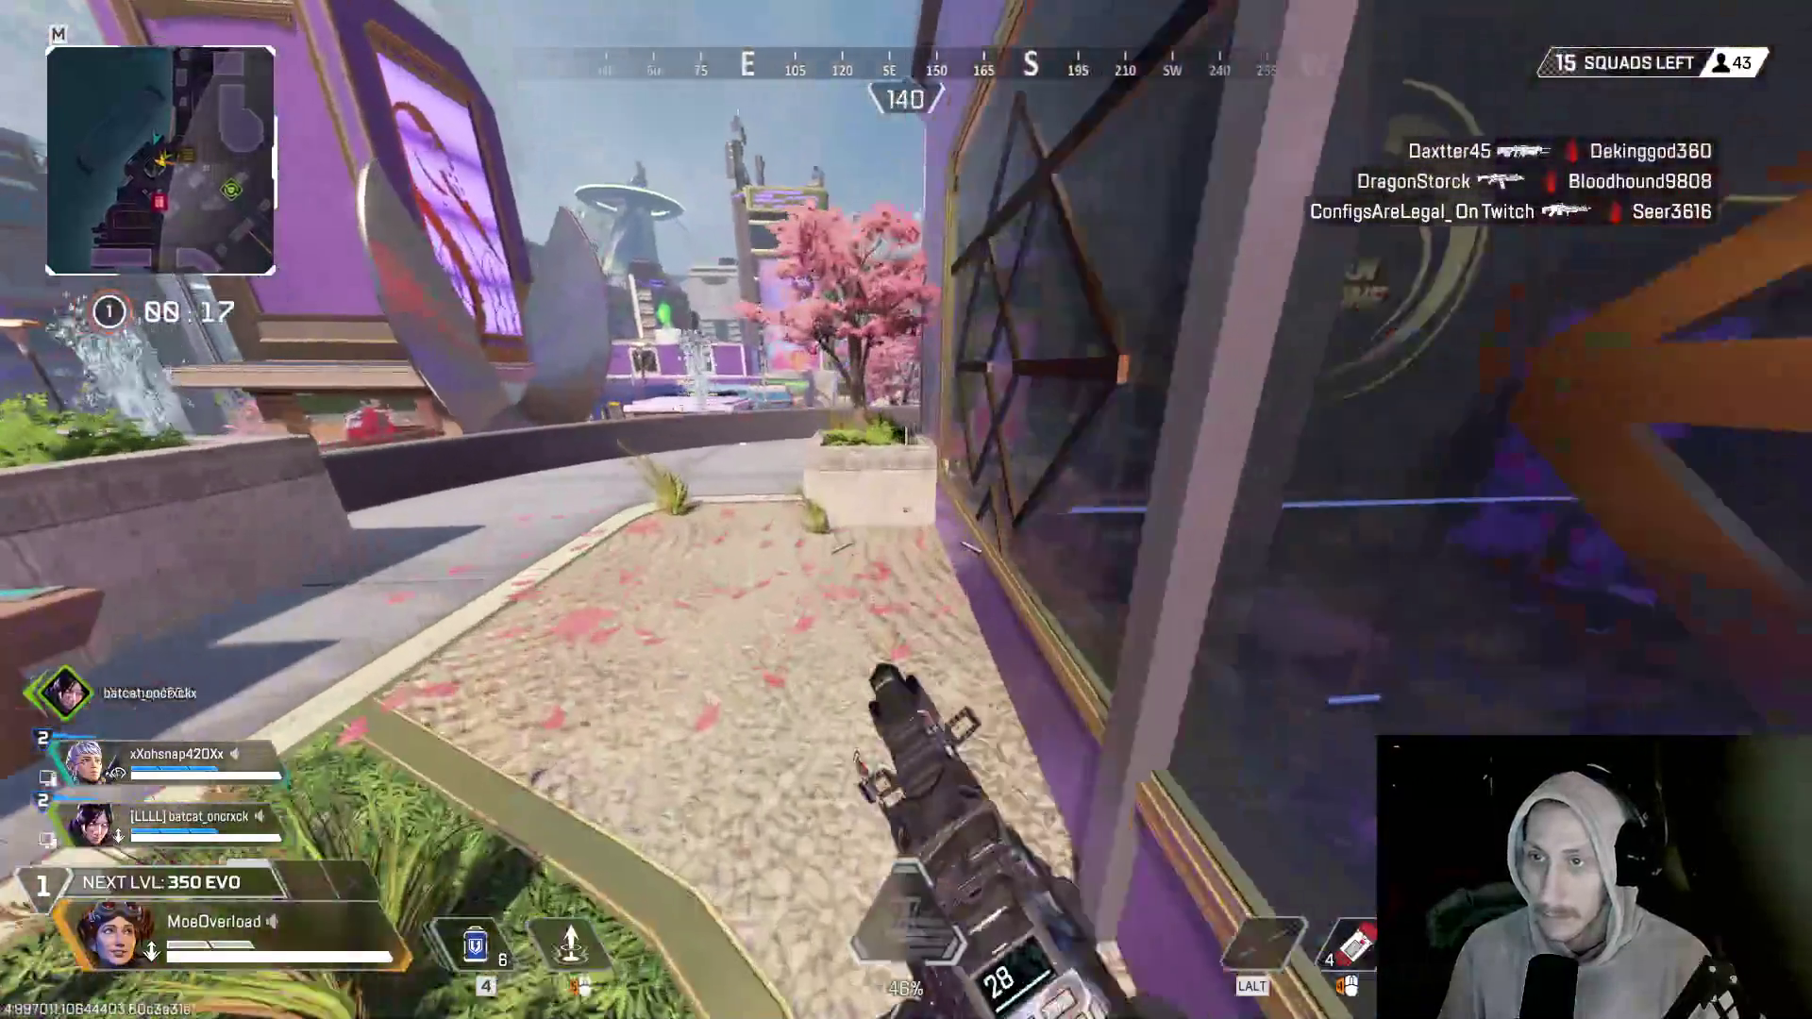
{"action": "key", "text": "w"}
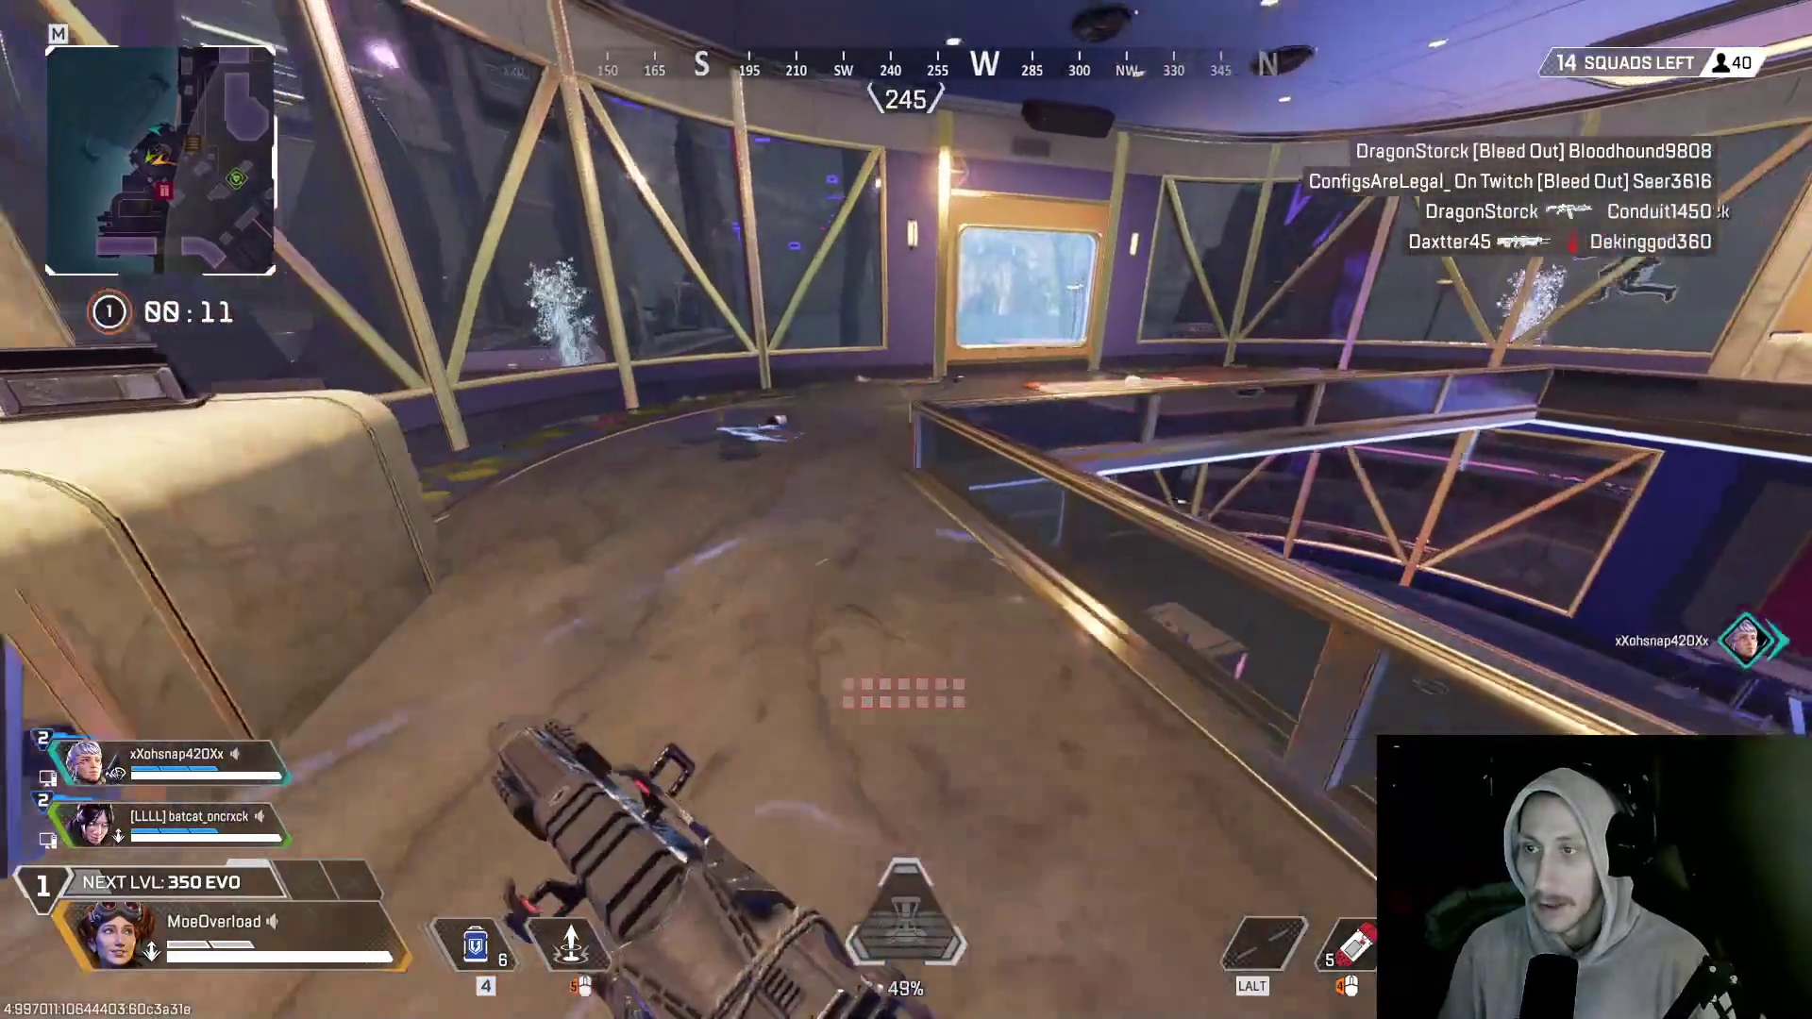
{"action": "key", "text": "w"}
{"action": "key", "text": "w"}
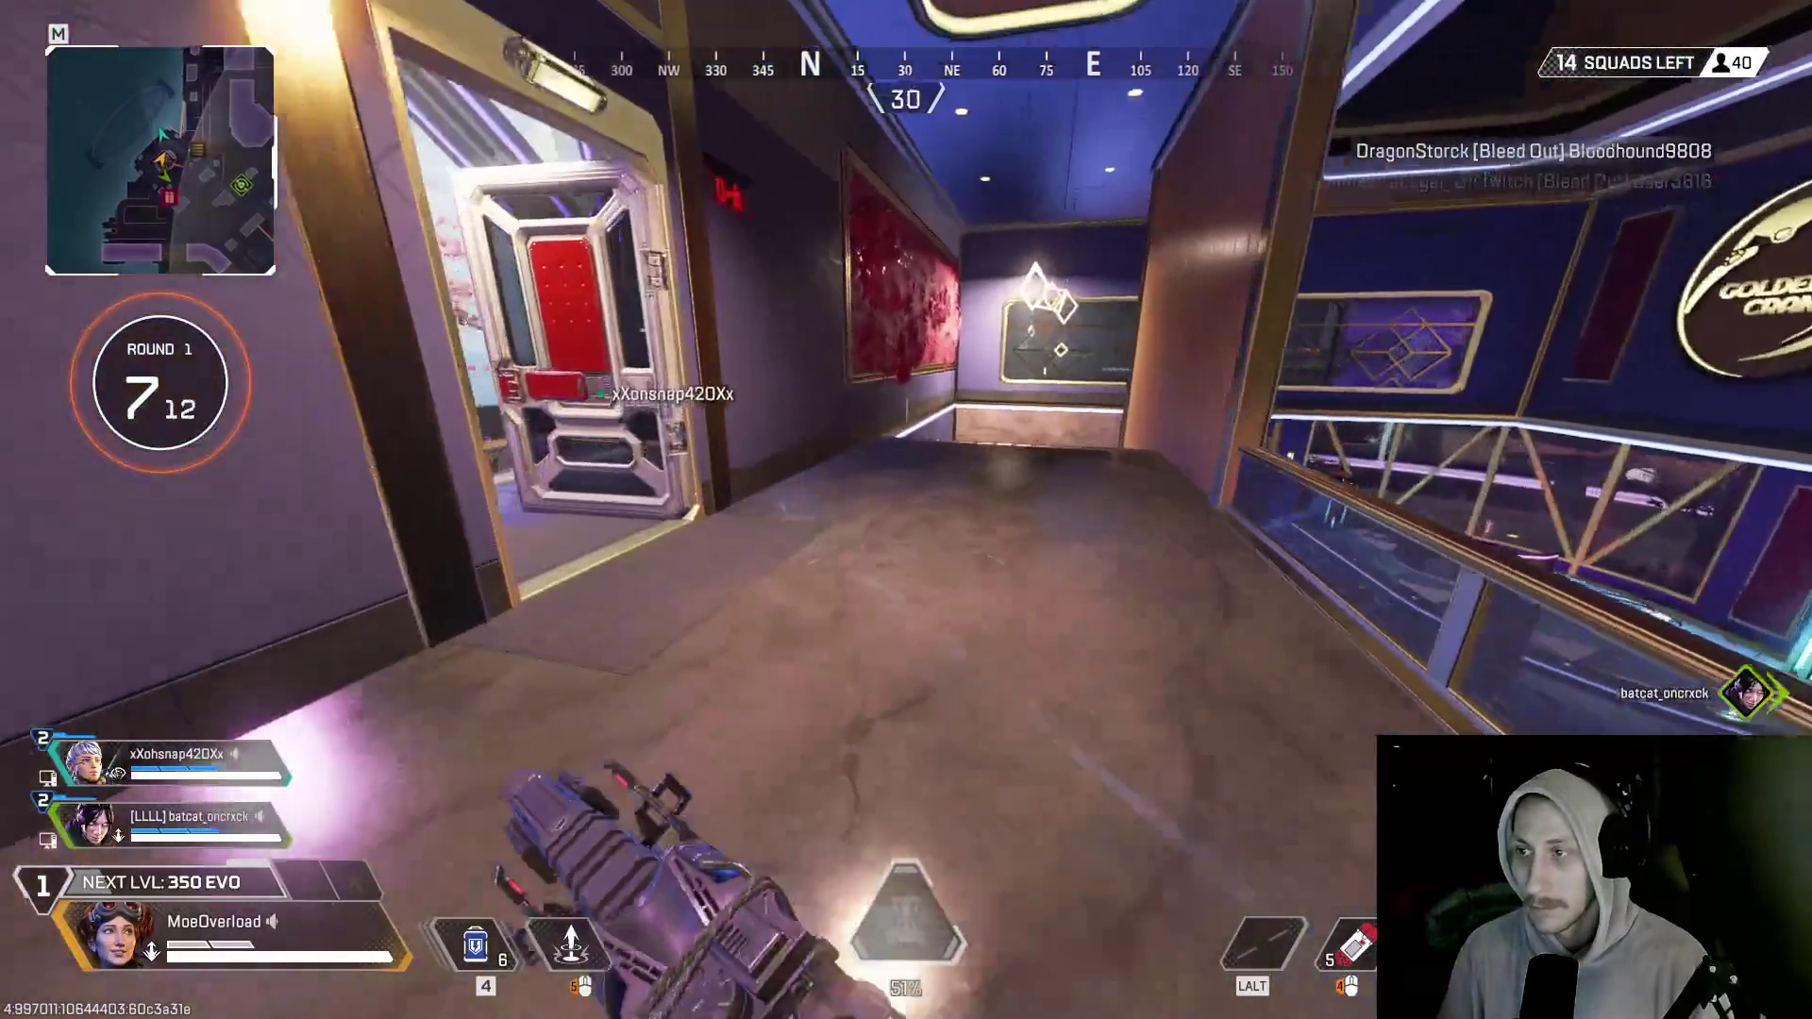
{"action": "key", "text": "w"}
{"action": "key", "text": "w"}
{"action": "key", "text": "w"}
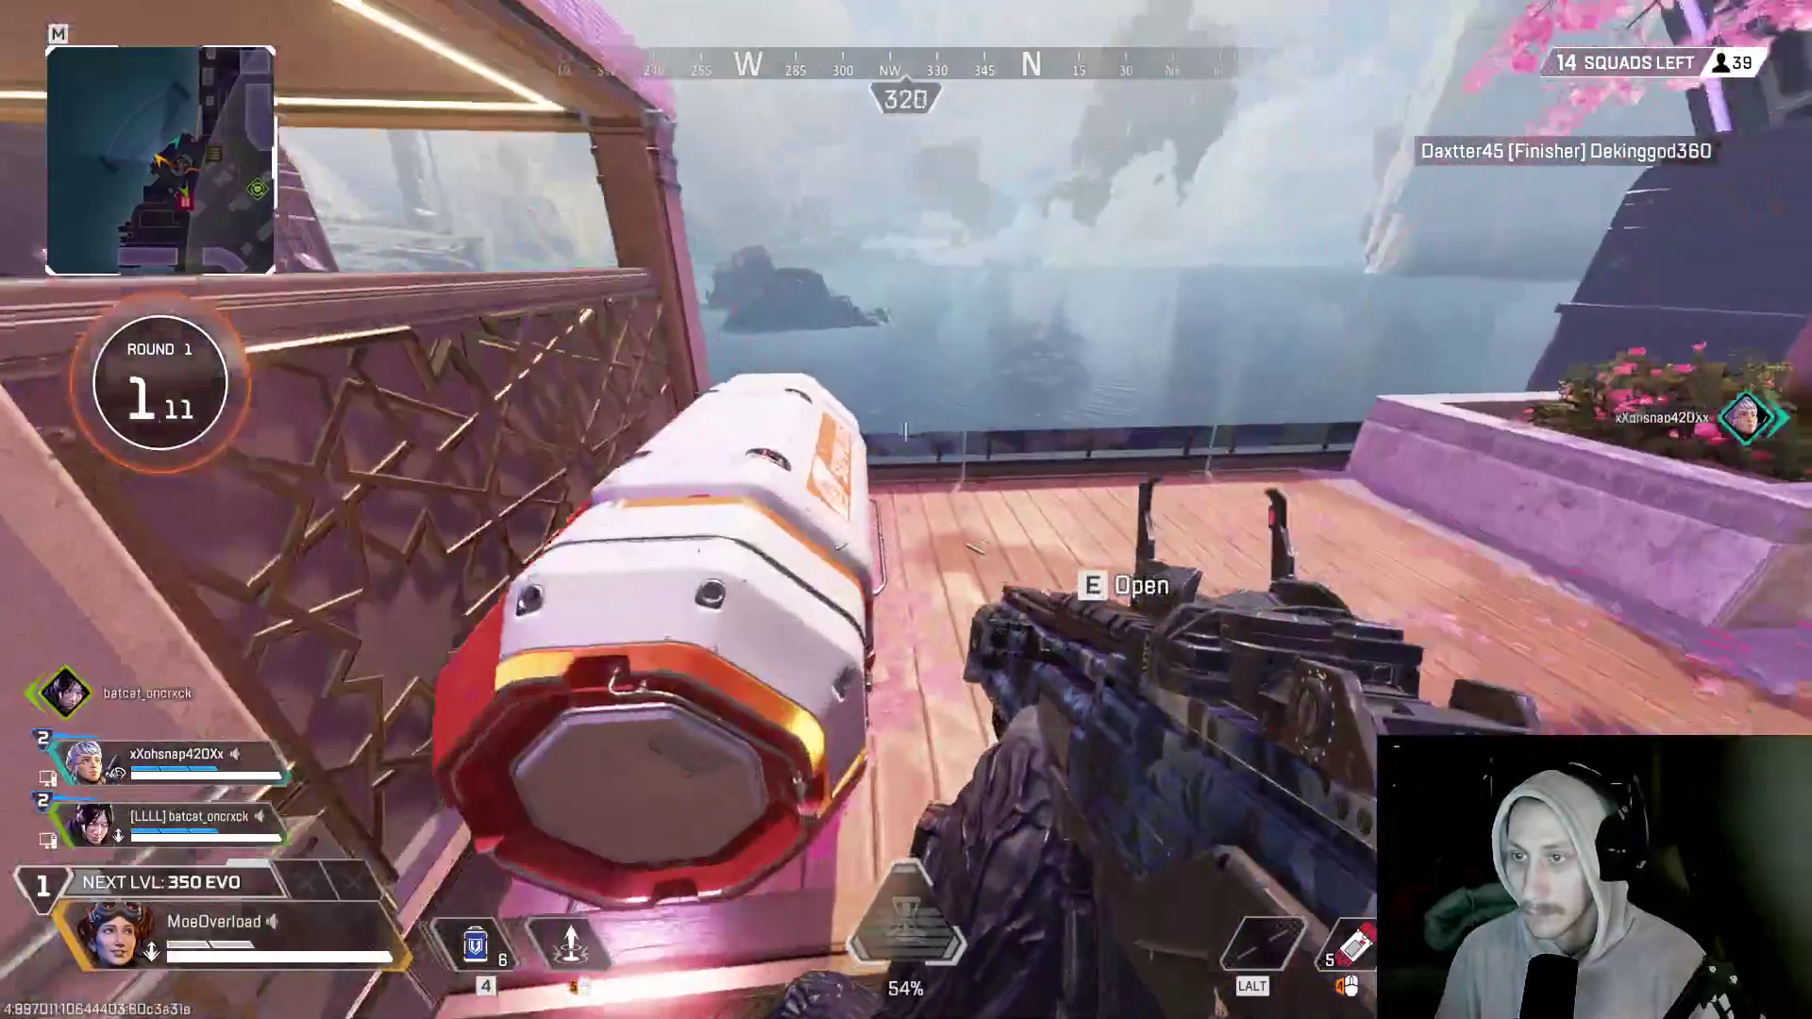
- Loot the supply bin, trading a syringe for Light Rounds and a thermite for an Arc Star
{"action": "key", "text": "e"}
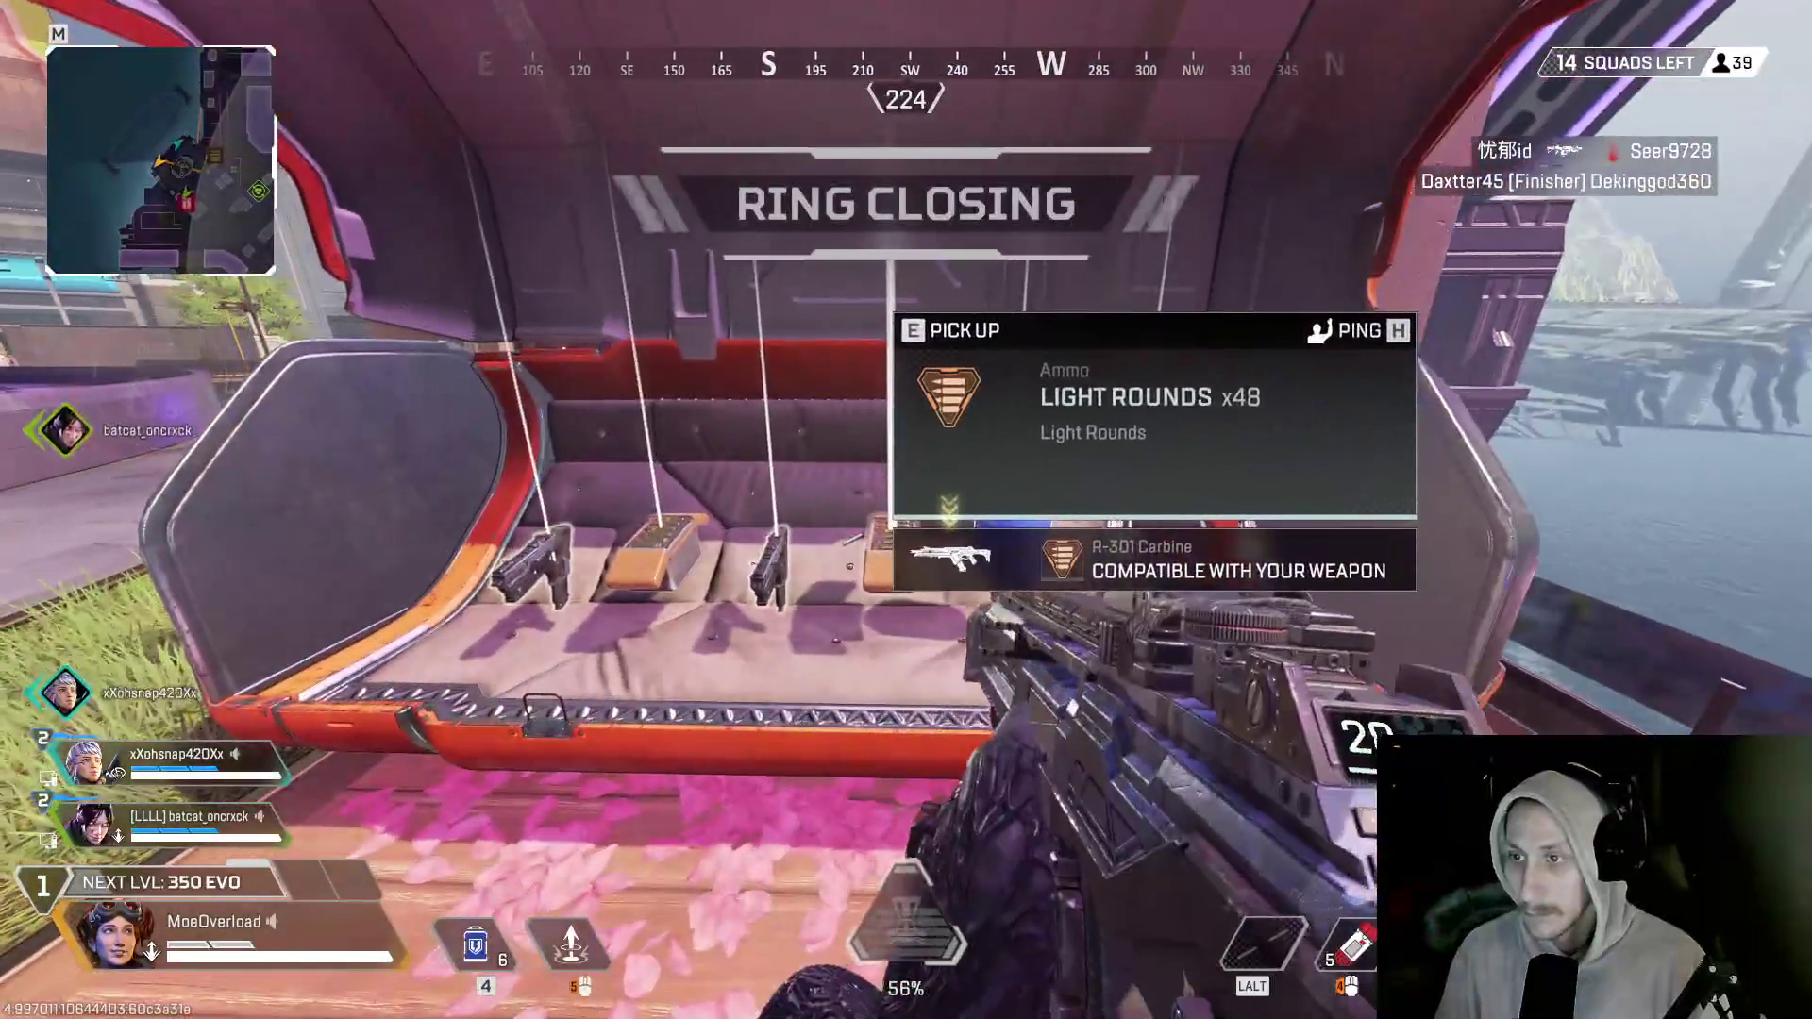
{"action": "key", "text": "e"}
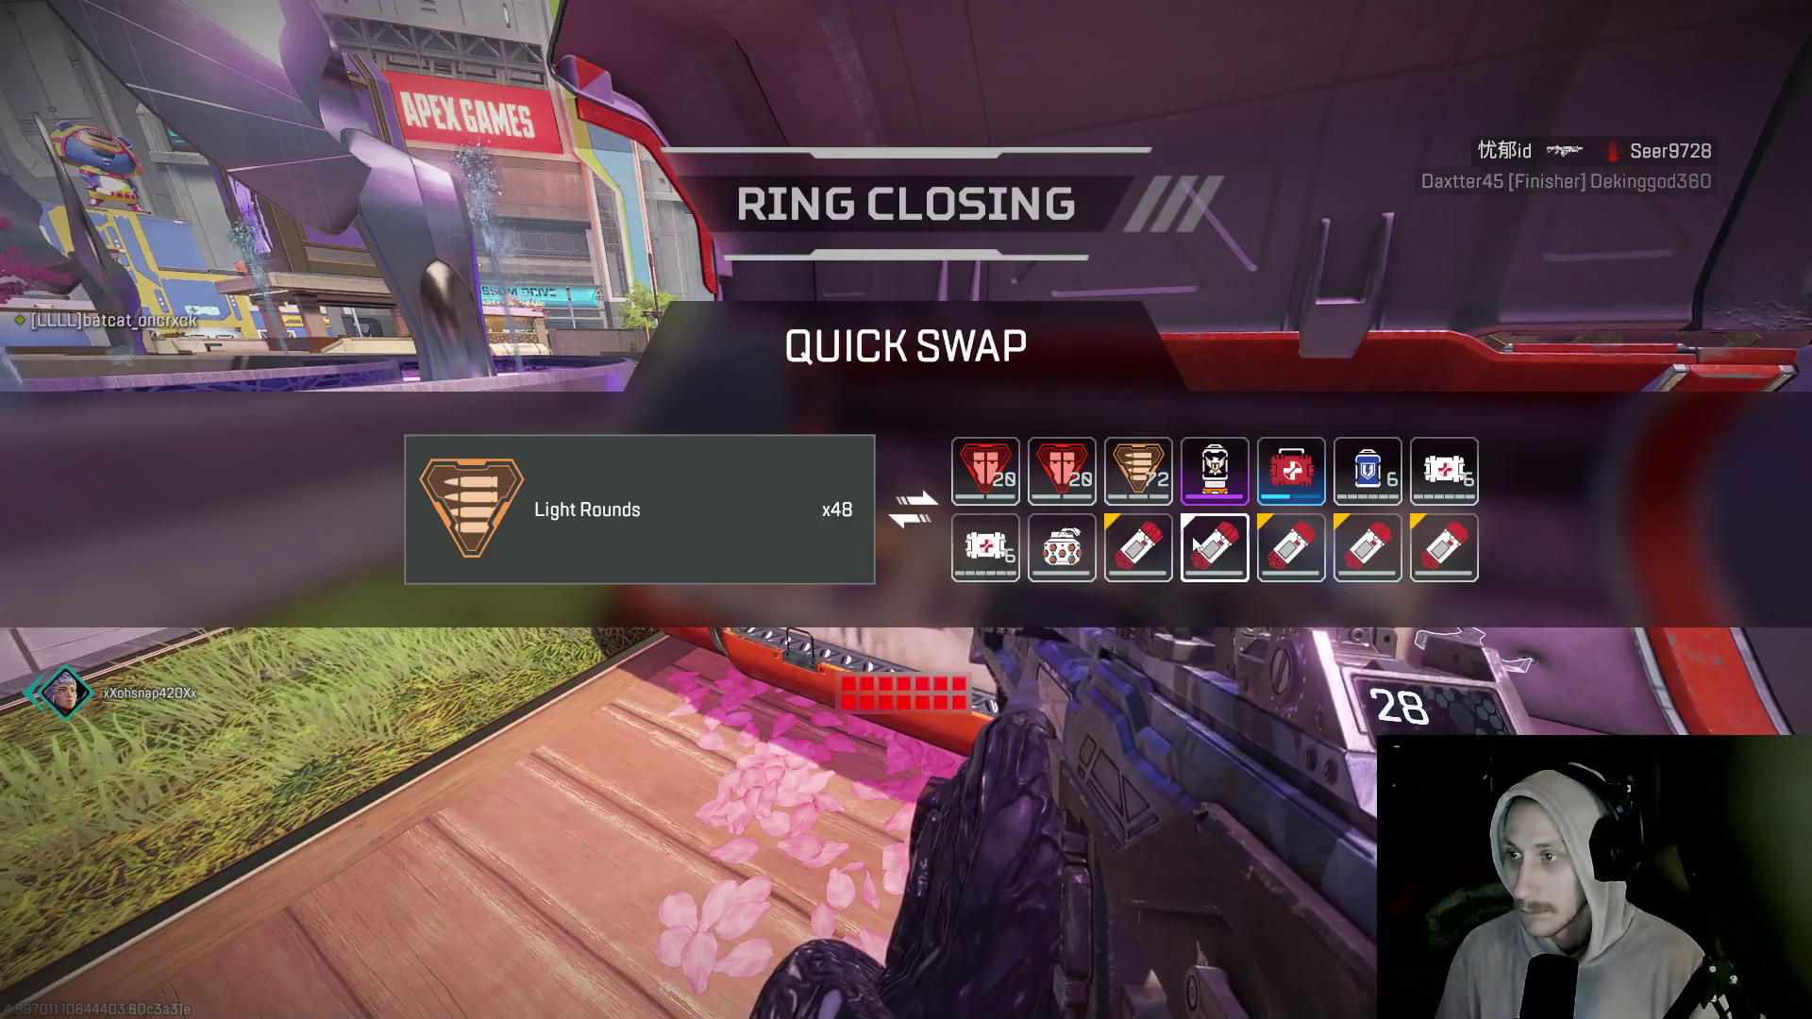
{"action": "key", "text": "e"}
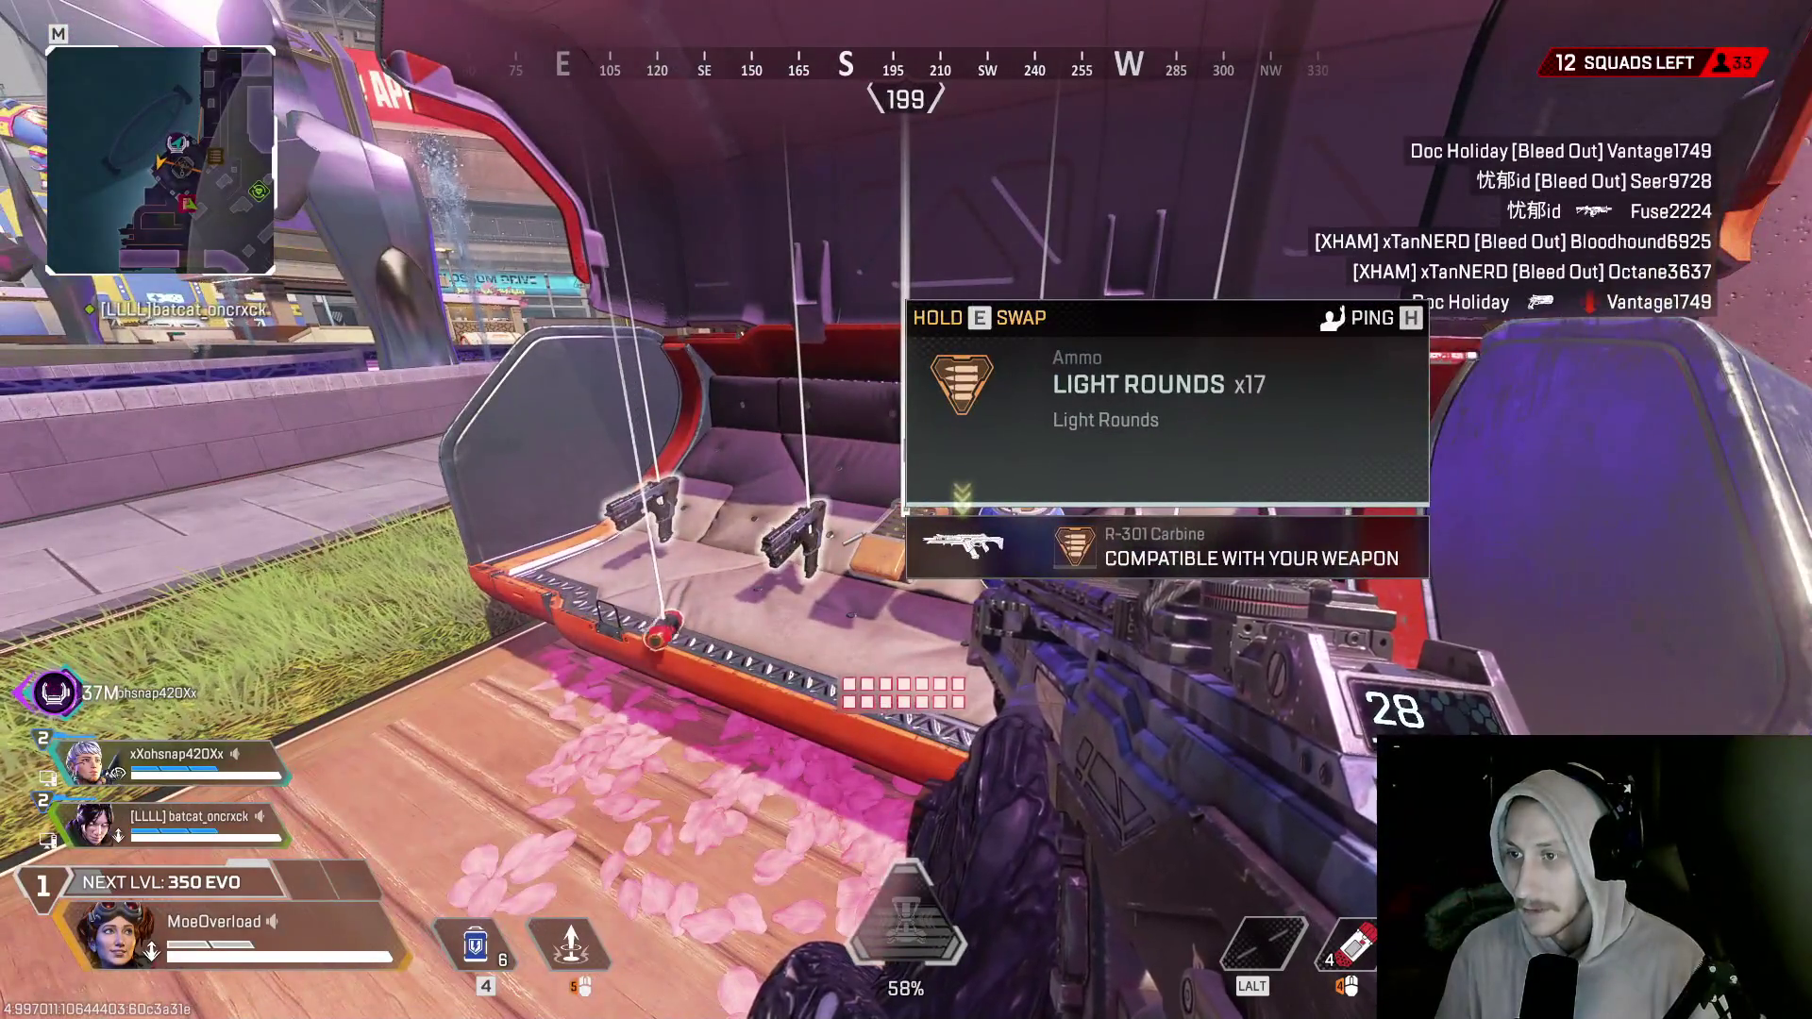
{"action": "key", "text": "e"}
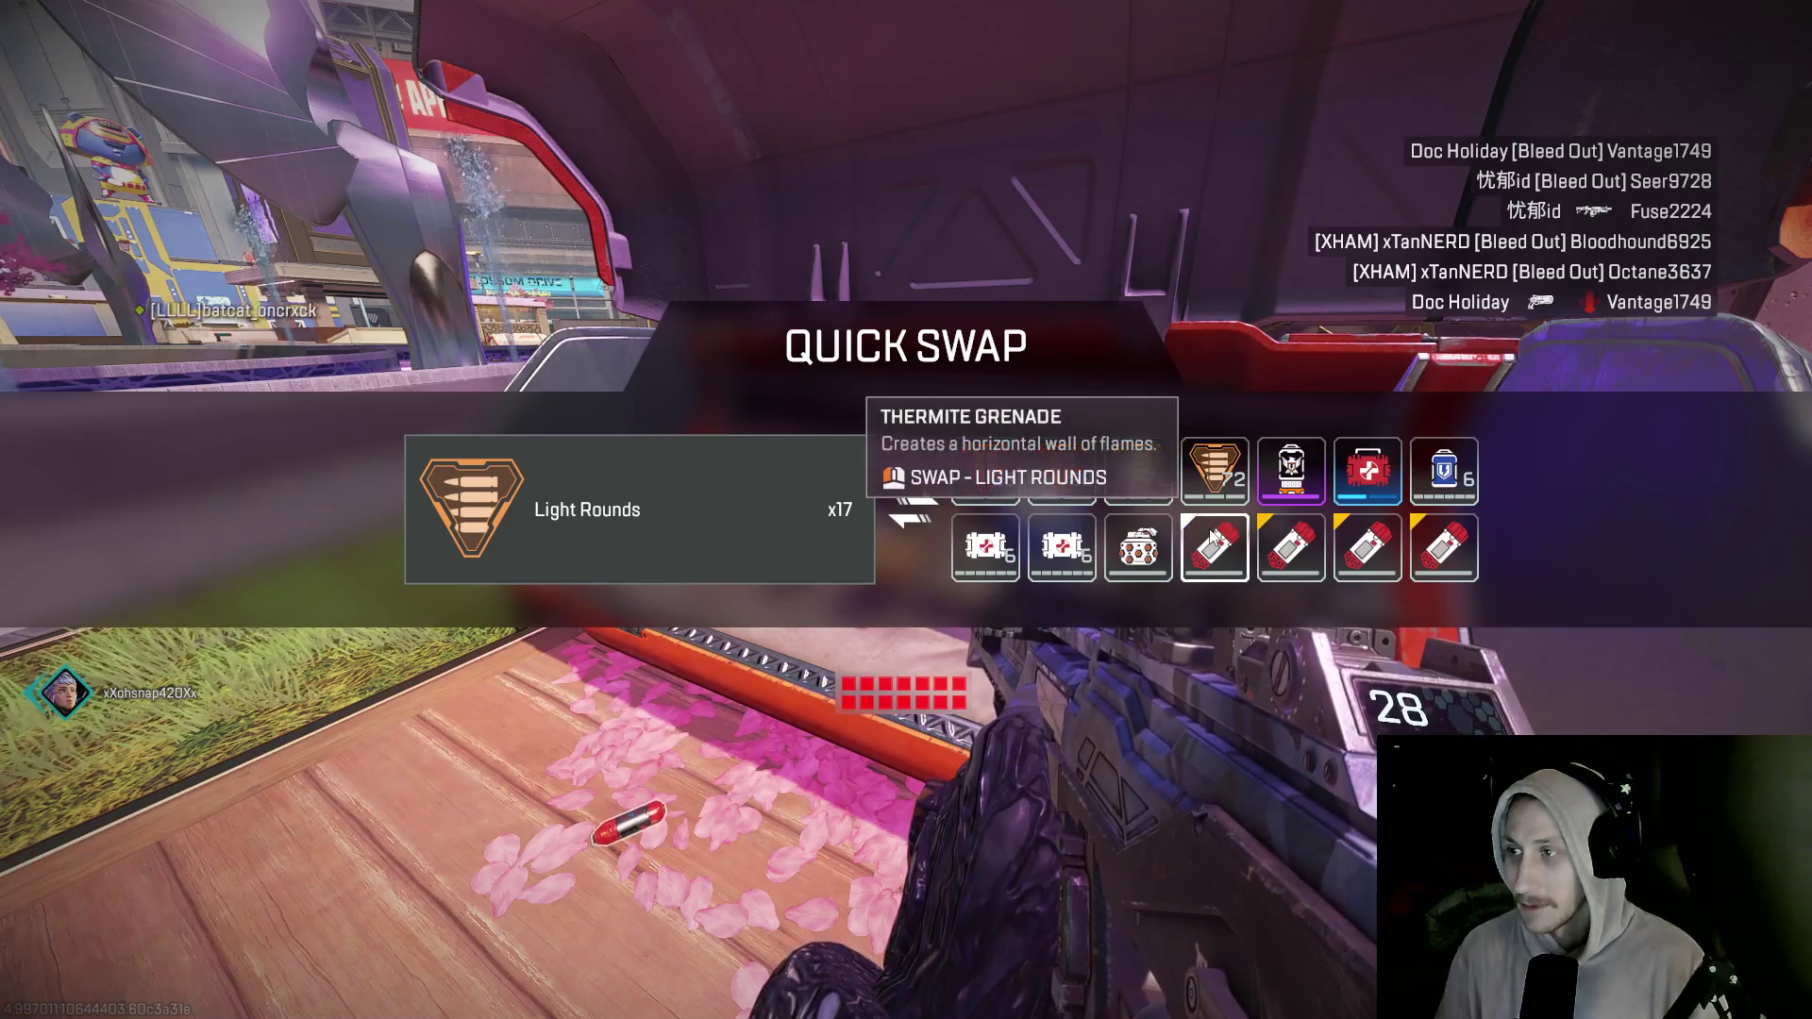
{"action": "left_click", "coordinate": [1084, 553]}
{"action": "key", "text": "e"}
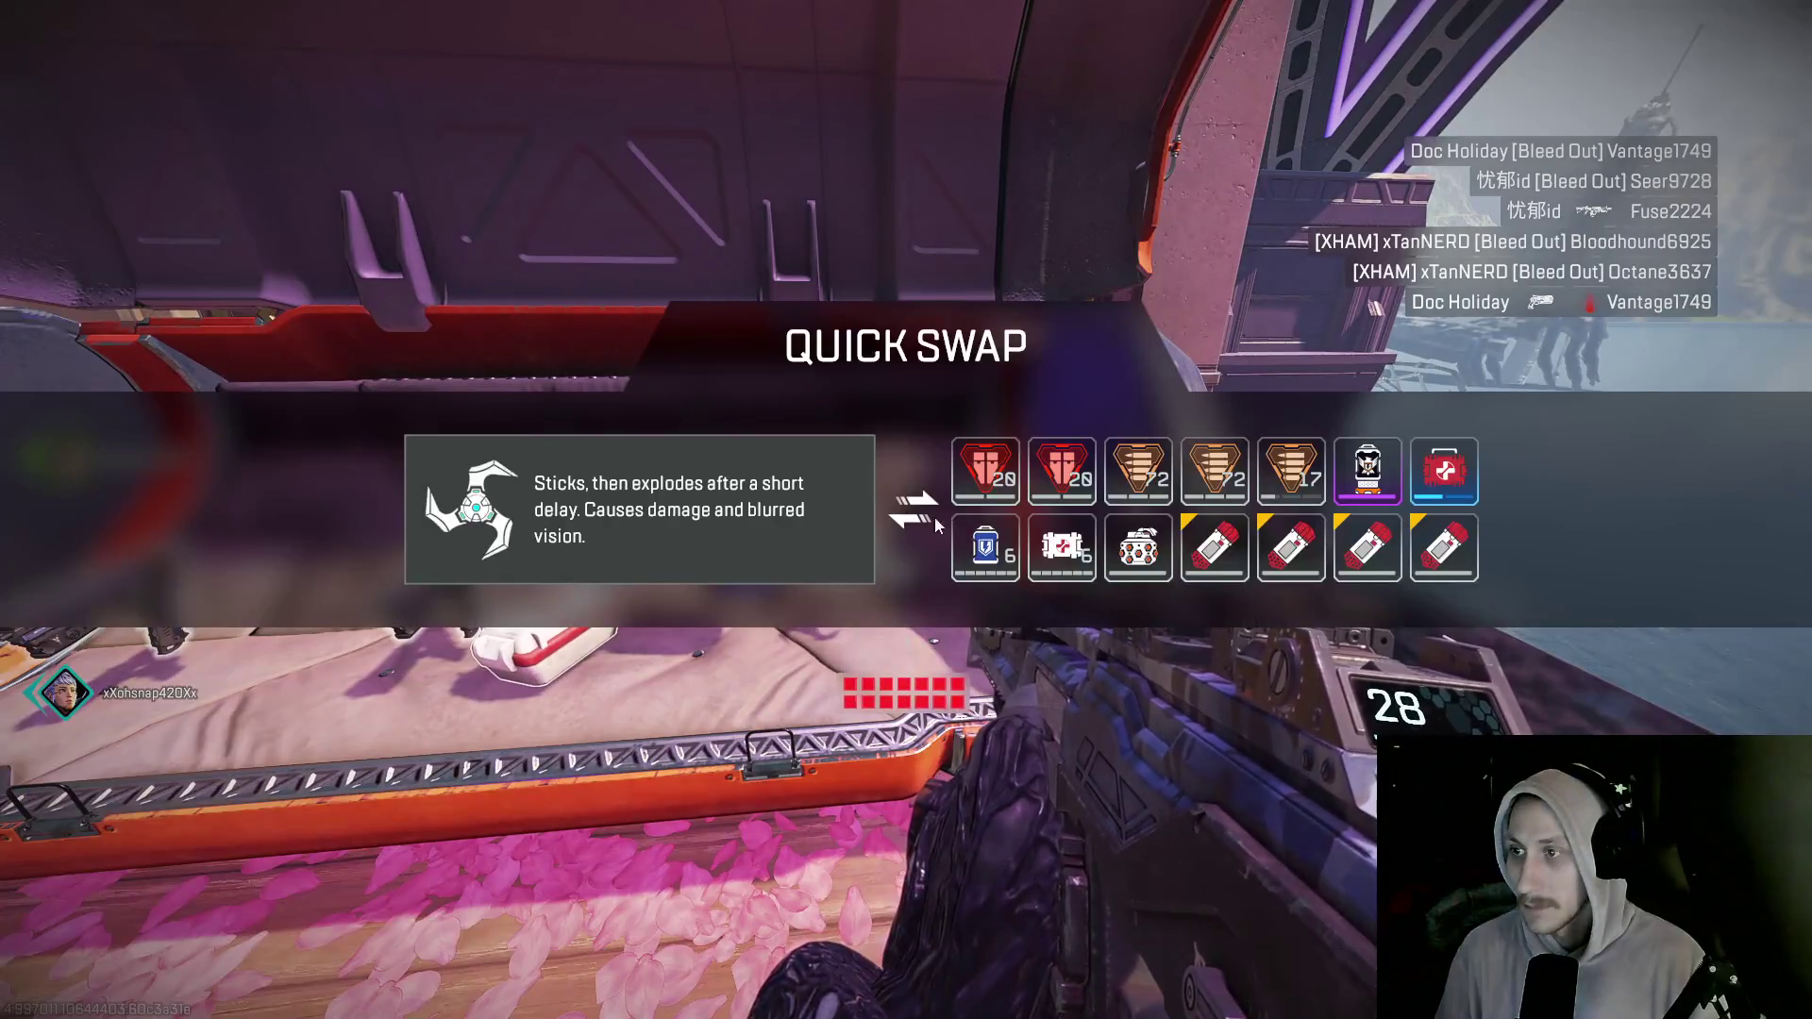
{"action": "left_click", "coordinate": [1343, 552]}
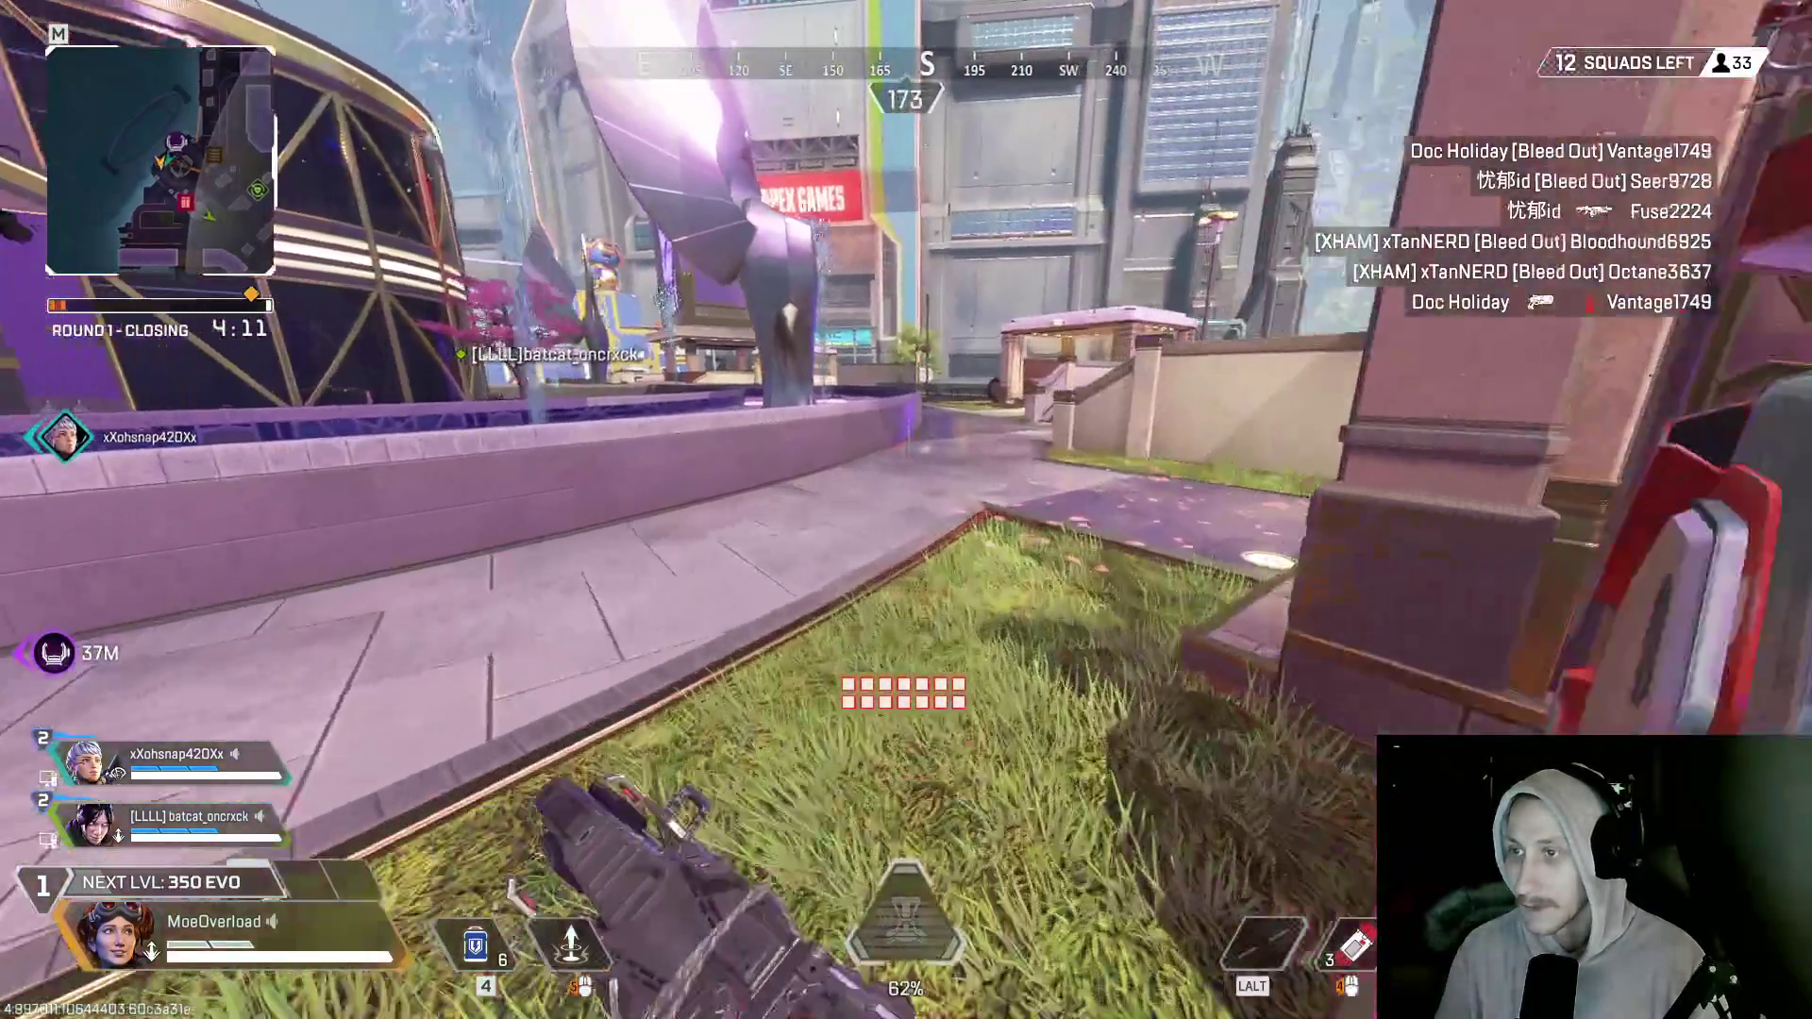
- Cross the deck and swap in the Peacekeeper shotgun from the floor, rifle drawn
{"action": "key", "text": "w"}
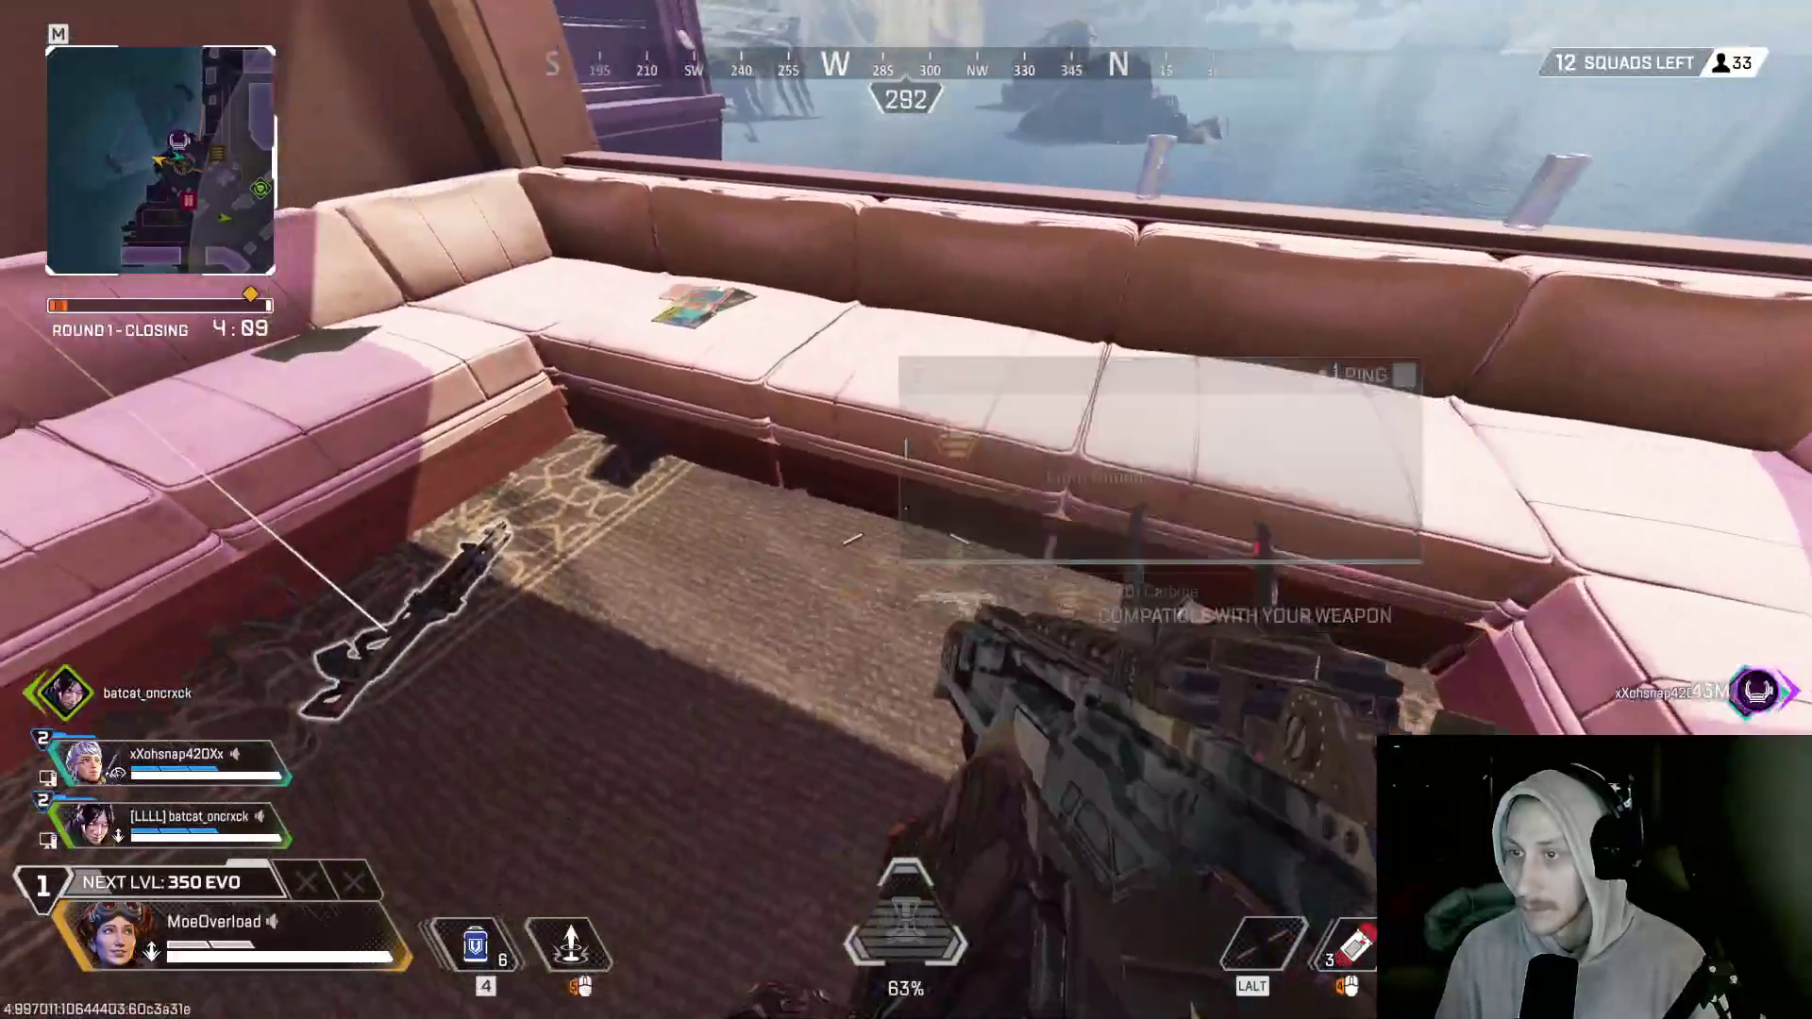
{"action": "key", "text": "w"}
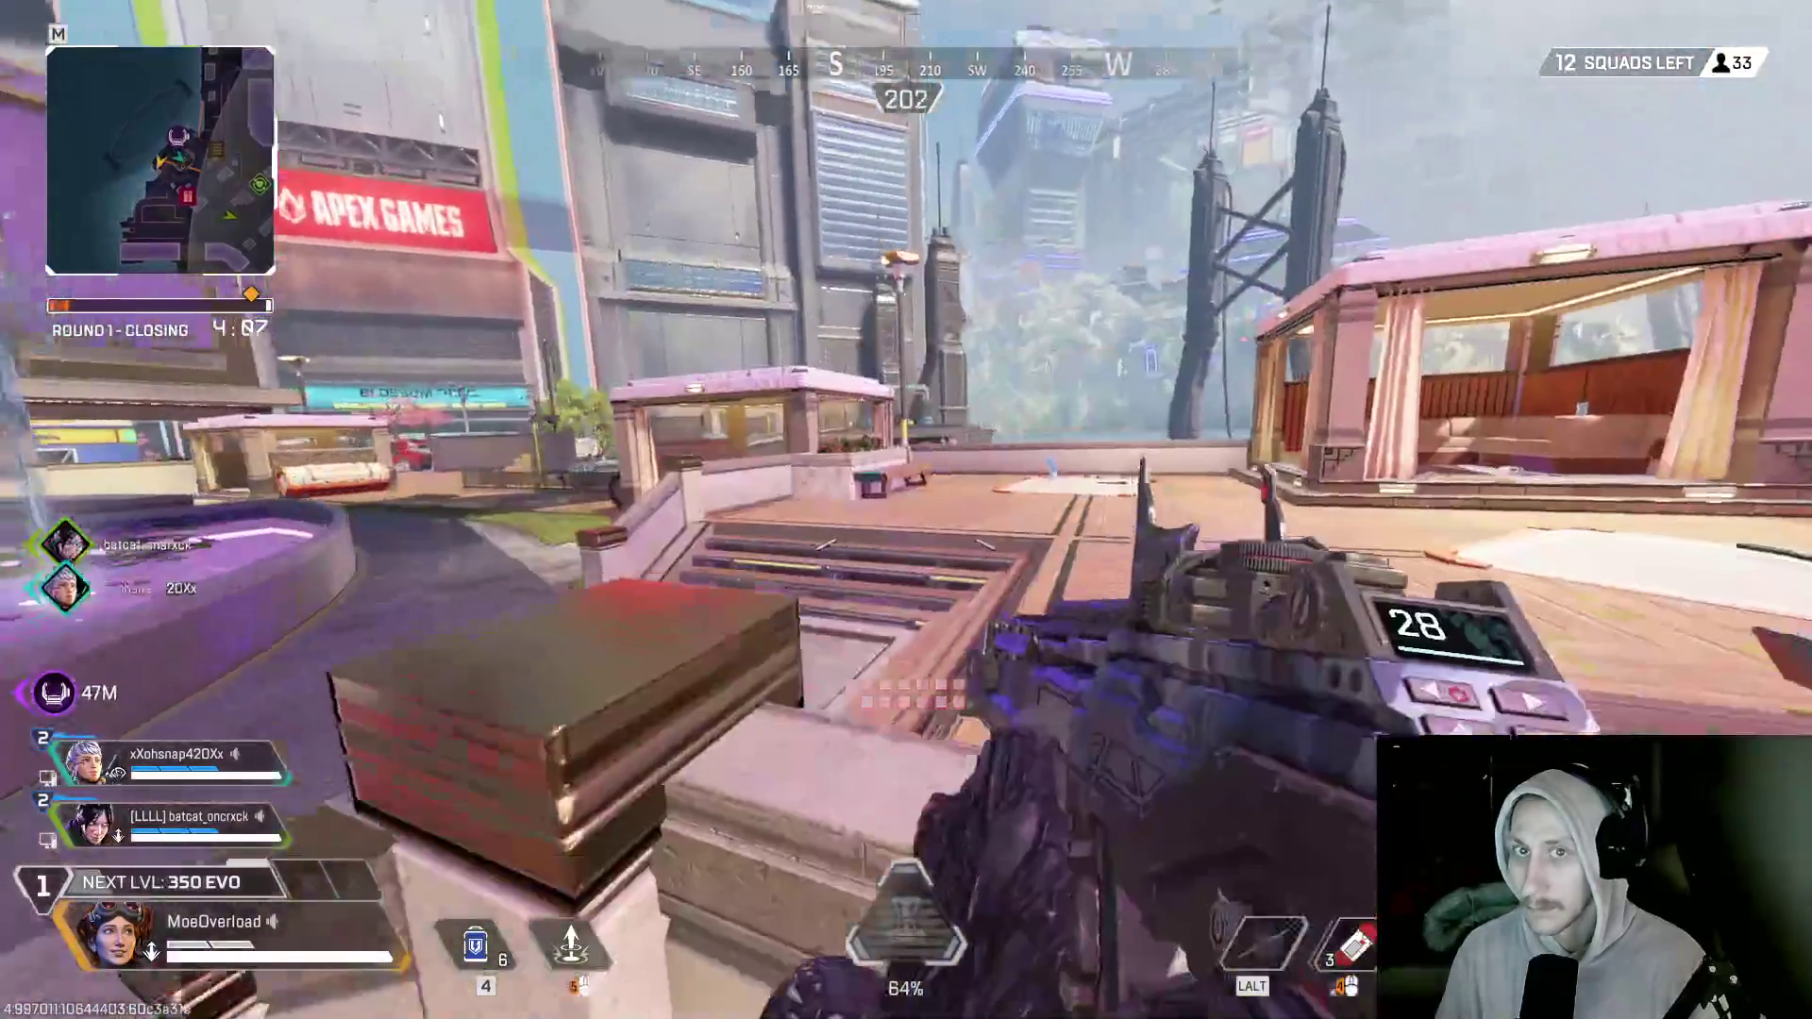
{"action": "key", "text": "w"}
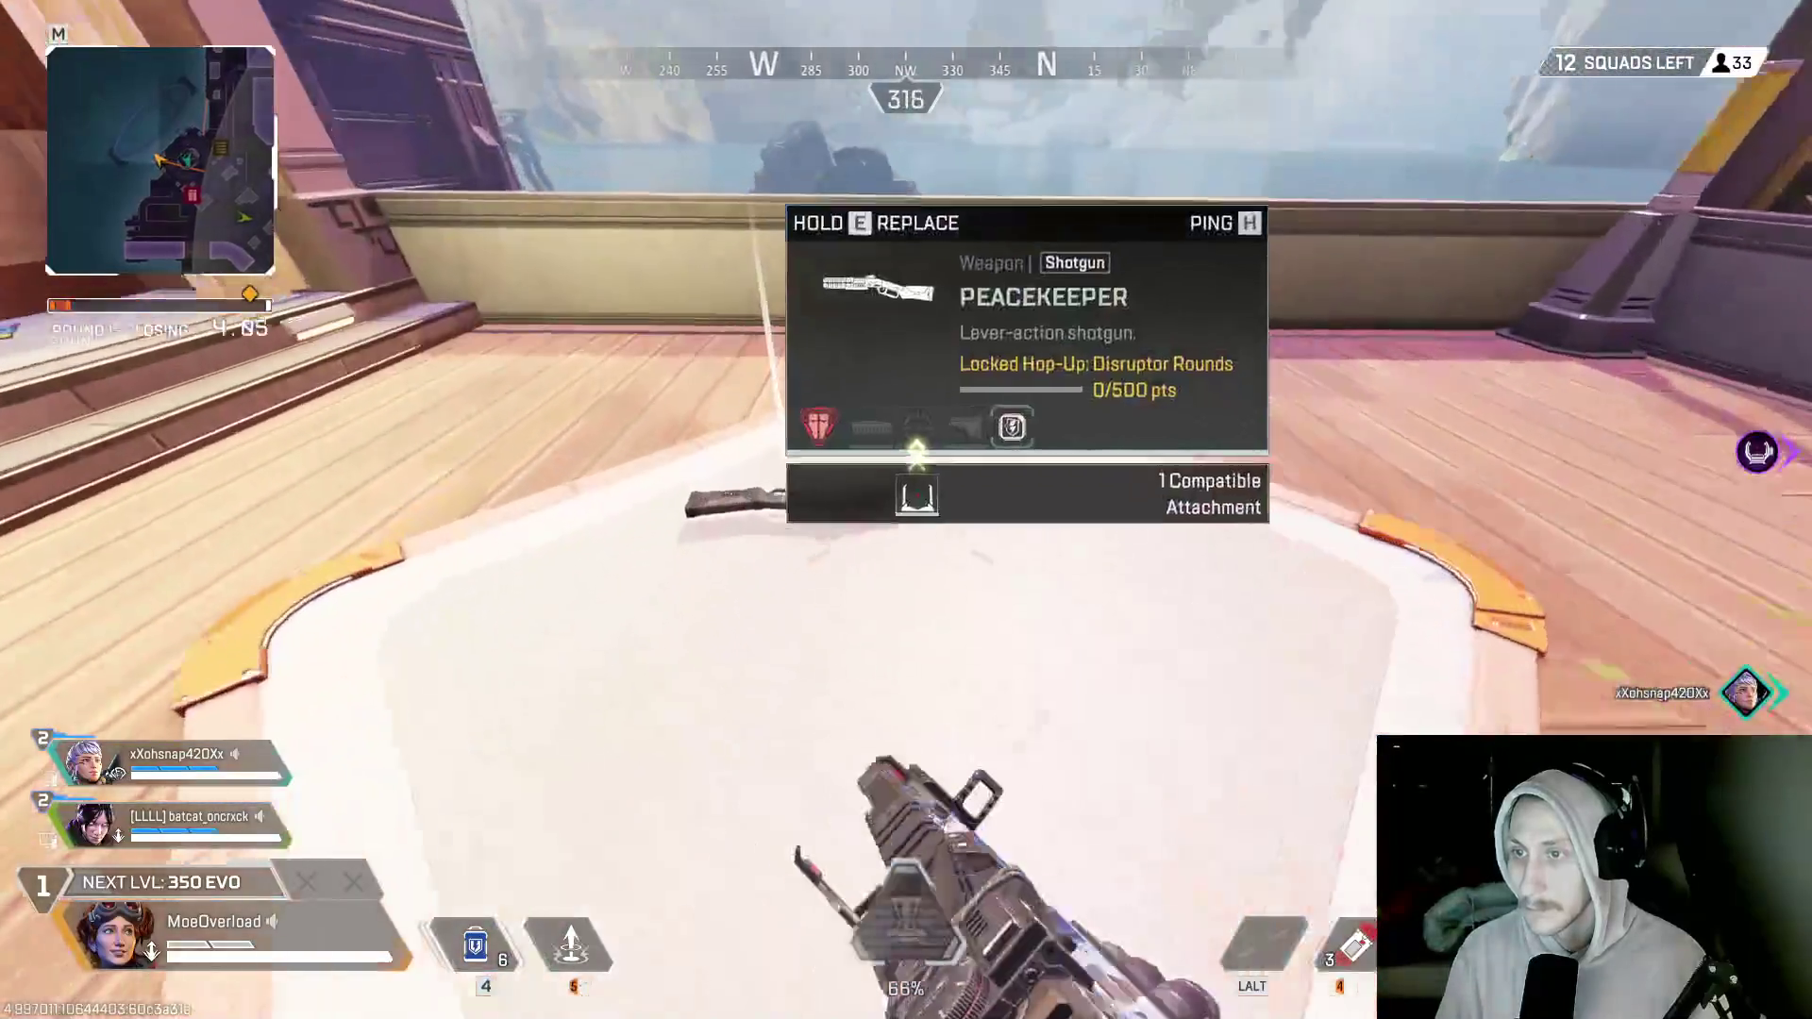
{"action": "key", "text": "e"}
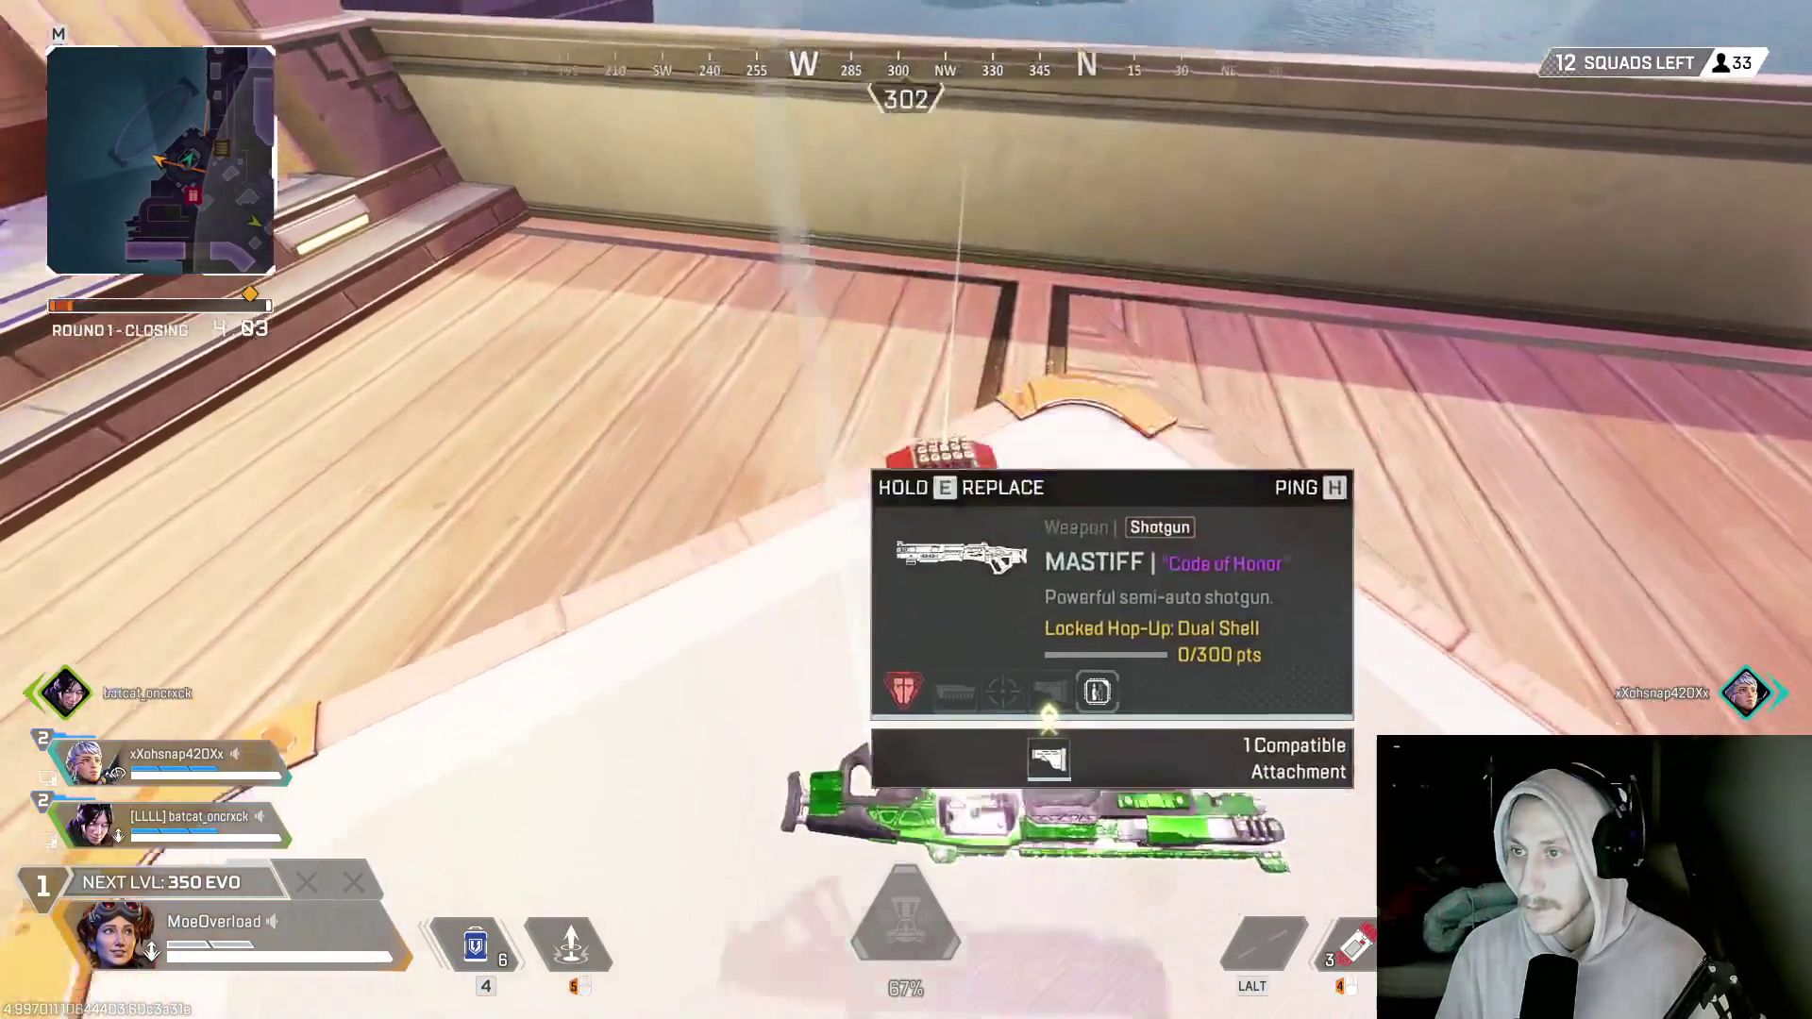
{"action": "key", "text": "e"}
{"action": "key", "text": "w"}
{"action": "key", "text": "2"}
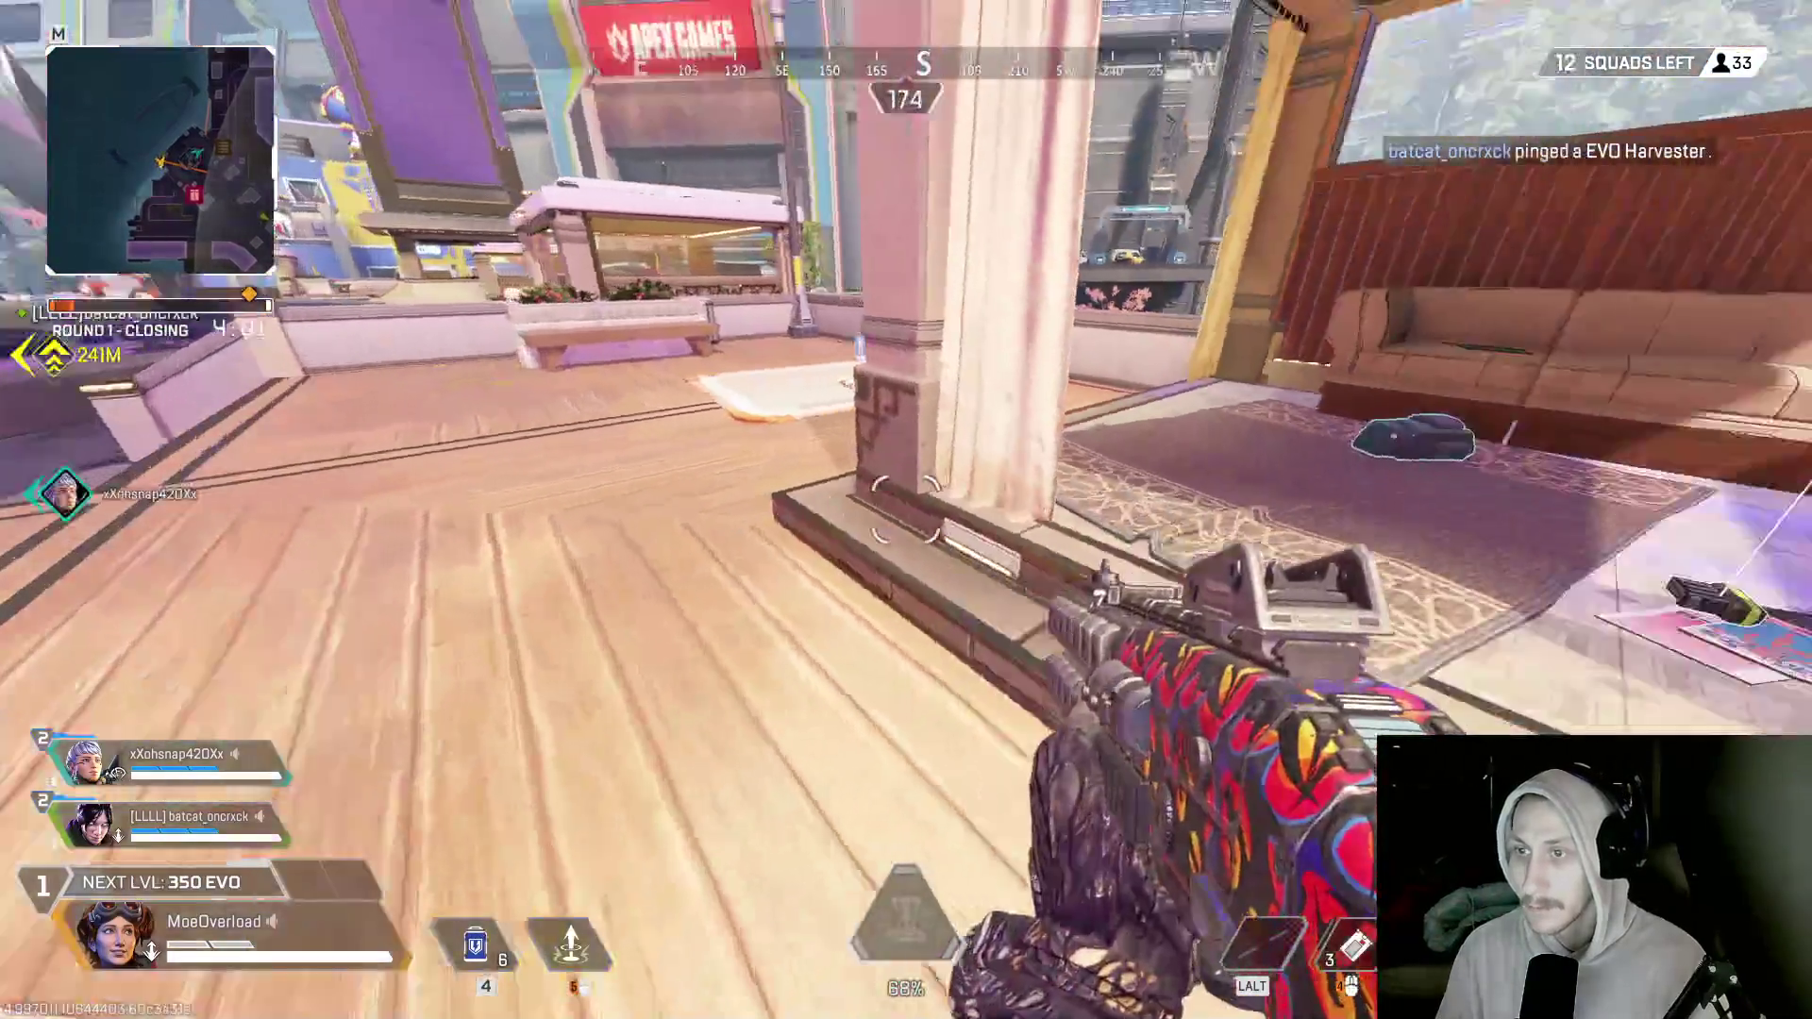
- Ping the Level 2 backpack, trade a thermite for shotgun shells, and collect the EVO Harvester
{"action": "key", "text": "w"}
{"action": "middle_click", "coordinate": [905, 510]}
{"action": "key", "text": "w"}
{"action": "key", "text": "e"}
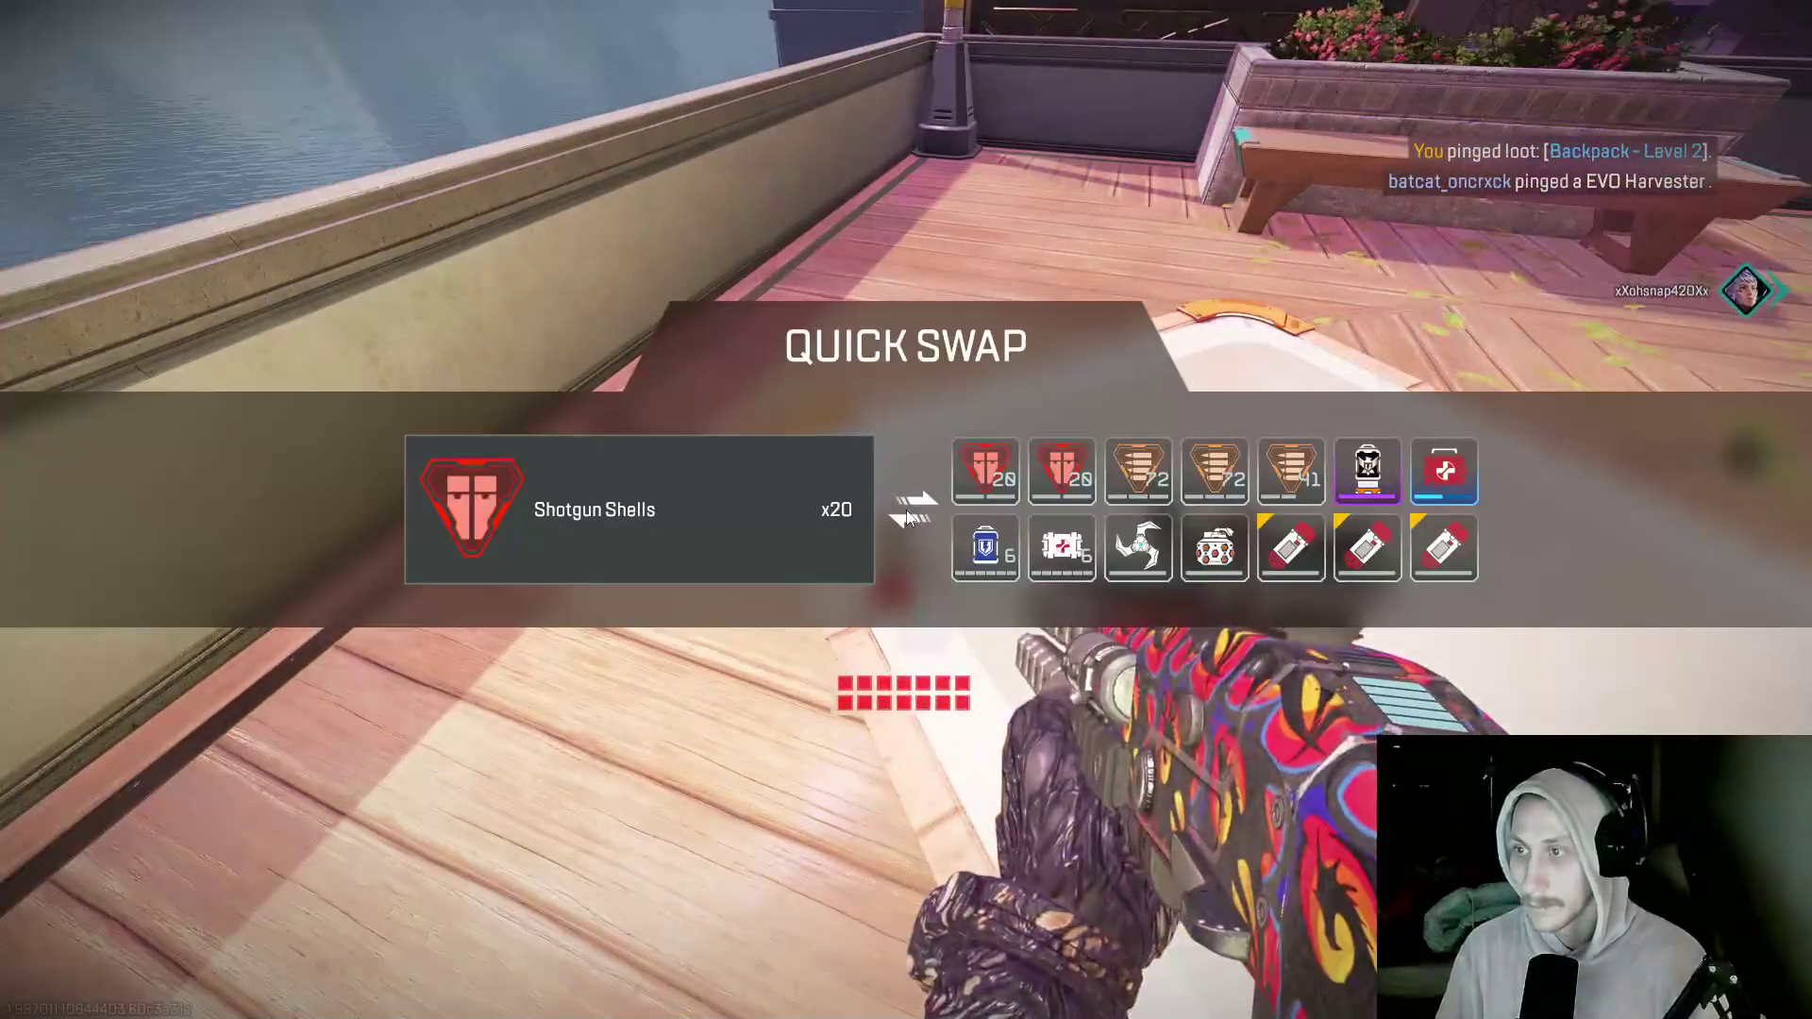
{"action": "left_click", "coordinate": [1366, 547]}
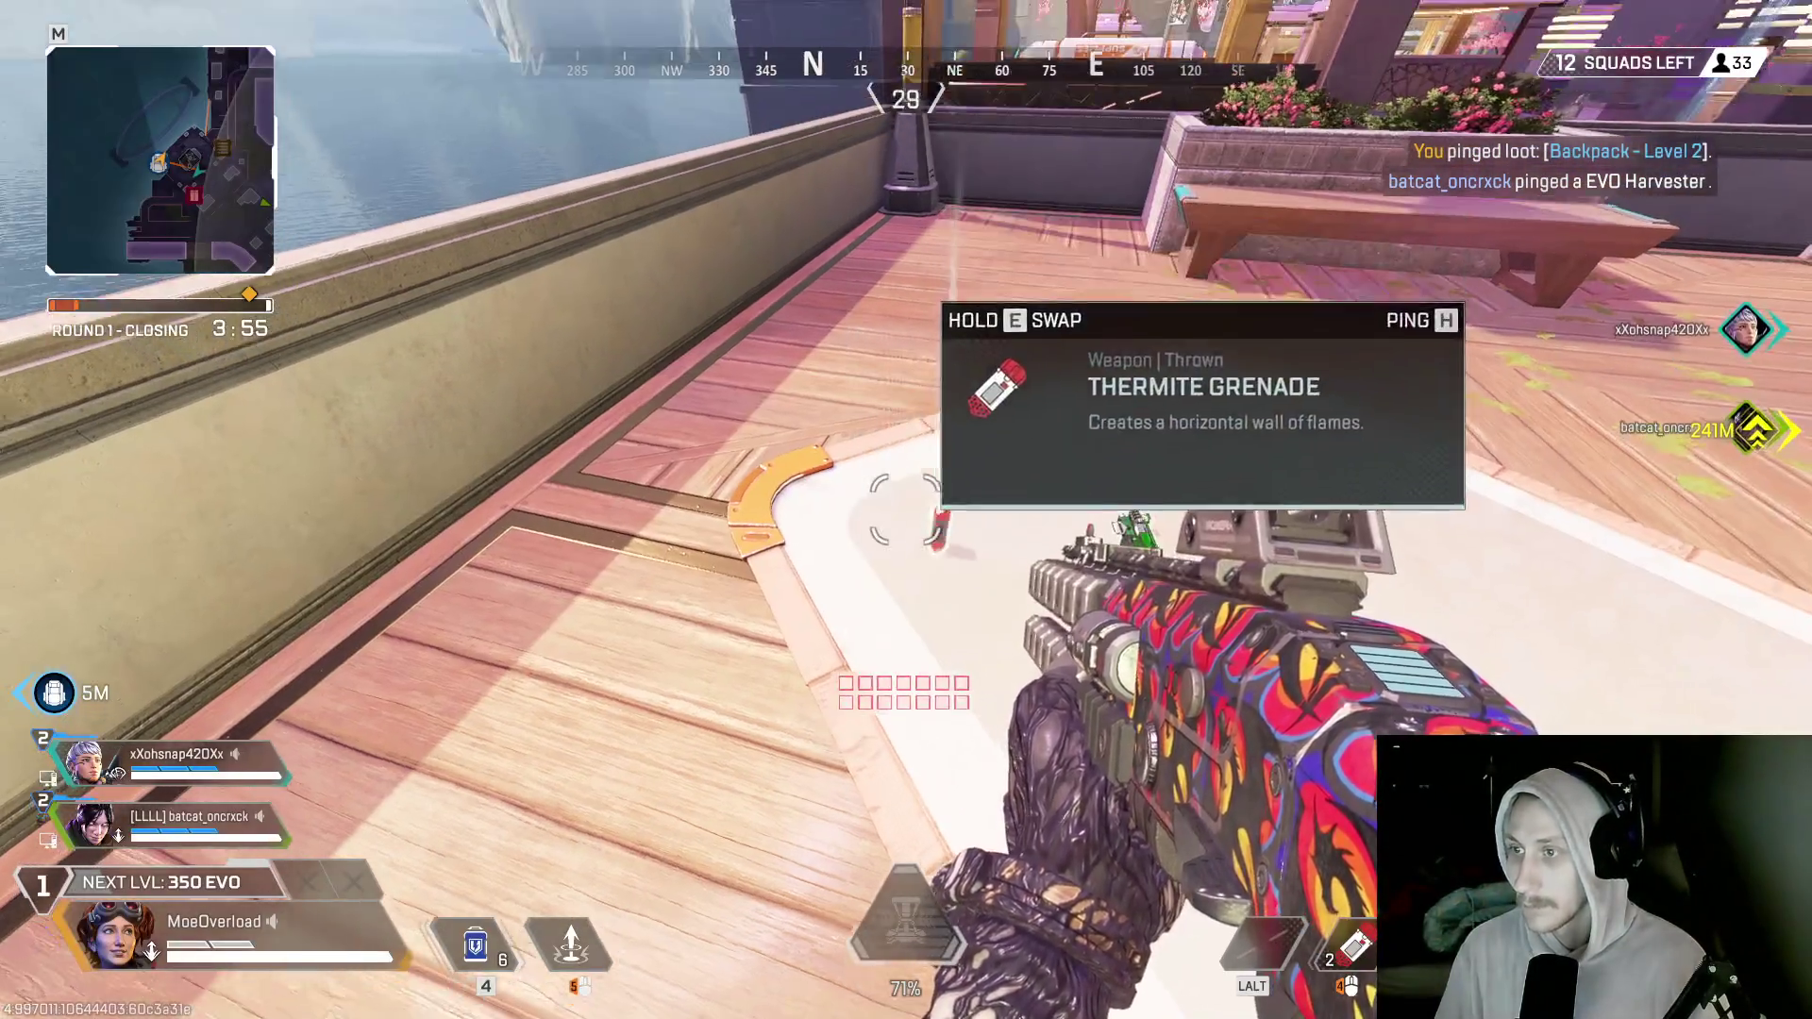
{"action": "key", "text": "w"}
{"action": "key", "text": "e"}
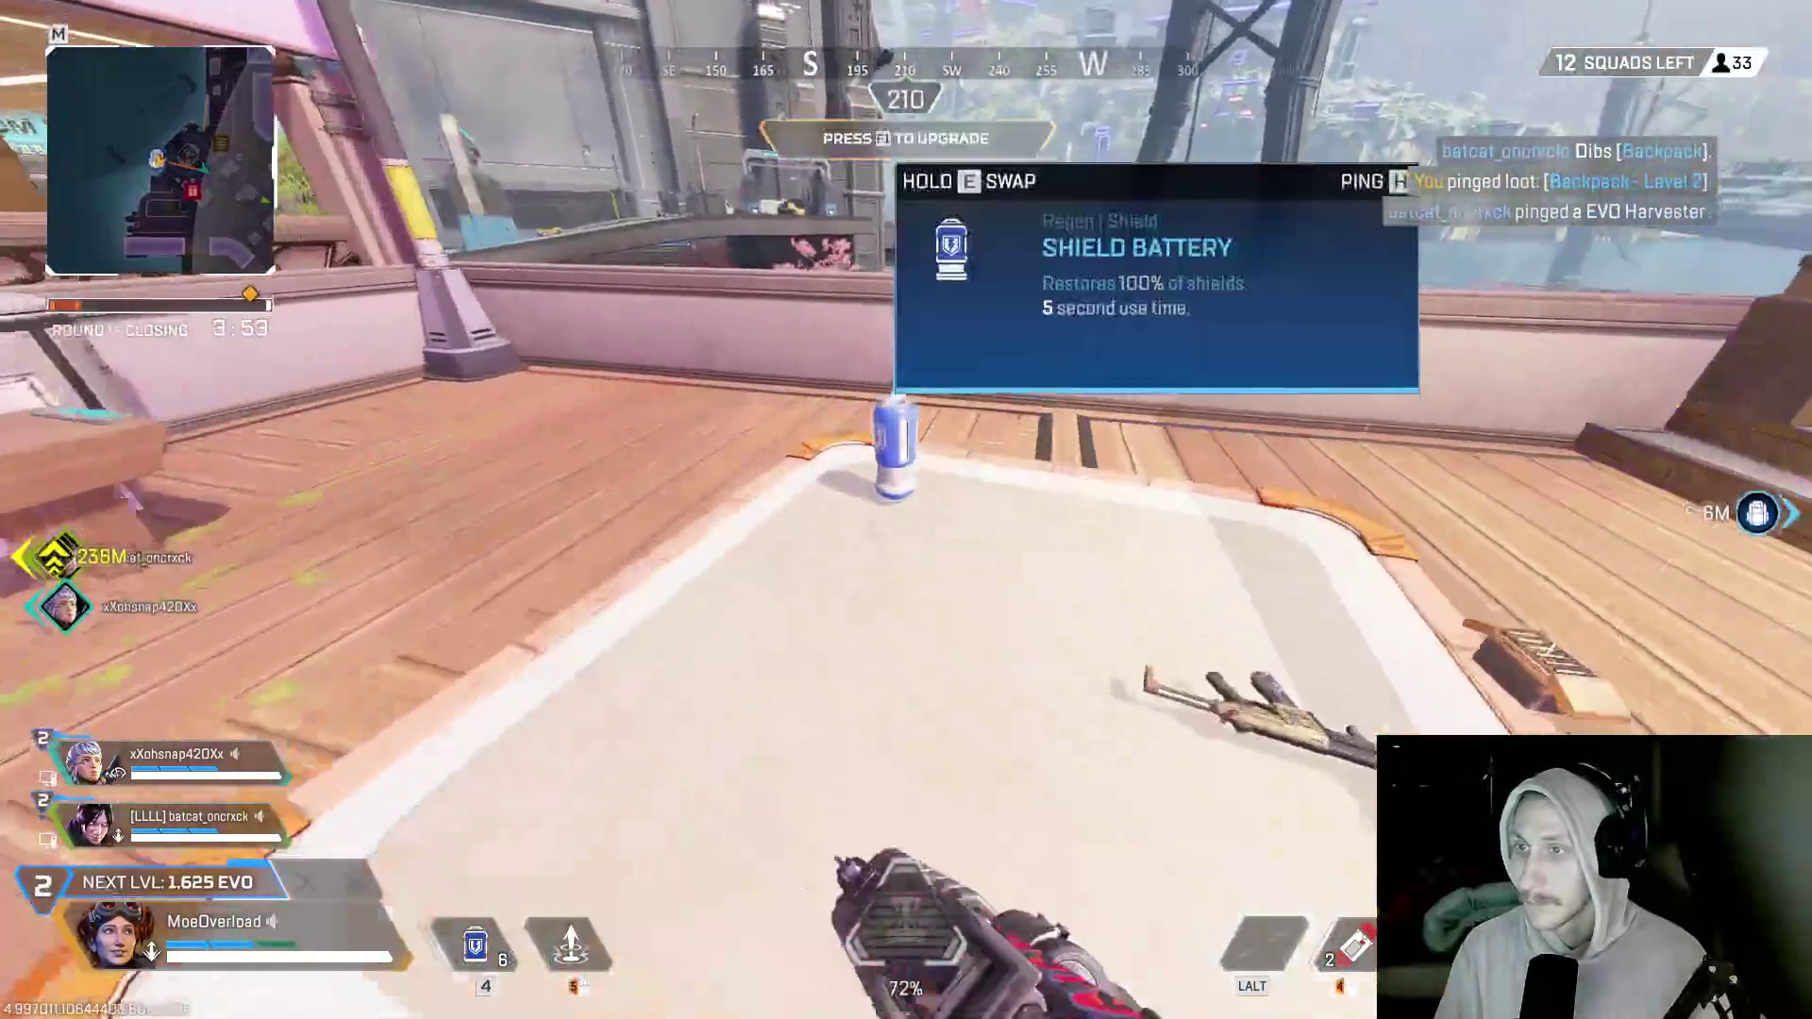
- Holster weapons, use the tactical ability, and ride the Evac Tower zipline up
{"action": "key", "text": "w"}
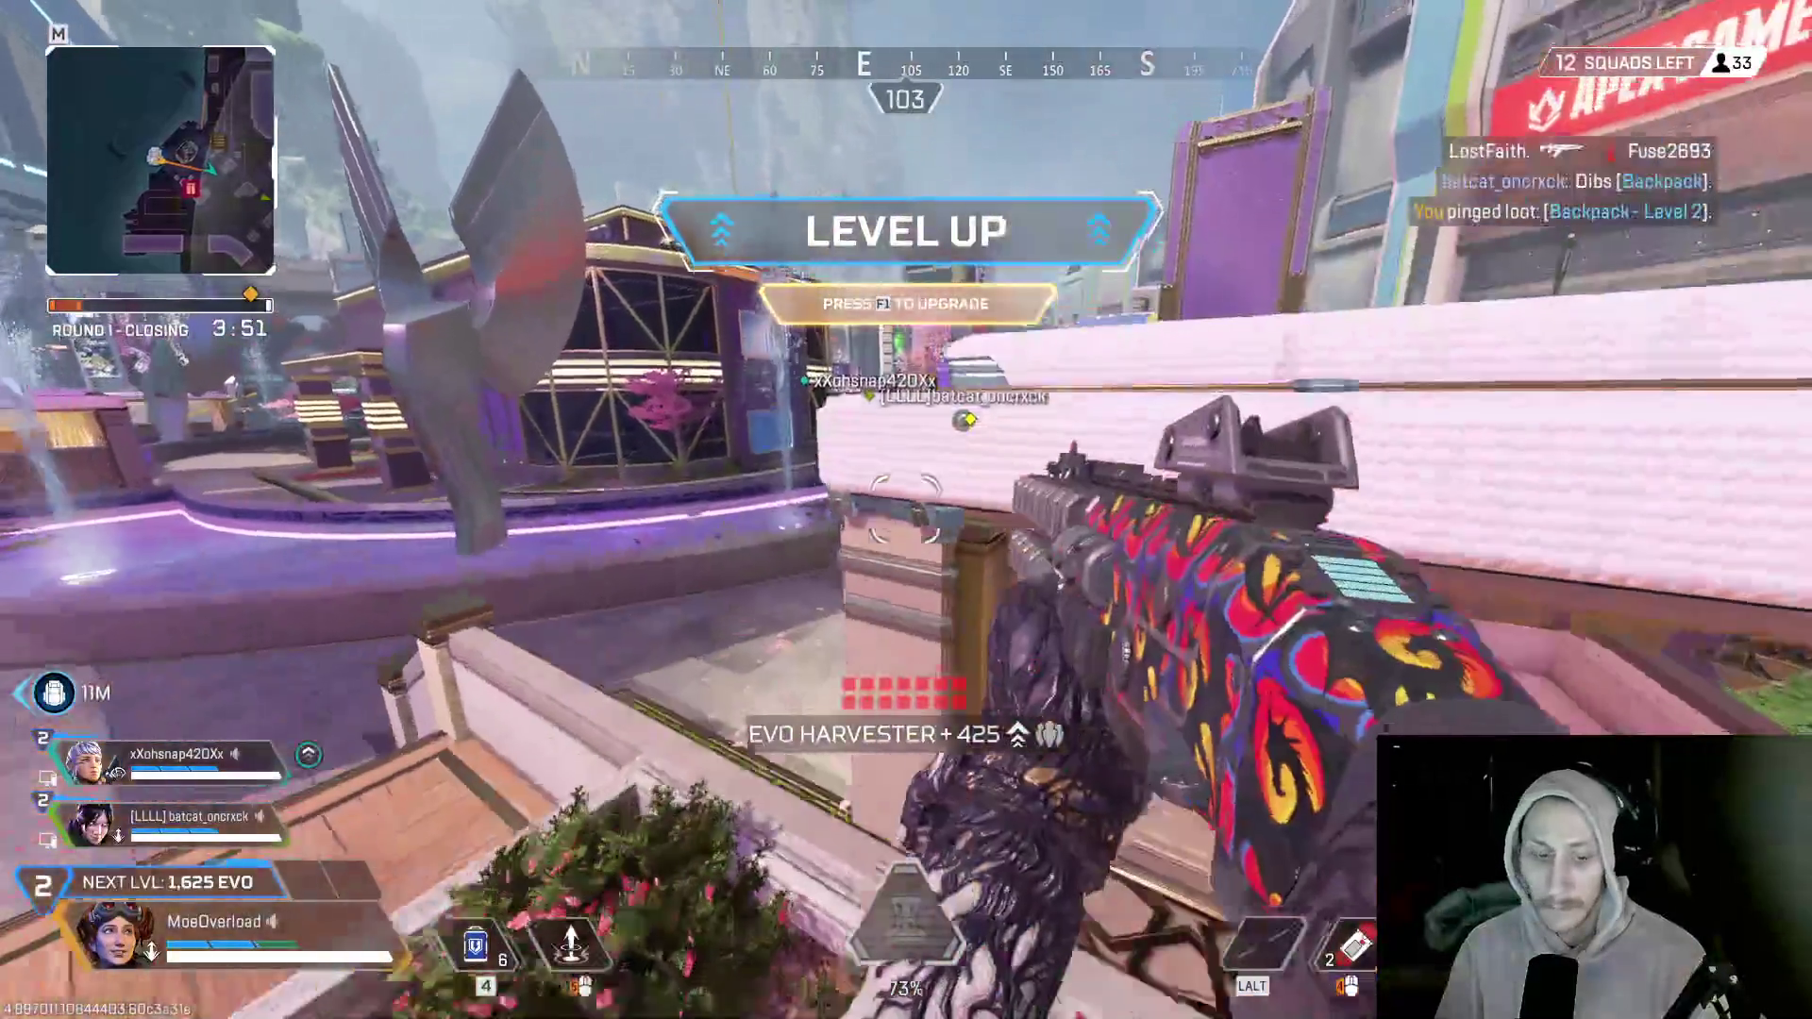
{"action": "key", "text": "3"}
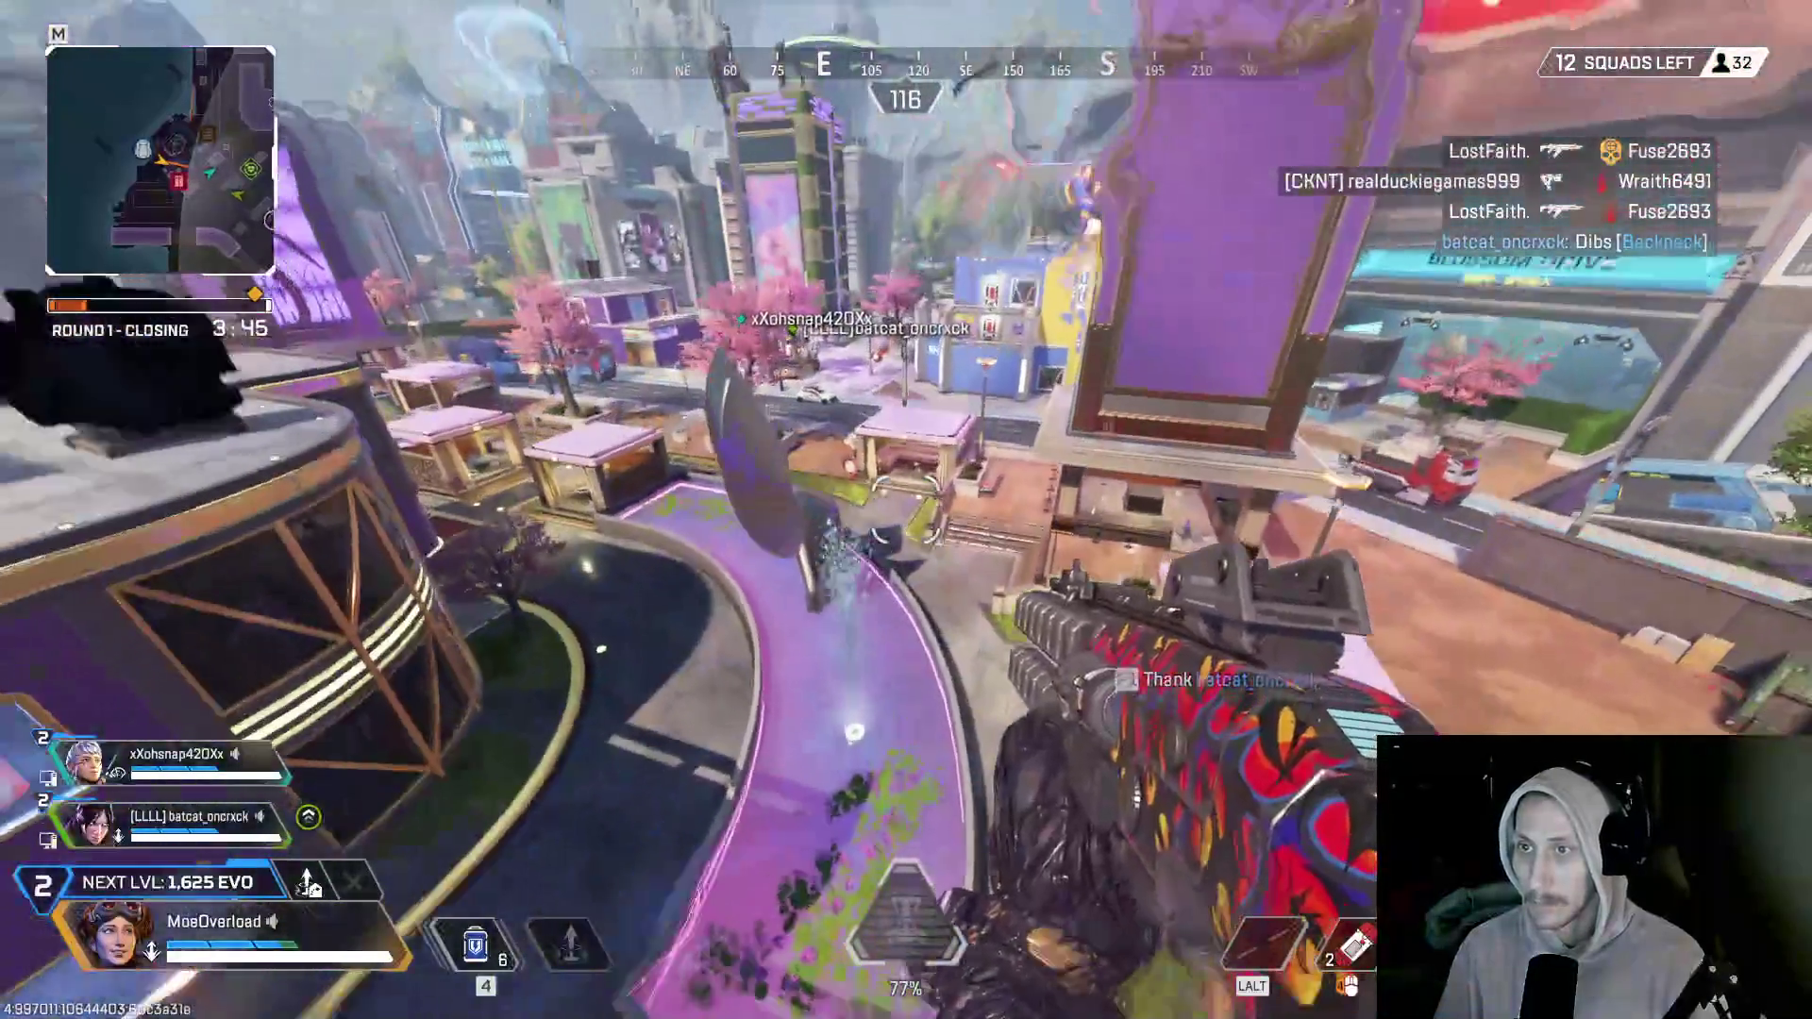
{"action": "key", "text": "q"}
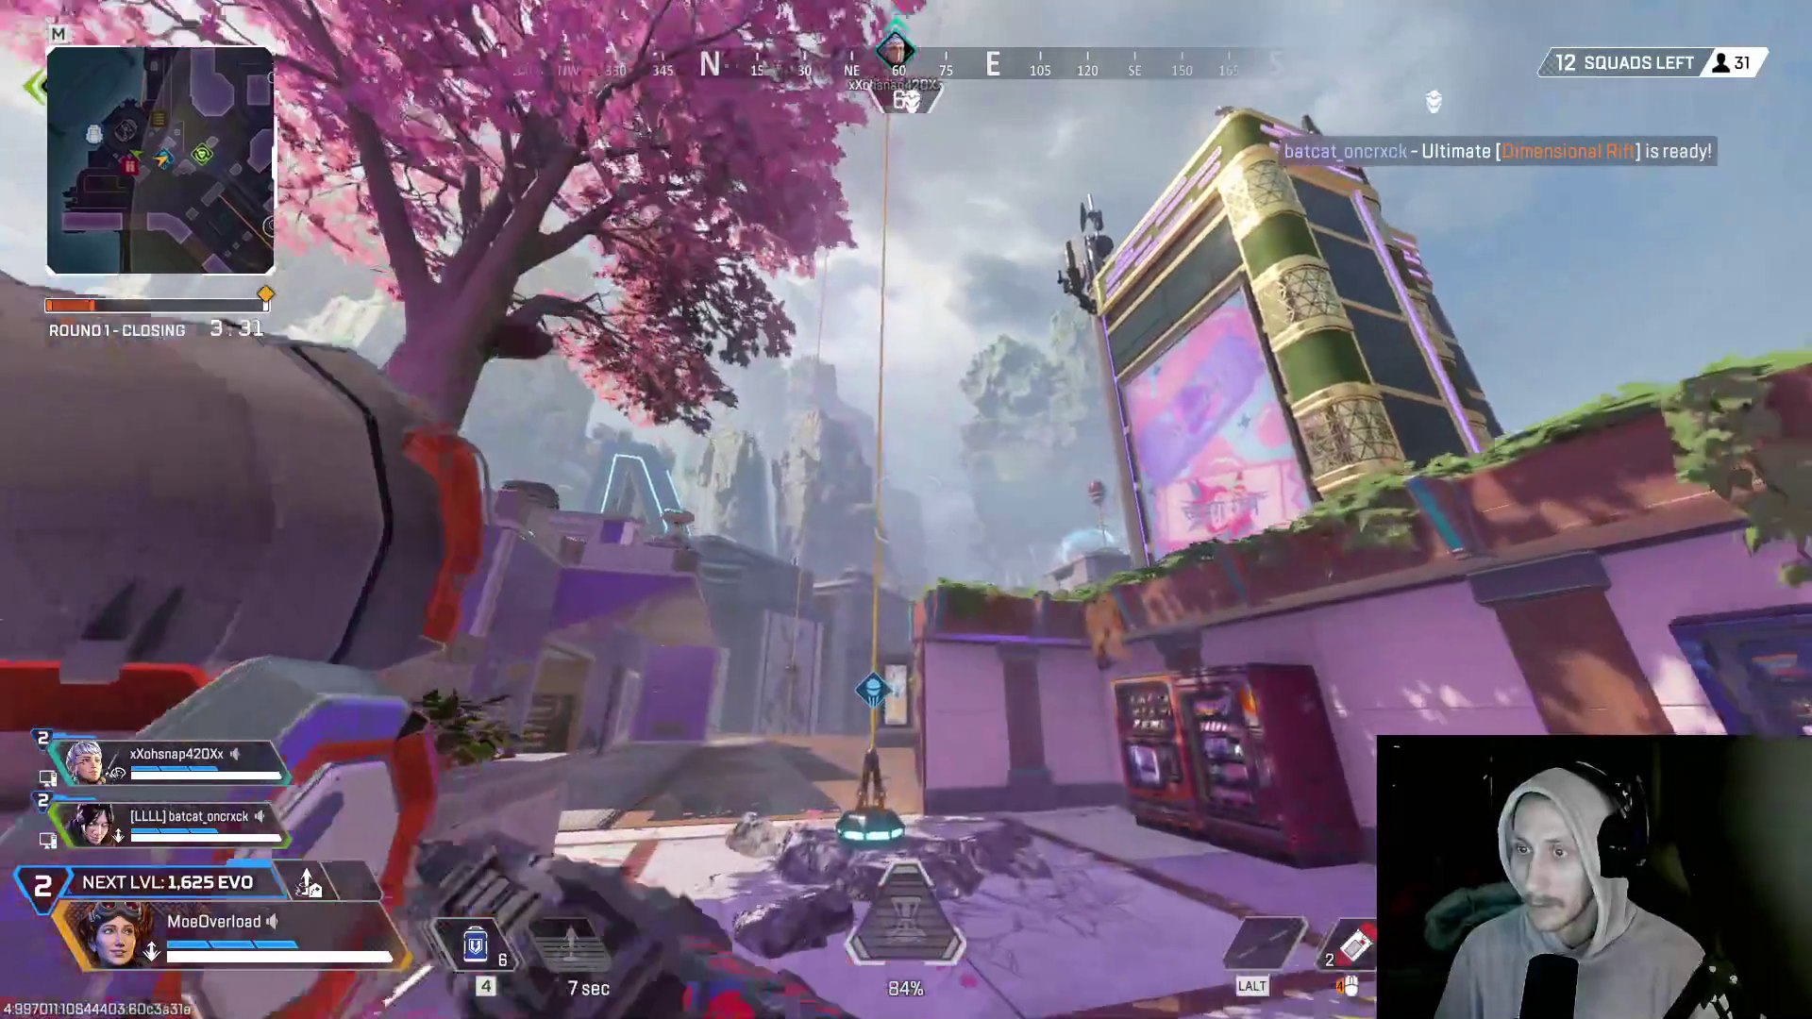
{"action": "key", "text": "e"}
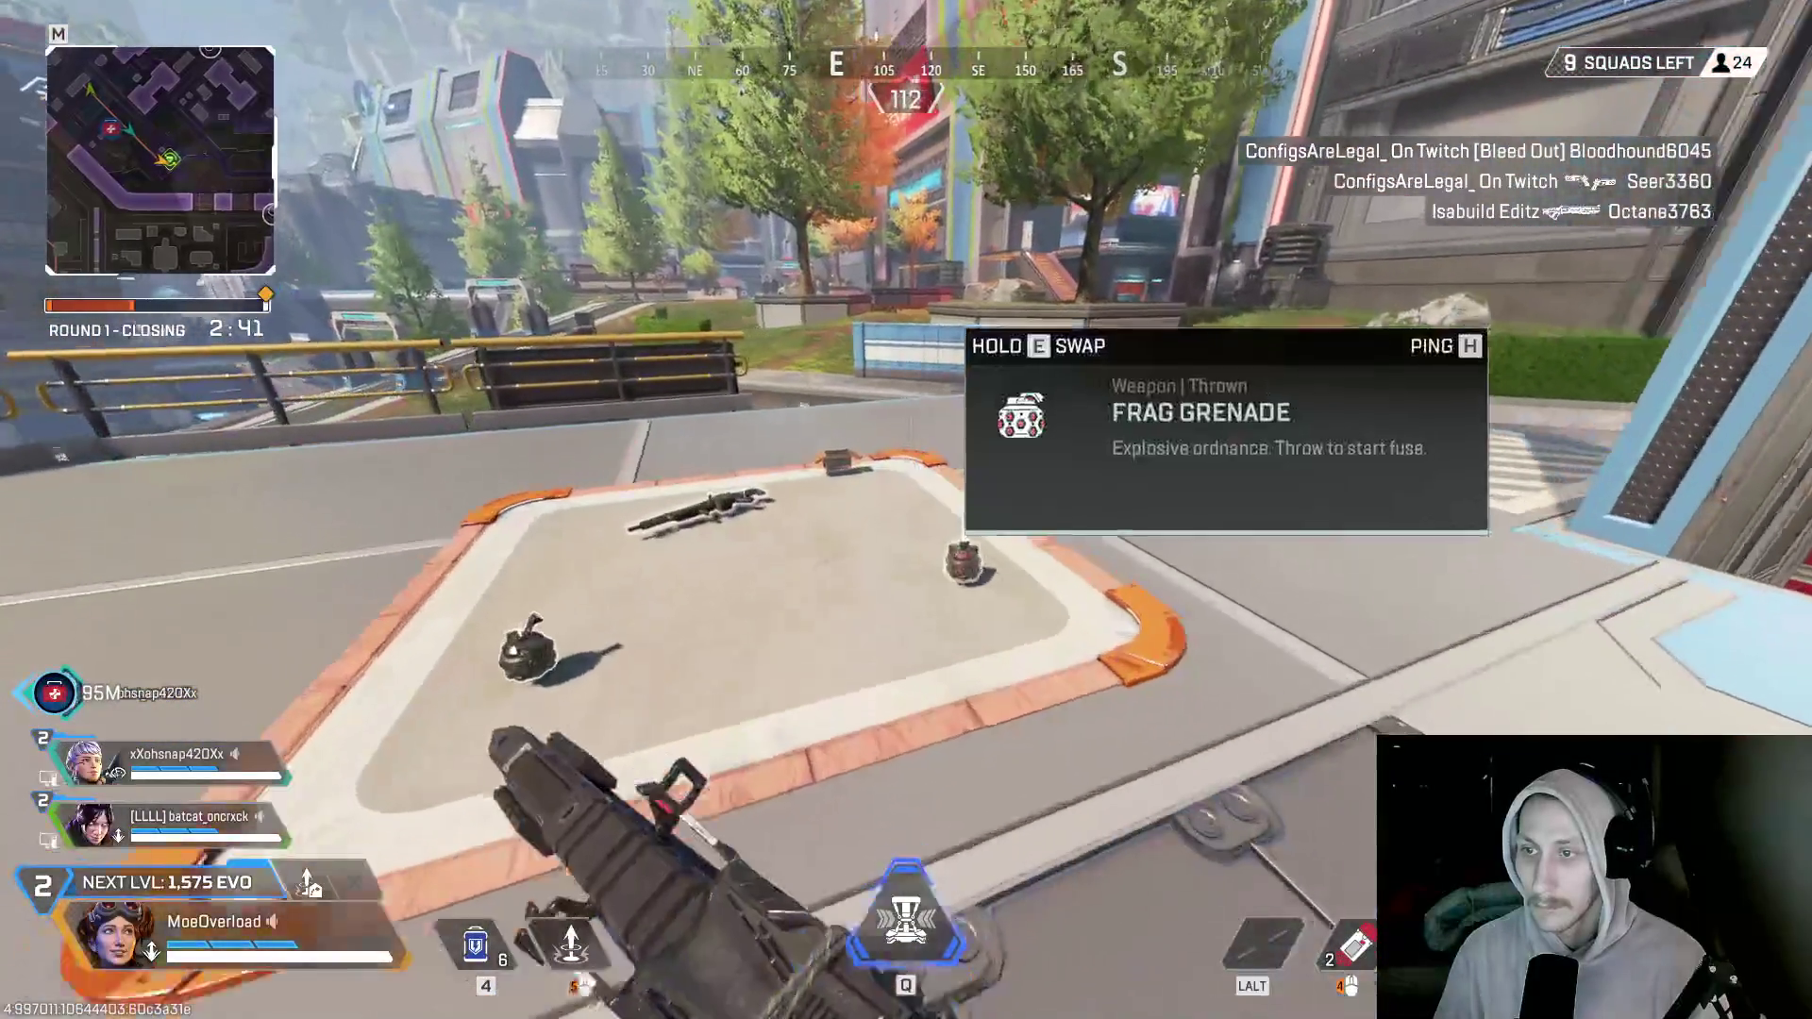
- Ride the shaft zipline up to the rooftop and swap the rifle for the M600 Spitfire
{"action": "key", "text": "e"}
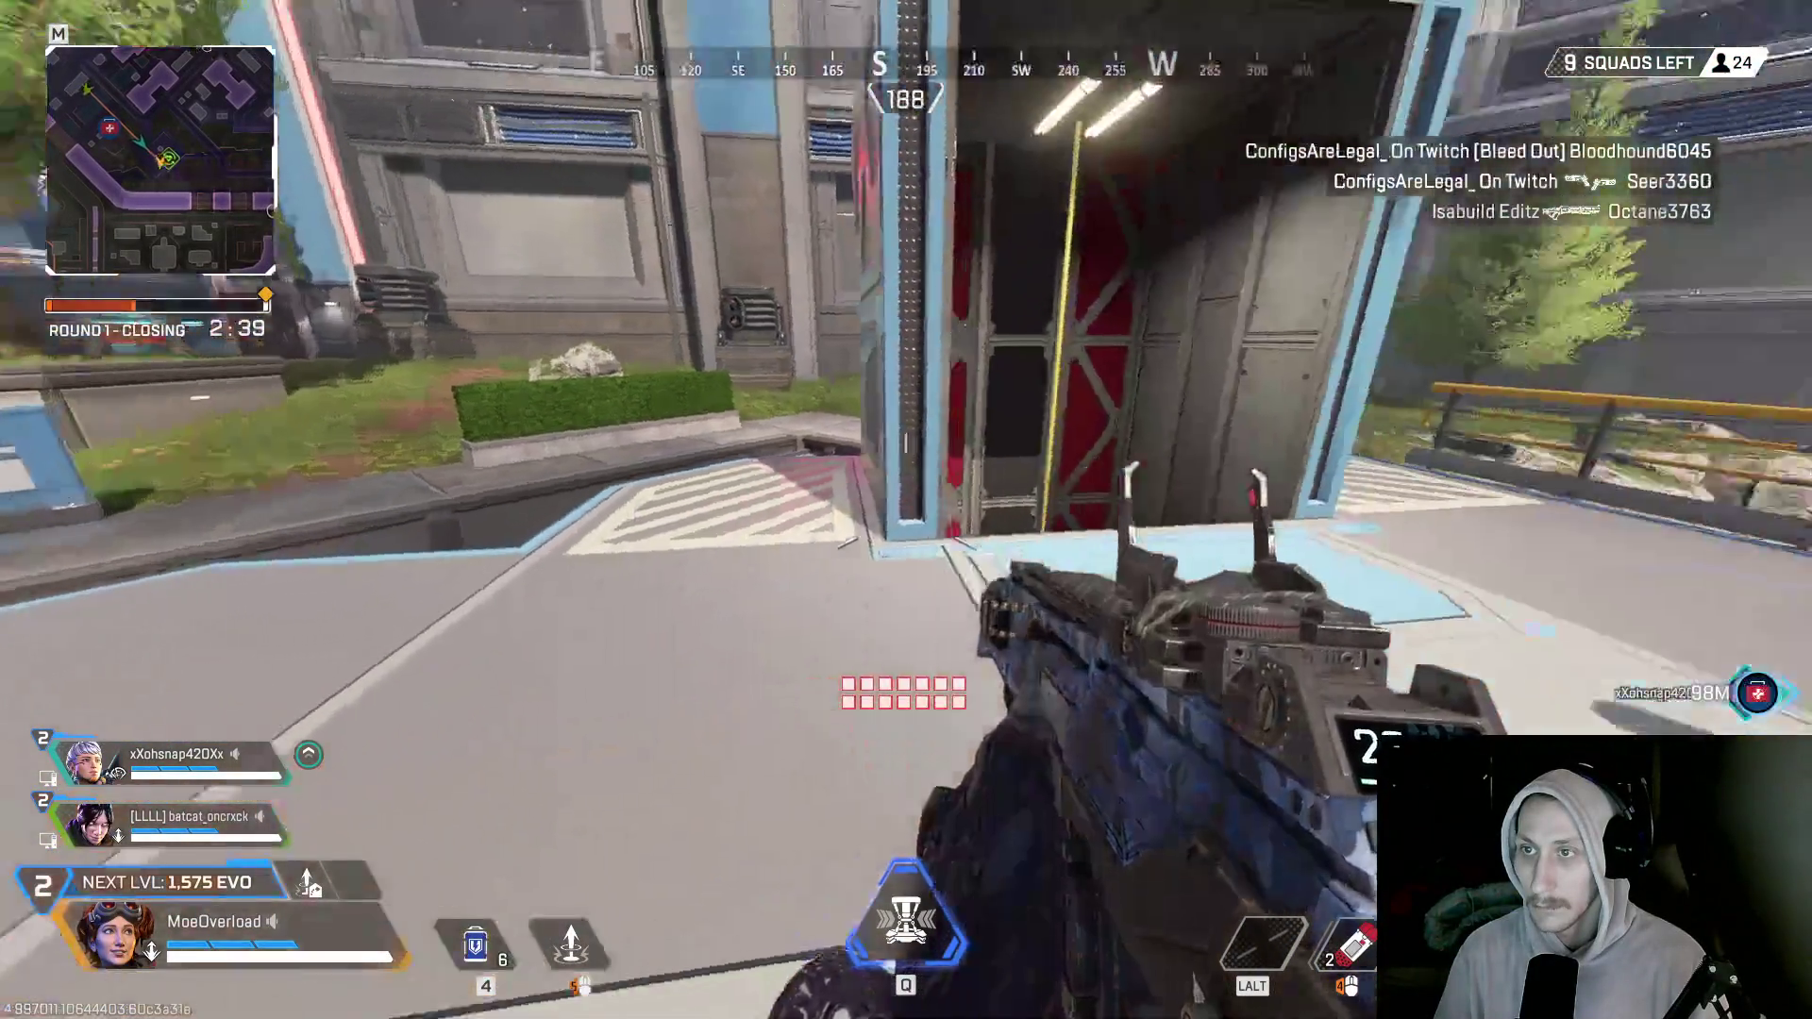
{"action": "key", "text": "e"}
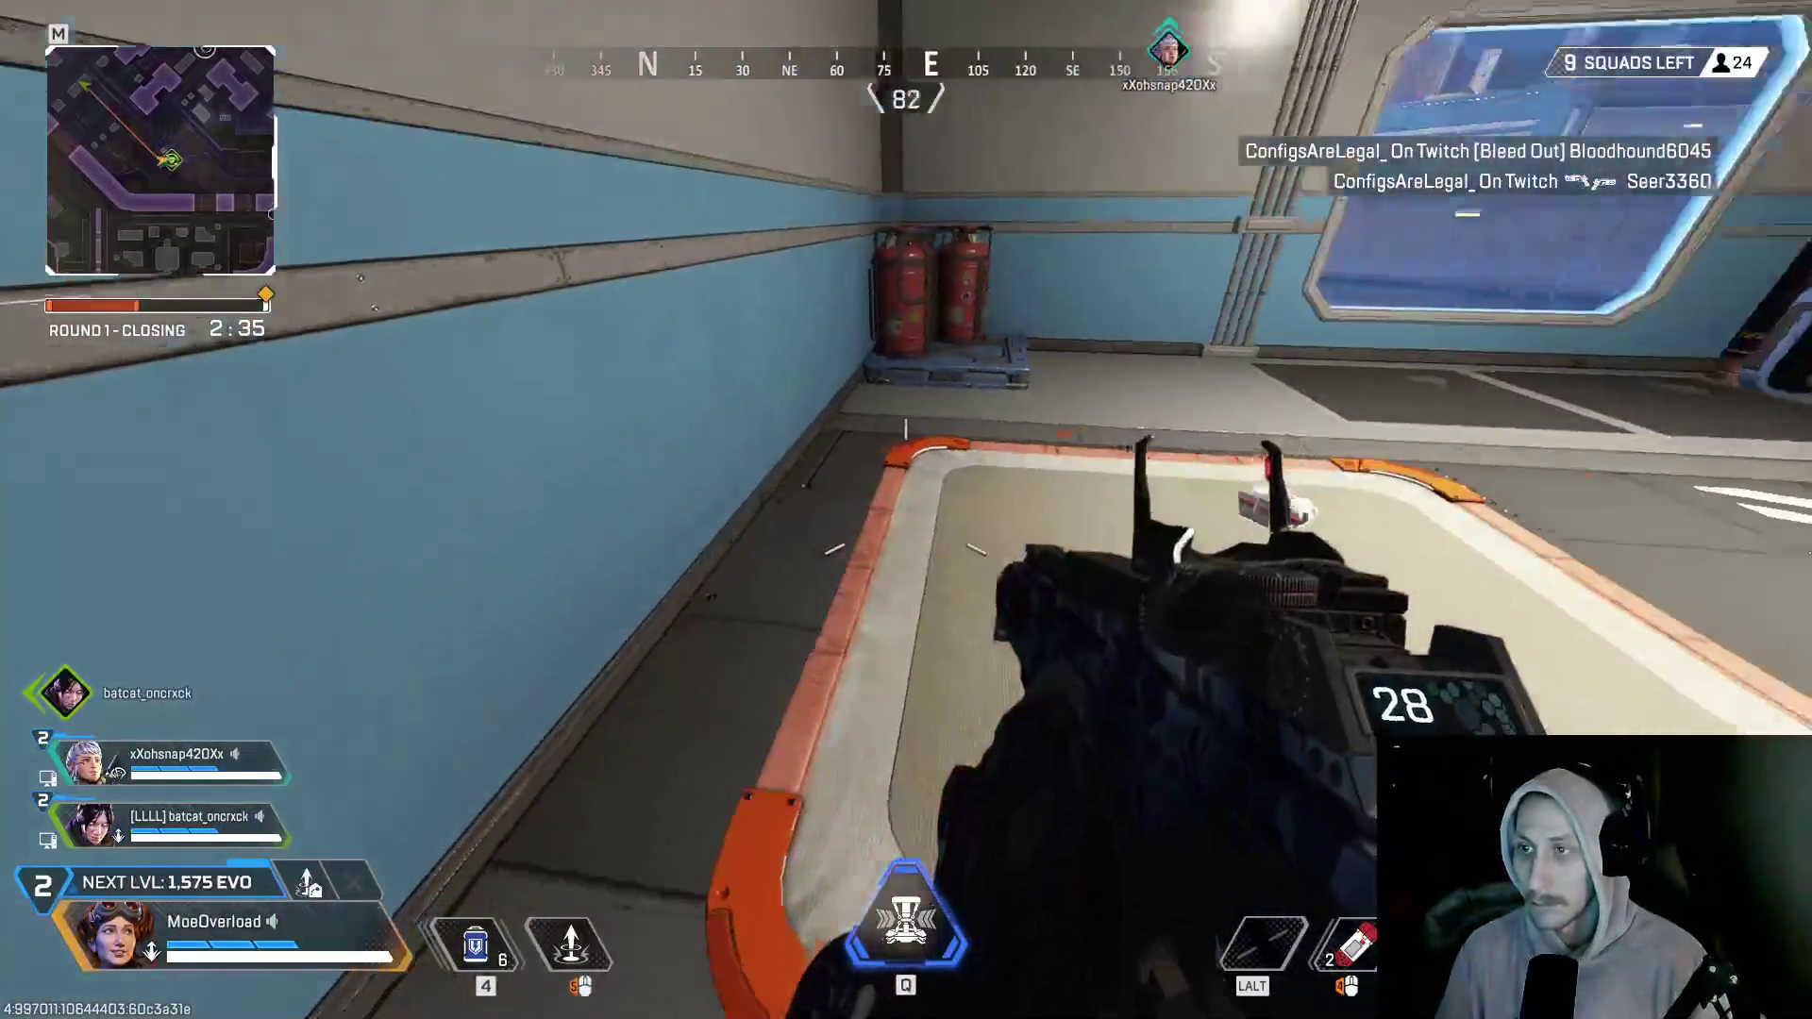
{"action": "key", "text": "e"}
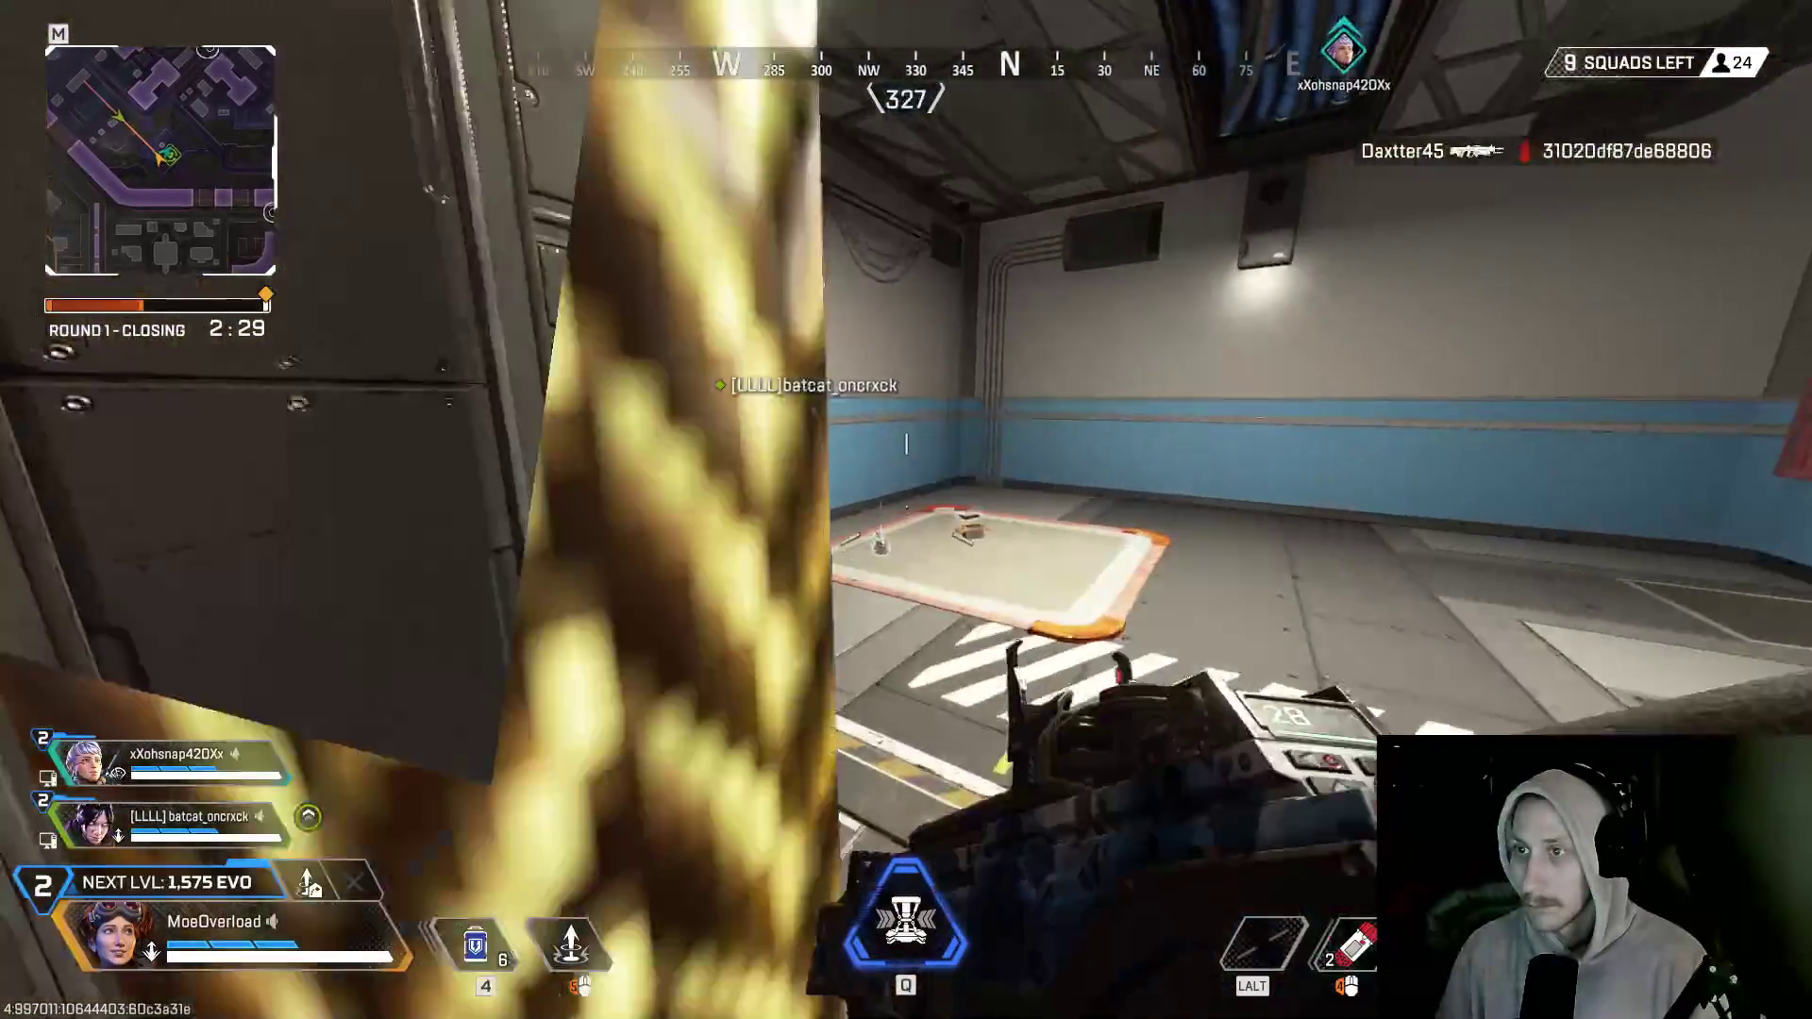
{"action": "key", "text": "w"}
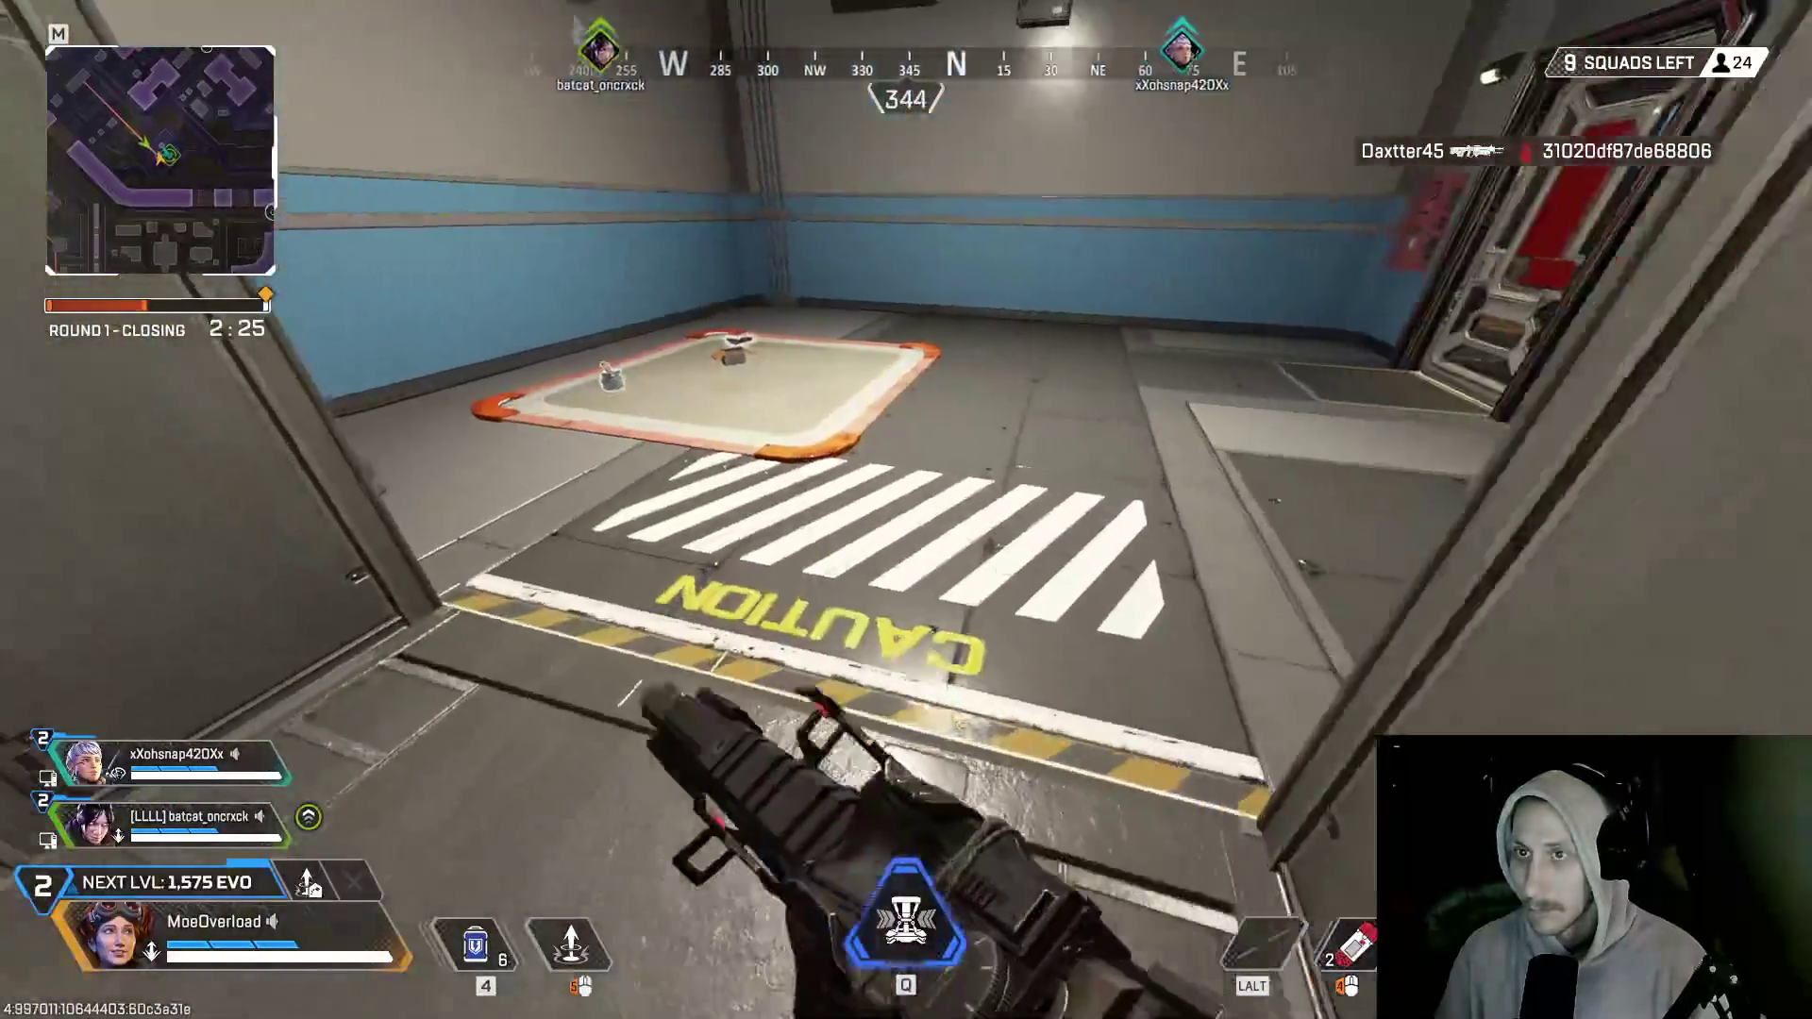
{"action": "key", "text": "w"}
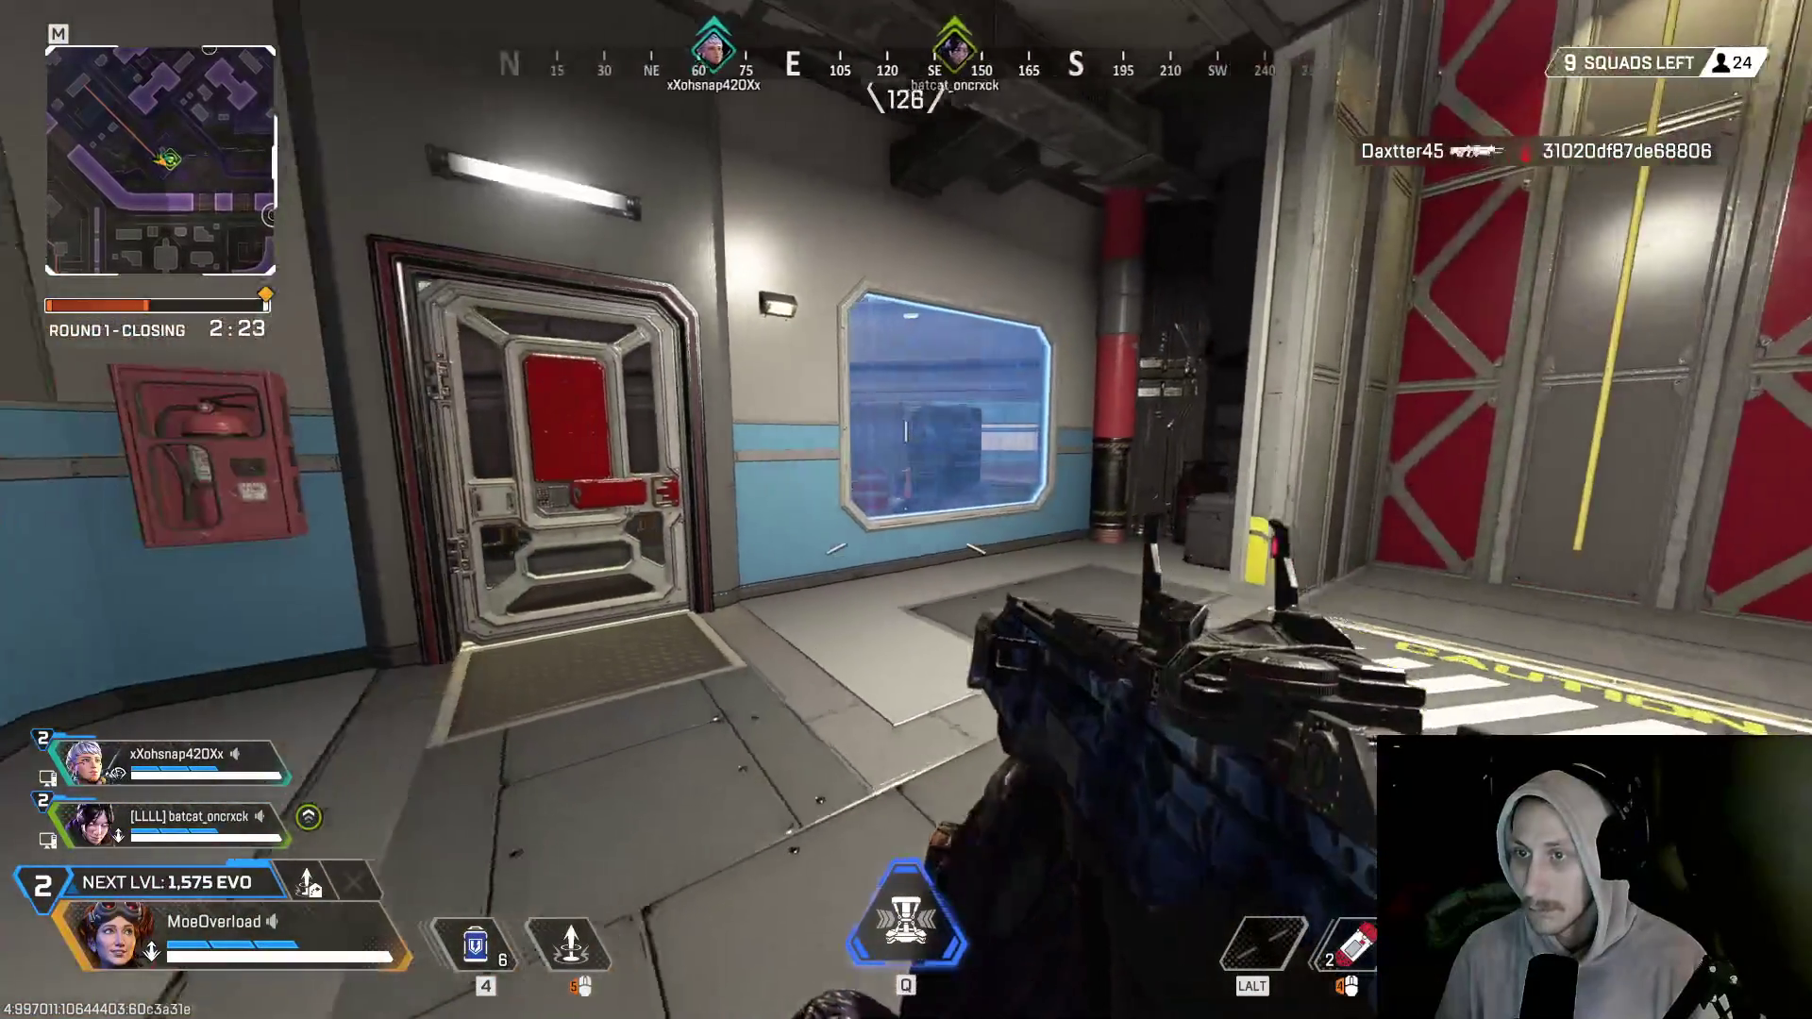
{"action": "key", "text": "w"}
{"action": "key", "text": "e"}
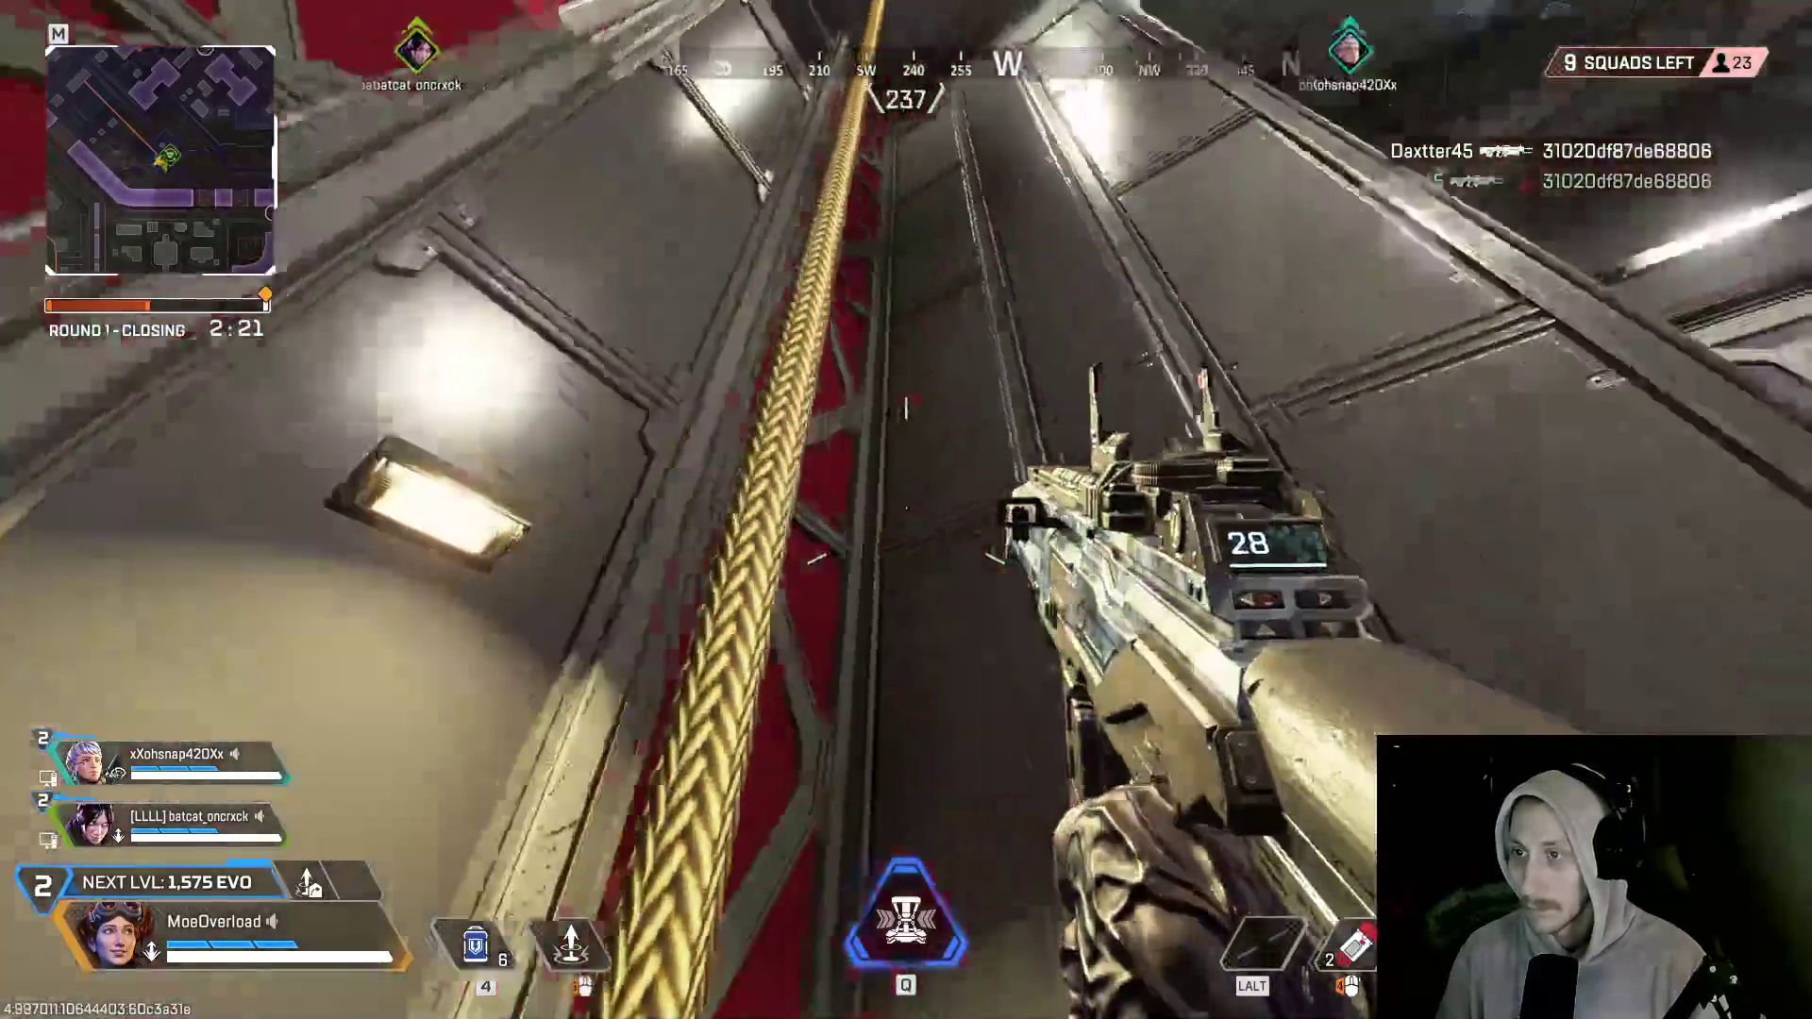
{"action": "key", "text": "w"}
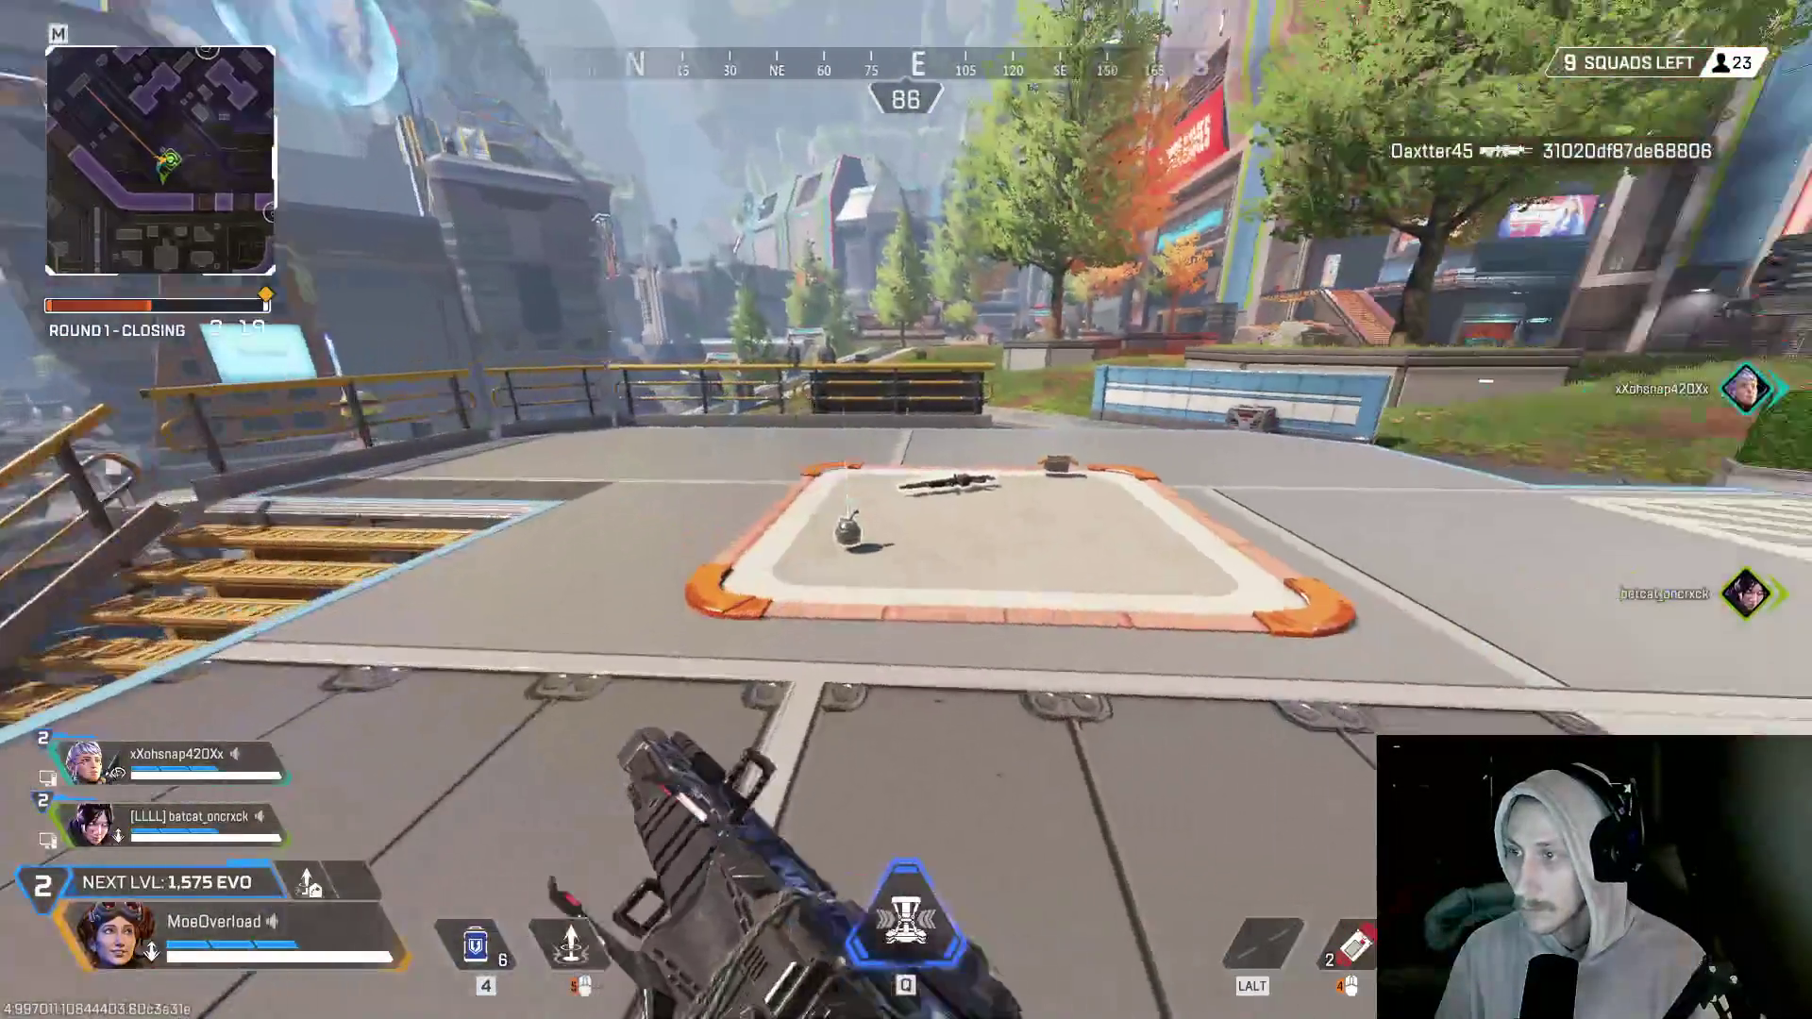
{"action": "key", "text": "e"}
- Drop to street level, use the Gravity Lift, and move under the overpass into the vending-machine hall
{"action": "key", "text": "w"}
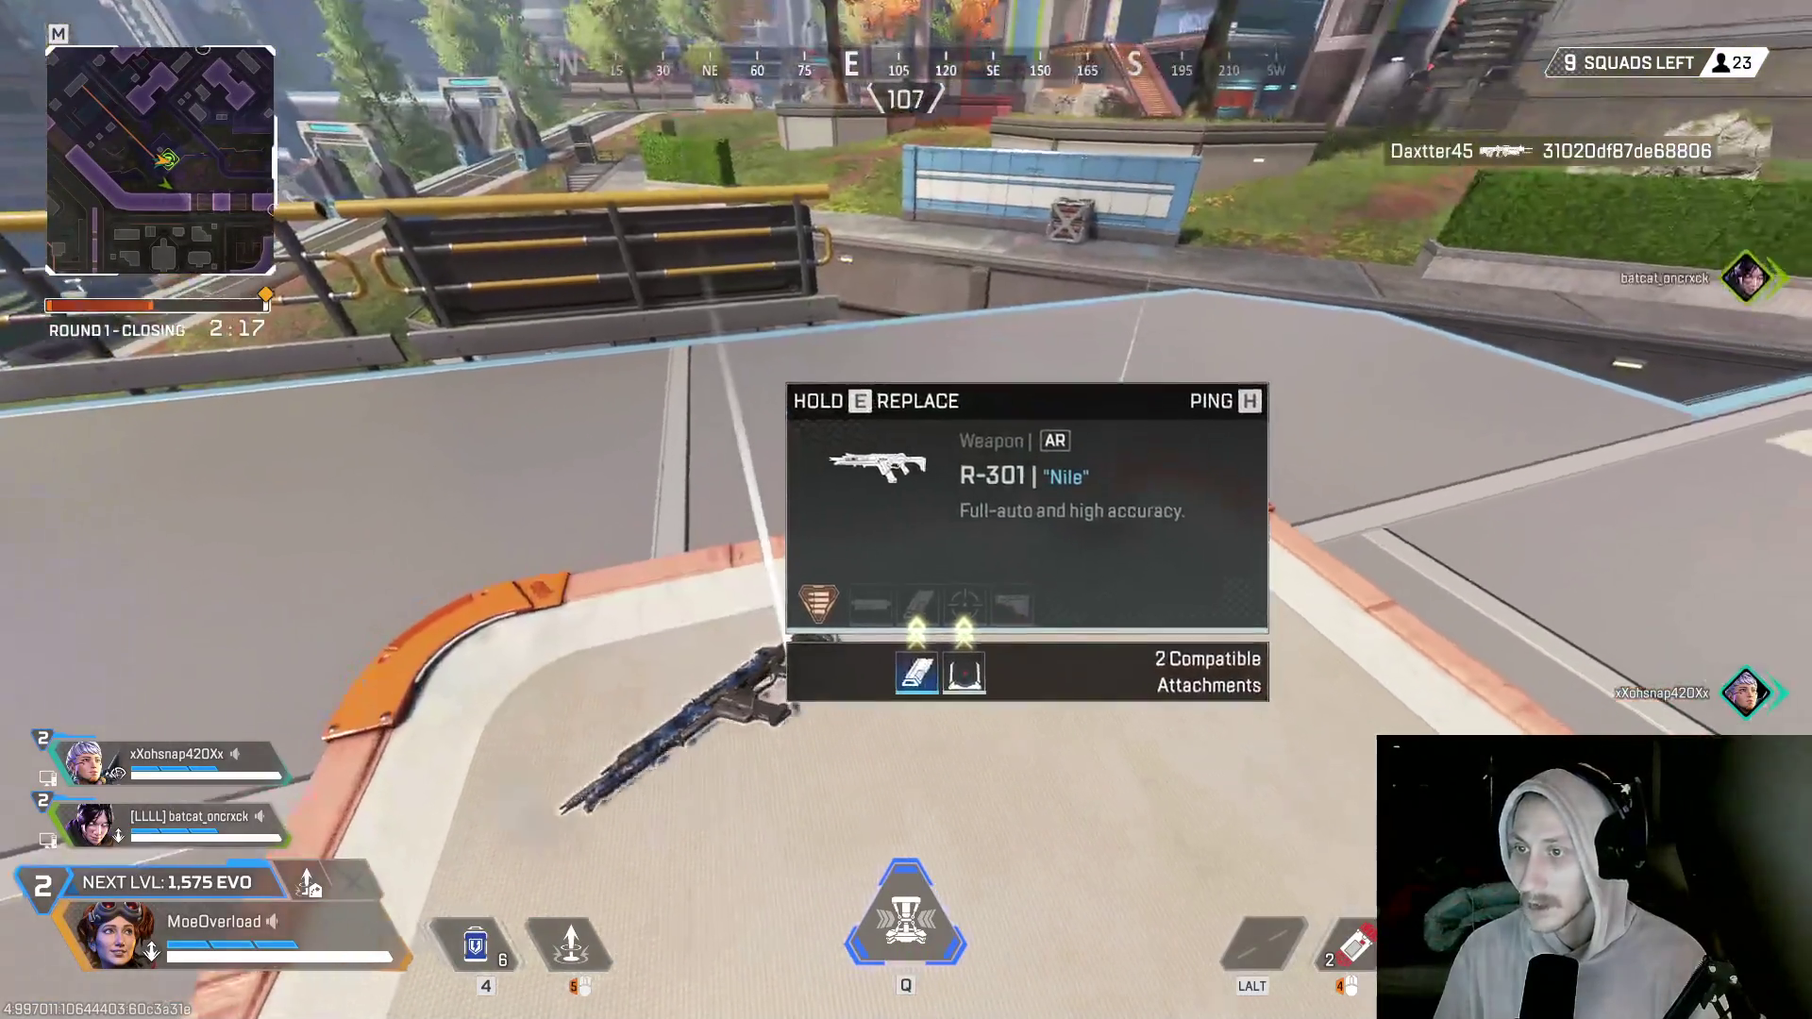
{"action": "key", "text": "w"}
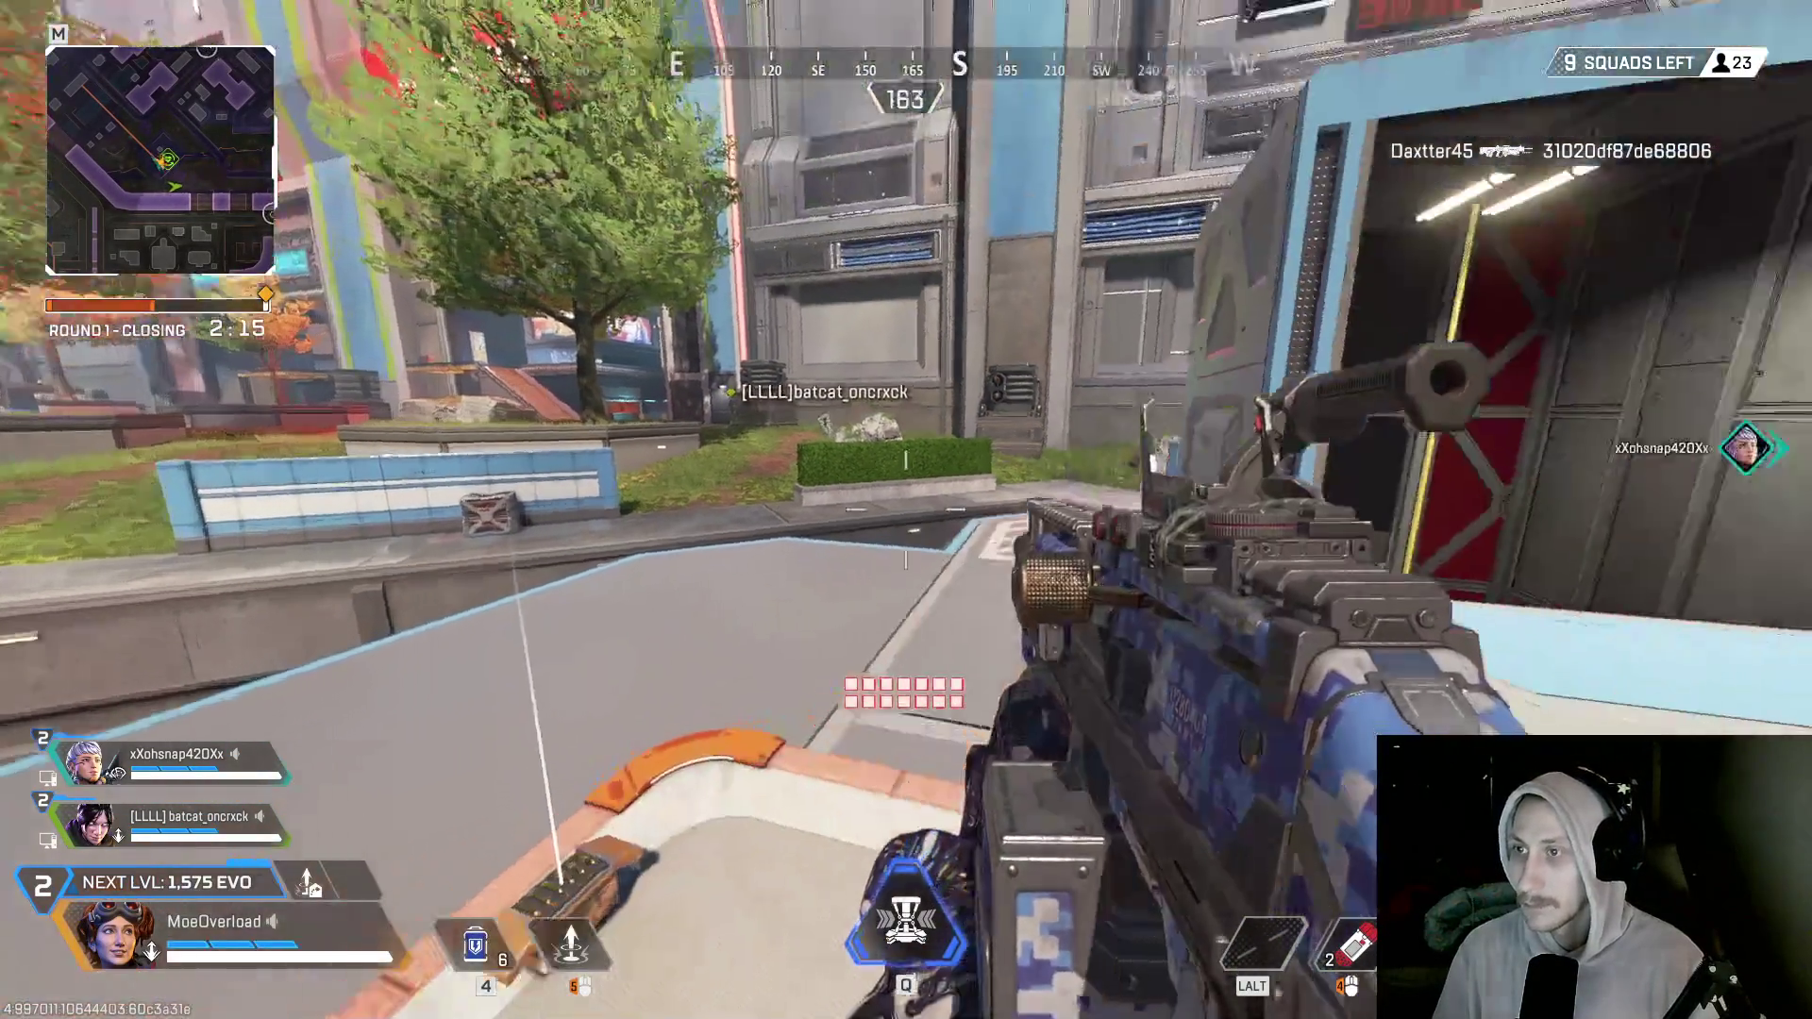
{"action": "key", "text": "w"}
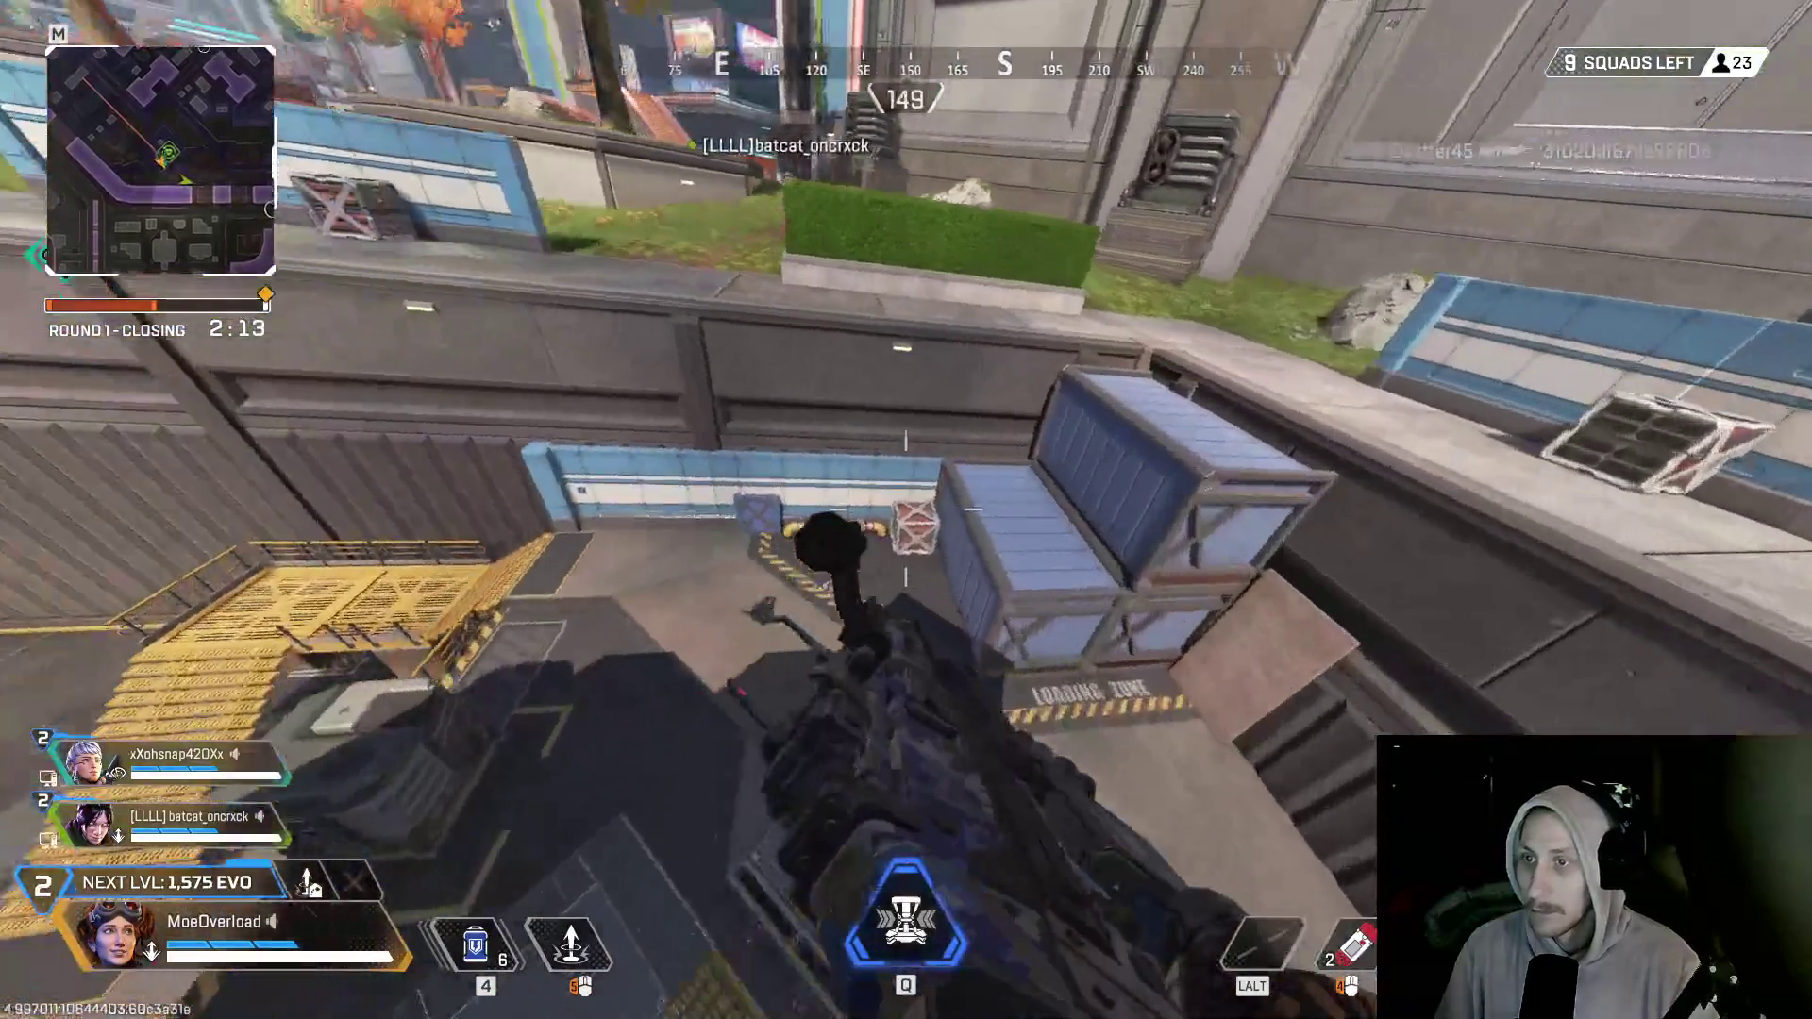
{"action": "key", "text": "q"}
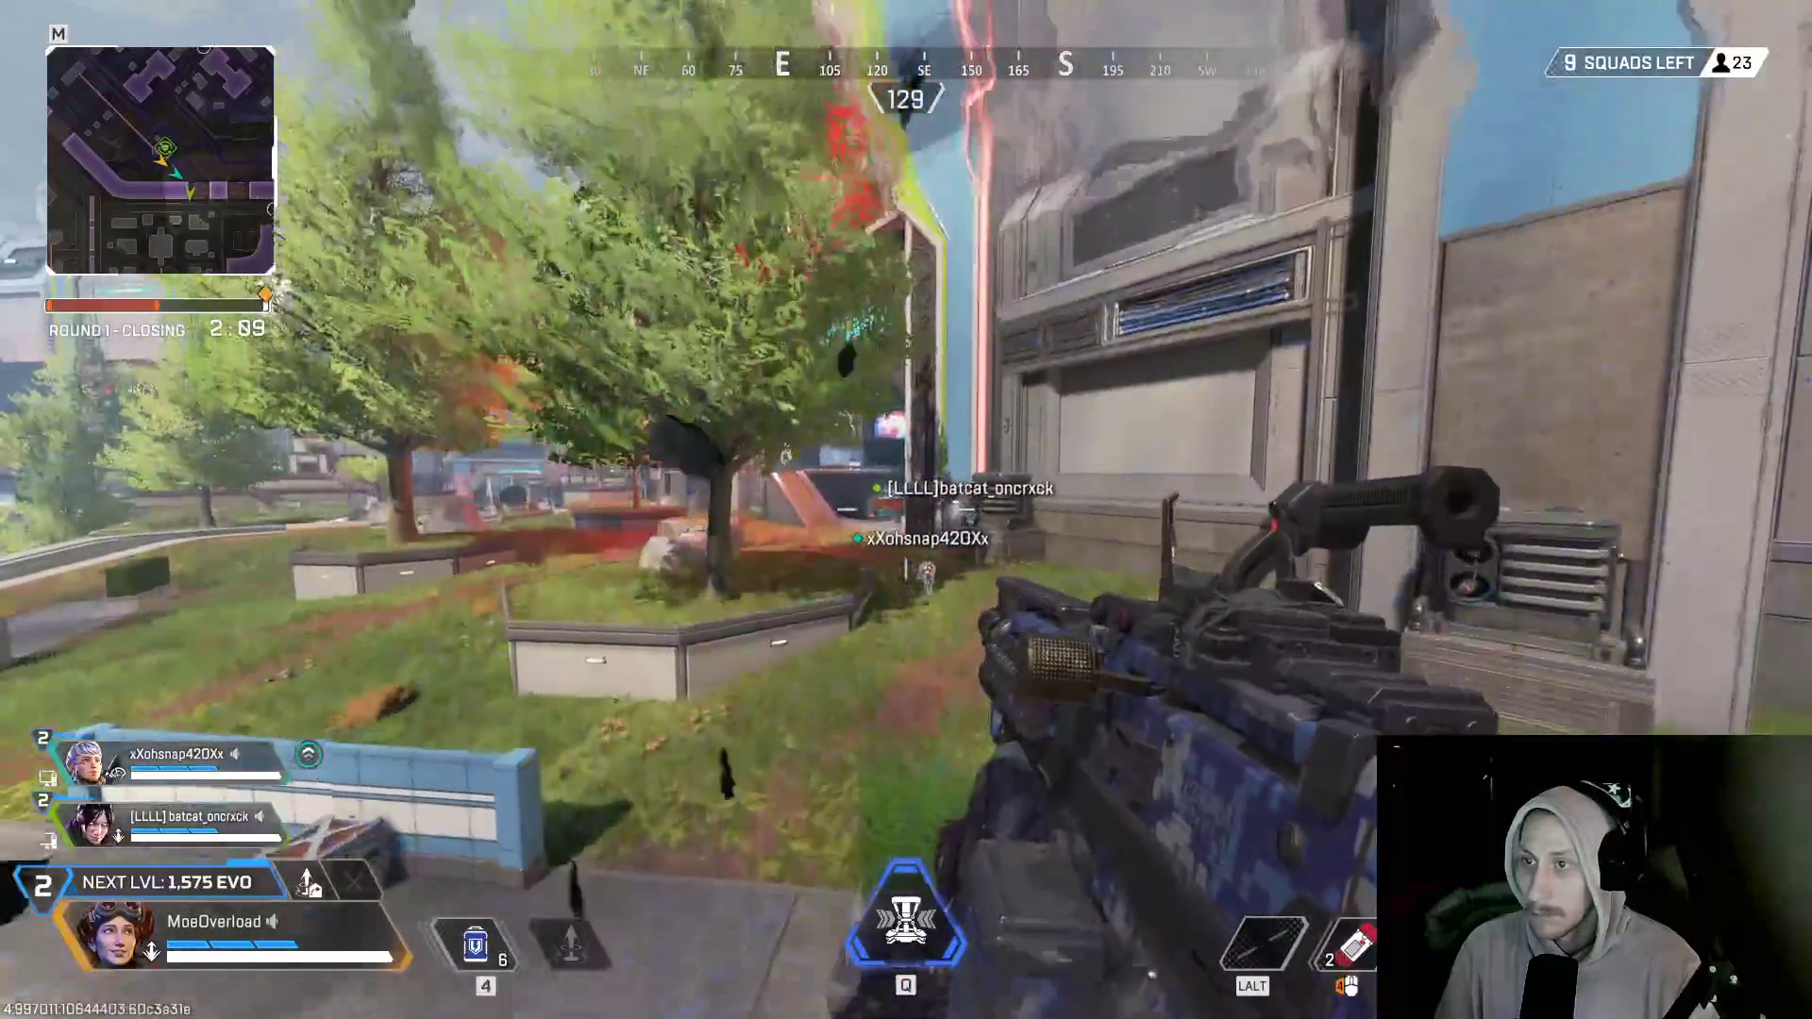
{"action": "key", "text": "w"}
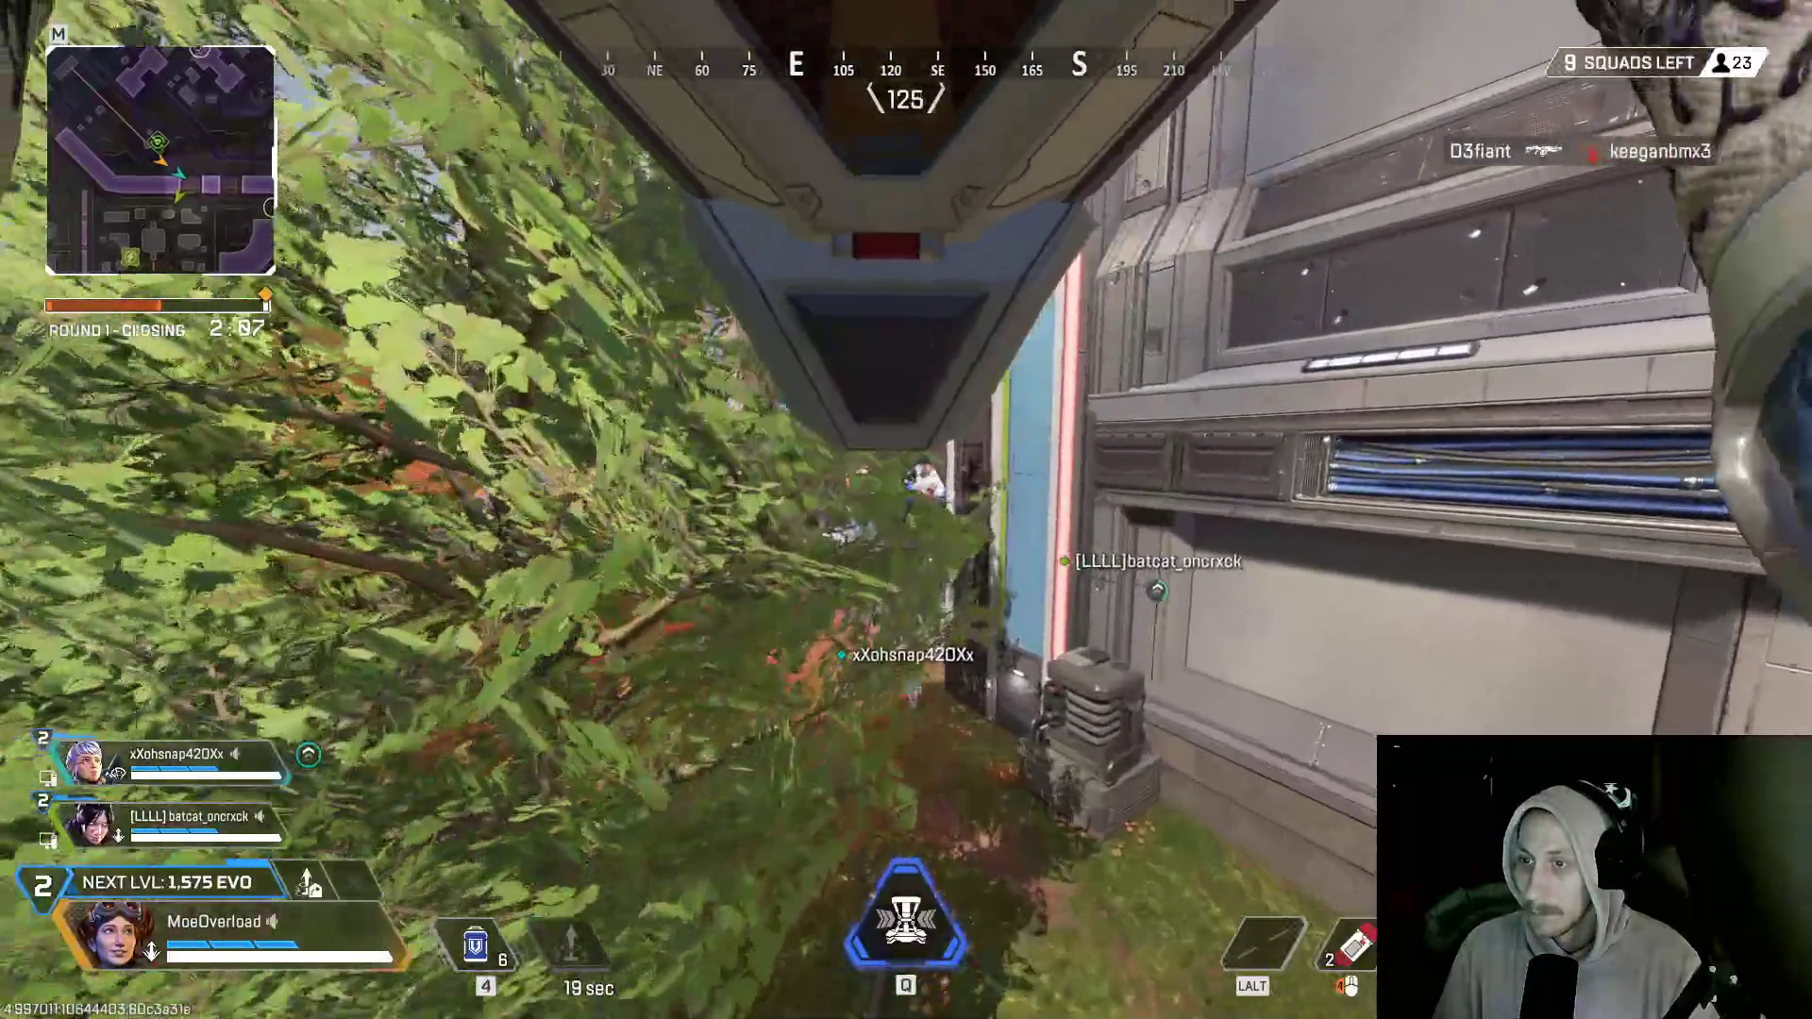
{"action": "key", "text": "w"}
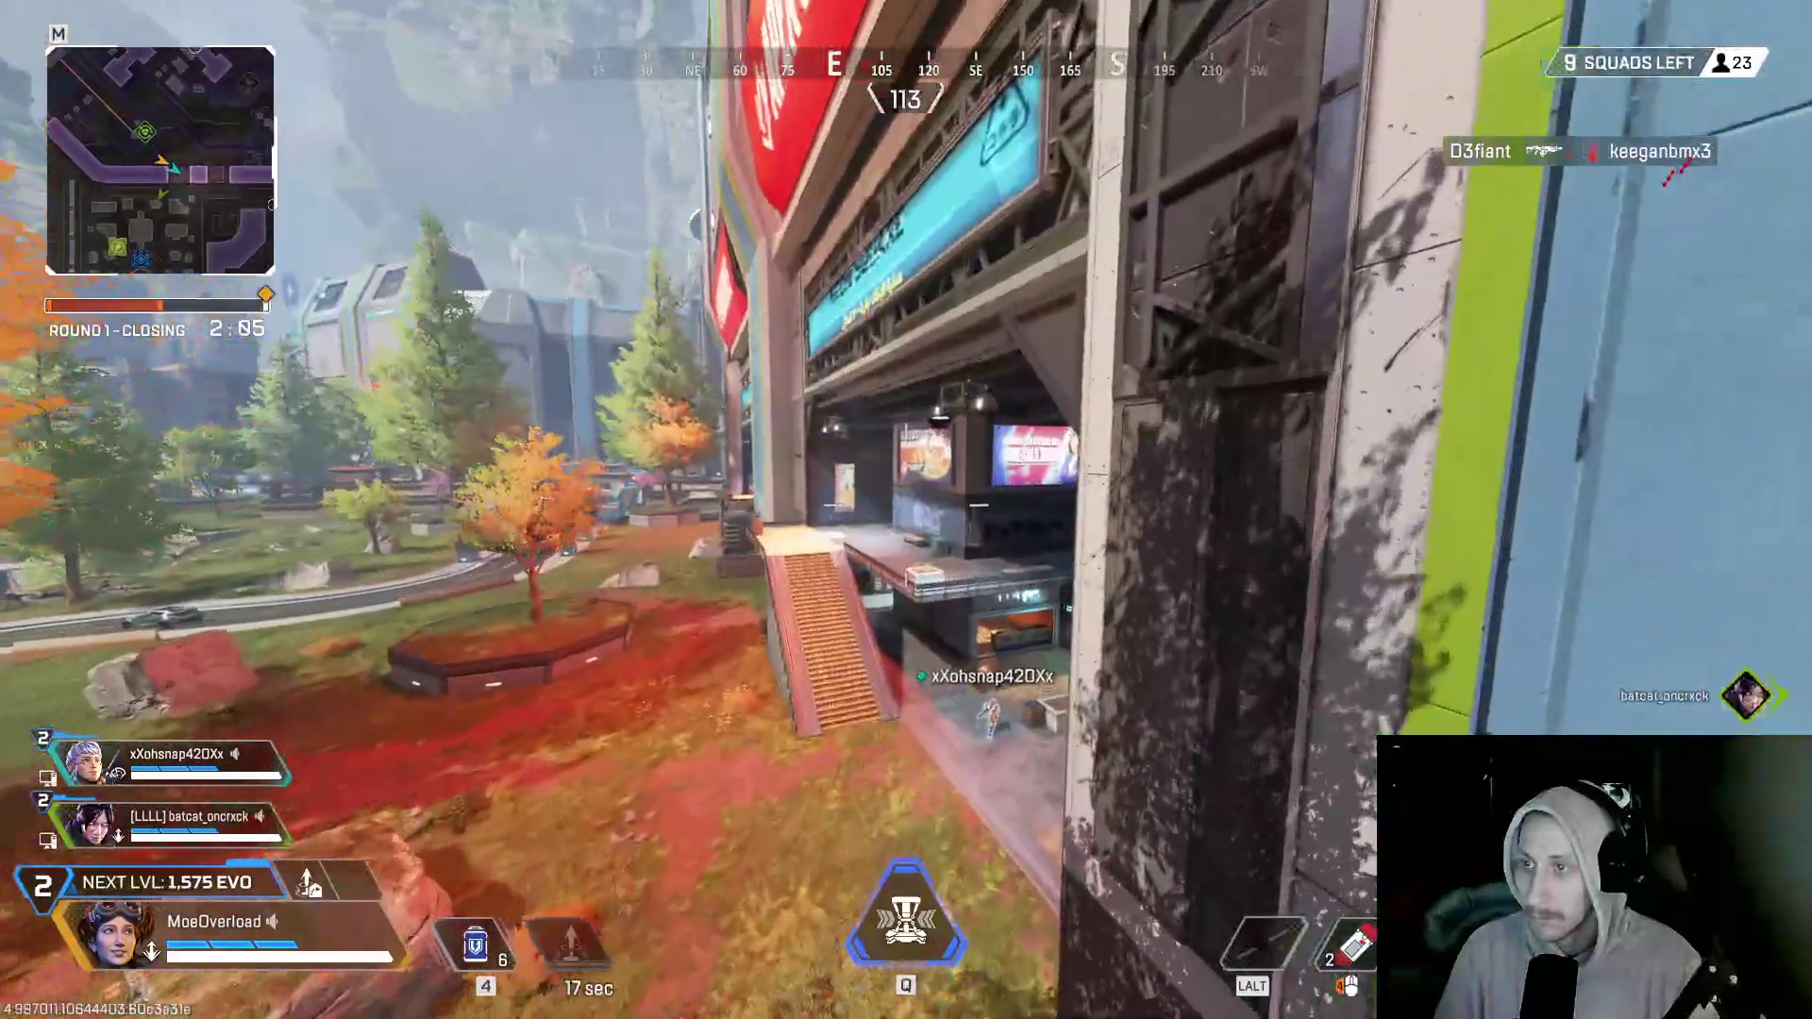
{"action": "key", "text": "w"}
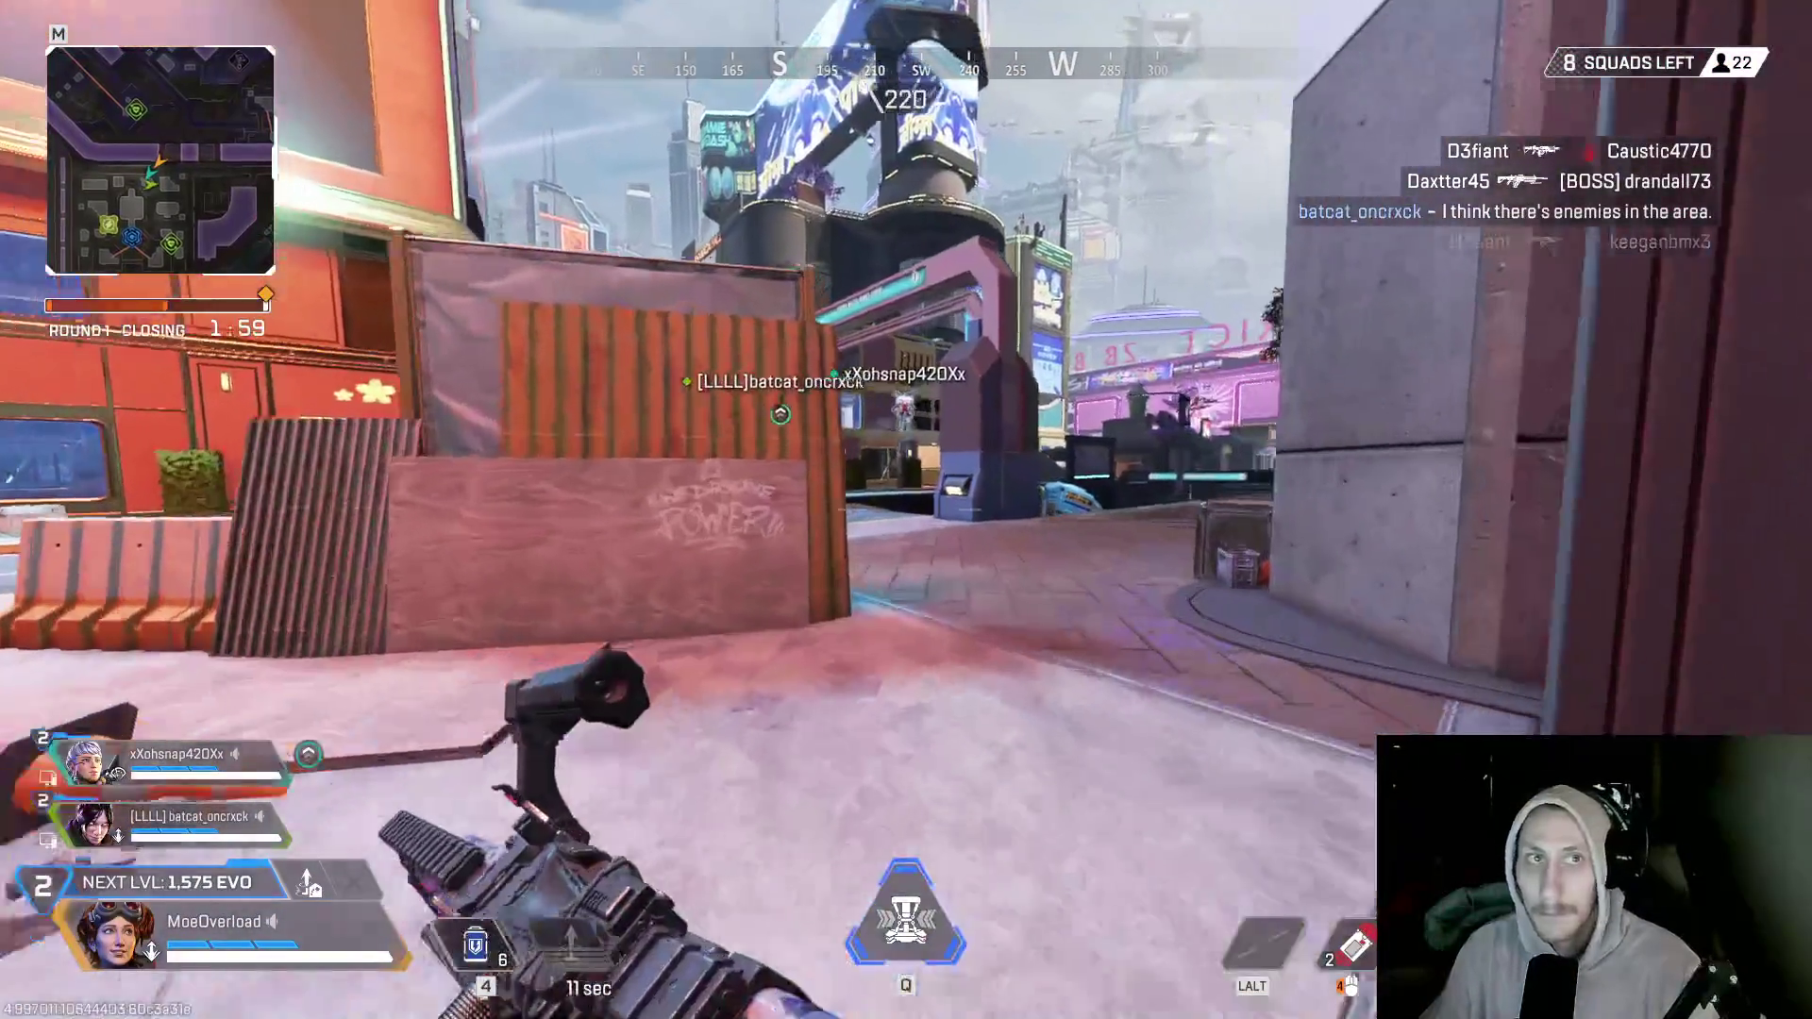
- Run into Neon Square, climb the stairs to the balcony, and check the loot bin
{"action": "key", "text": "w"}
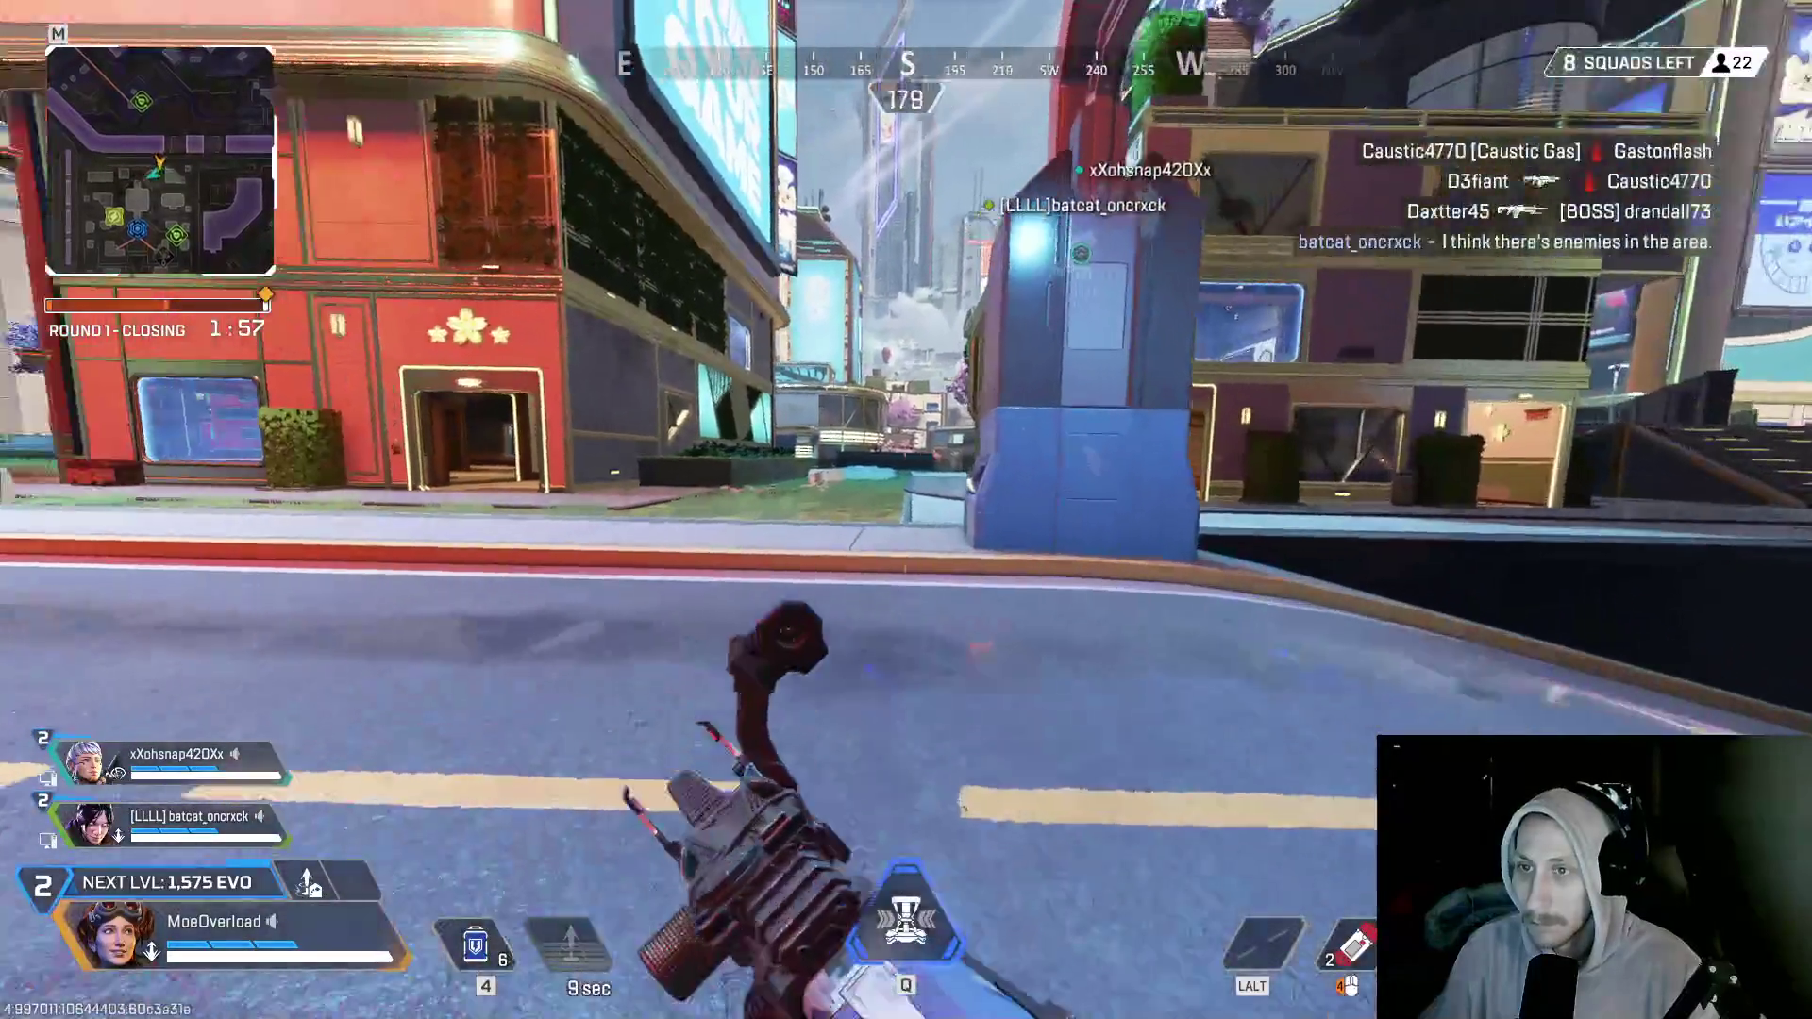
{"action": "key", "text": "w"}
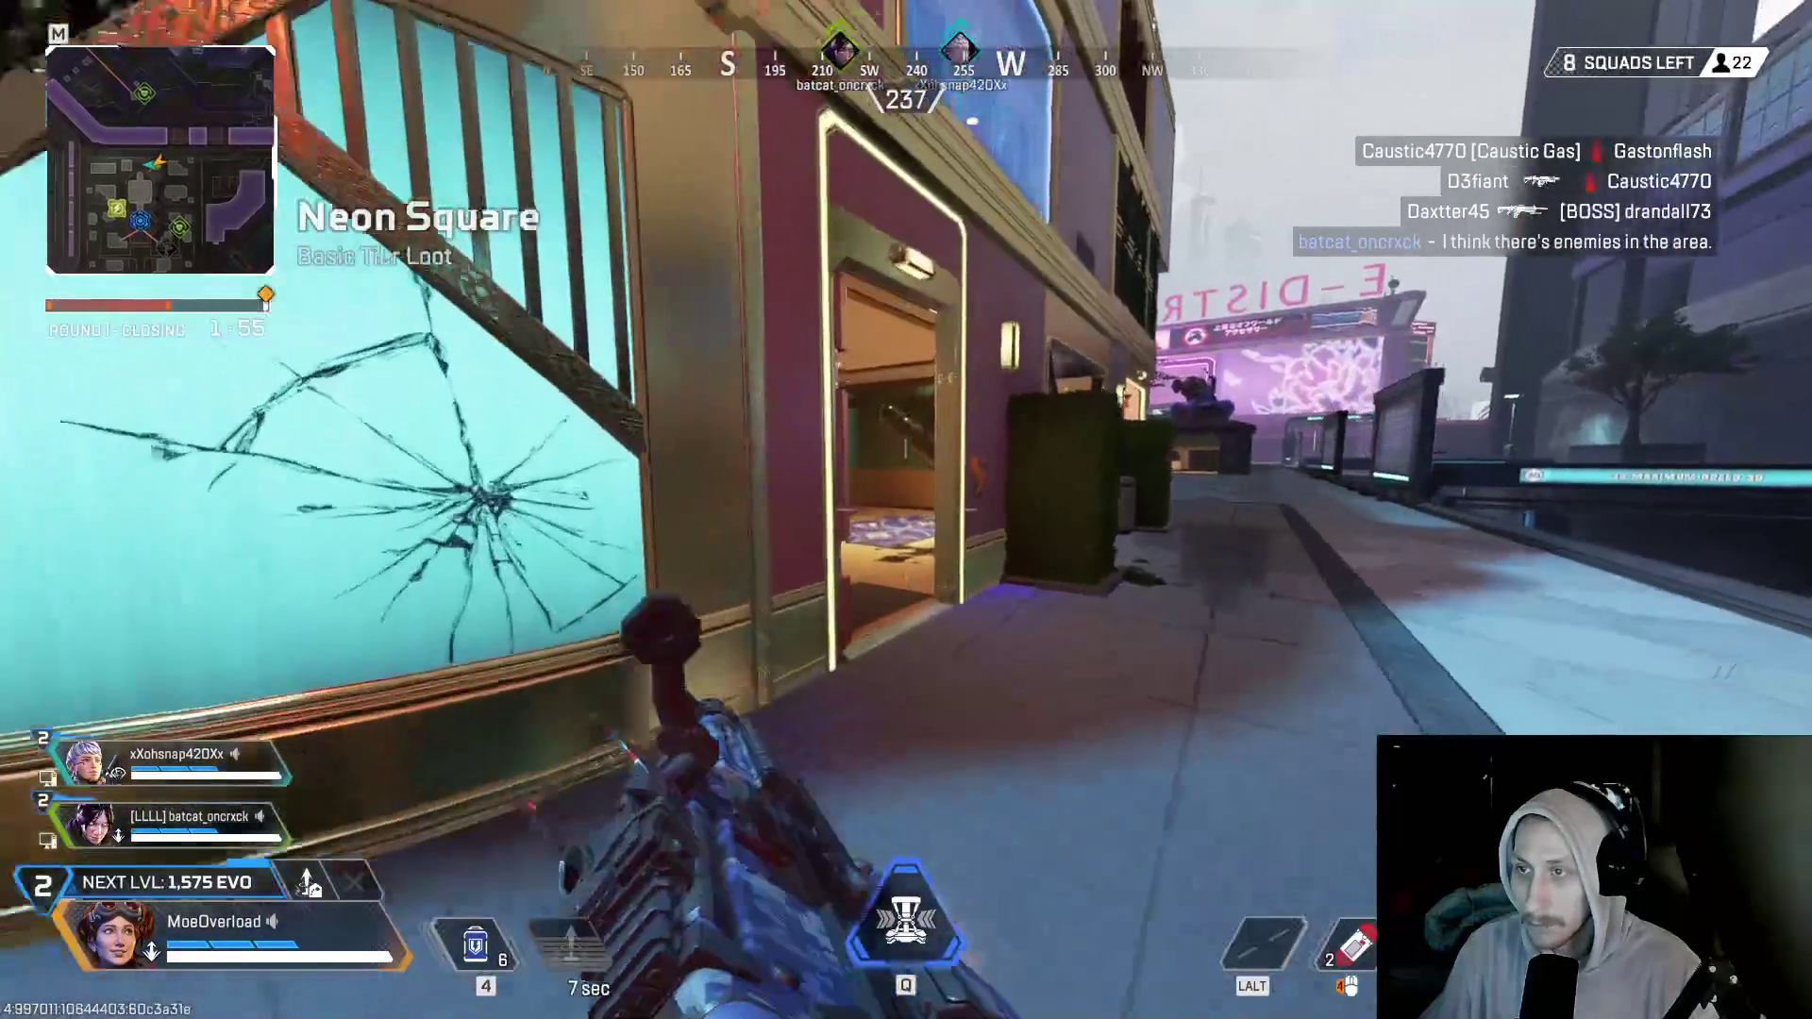
{"action": "key", "text": "w"}
{"action": "key", "text": "w"}
{"action": "key", "text": "w"}
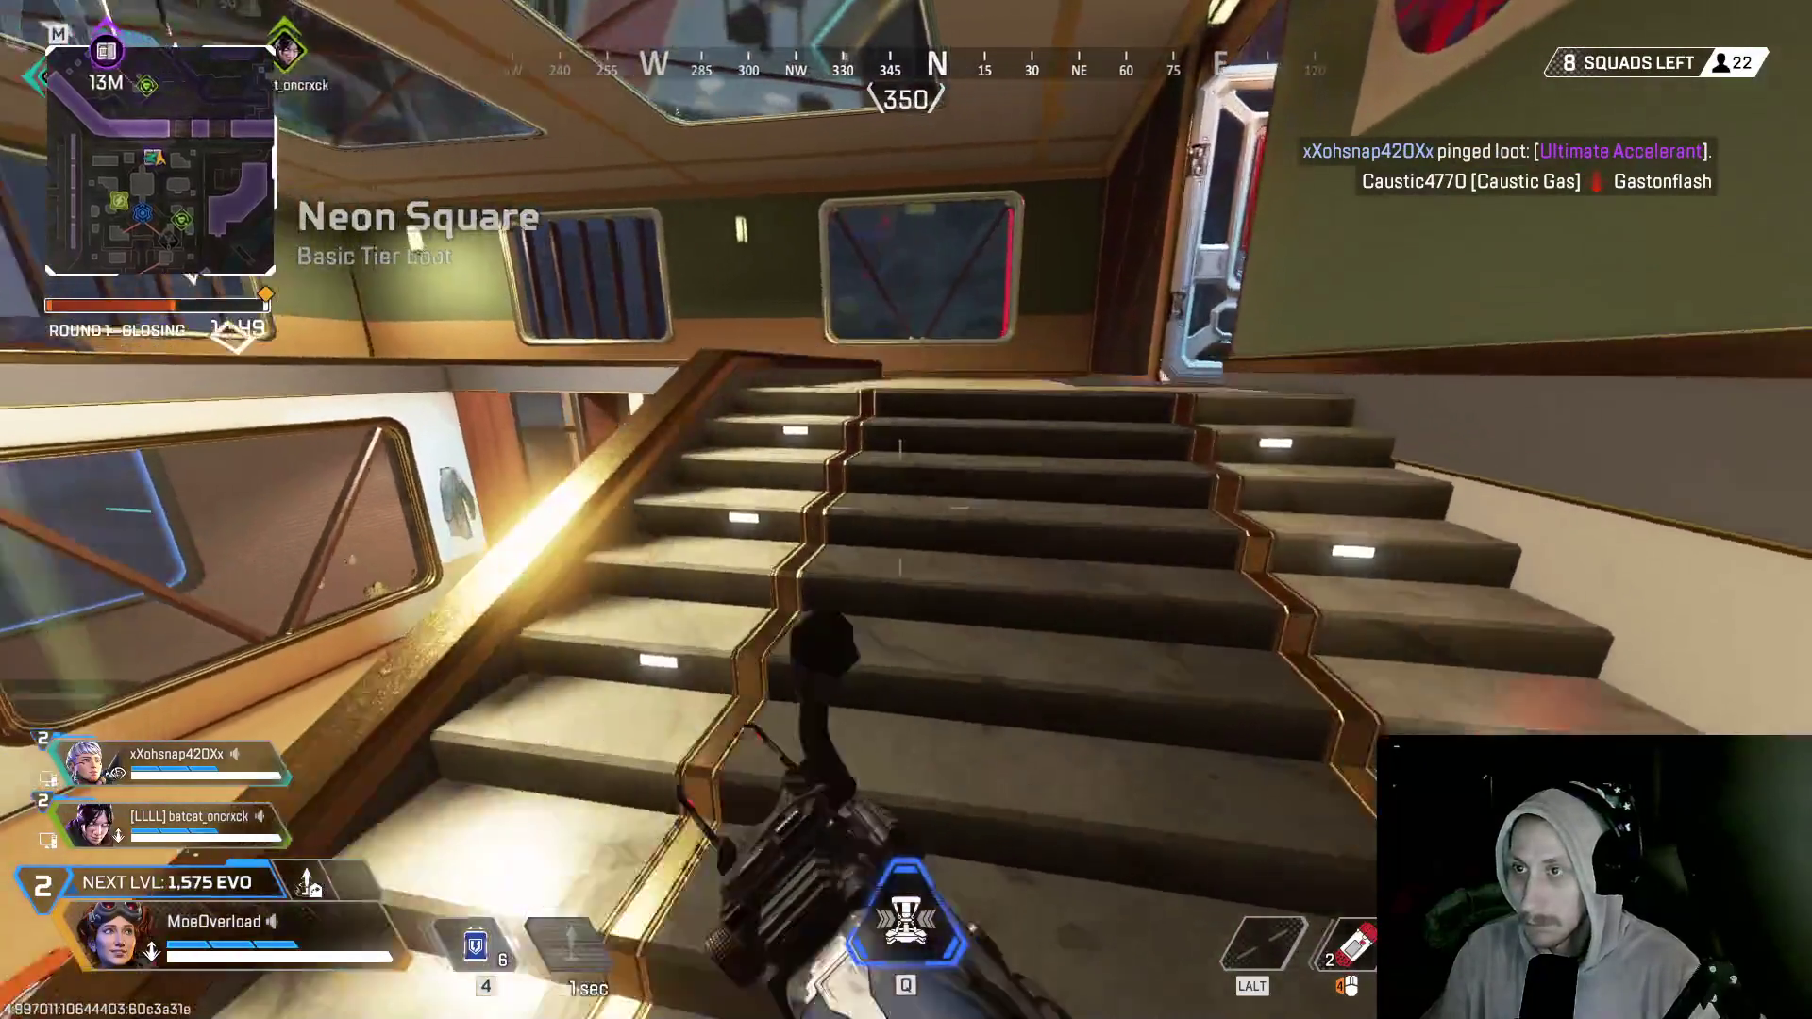
{"action": "key", "text": "w"}
{"action": "key", "text": "w"}
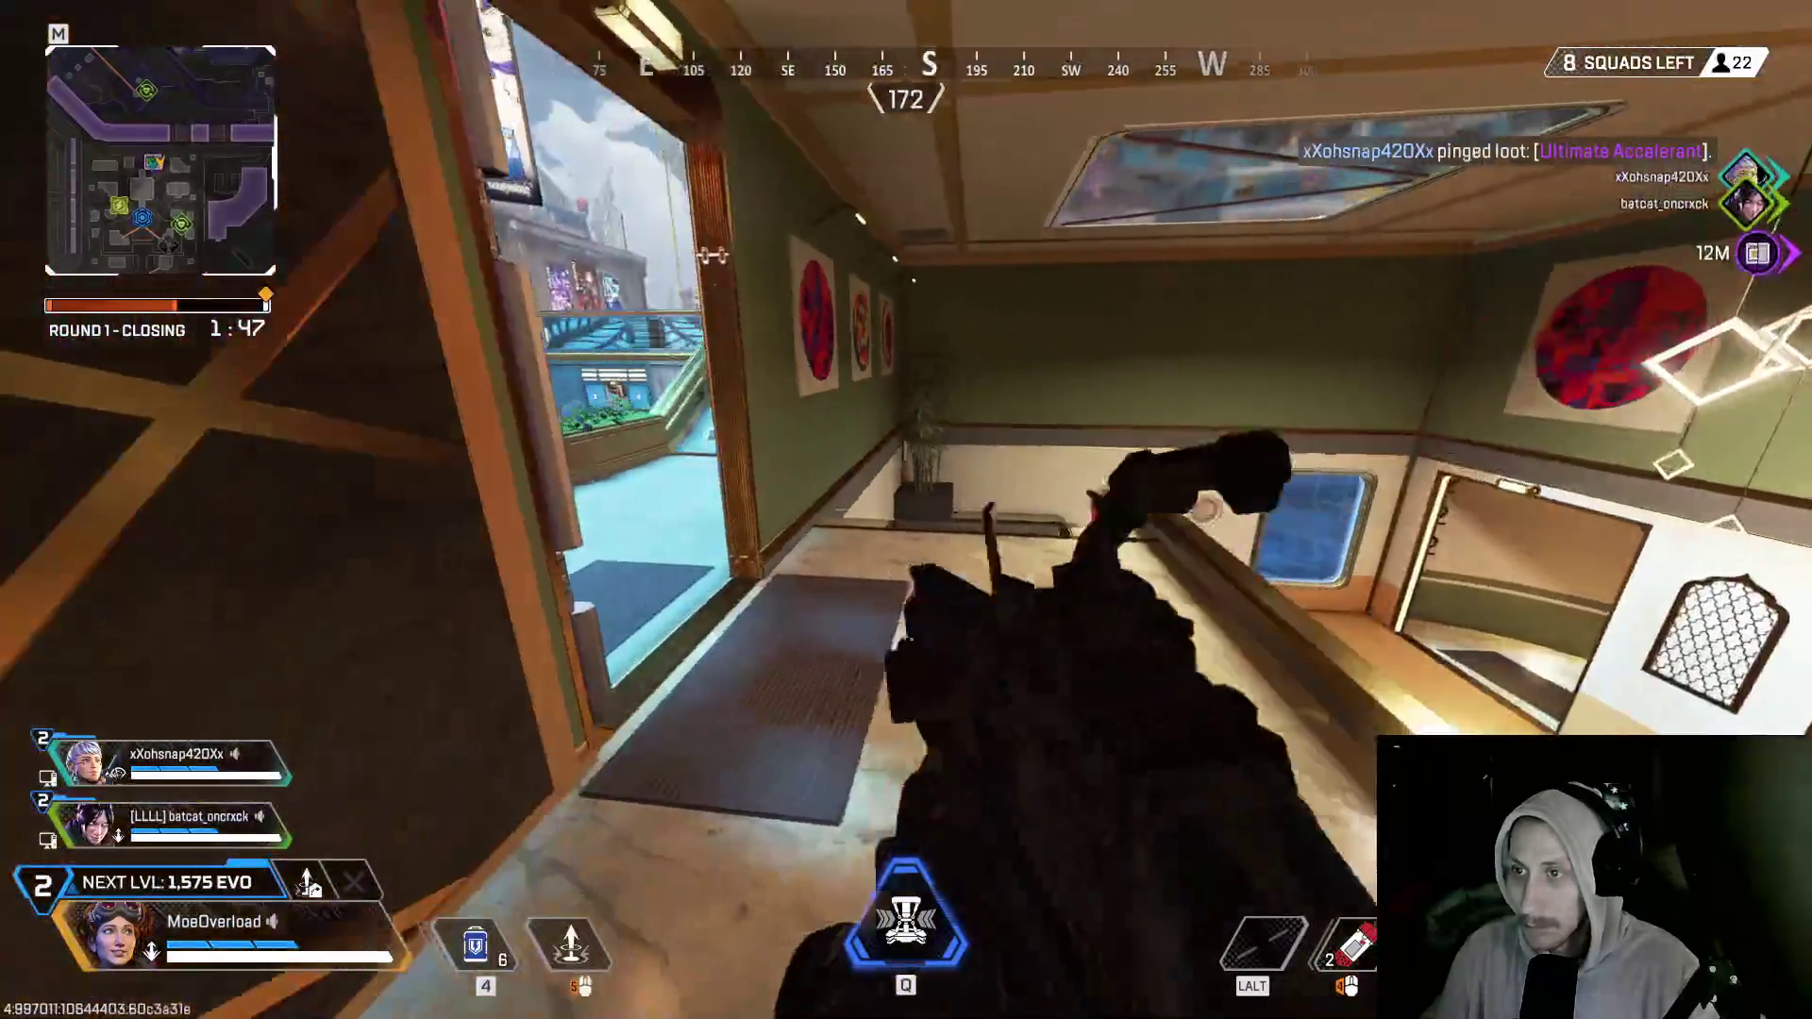
{"action": "key", "text": "w"}
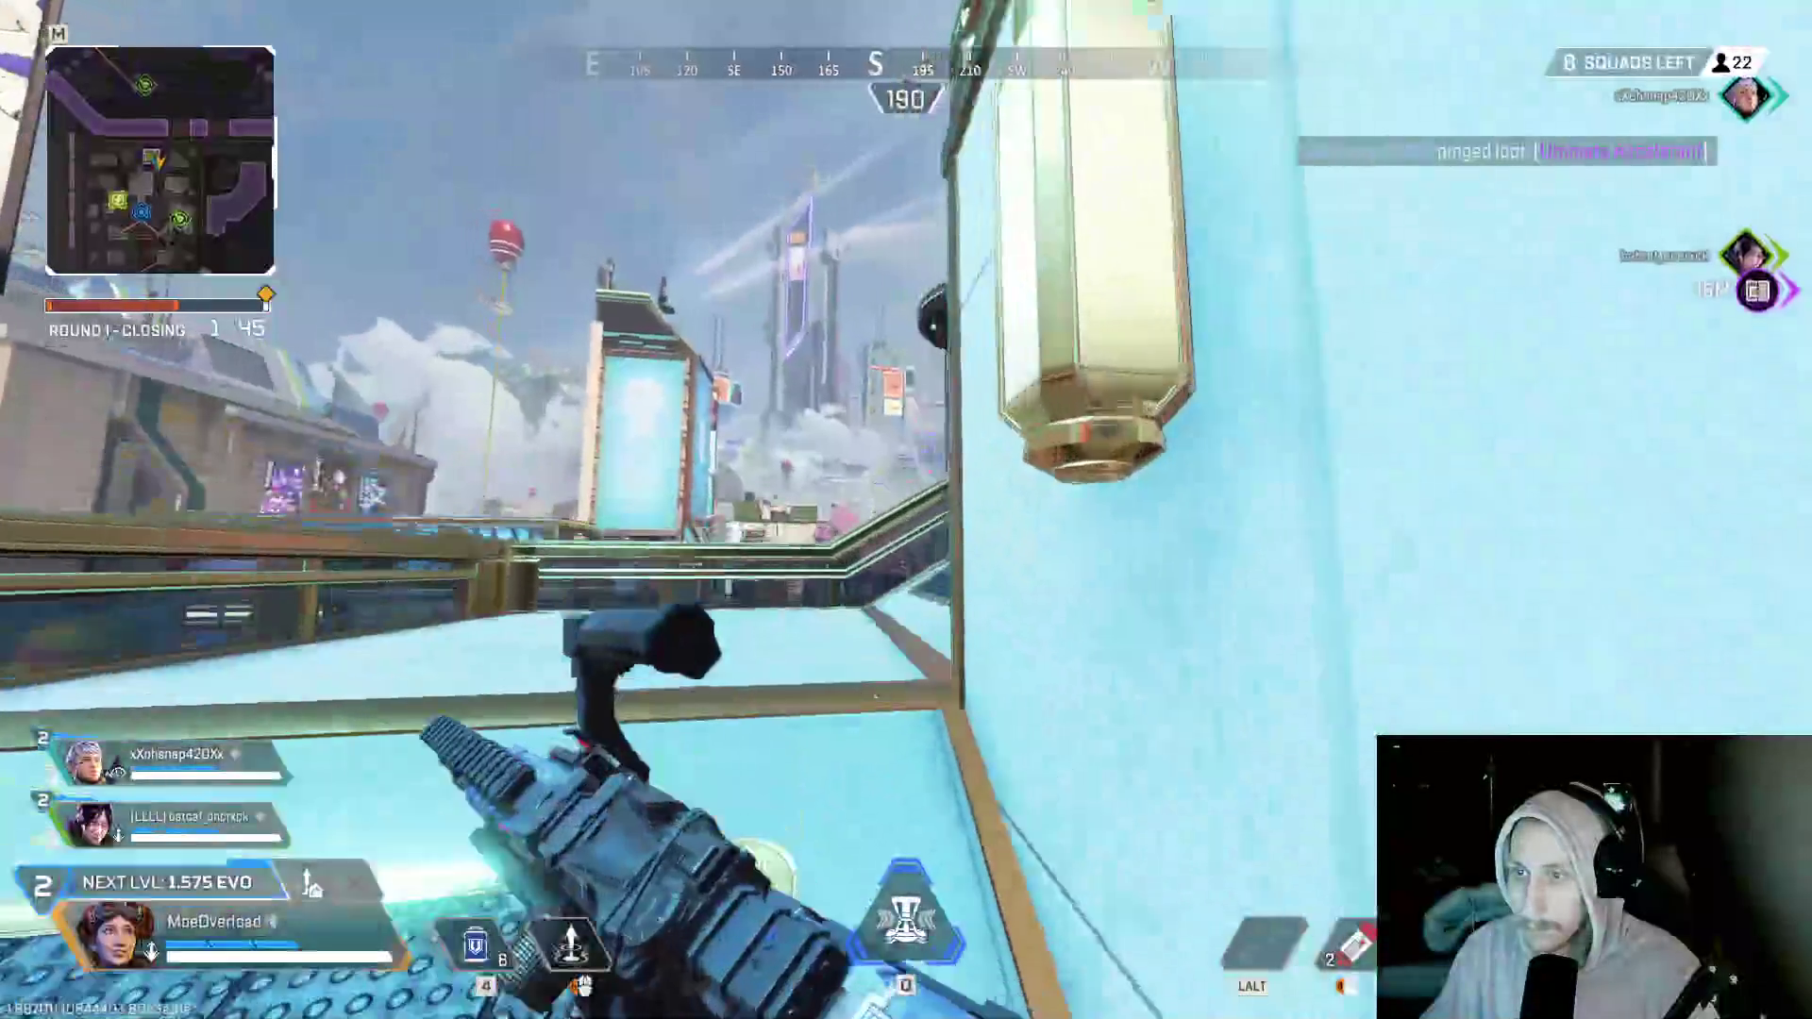
{"action": "key", "text": "w"}
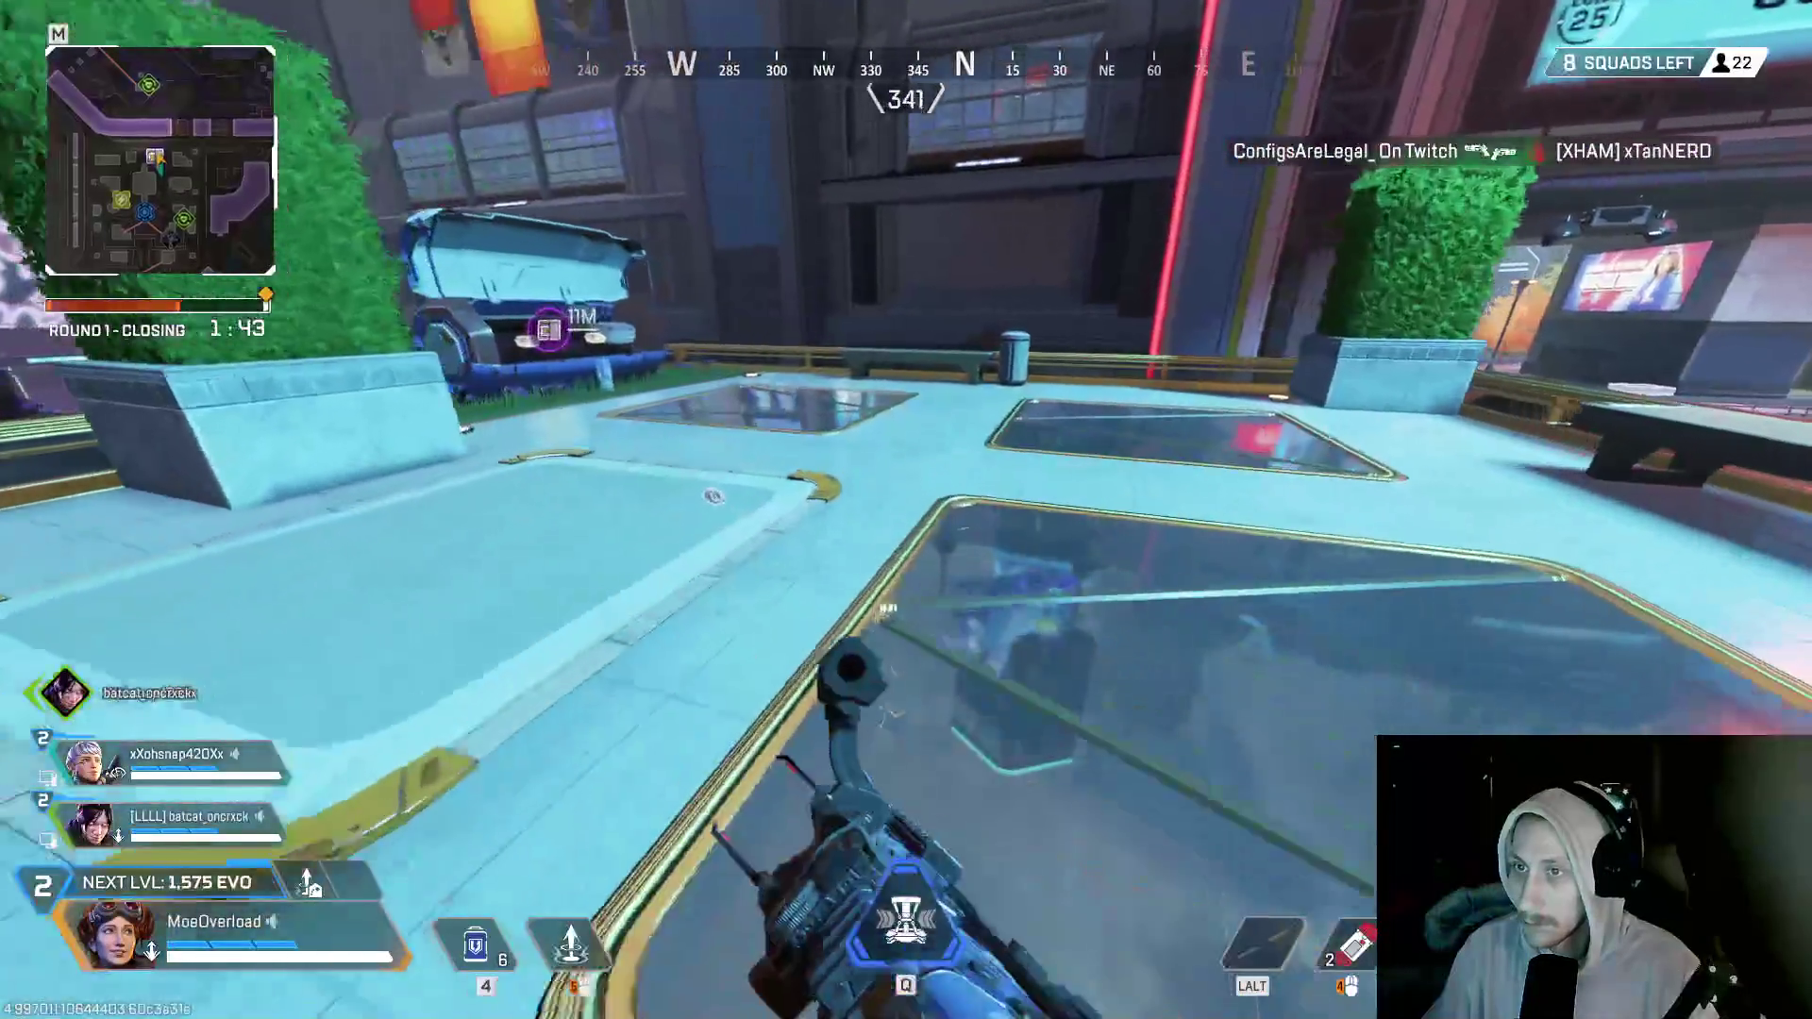
{"action": "key", "text": "e"}
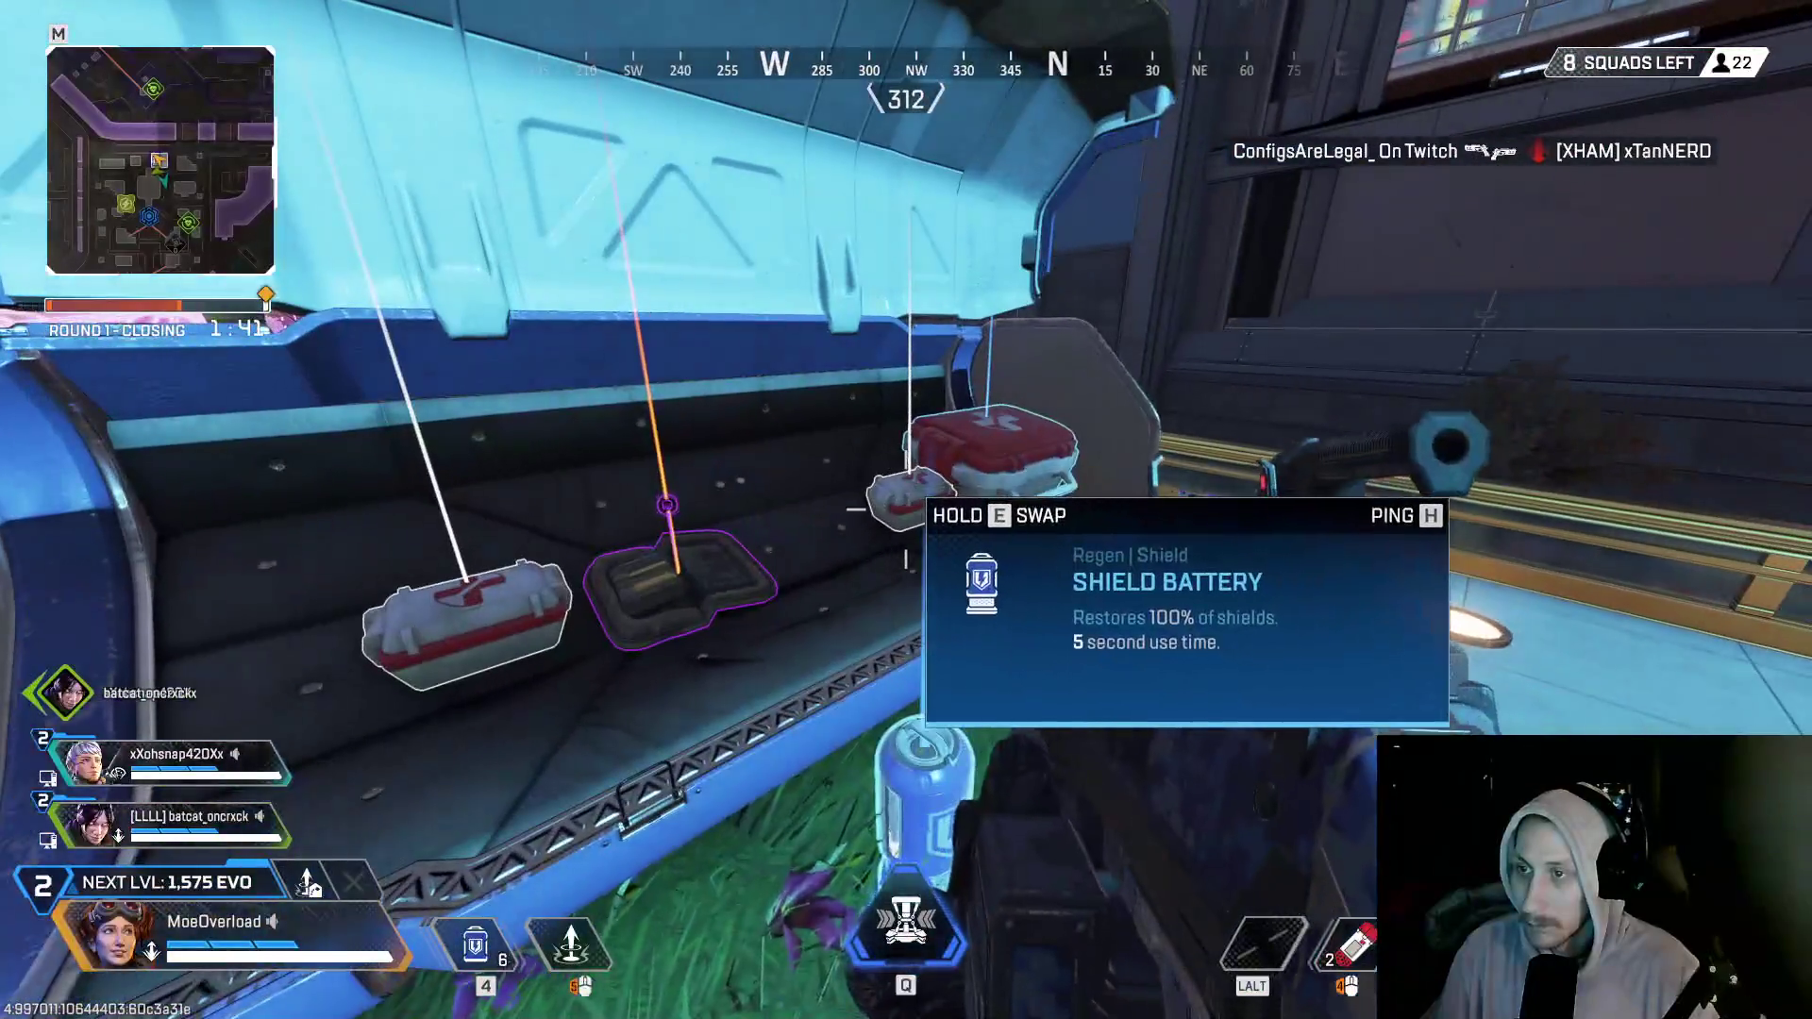
- Drop off the rooftop and follow the upper walkway toward the cherry trees
{"action": "key", "text": "w"}
{"action": "key", "text": "w"}
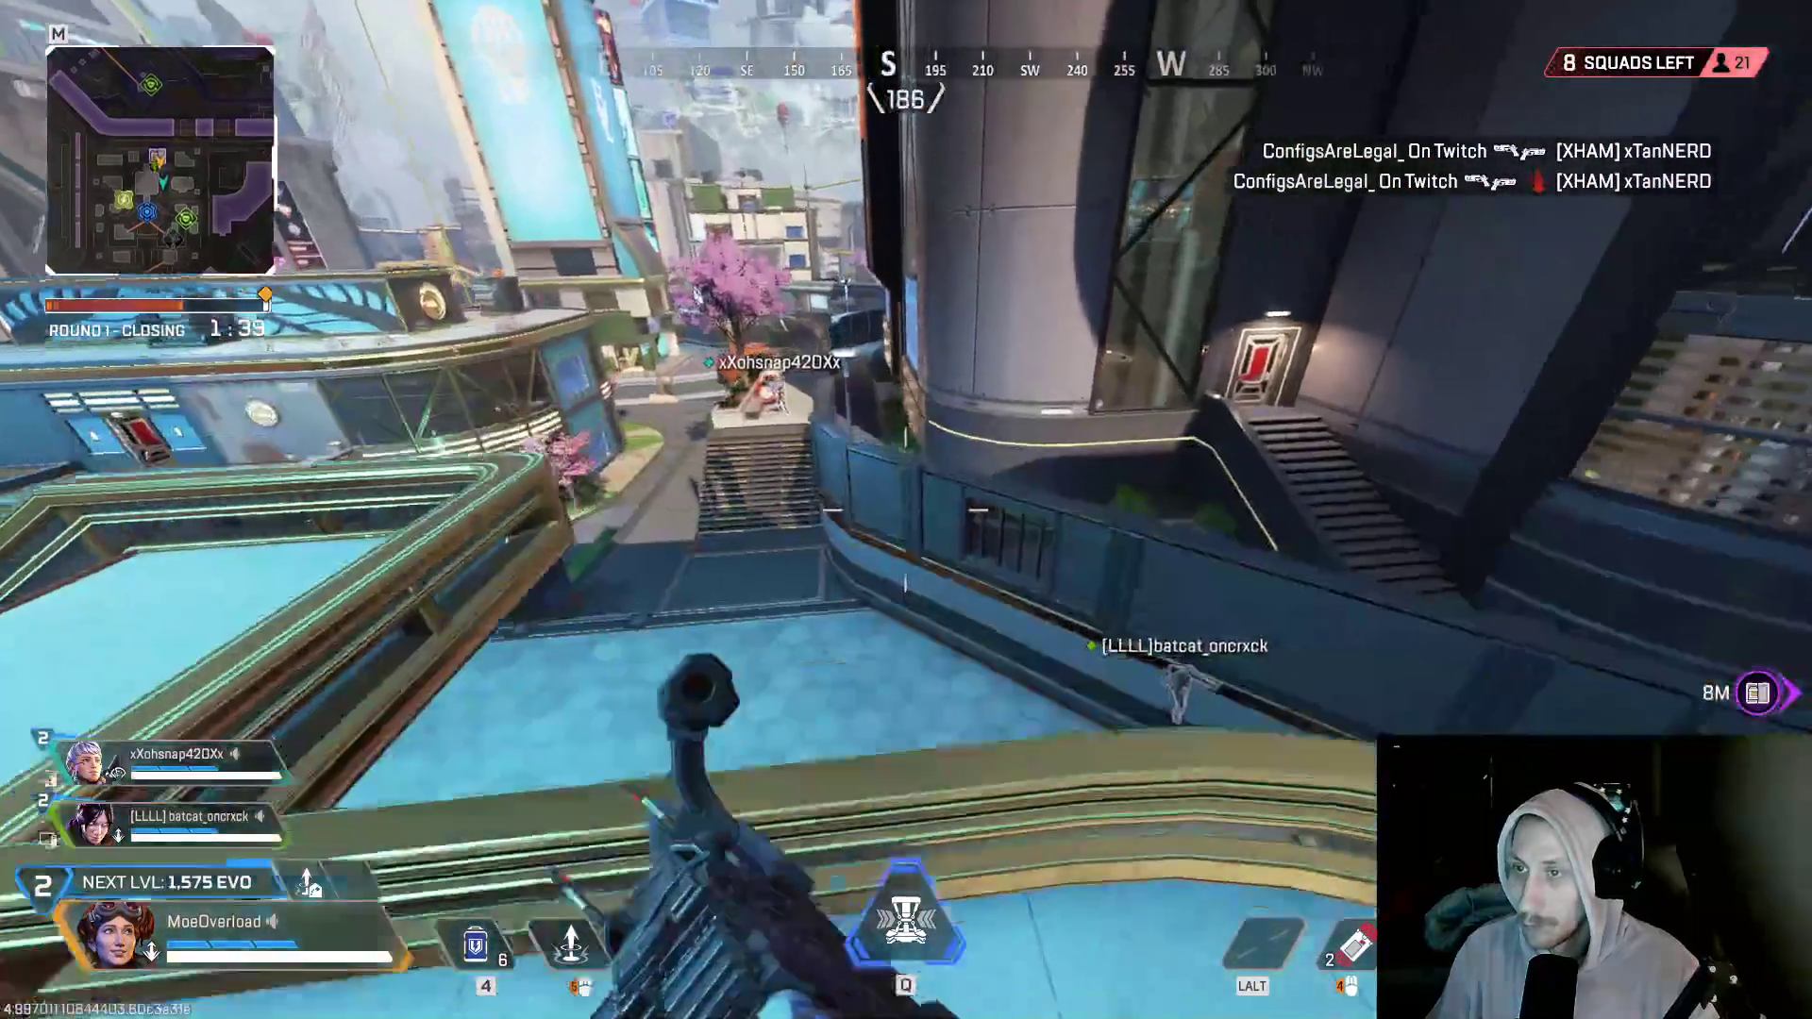
{"action": "key", "text": "w"}
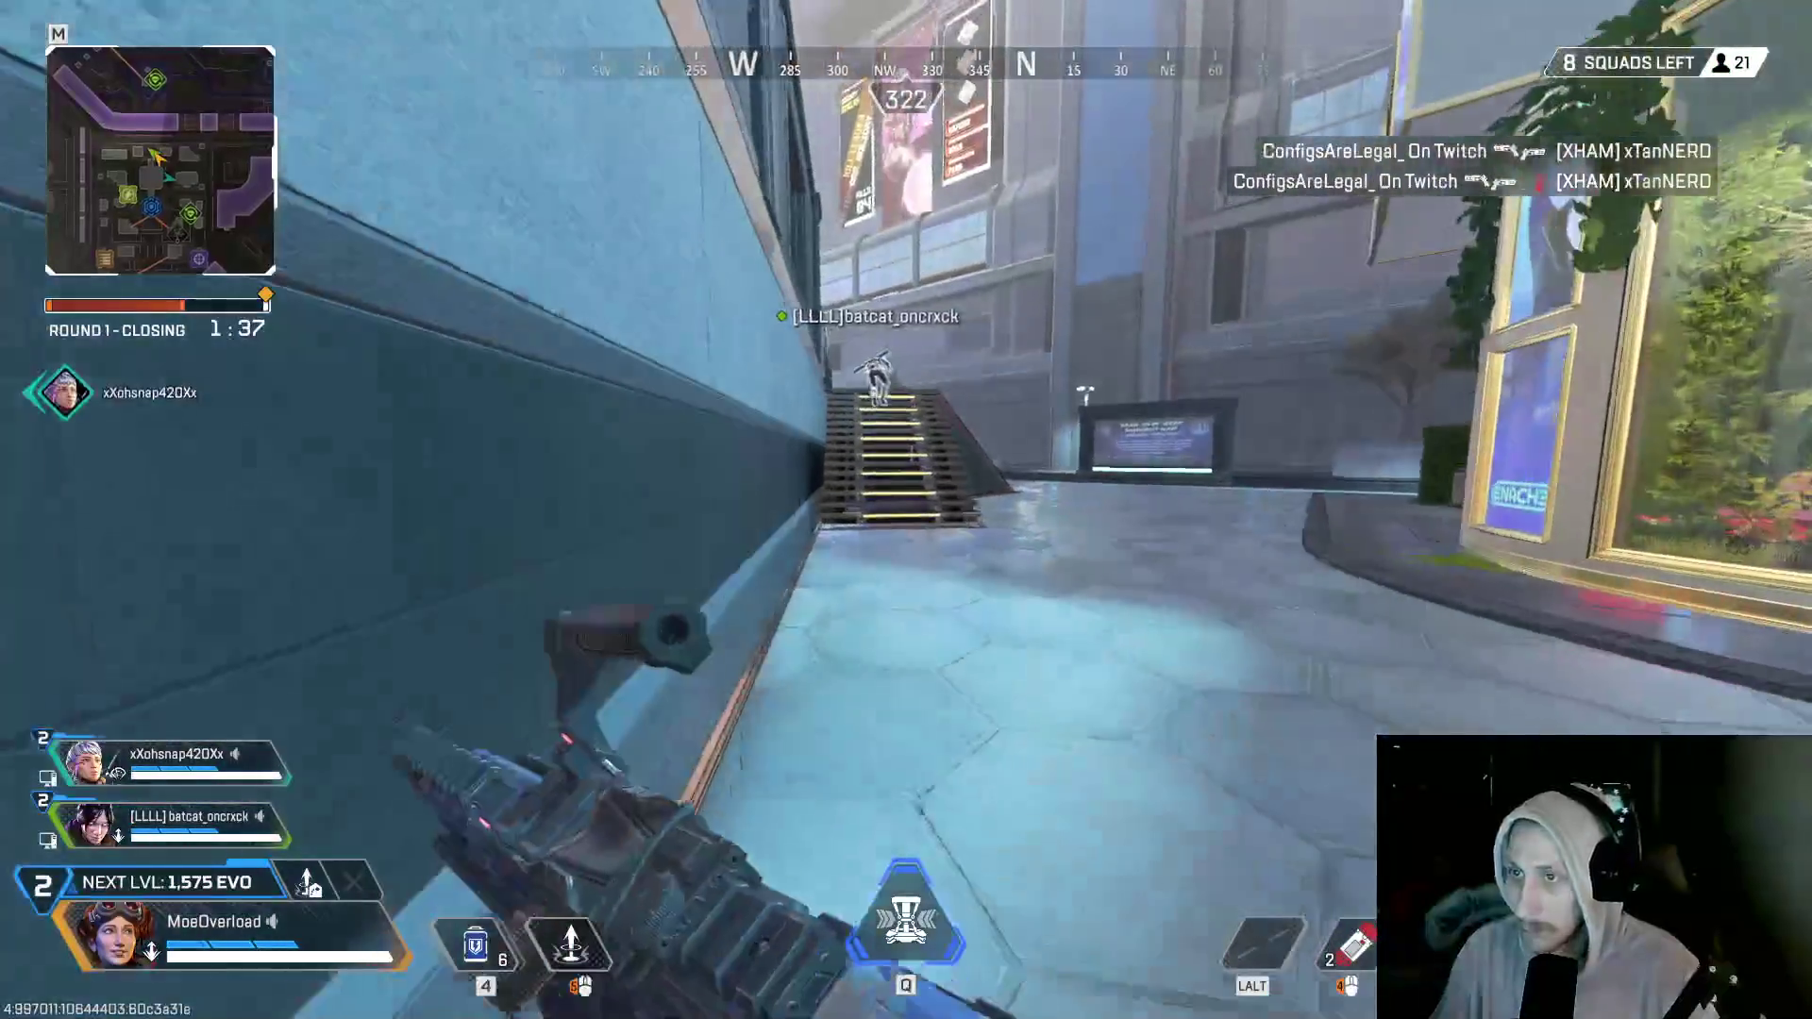
{"action": "key", "text": "w"}
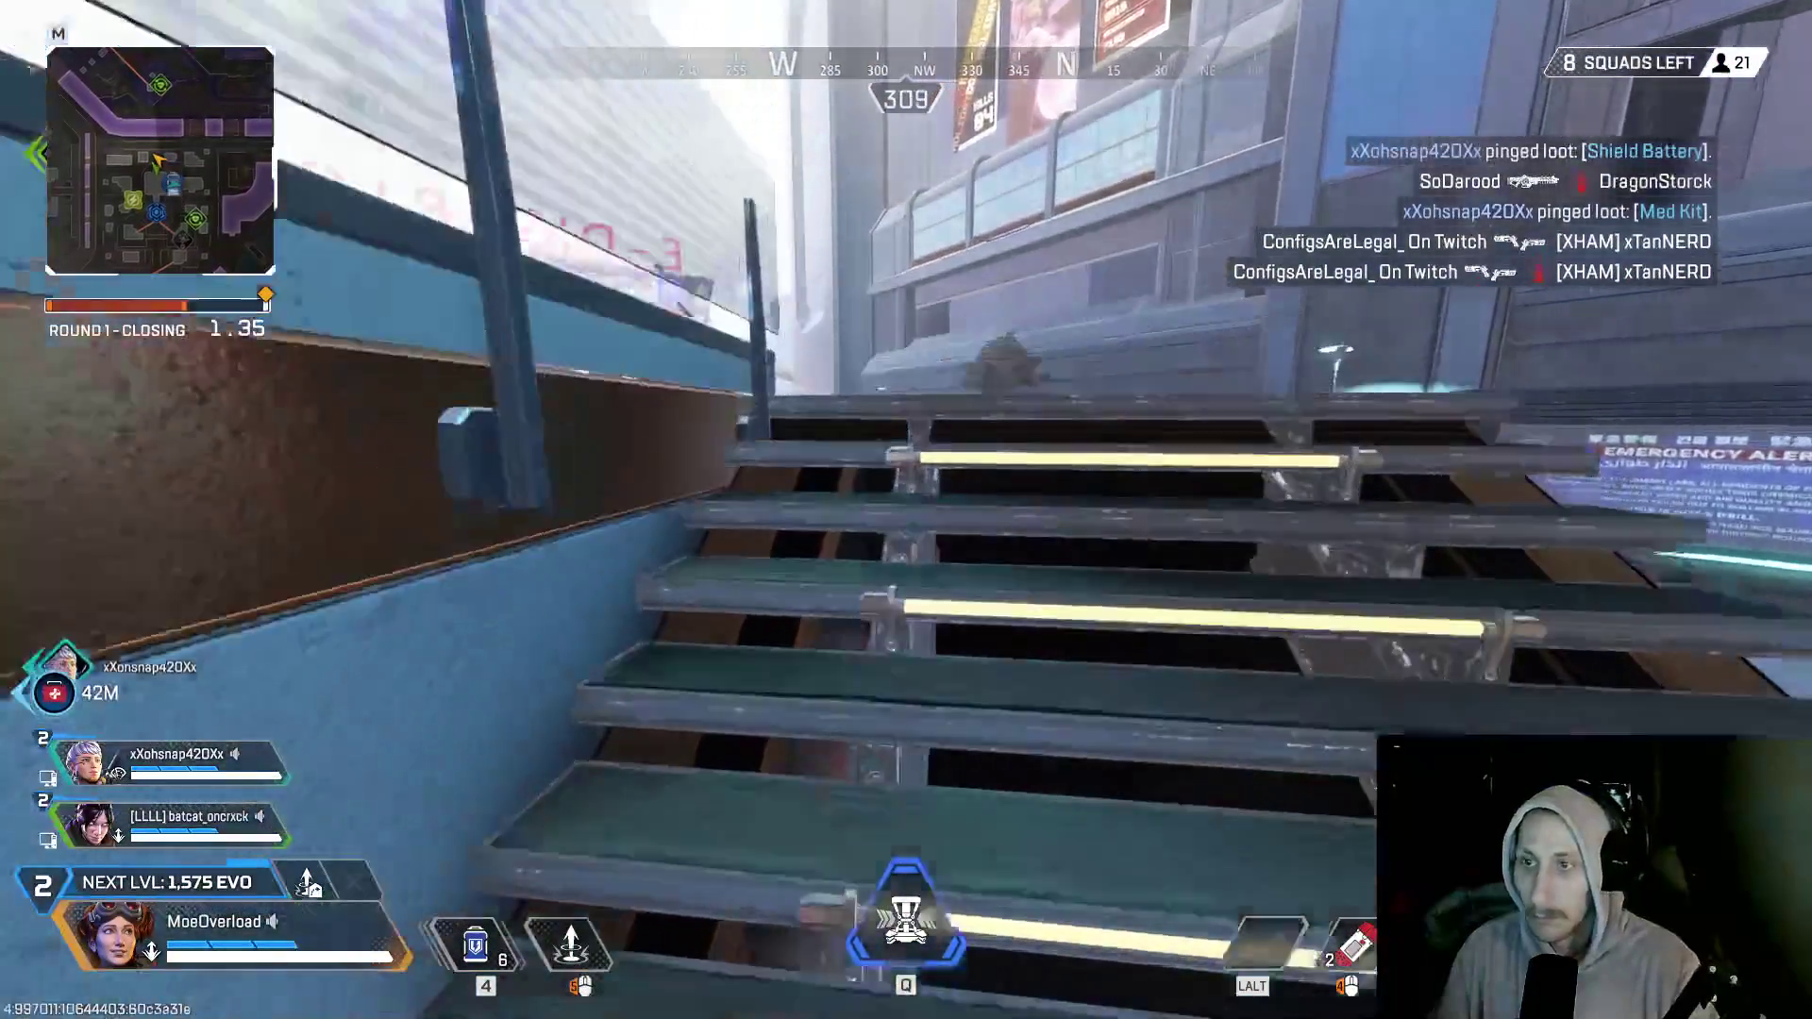
{"action": "key", "text": "w"}
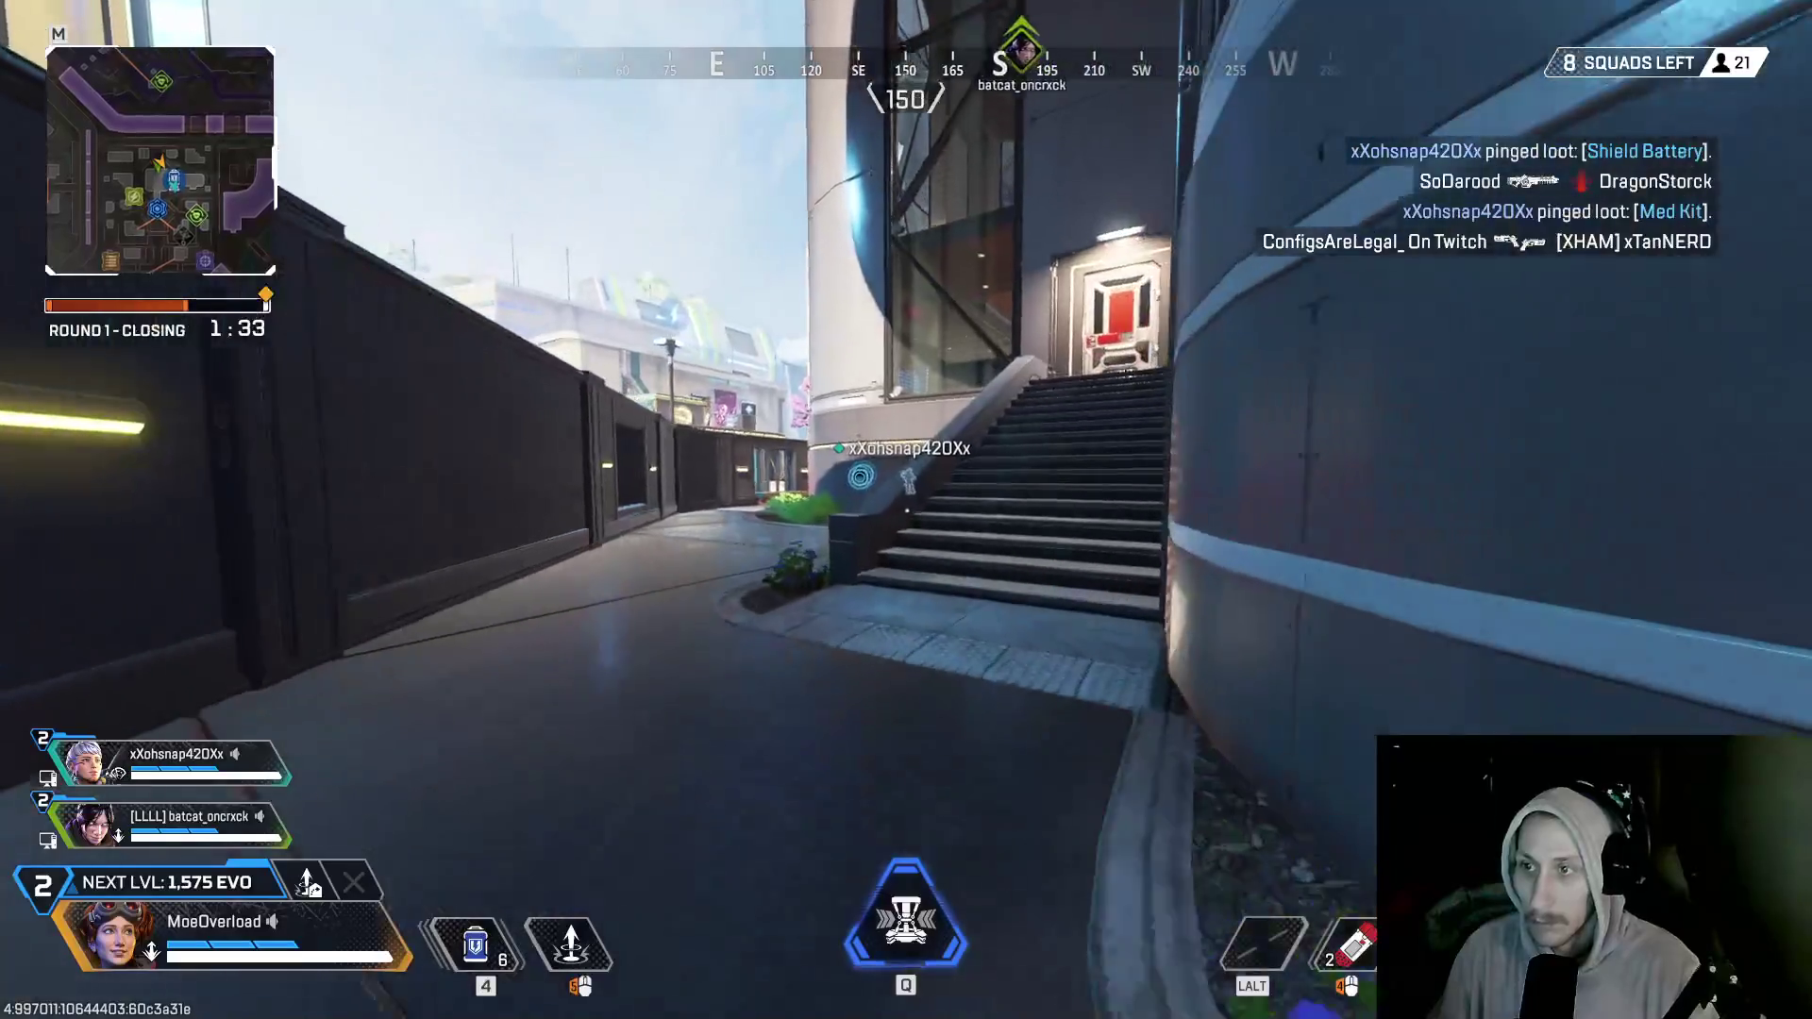
{"action": "key", "text": "w"}
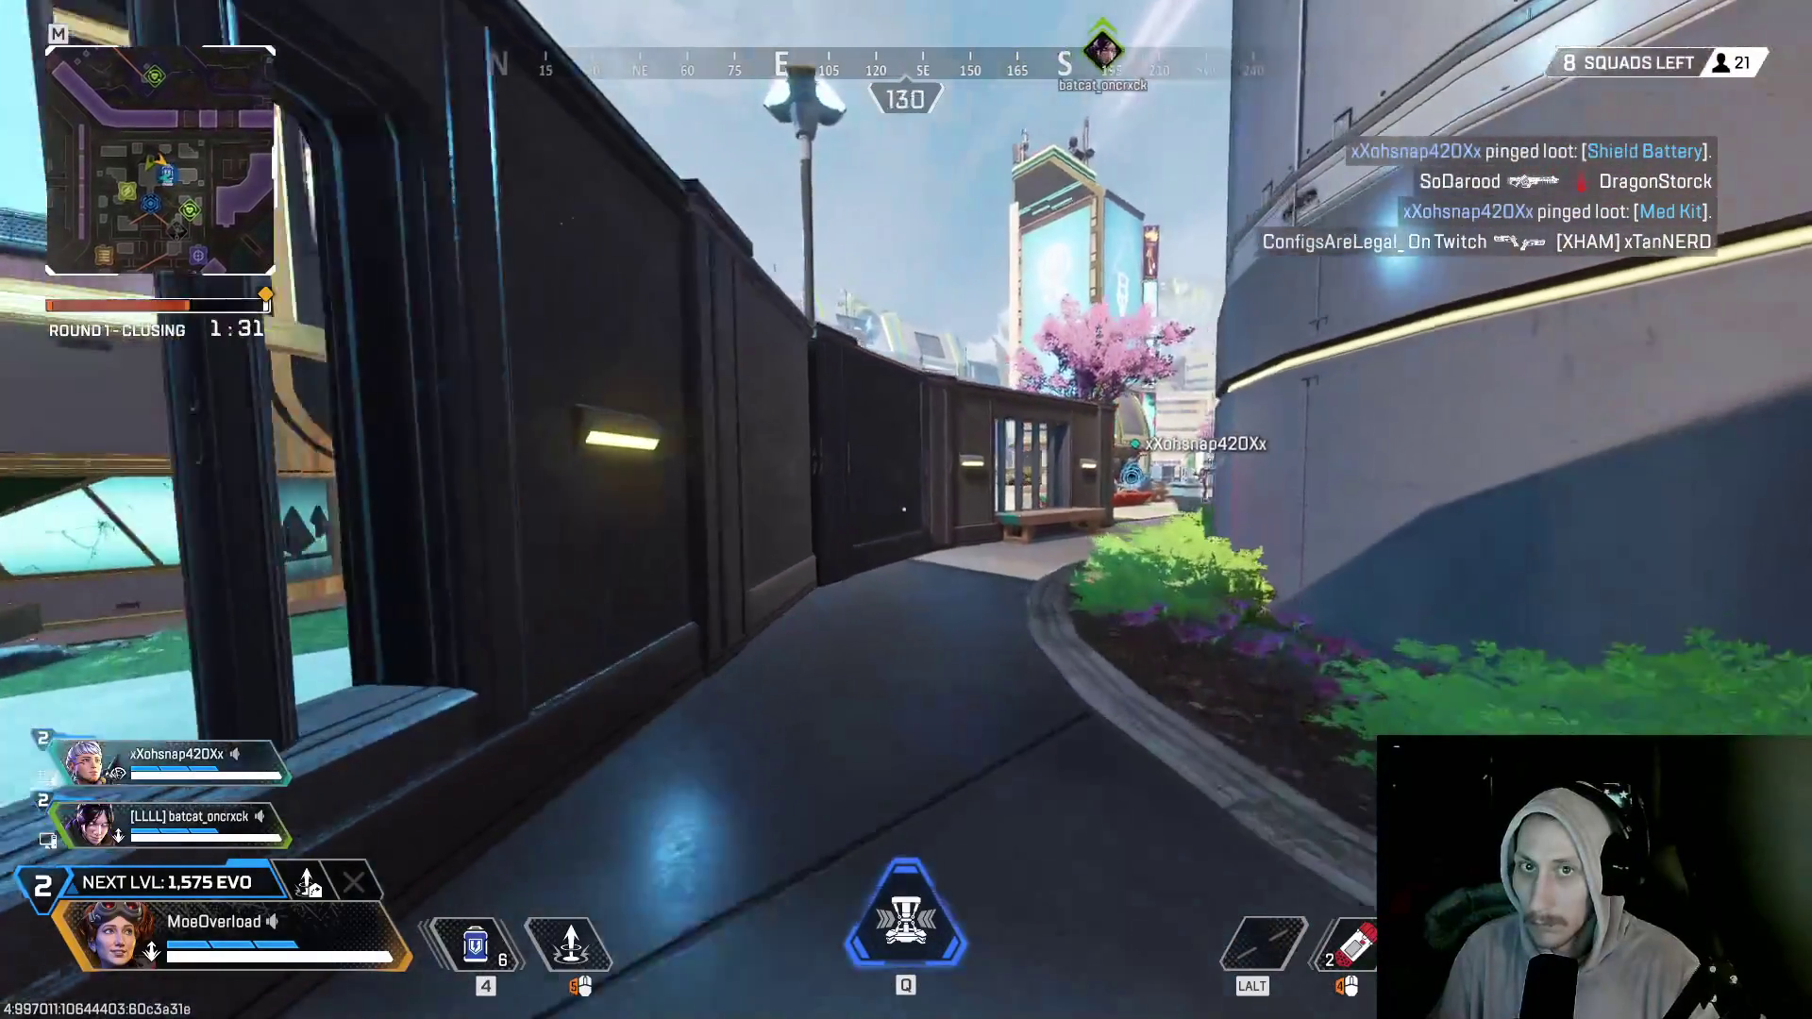
{"action": "key", "text": "w"}
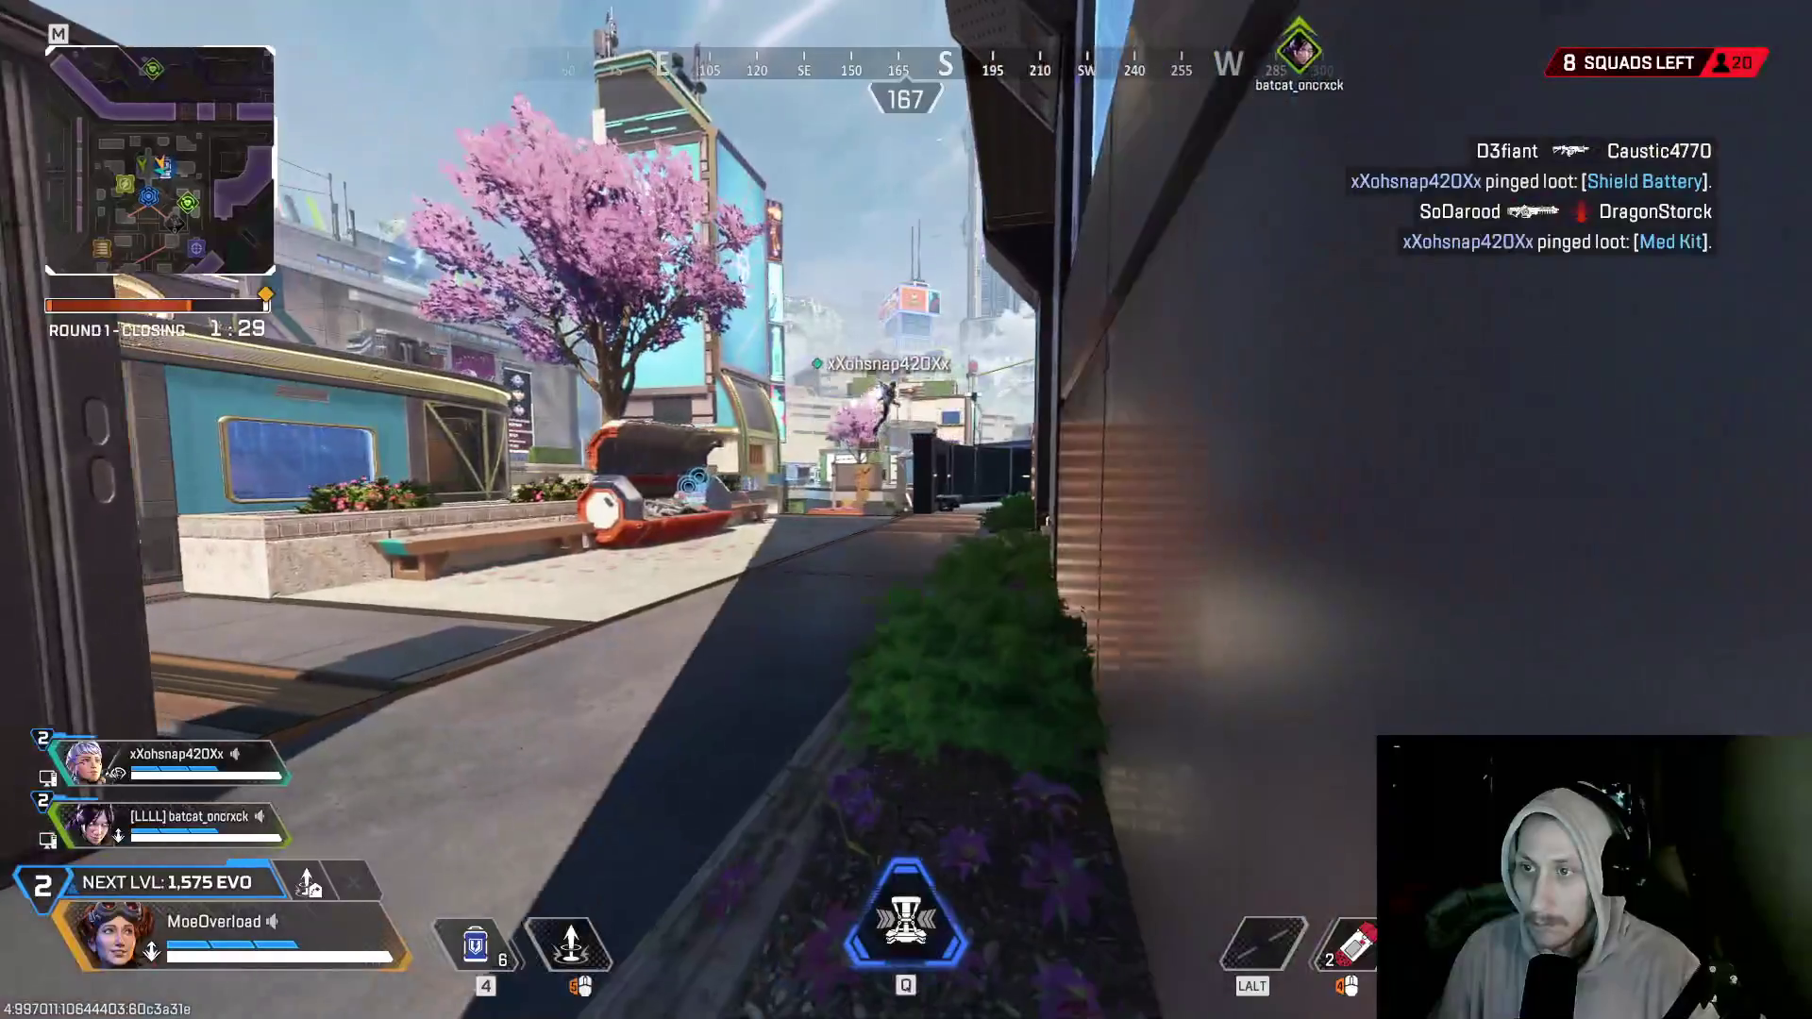
{"action": "key", "text": "w"}
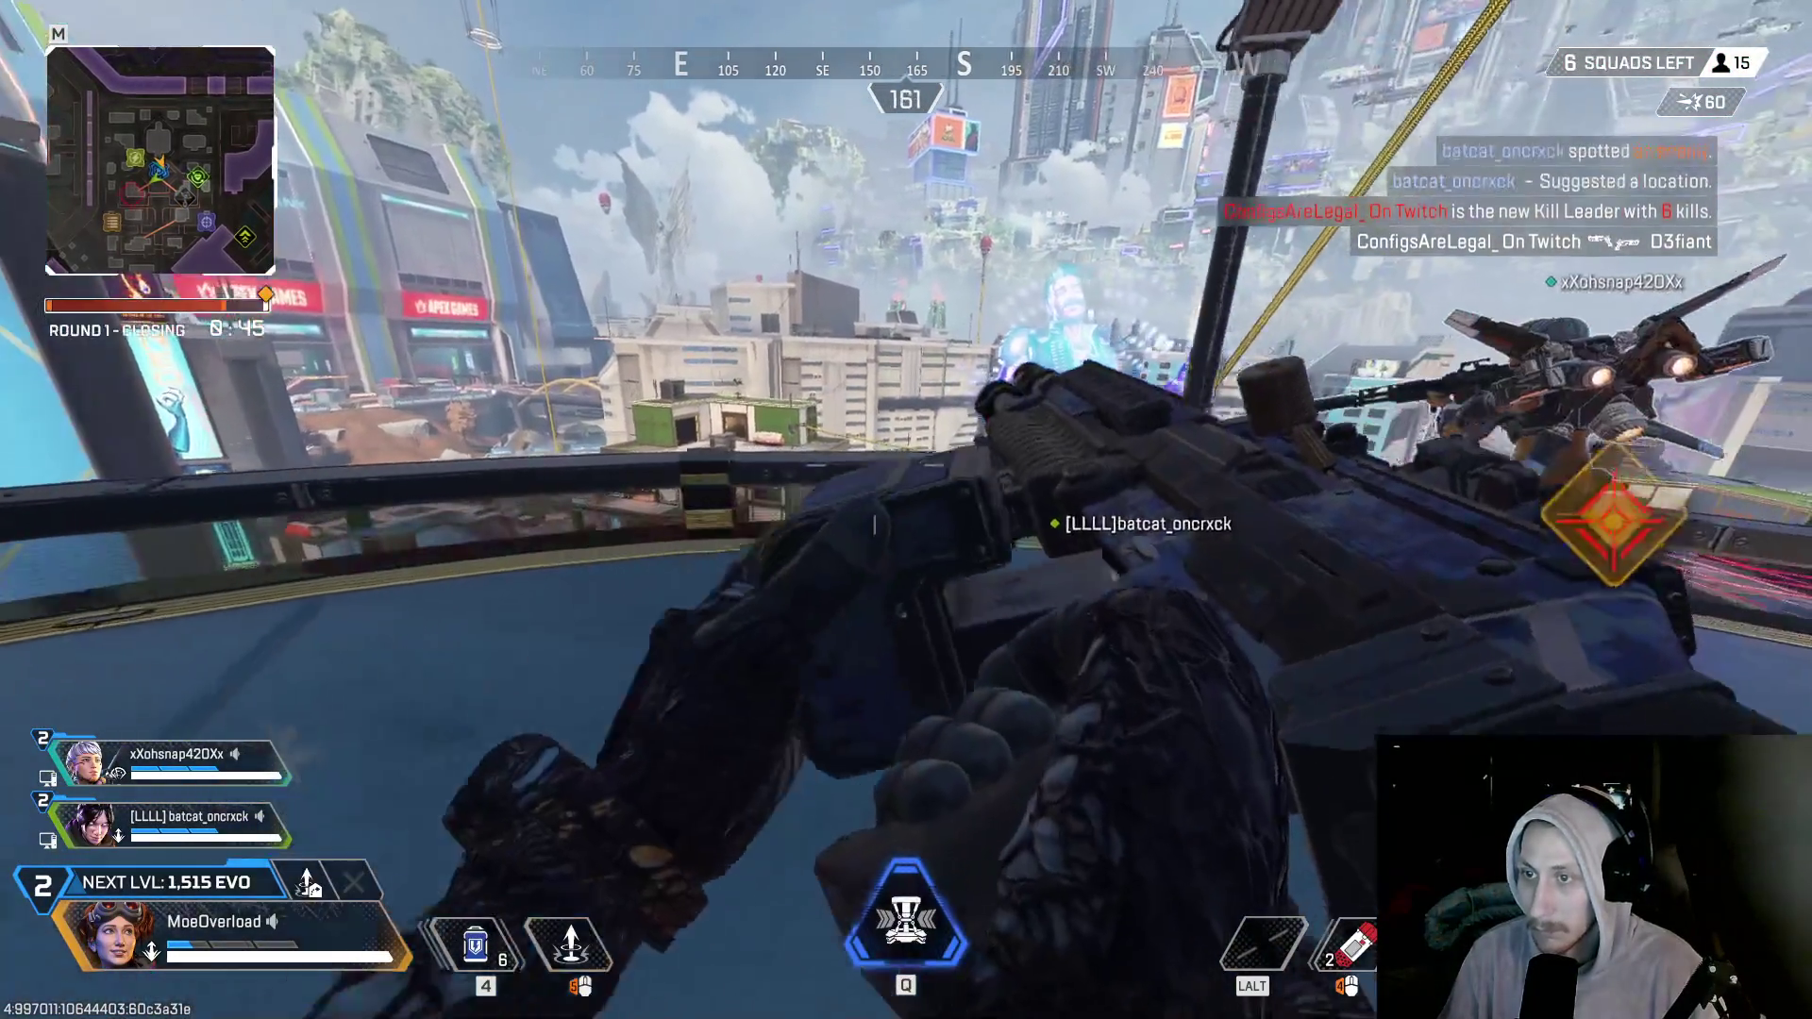
- Zipline up to the rooftop and move to the railing overlooking City Hall
{"action": "key", "text": "e"}
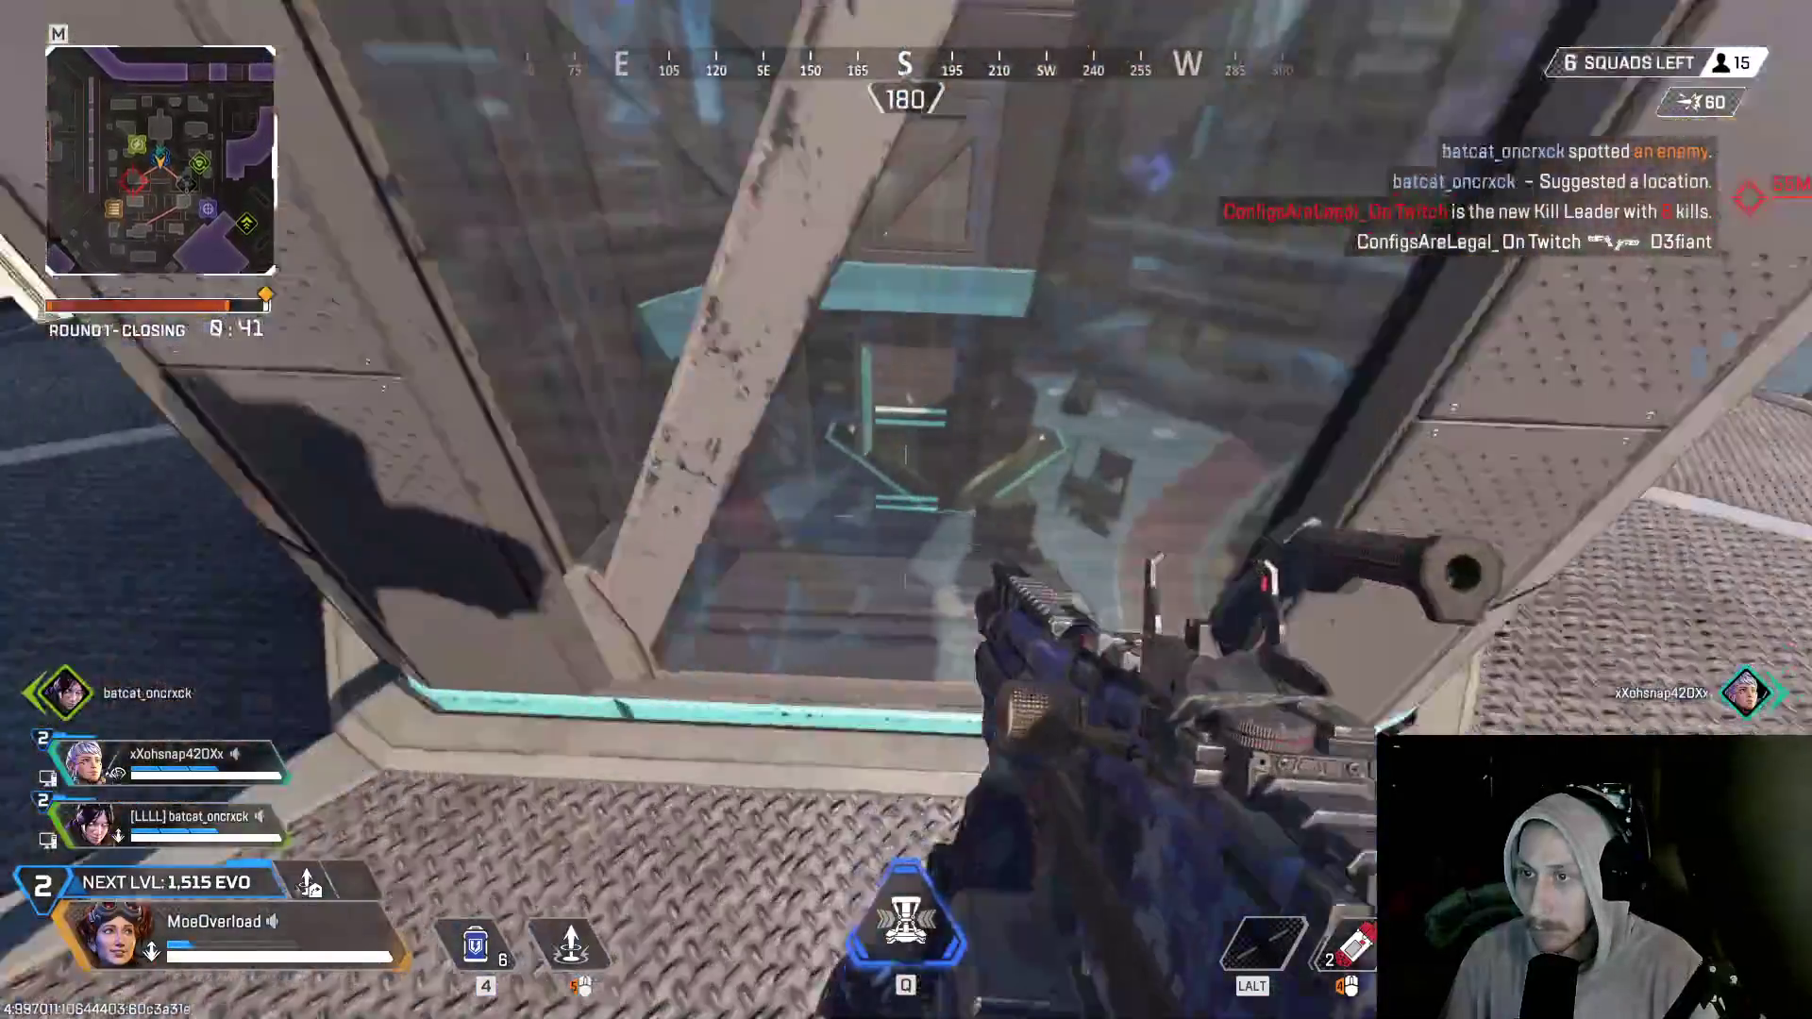
{"action": "key", "text": "w"}
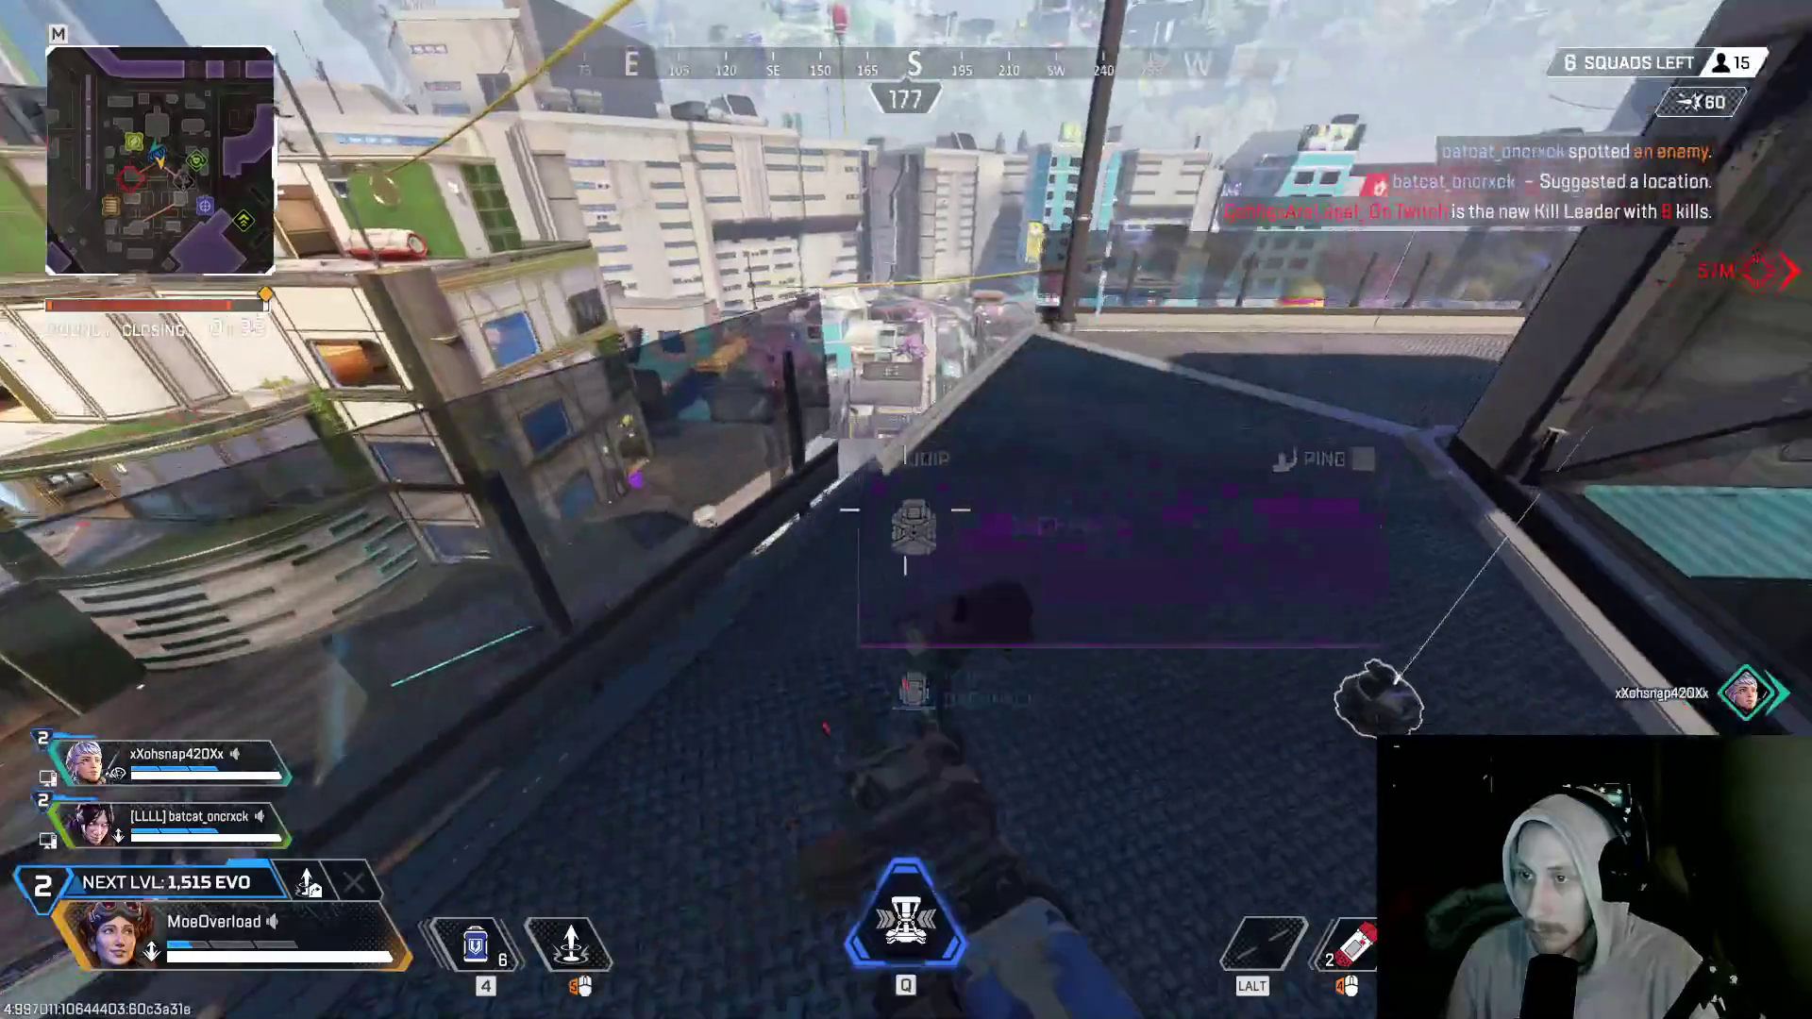
{"action": "key", "text": "w"}
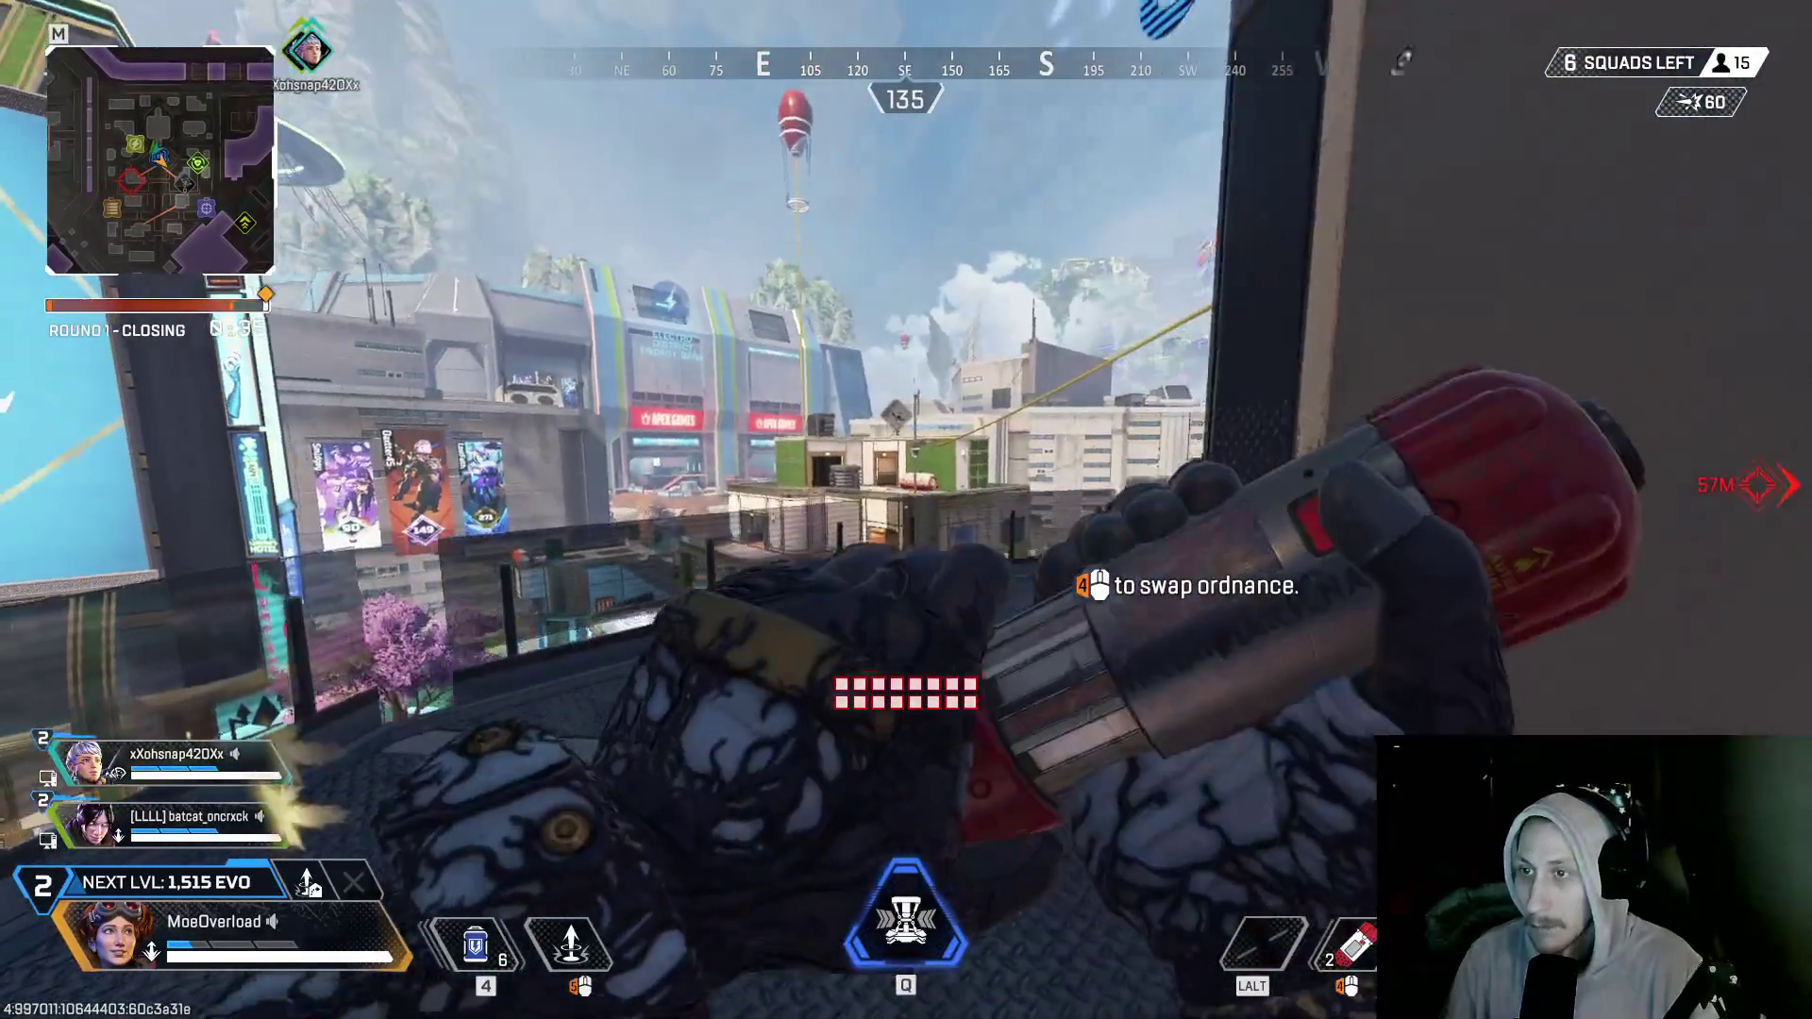
{"action": "key", "text": "w"}
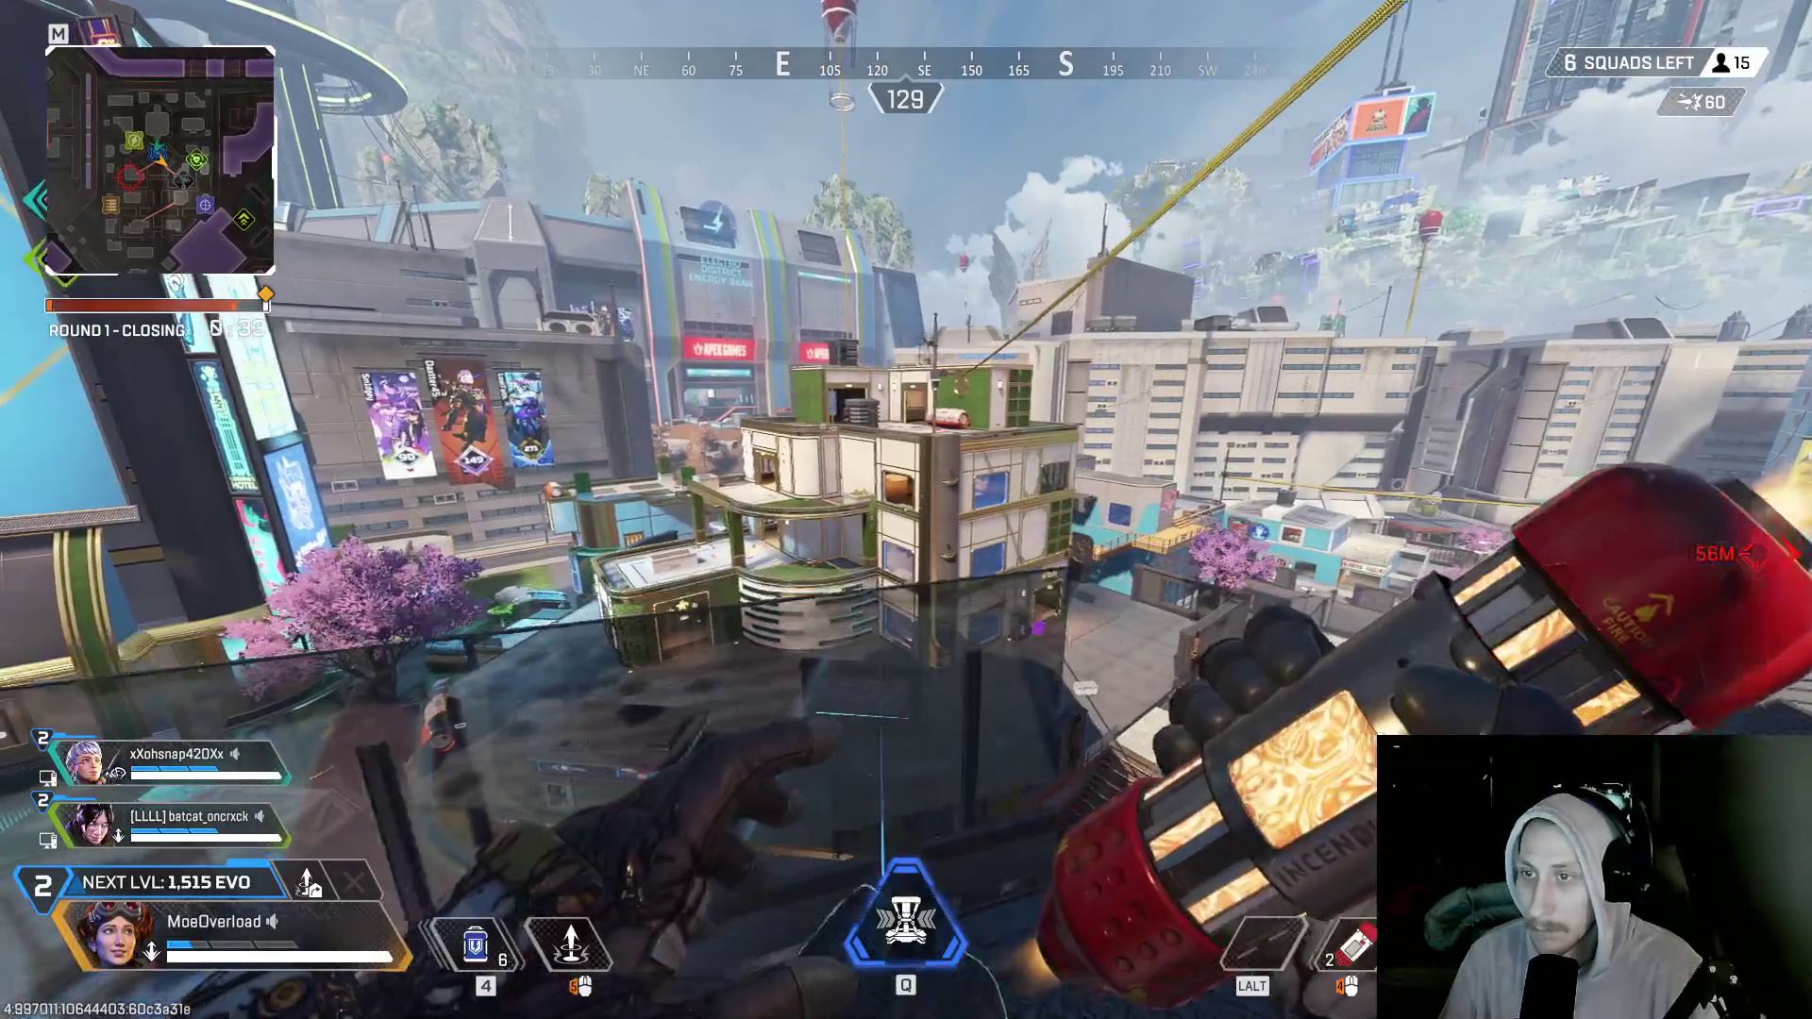
{"action": "key", "text": "w"}
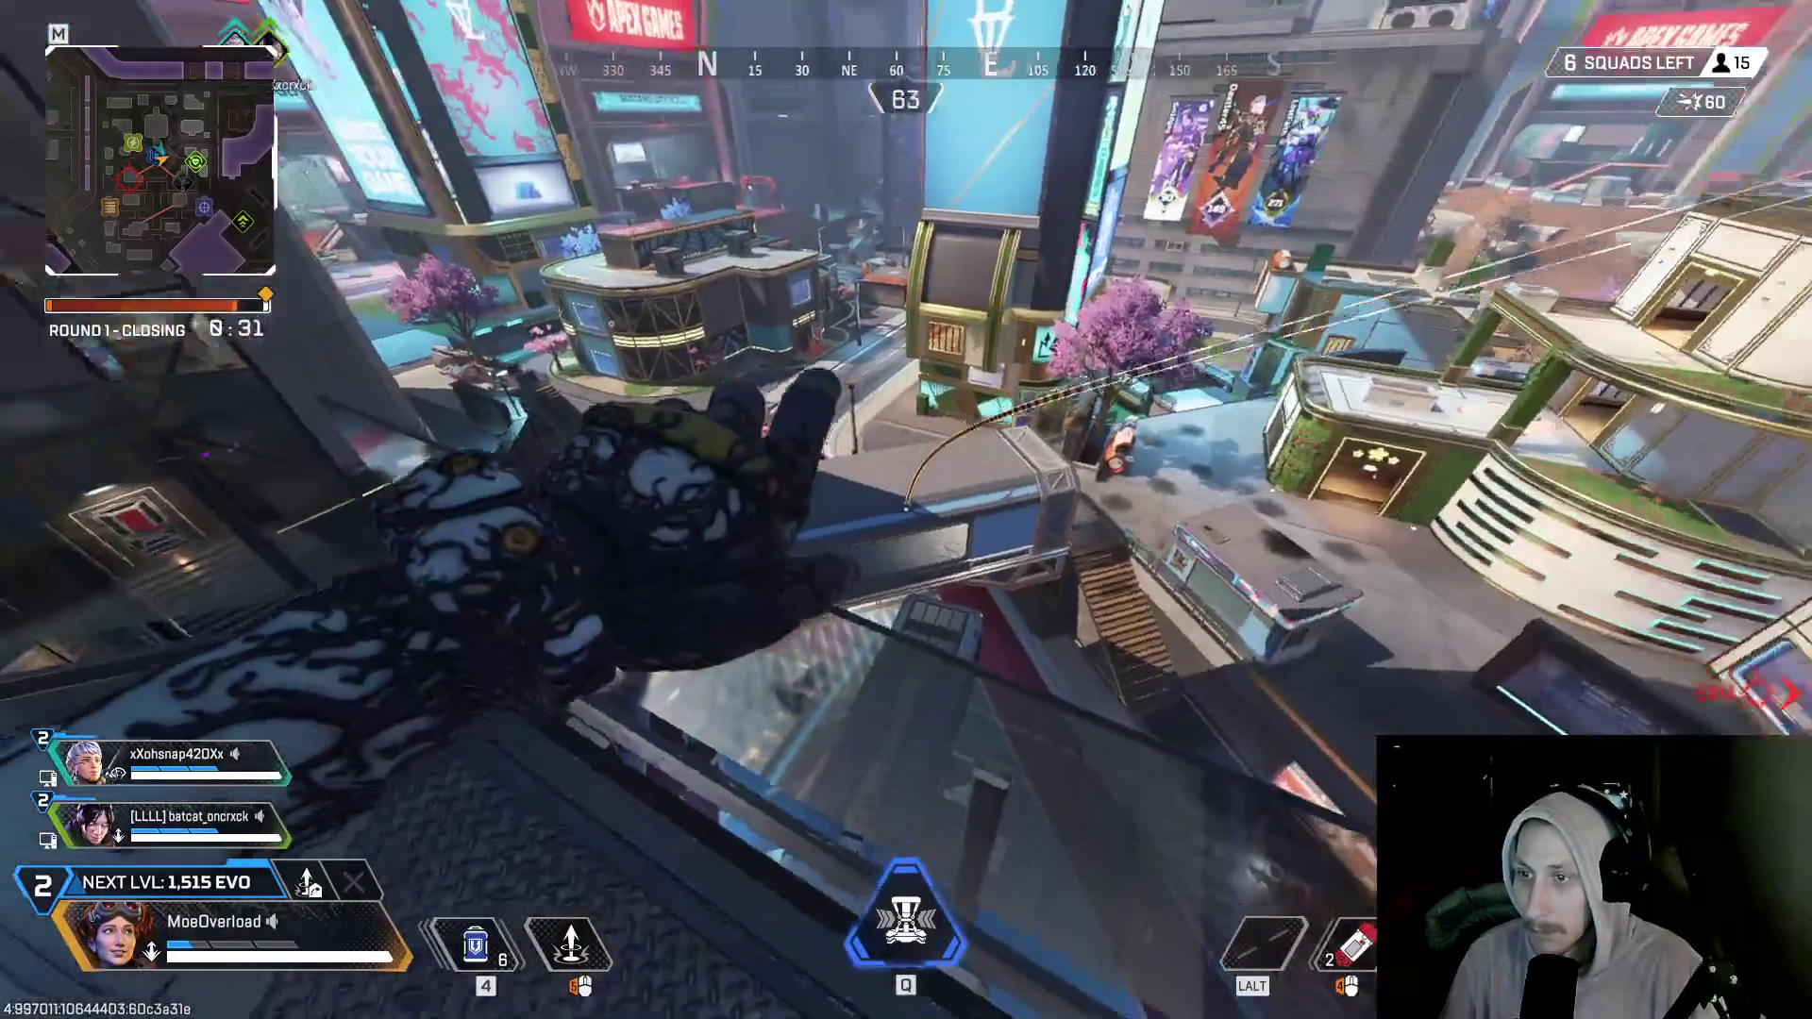
- Throw a thermite grenade at the enemies near the tower, then switch to the other grenade stack
{"action": "key", "text": "w"}
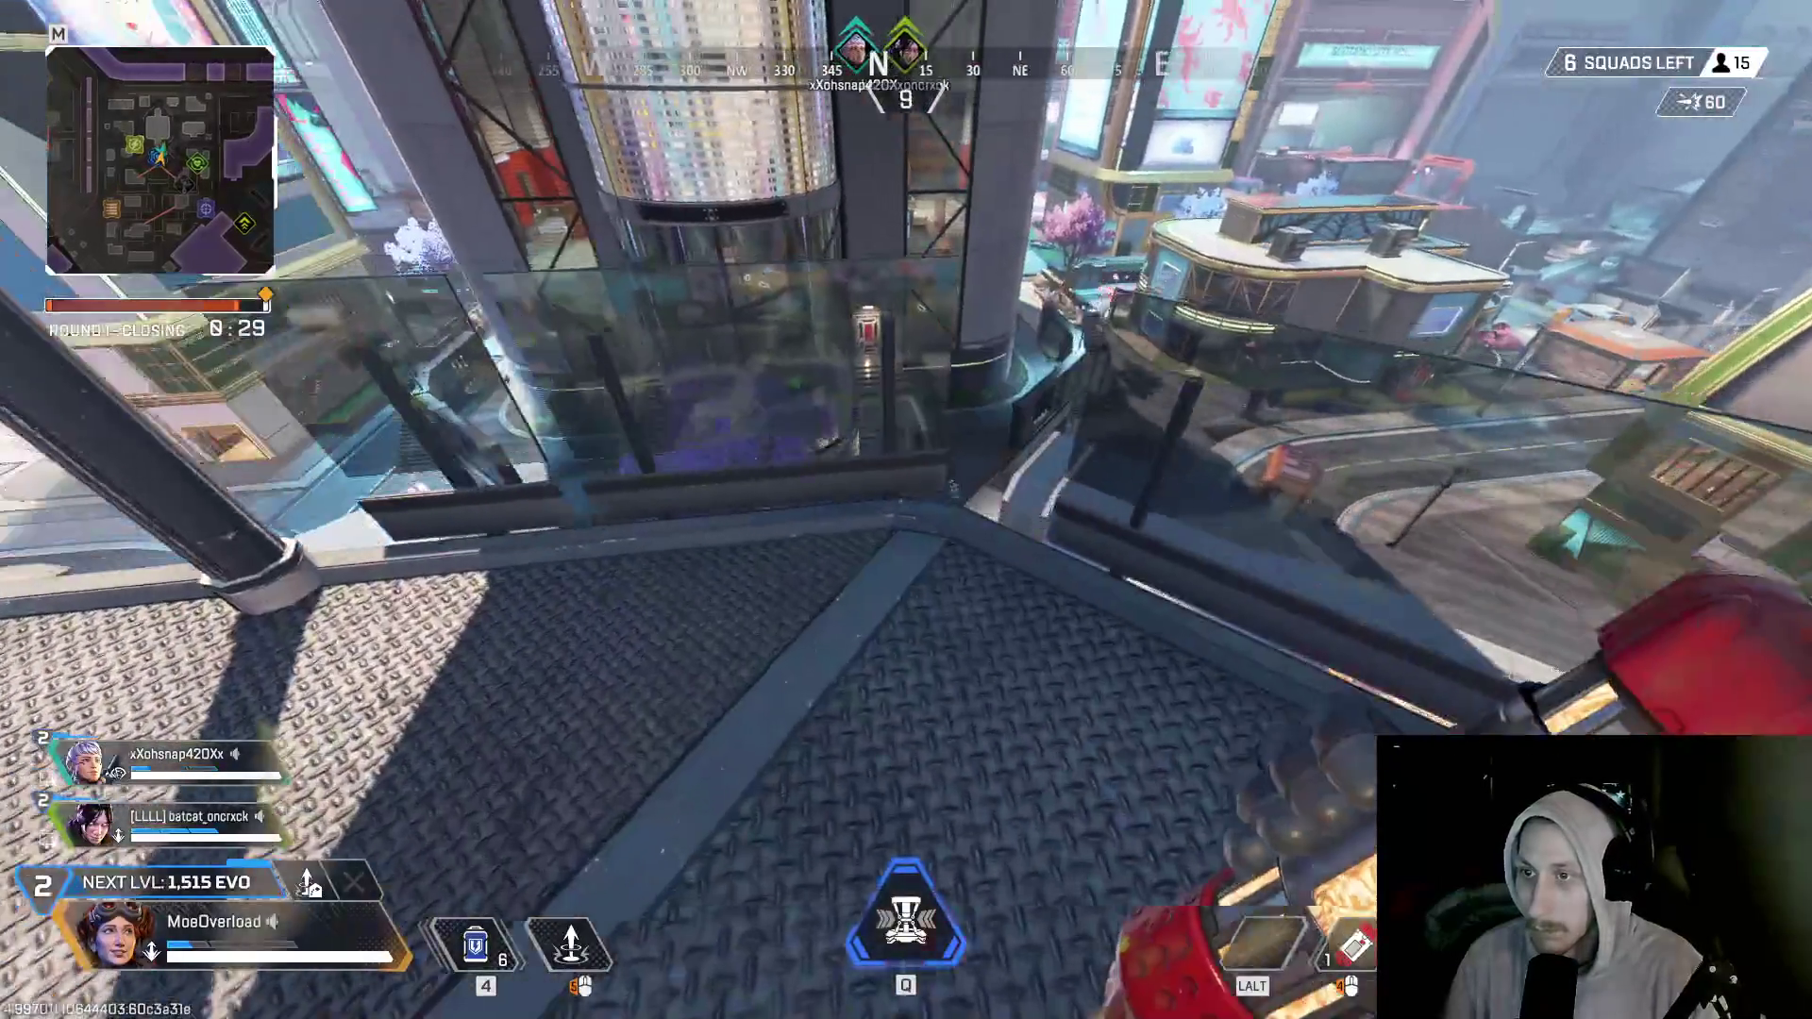
{"action": "left_click", "coordinate": [906, 509]}
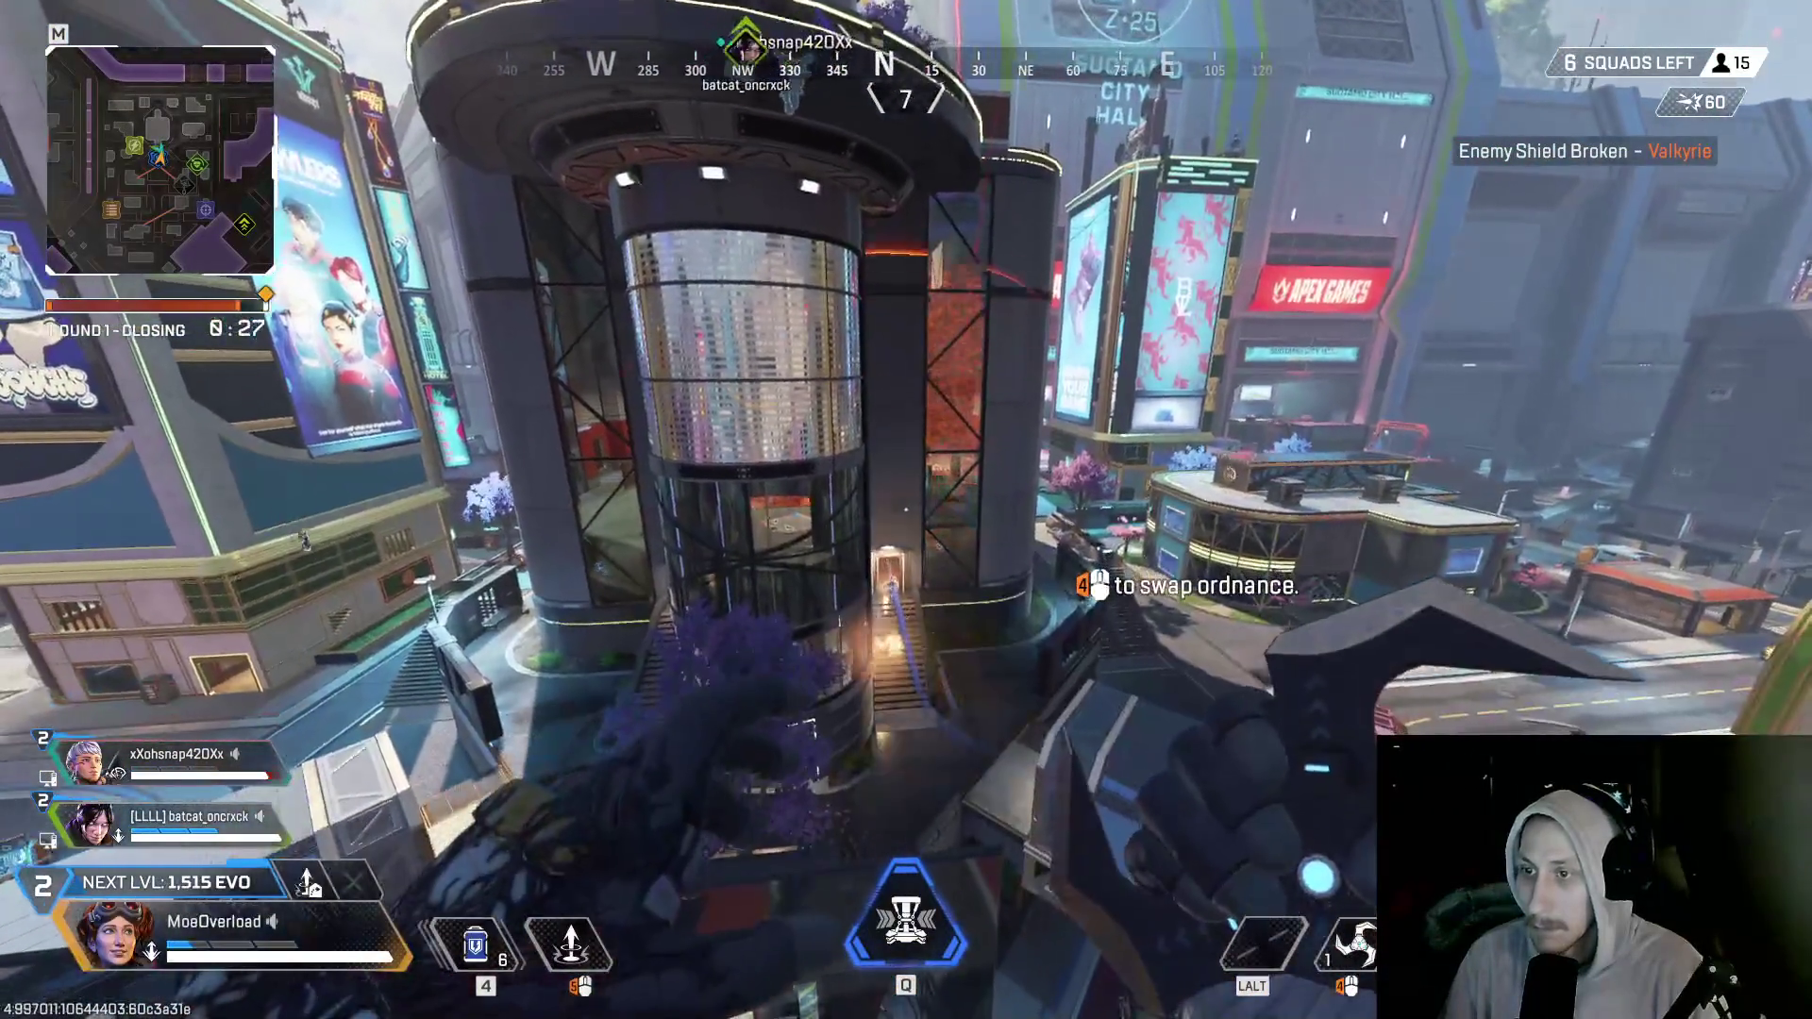
{"action": "key", "text": "4"}
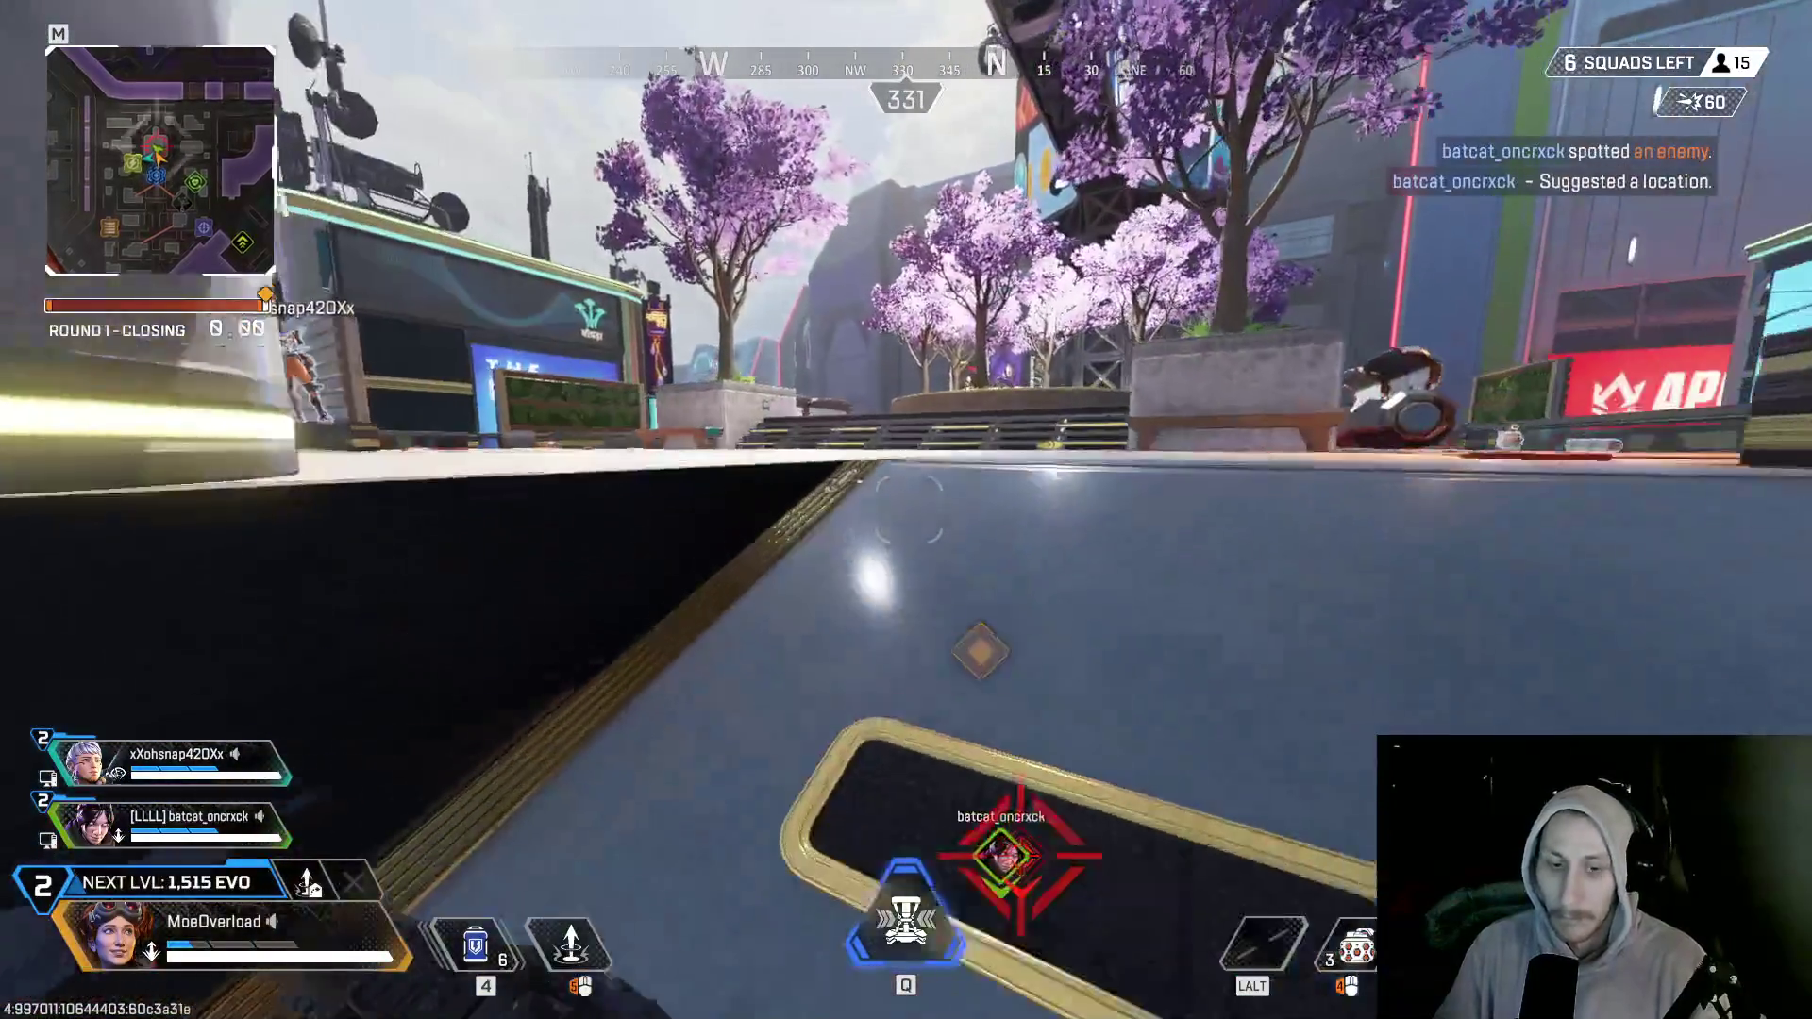
- Drop to the plaza, recharge shields with Shield Cells, and knock down the enemy by City Hall's elevator
{"action": "key", "text": "4"}
{"action": "key", "text": "4"}
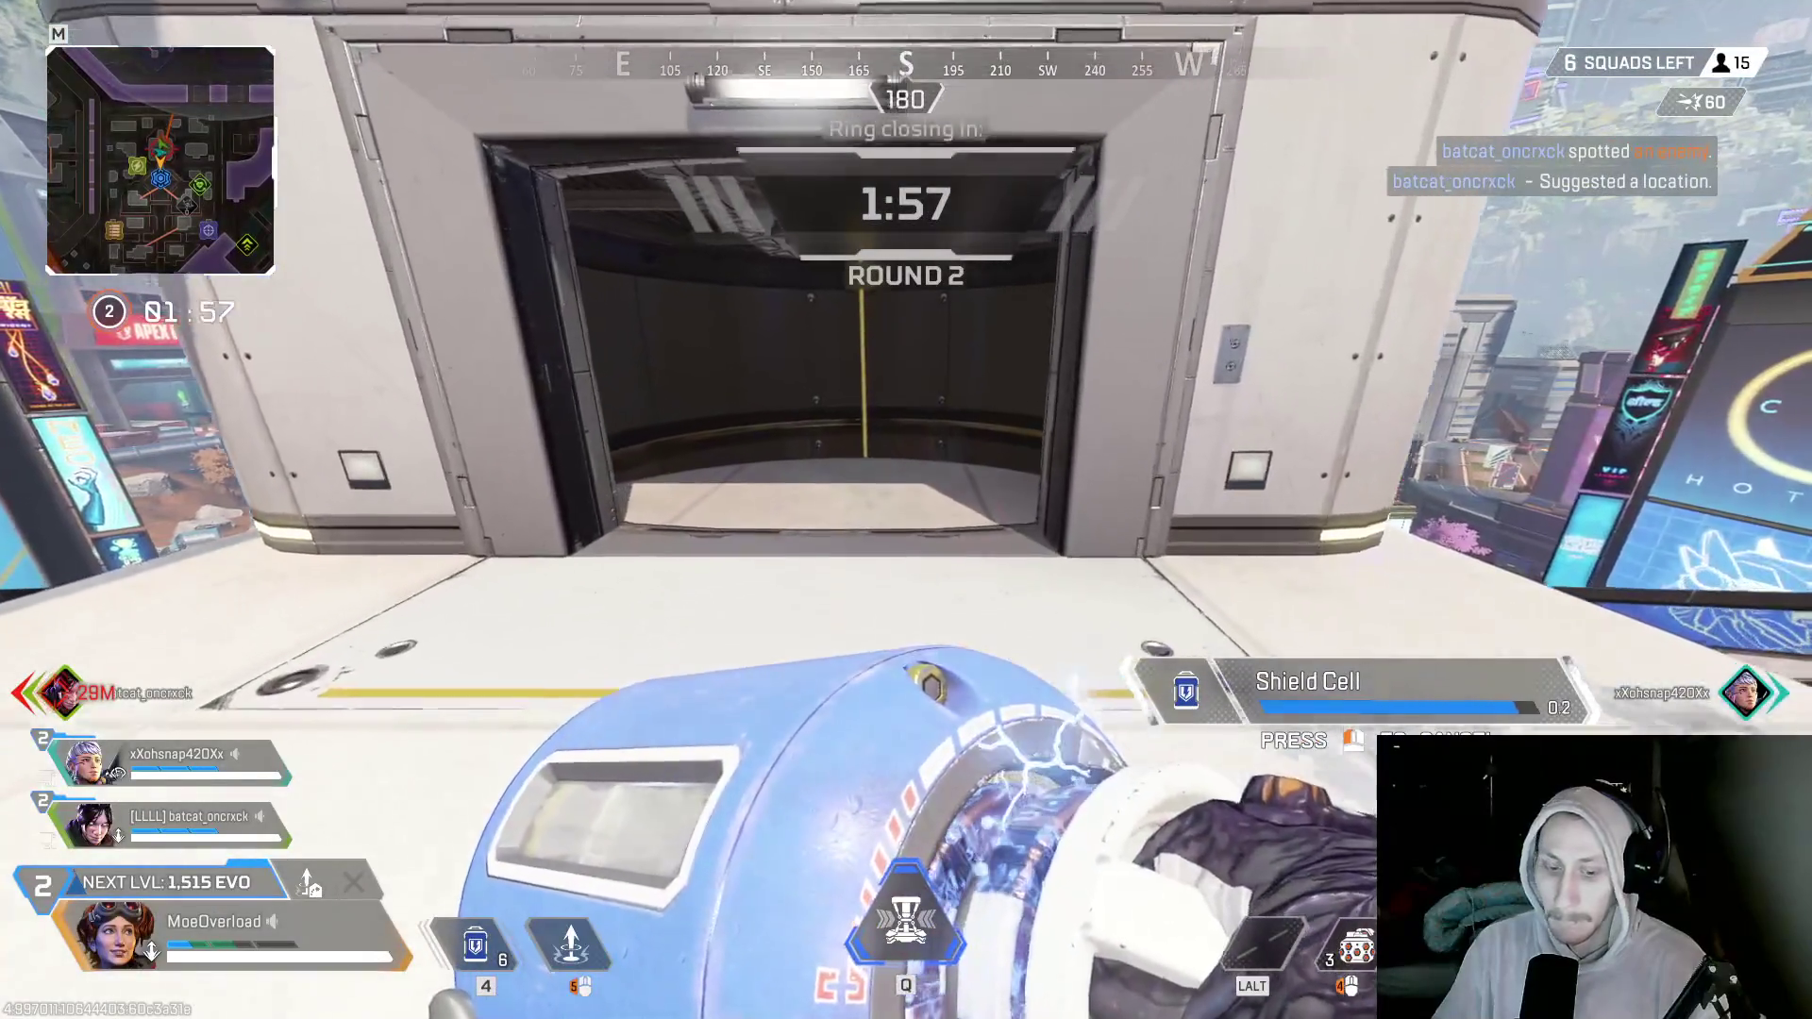
{"action": "key", "text": "4"}
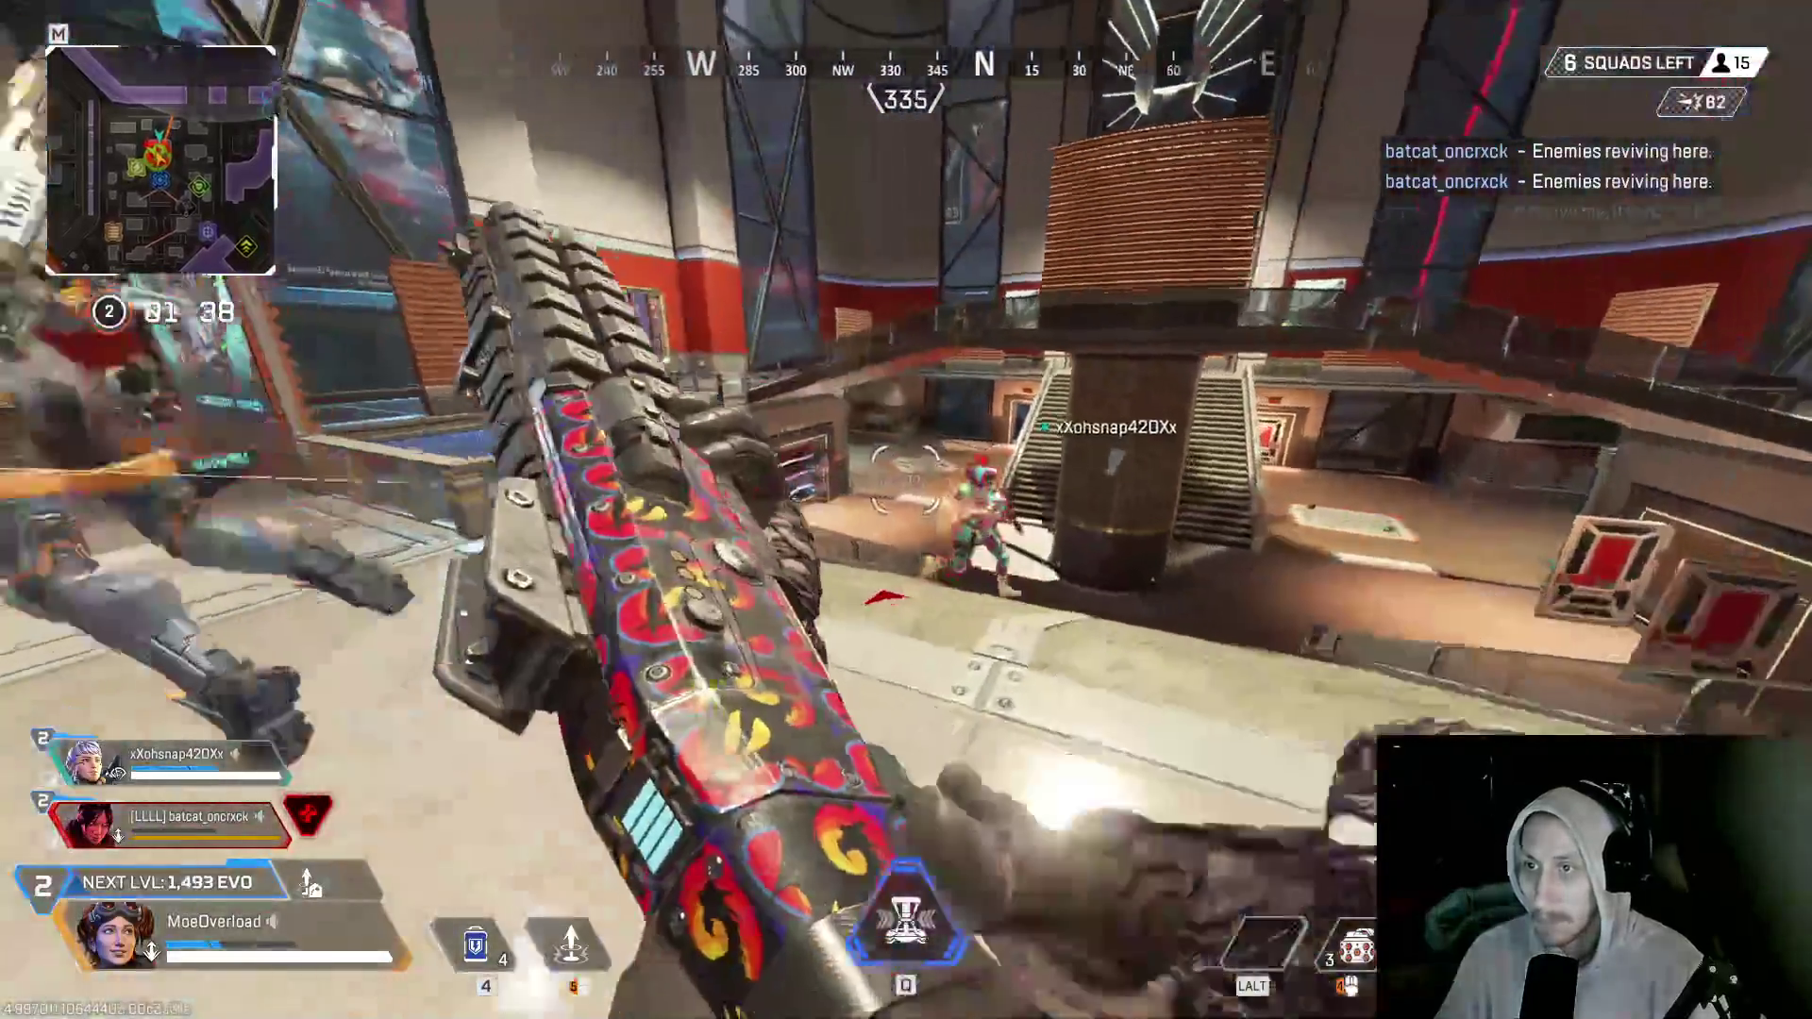
{"action": "left_click", "coordinate": [906, 510]}
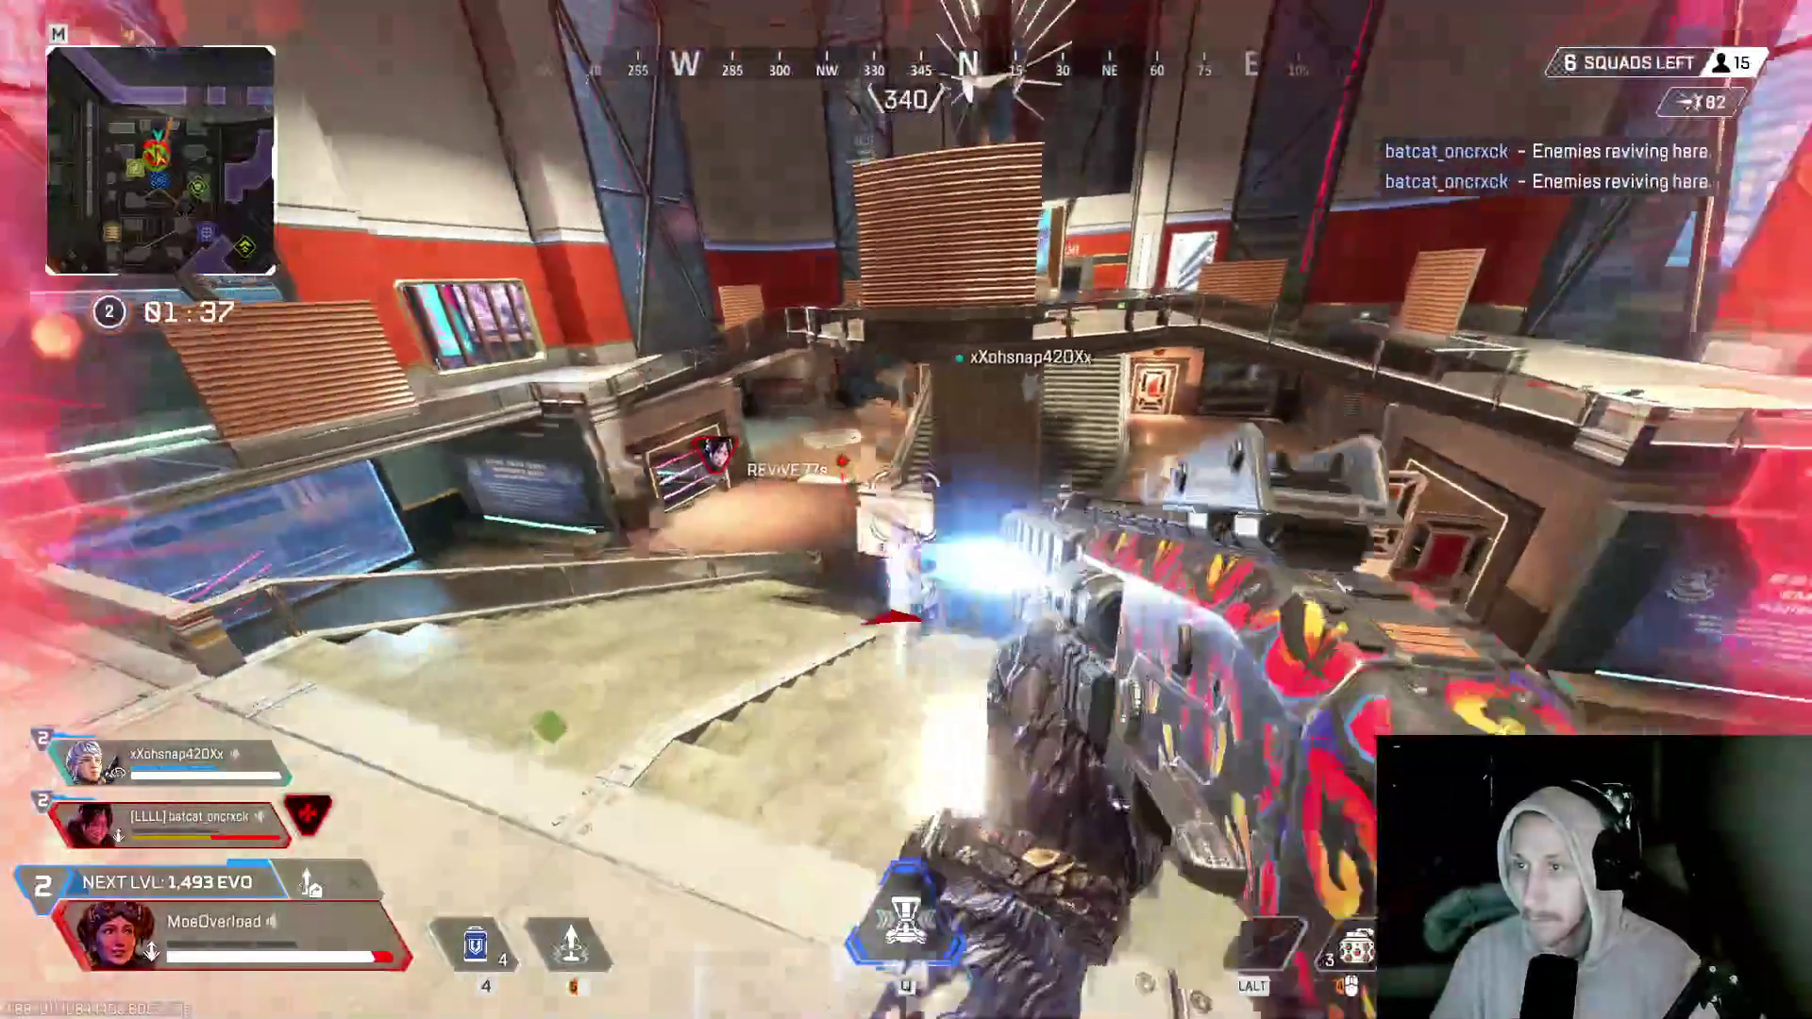